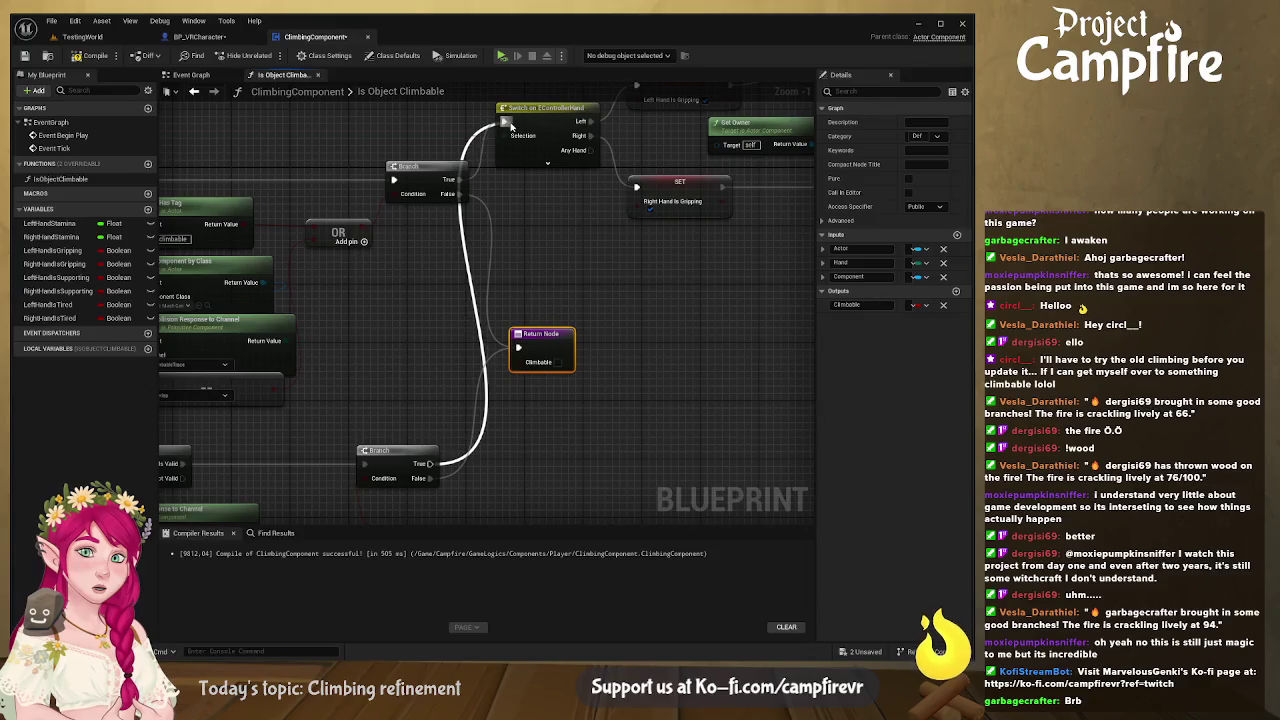
Step: Move the reroute node up, clear of the Is Object Climbable graph nodes
scroll(505, 237, "down", 5)
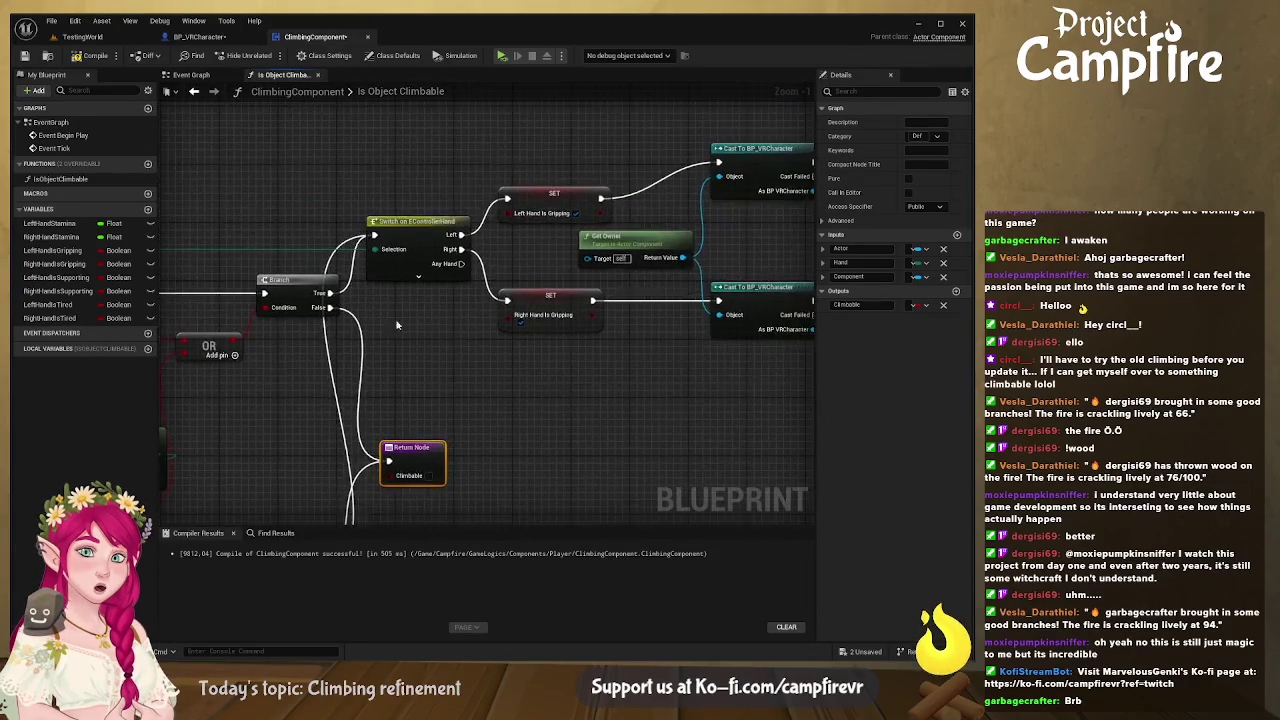
mouse_move(595, 214)
left_mouse_down()
mouse_move(336, 297)
mouse_move(394, 340)
mouse_move(426, 313)
left_mouse_up()
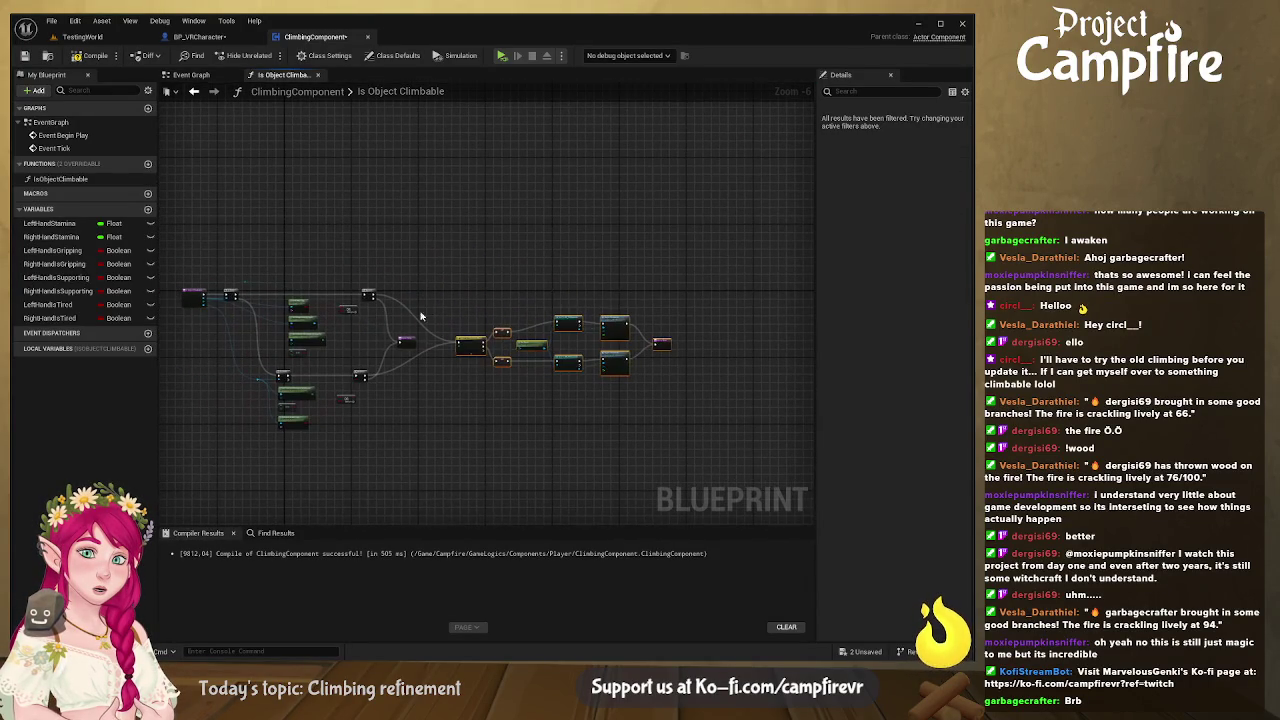
left_click(378, 324)
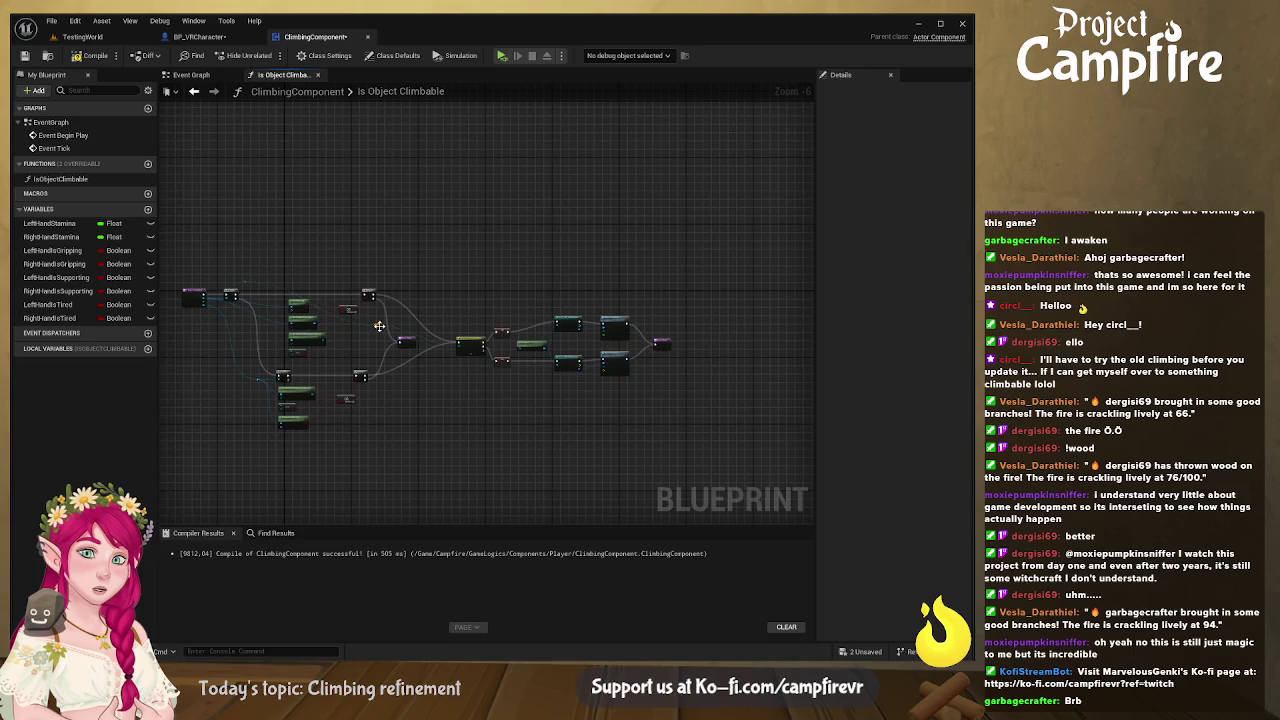
scroll(383, 331, "up", 6)
left_click_drag(370, 324, 404, 149)
Step: Bring the function's entry nodes into view and recompile the ClimbingComponent blueprint
scroll(547, 263, "down", 5)
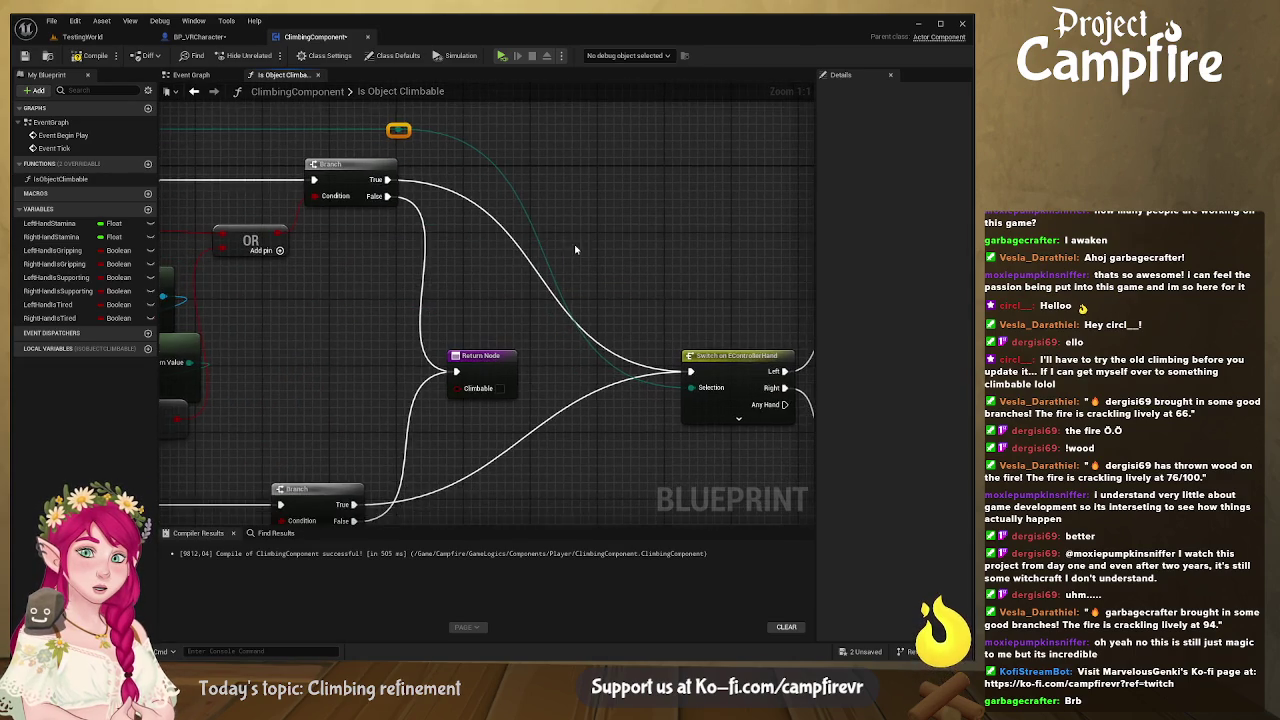
scroll(557, 368, "up", 2)
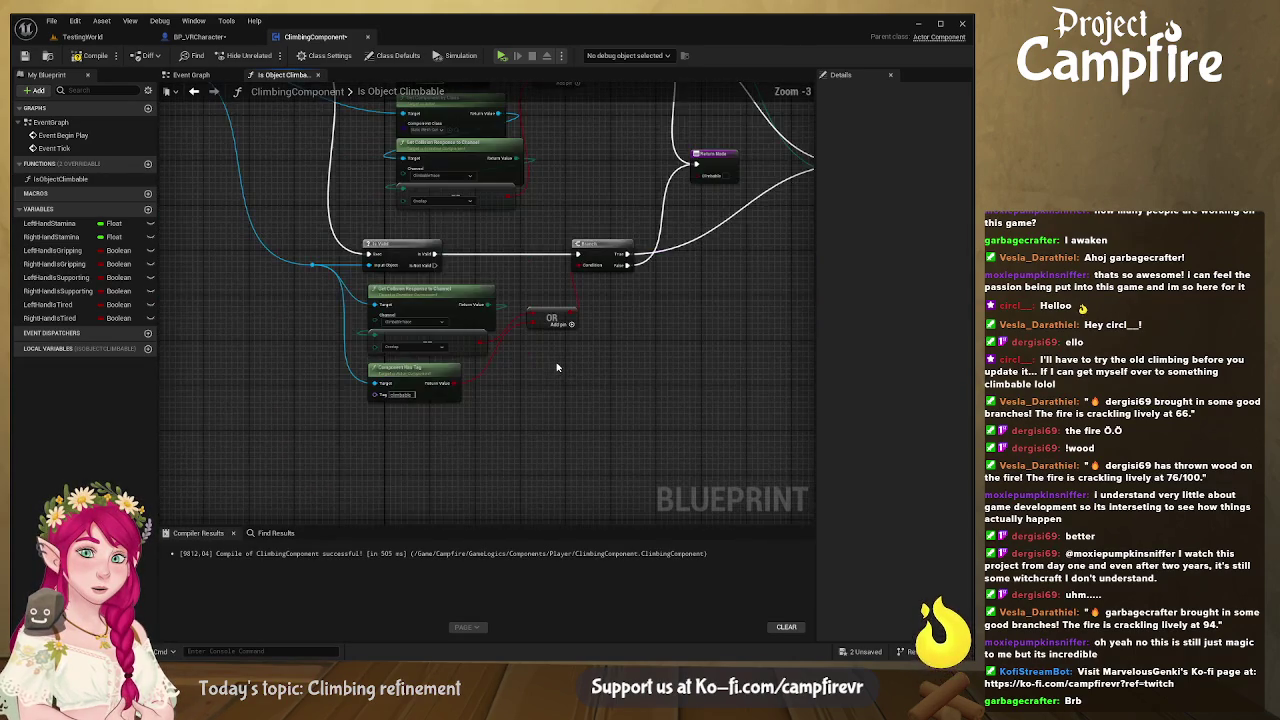
left_click_drag(658, 437, 555, 405)
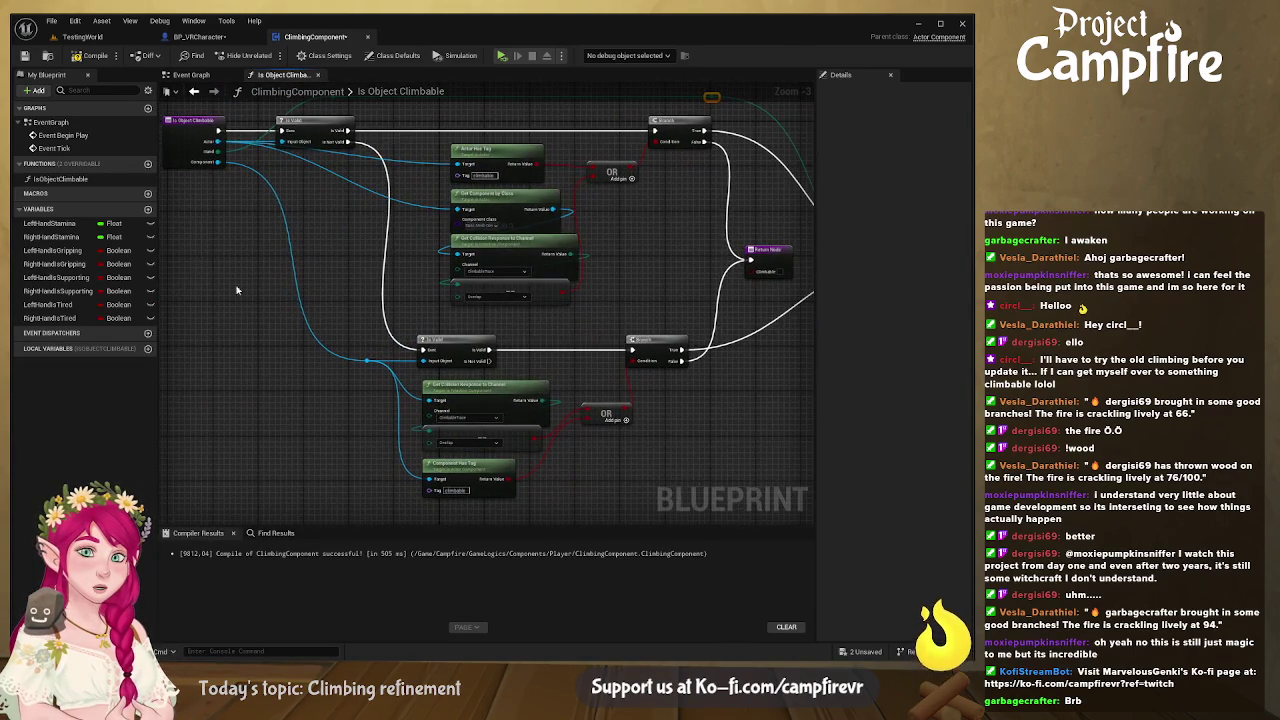
left_click(76, 56)
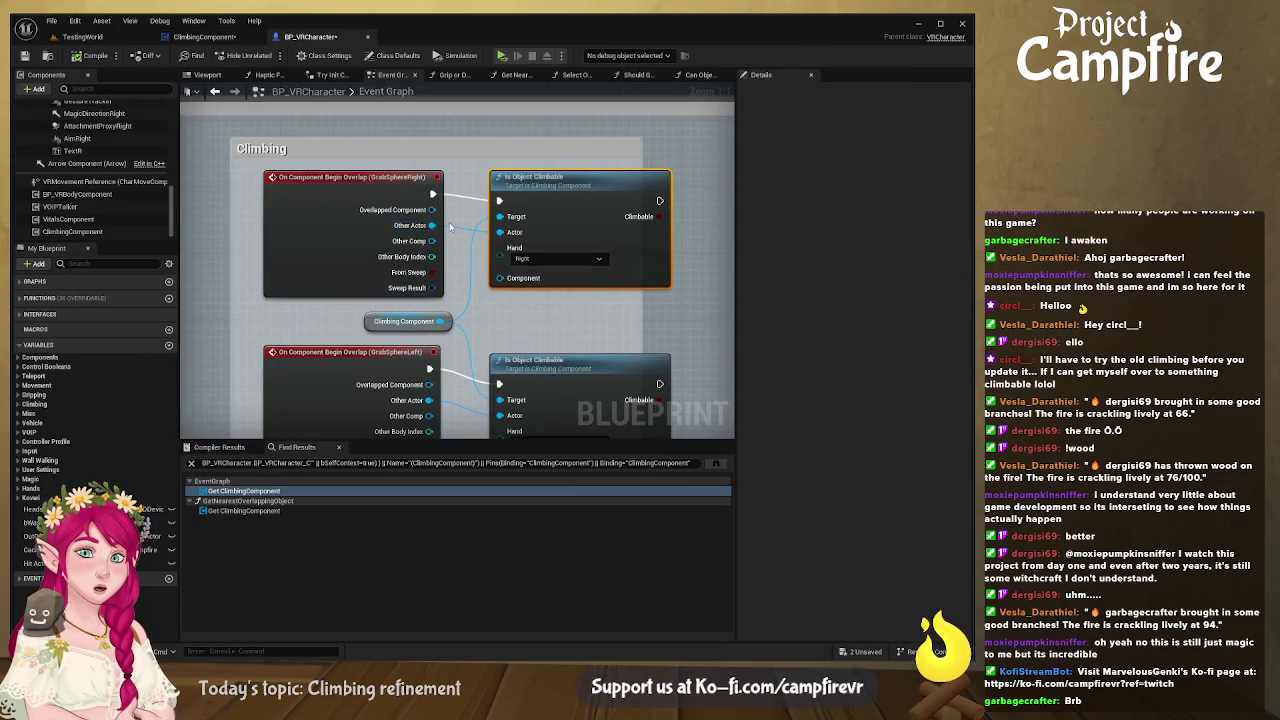
Step: Wire the right and left grab spheres' Other Comp pins into their Is Object Climbable Component inputs
left_click_drag(432, 241, 432, 243)
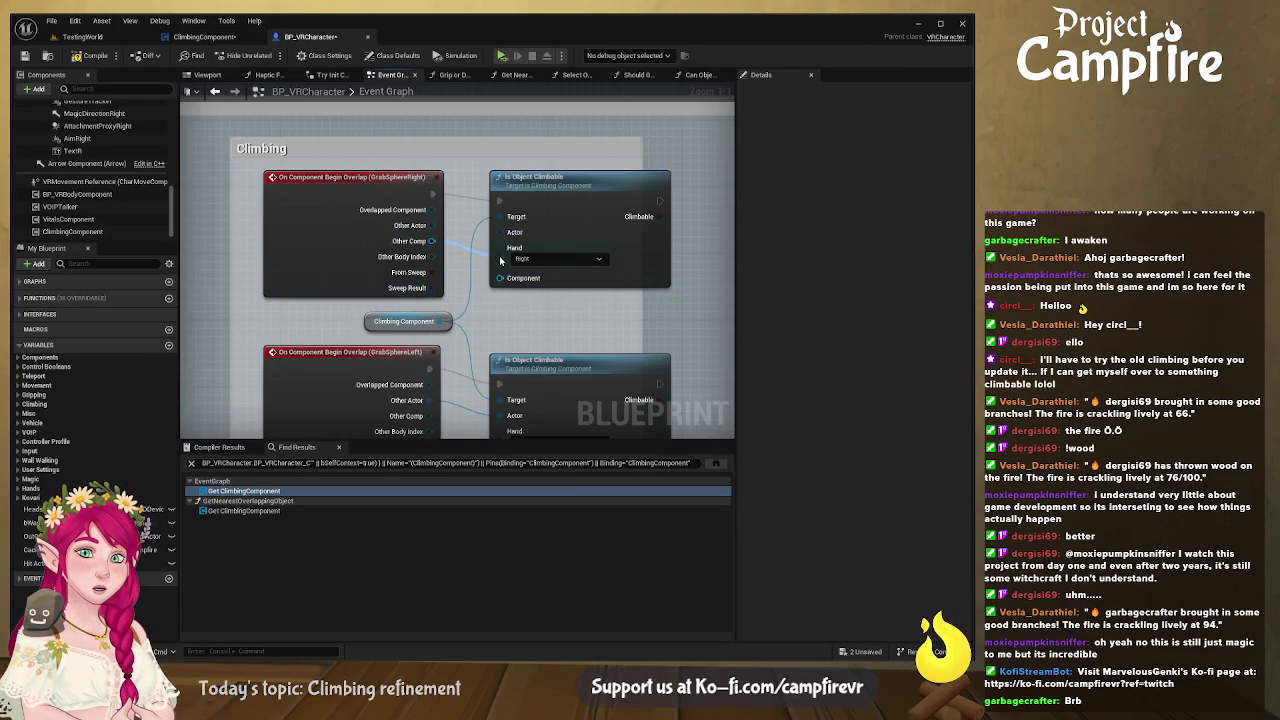
left_click_drag(506, 283, 503, 279)
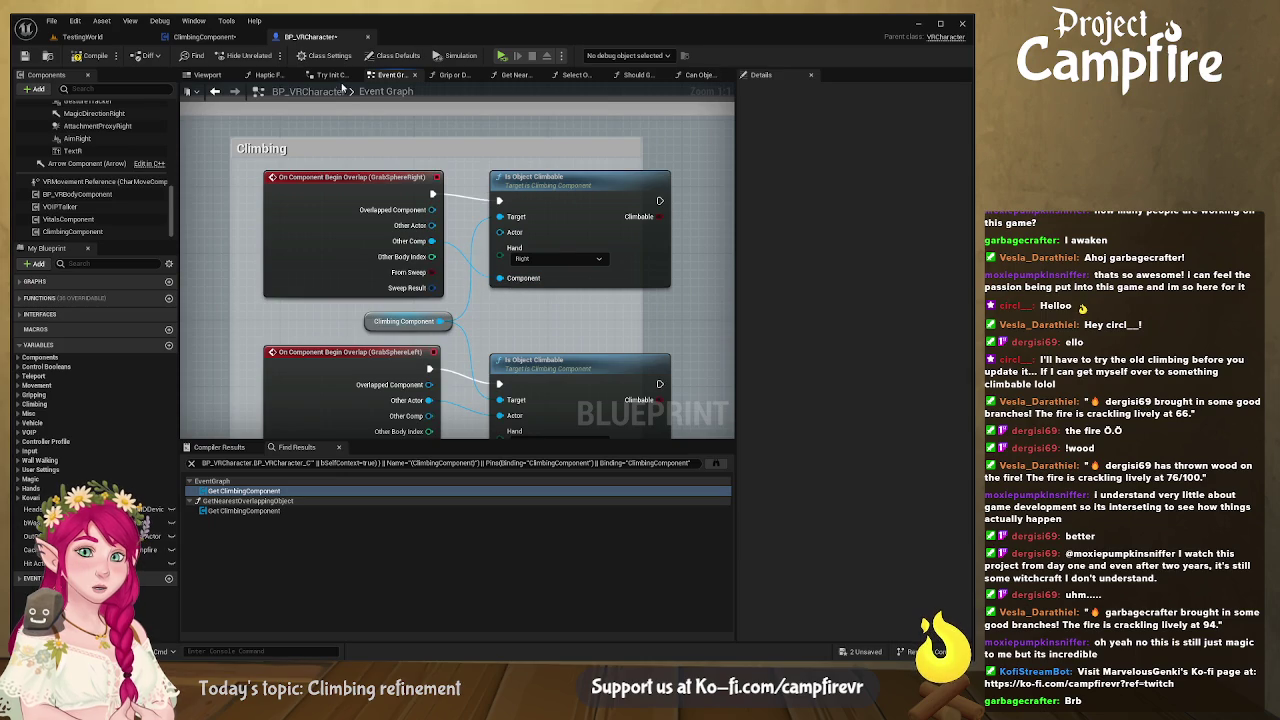
scroll(405, 193, "down", 5)
left_click_drag(414, 265, 421, 279)
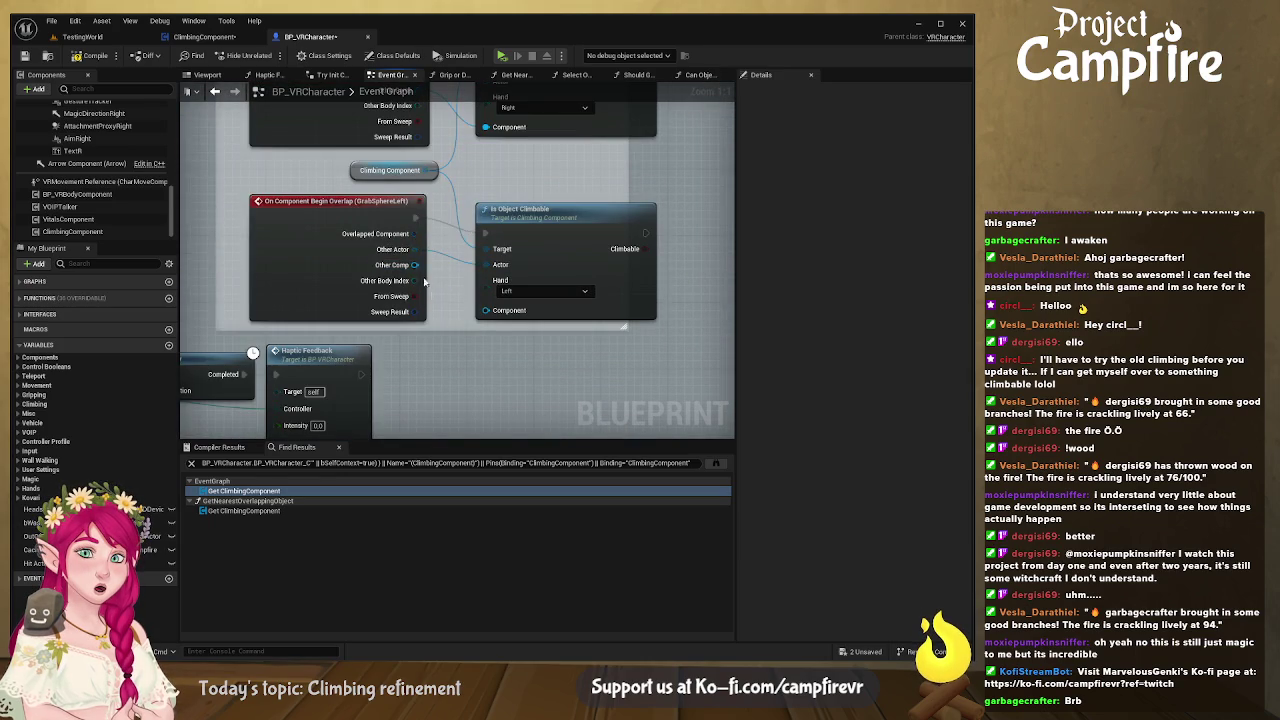
left_click_drag(483, 313, 485, 311)
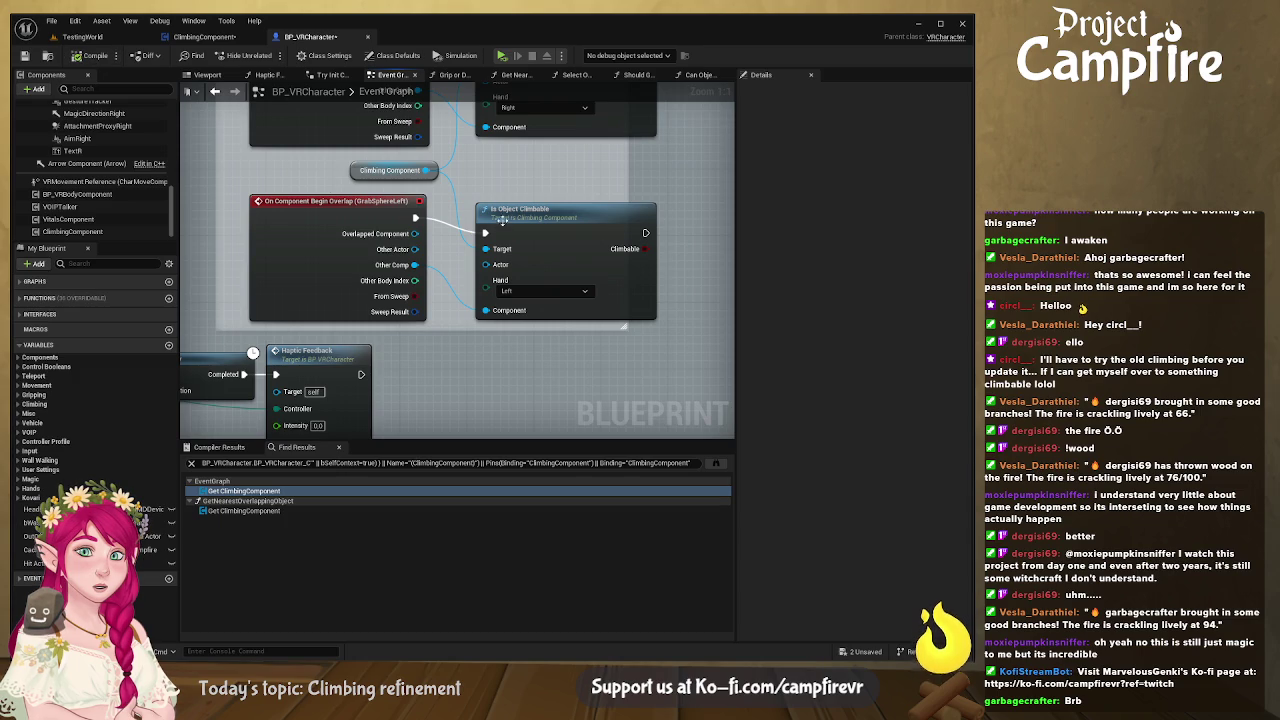
scroll(490, 260, "up", 4)
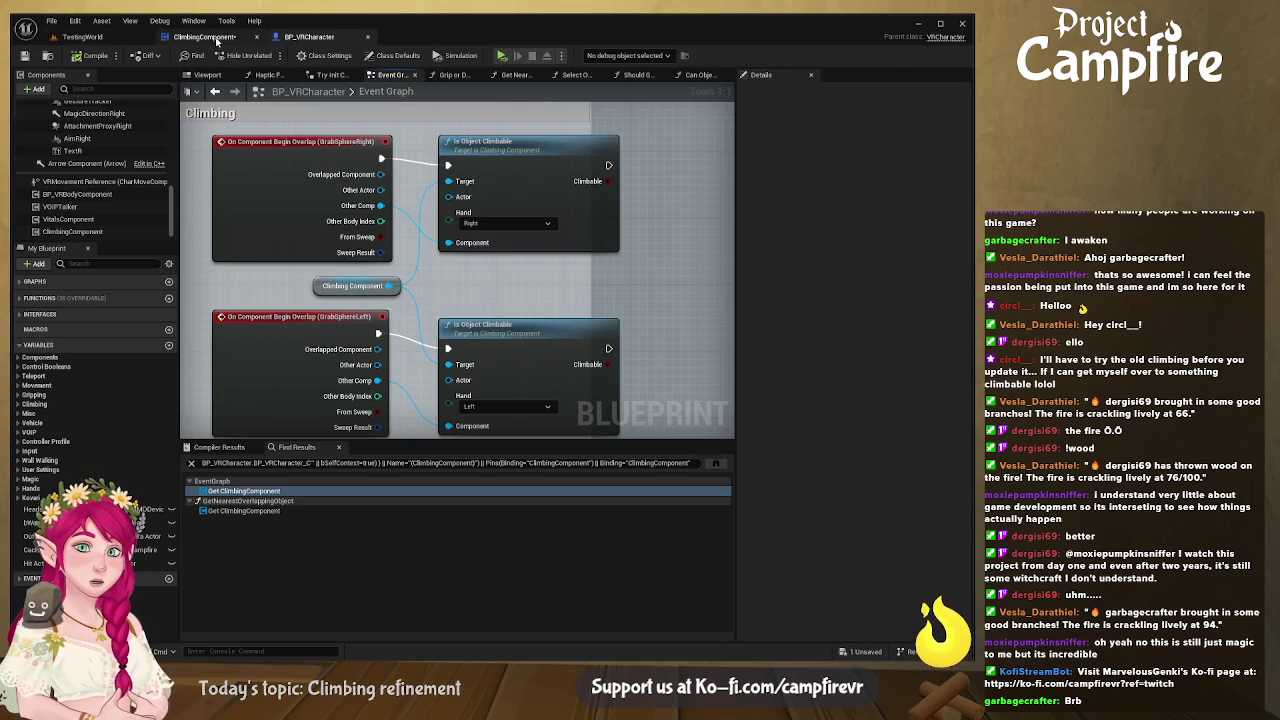
Step: Select the Cube wall in TestingWorld and play-test climbing it
left_click(205, 37)
left_click(76, 37)
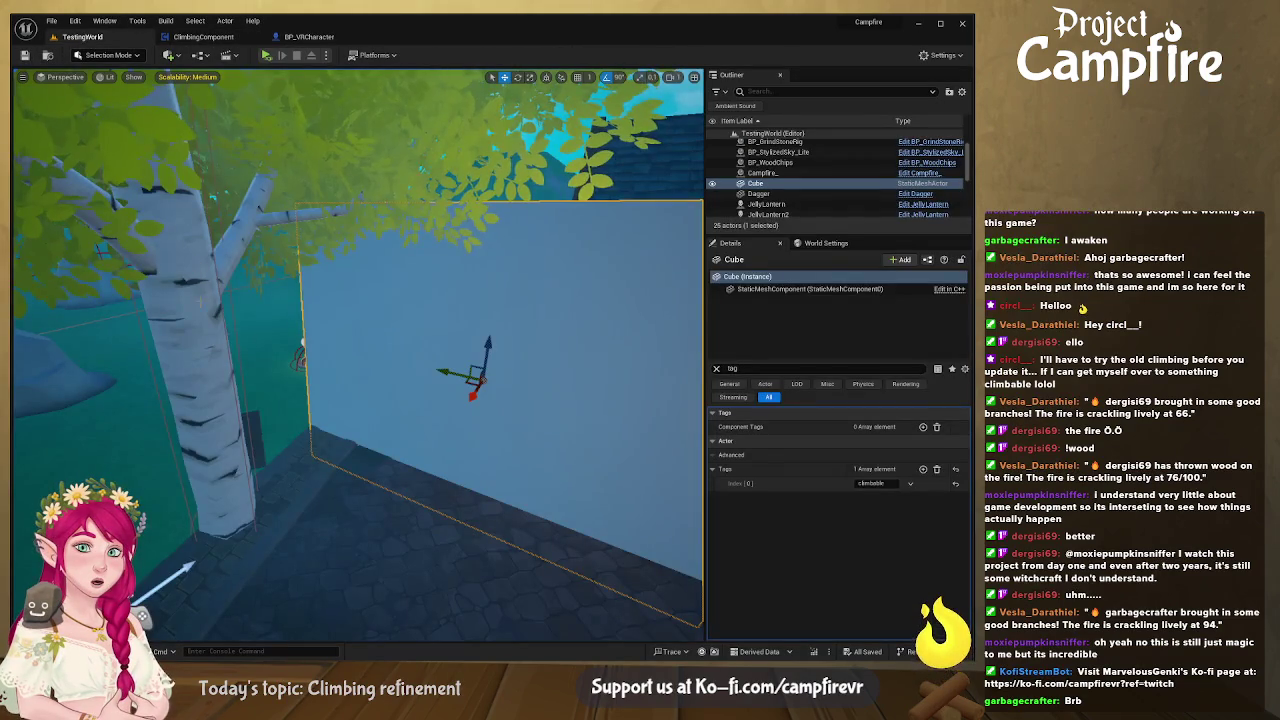
scroll(373, 360, "up", 3)
left_click(375, 374)
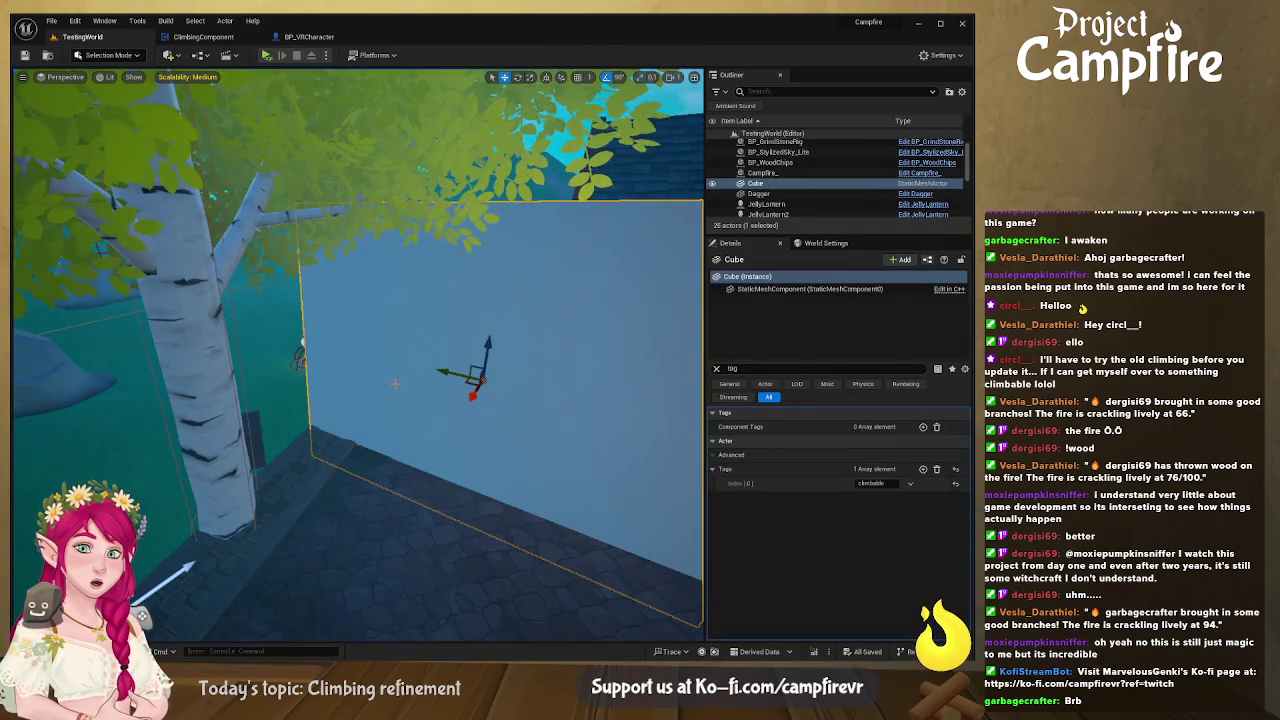
left_click(266, 56)
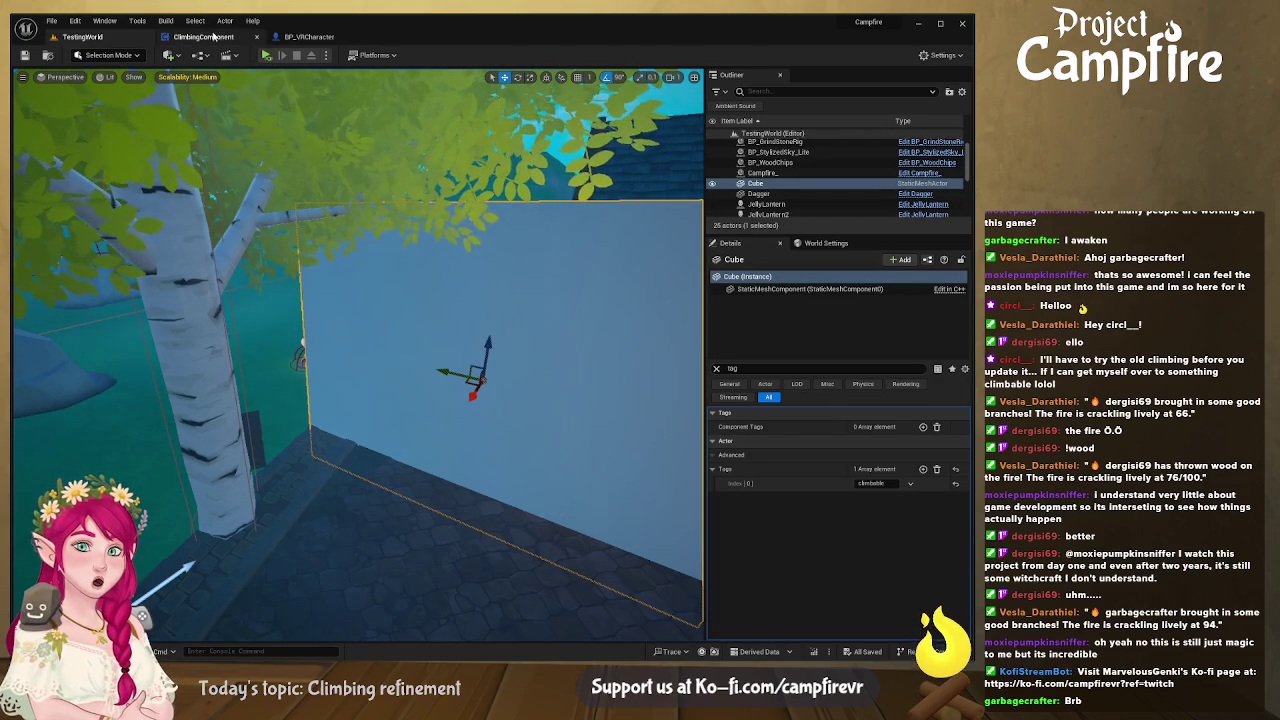
left_click(205, 37)
Step: Review the Is Object Climbable and left grab sphere graphs, then select TreeBirch1 in TestingWorld
mouse_move(322, 239)
left_mouse_down()
mouse_move(334, 286)
mouse_move(421, 309)
left_mouse_up()
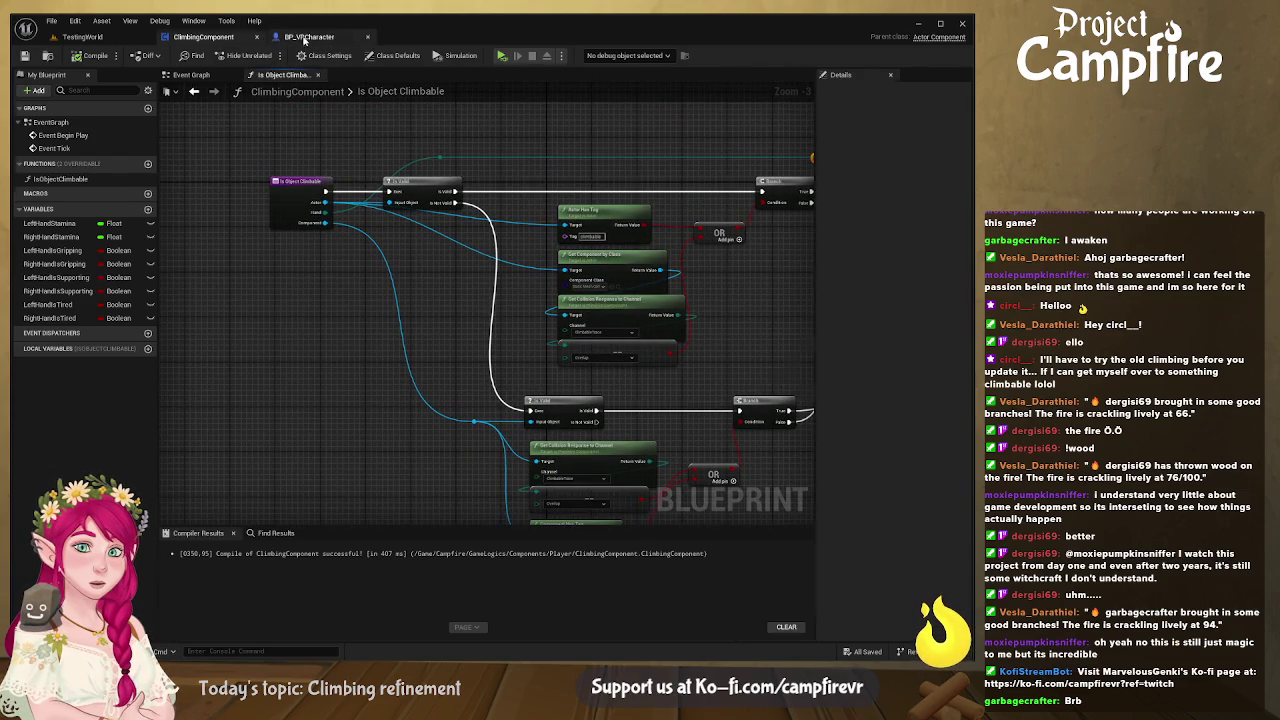
left_click(305, 37)
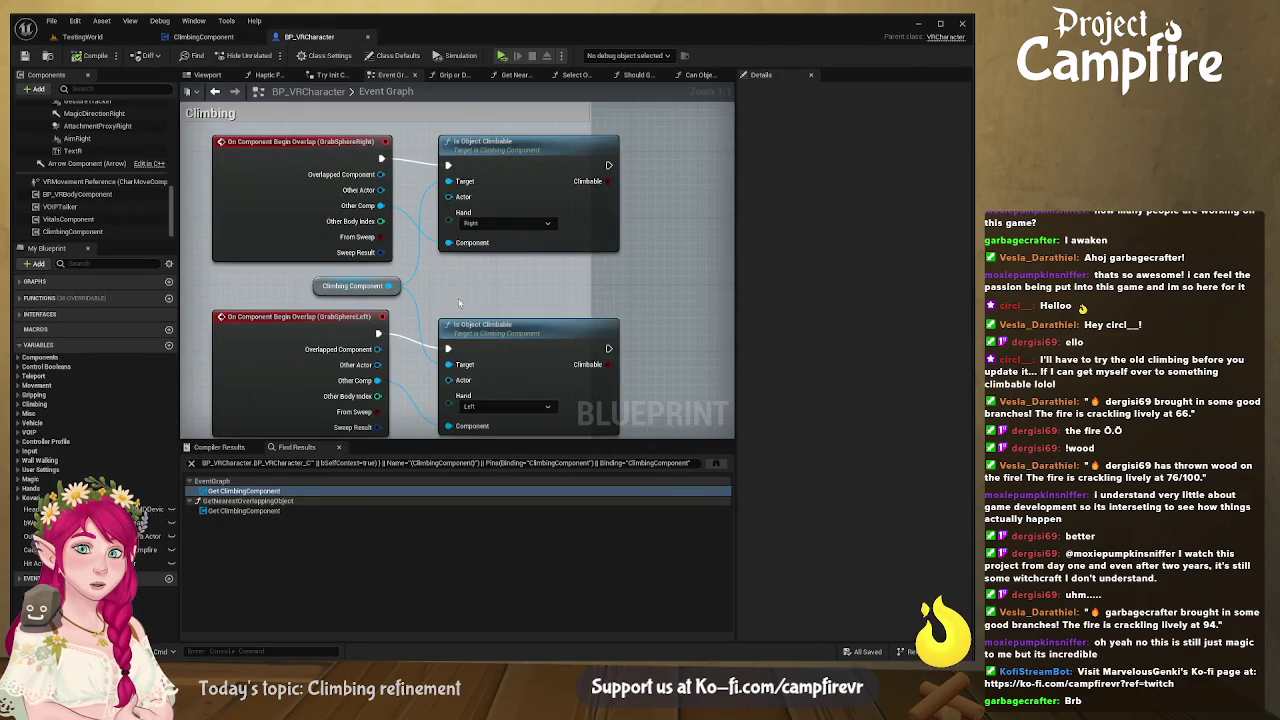
left_click_drag(474, 305, 495, 226)
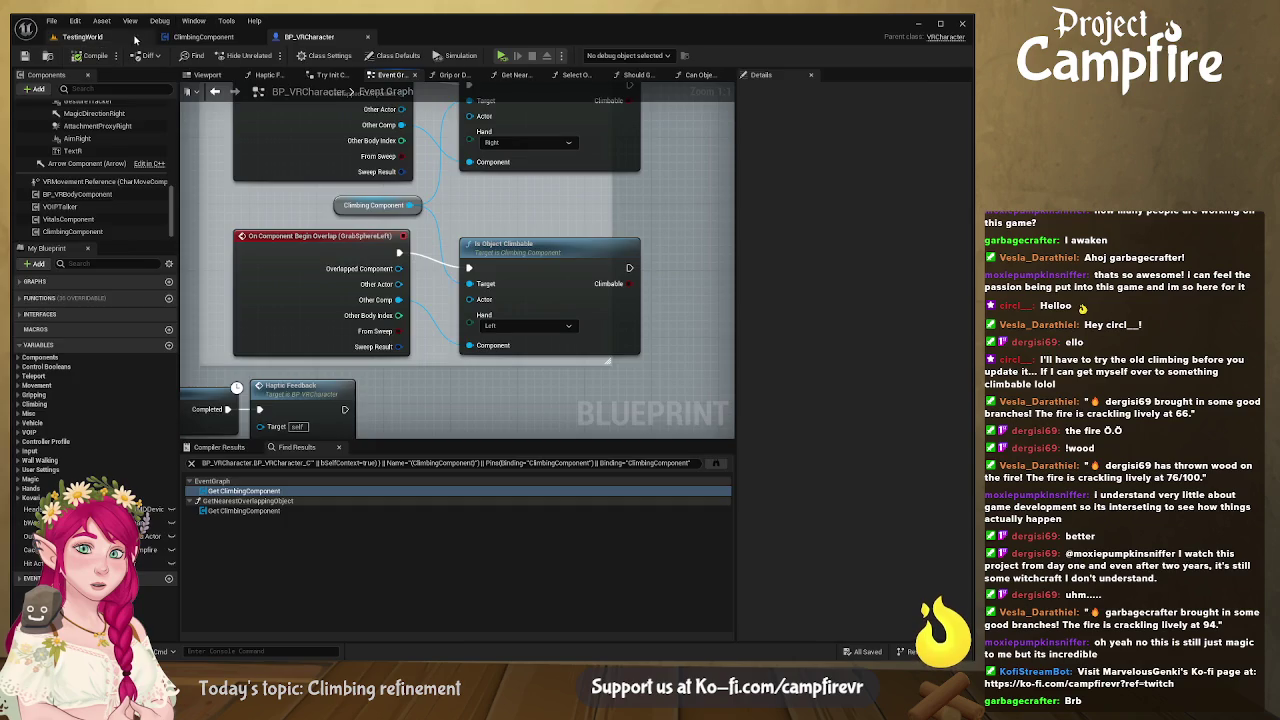
left_click(88, 37)
left_click(215, 397)
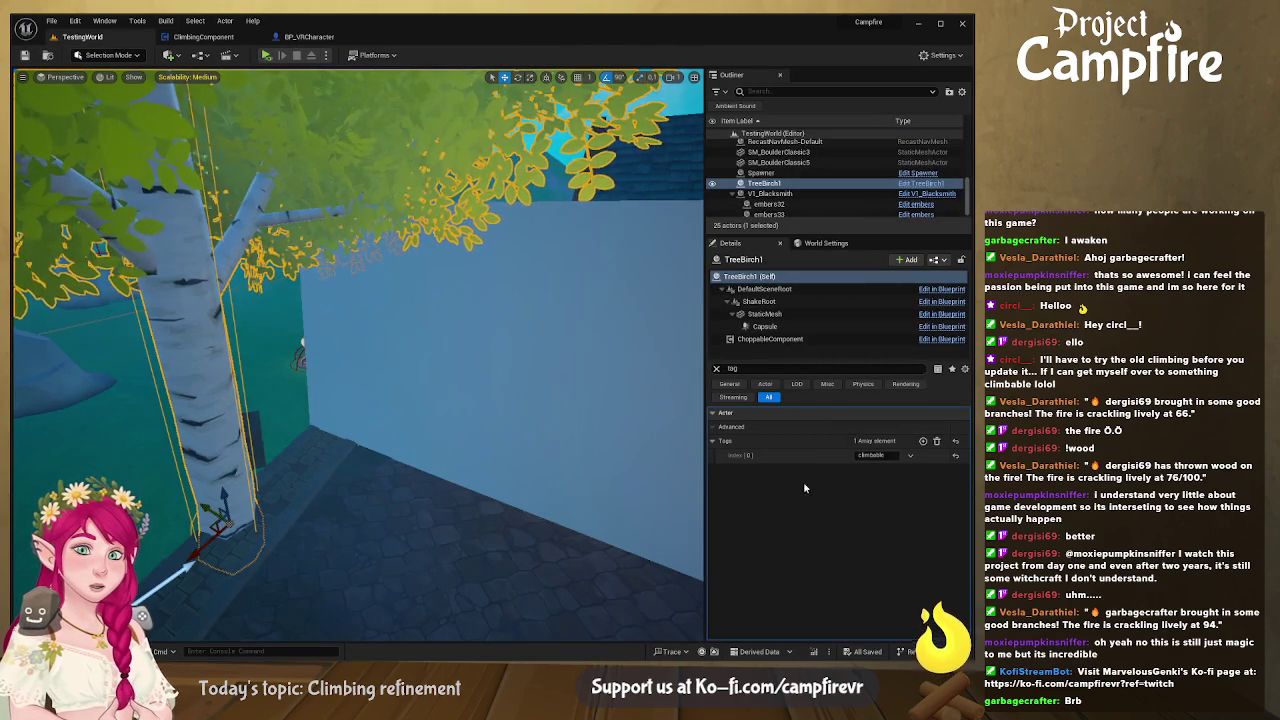
Step: Add a 'climbable' component tag to the birch tree's StaticMesh
left_click(764, 314)
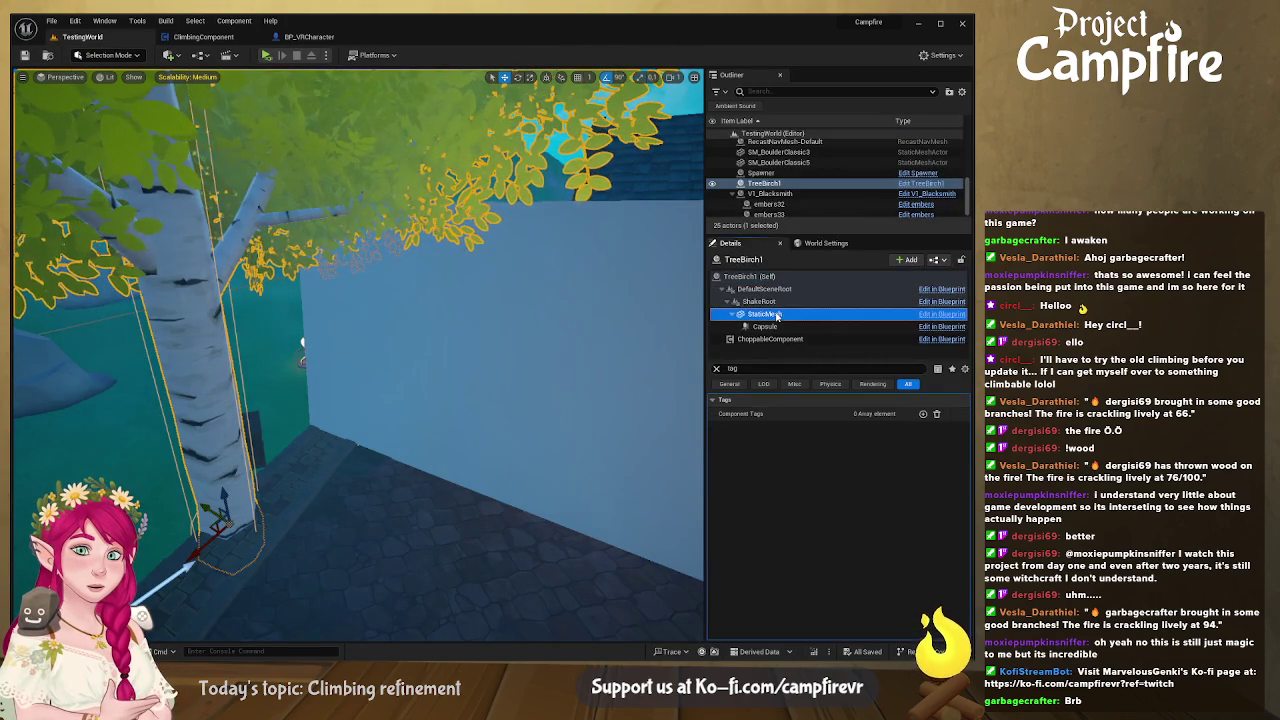
left_click(923, 413)
type("climbable")
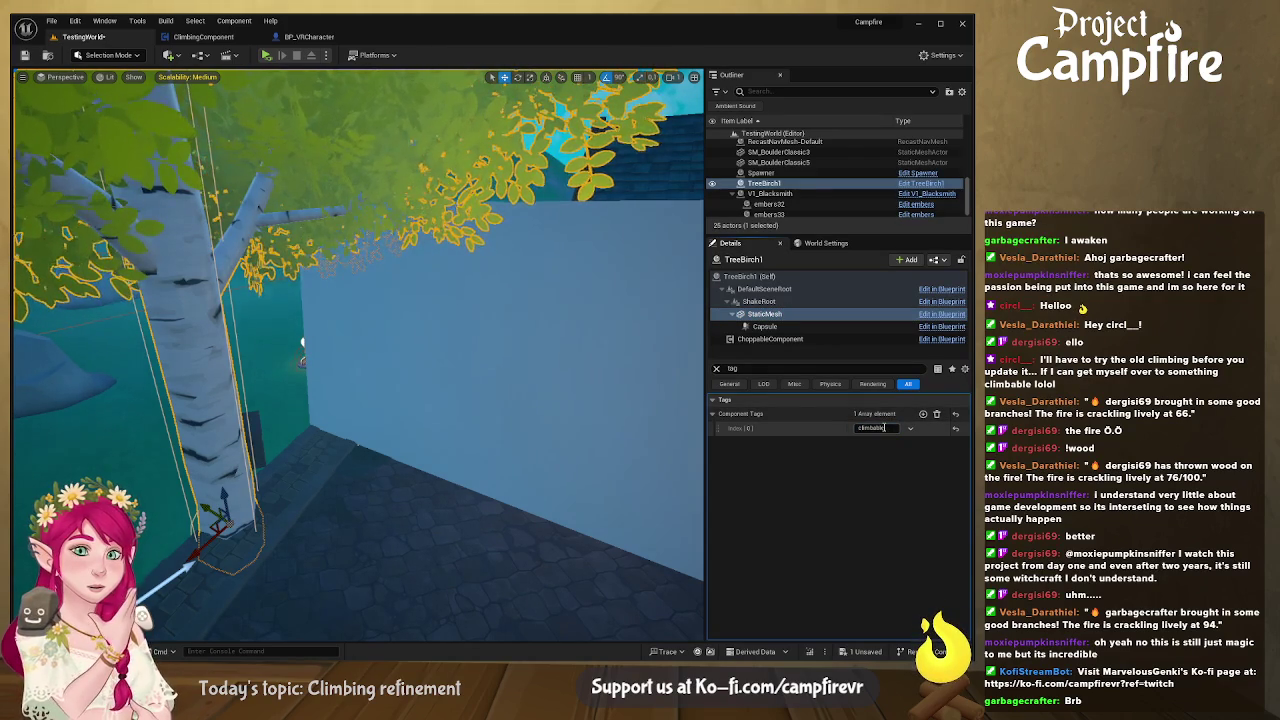
key("Return")
Step: Save the level, play-test climbing the tree, then select the Cube wall
left_click(26, 57)
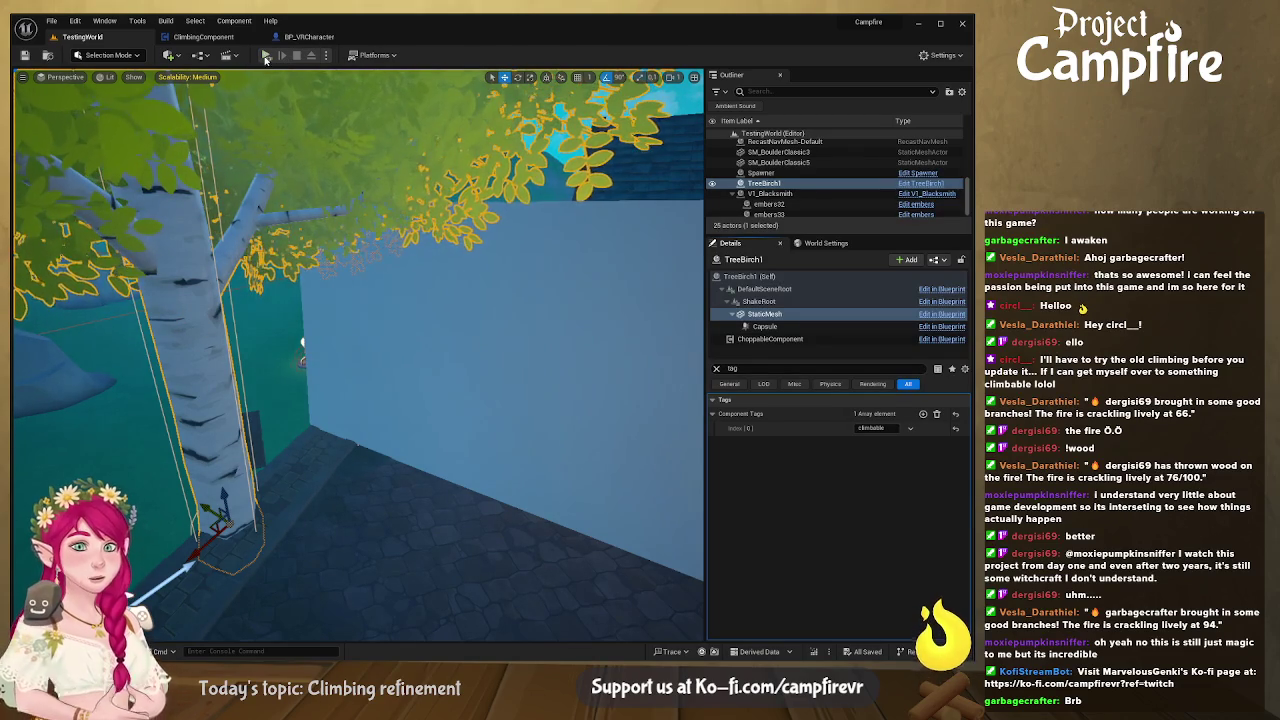
left_click(266, 56)
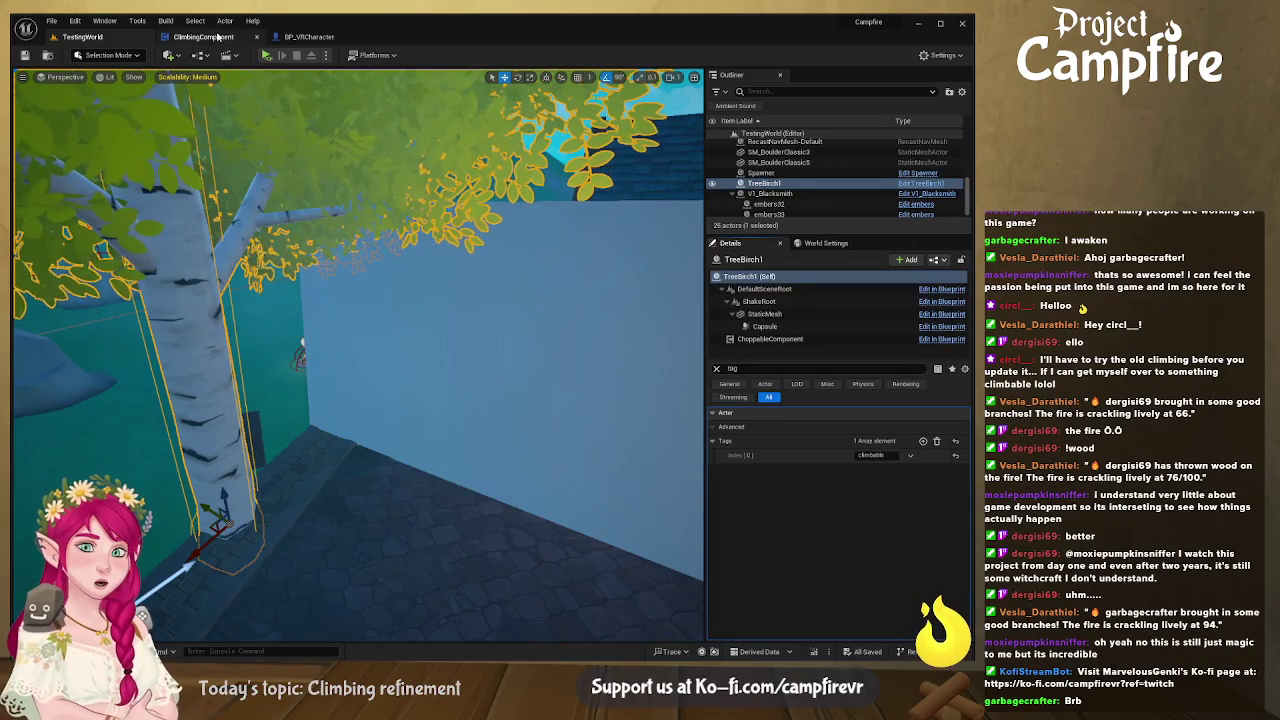
left_click(470, 352)
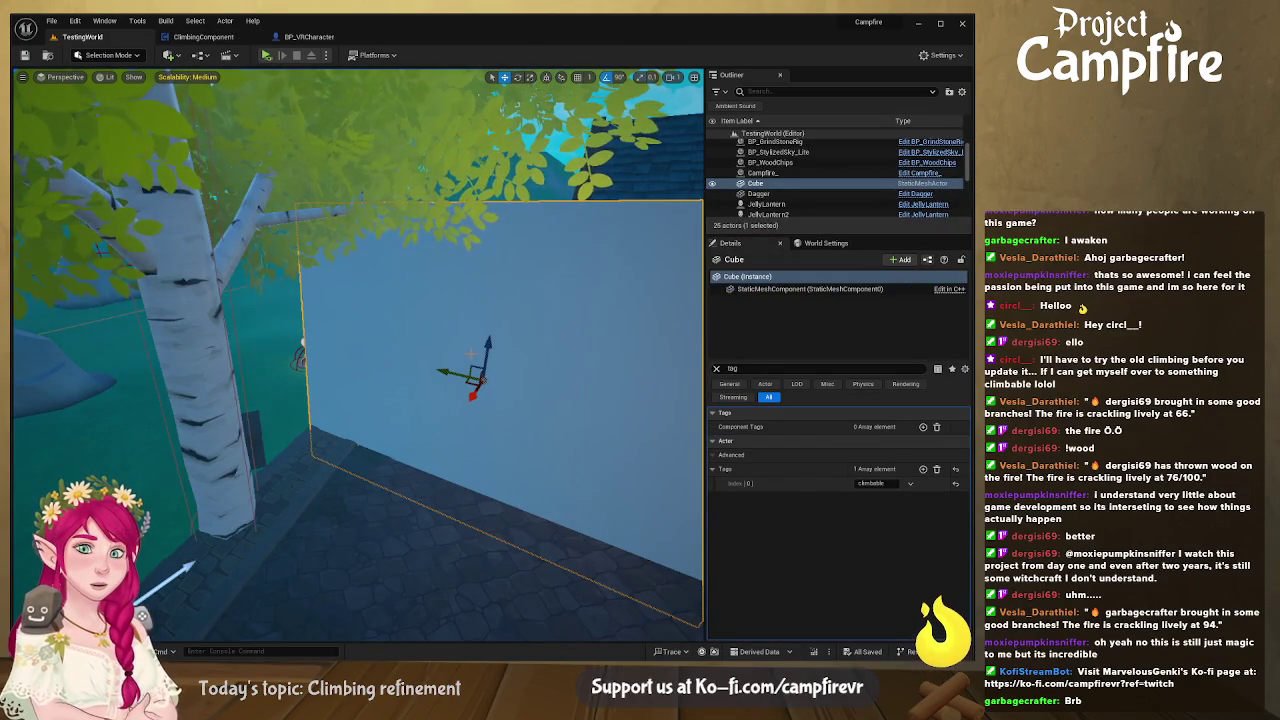
Step: Compare the BP_VRCharacter and ClimbingComponent blueprints, moving the ClimbingComponent tab after BP_VRCharacter
left_click(310, 37)
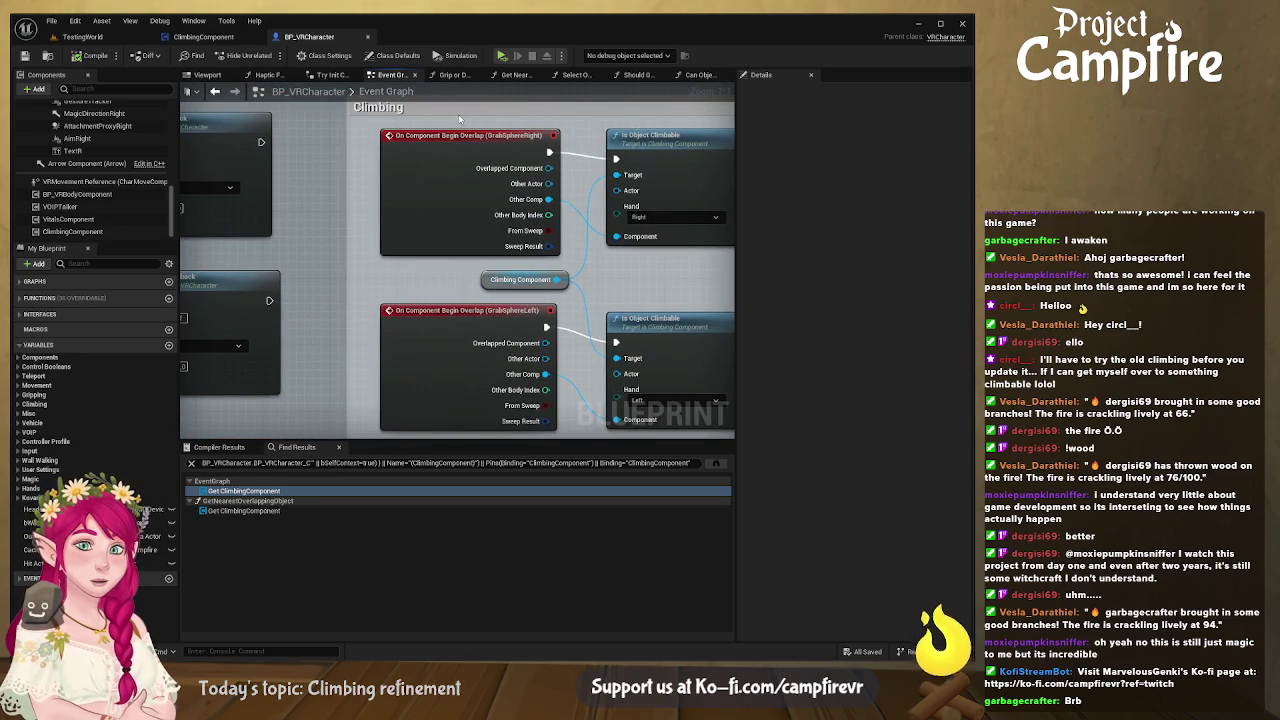
left_click(203, 37)
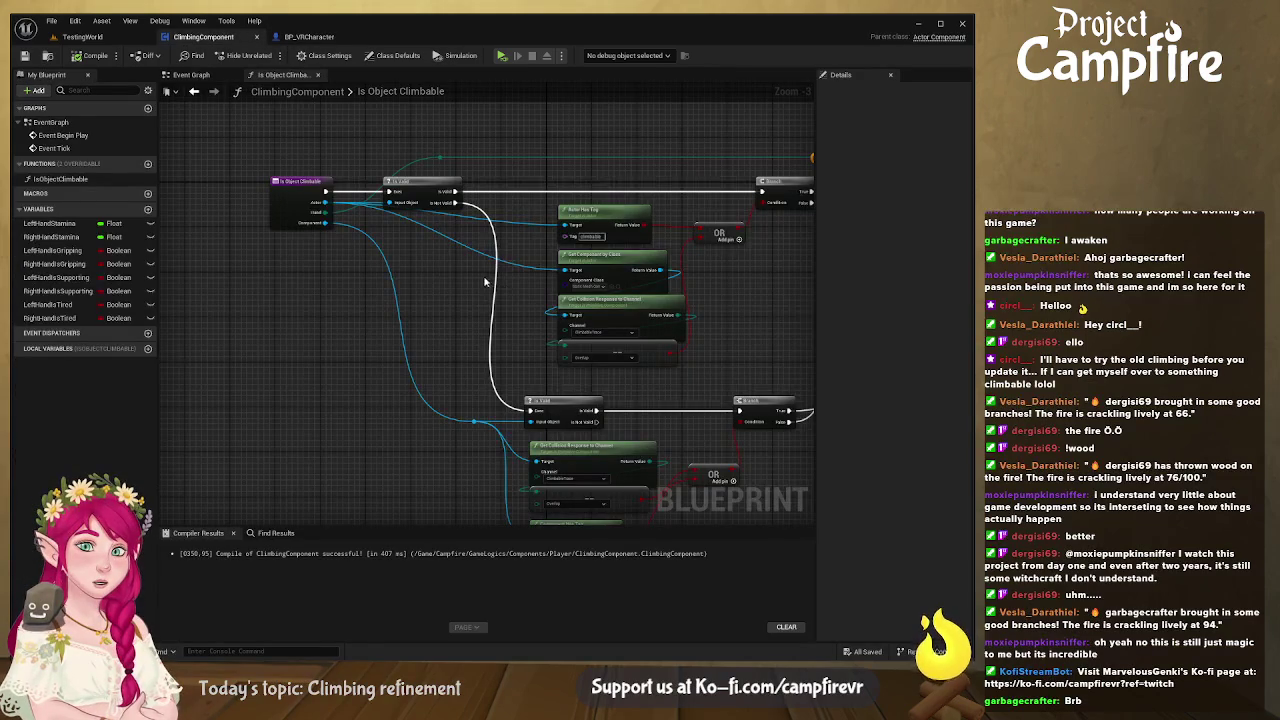
scroll(408, 295, "up", 3)
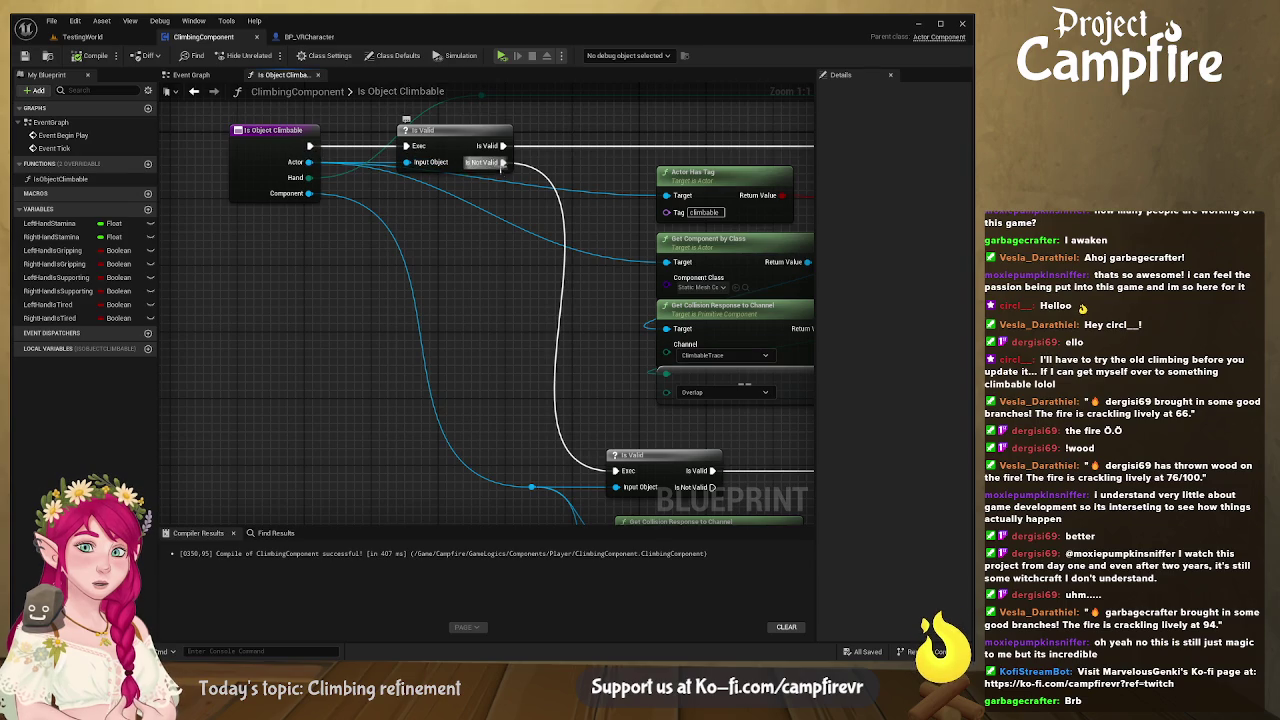
left_click(305, 37)
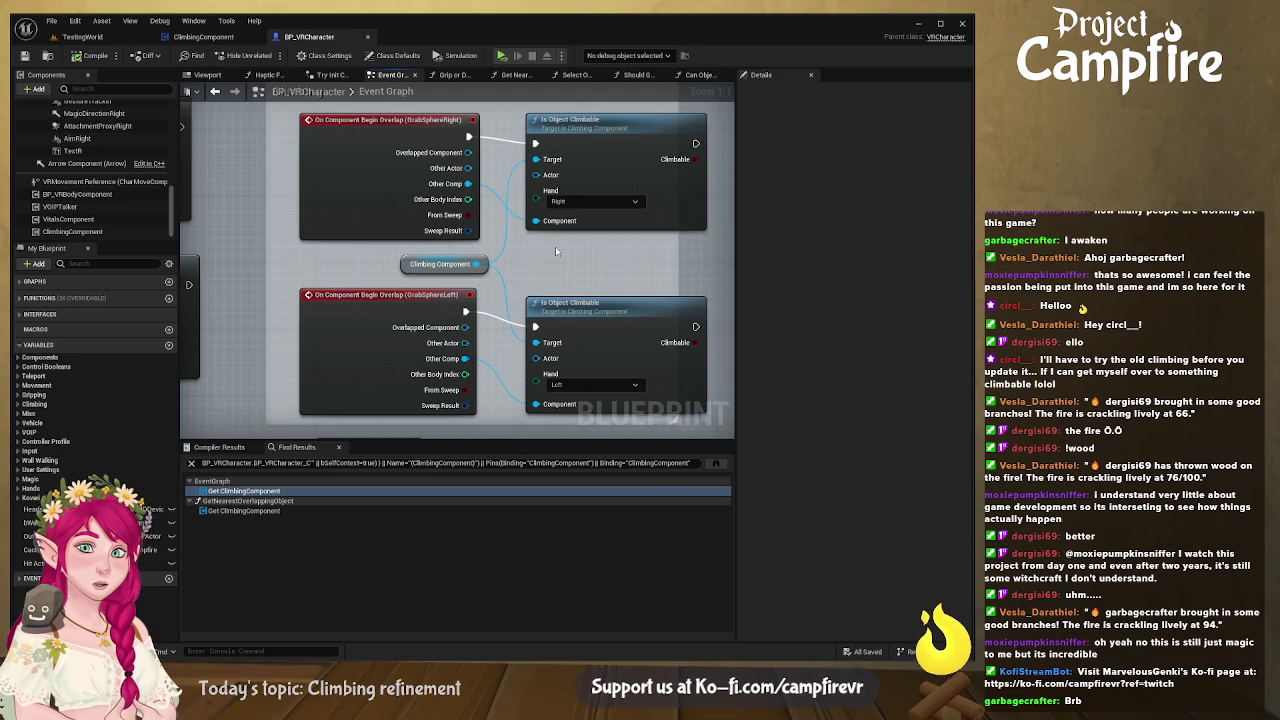
left_click(214, 40)
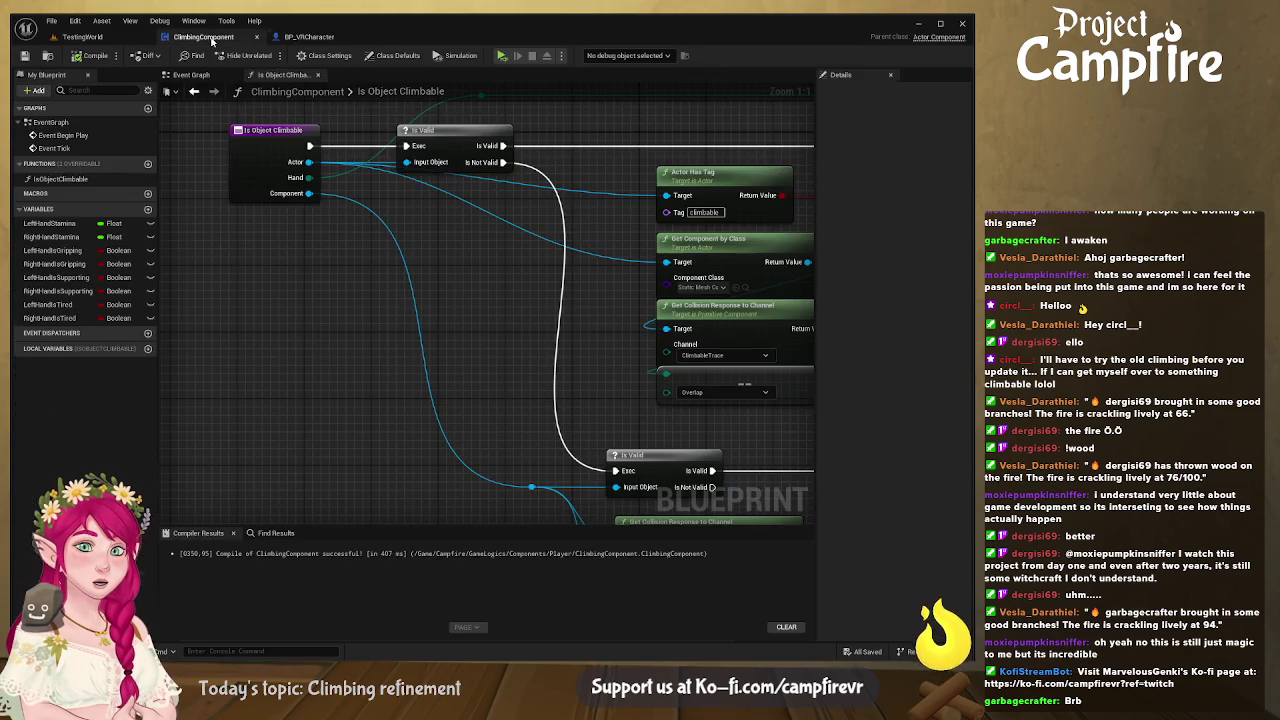
left_click_drag(204, 37, 320, 37)
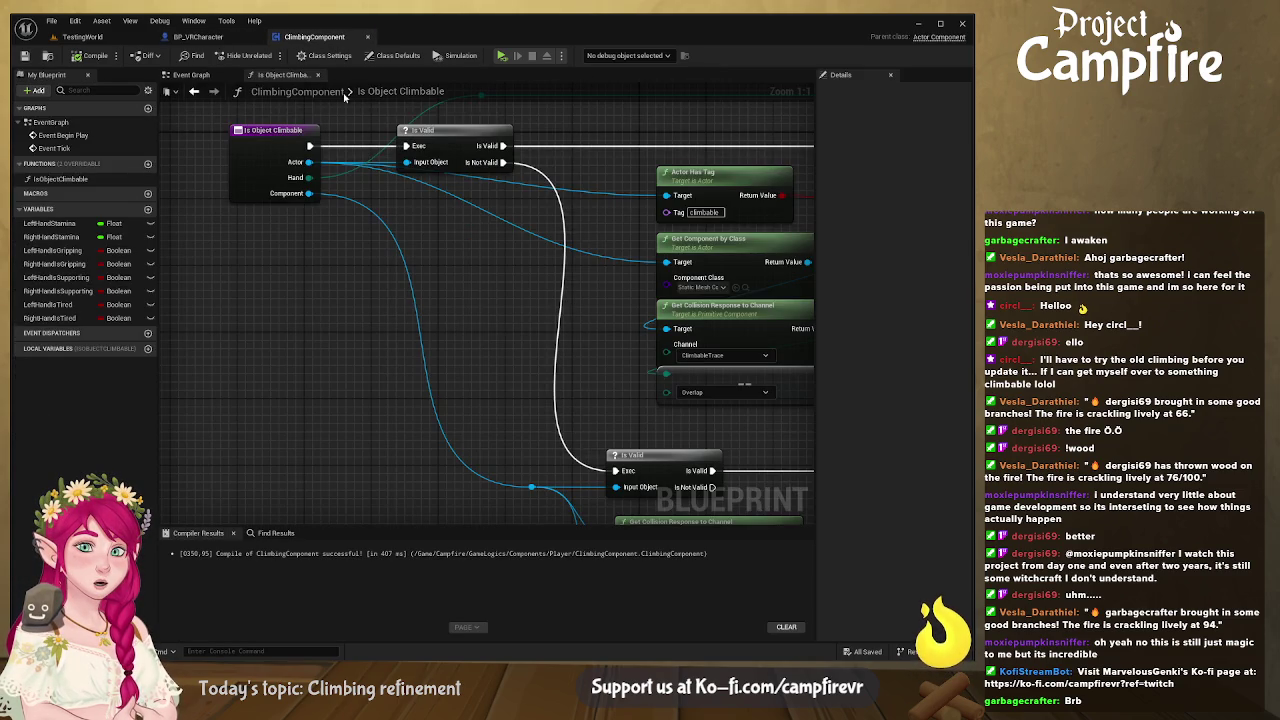
Step: Inspect the Component Has Tag and OR nodes in Is Object Climbable, then return to TestingWorld
mouse_move(530, 232)
left_mouse_down()
mouse_move(437, 220)
mouse_move(460, 285)
mouse_move(470, 288)
mouse_move(462, 175)
left_mouse_up()
left_click_drag(447, 90, 445, 83)
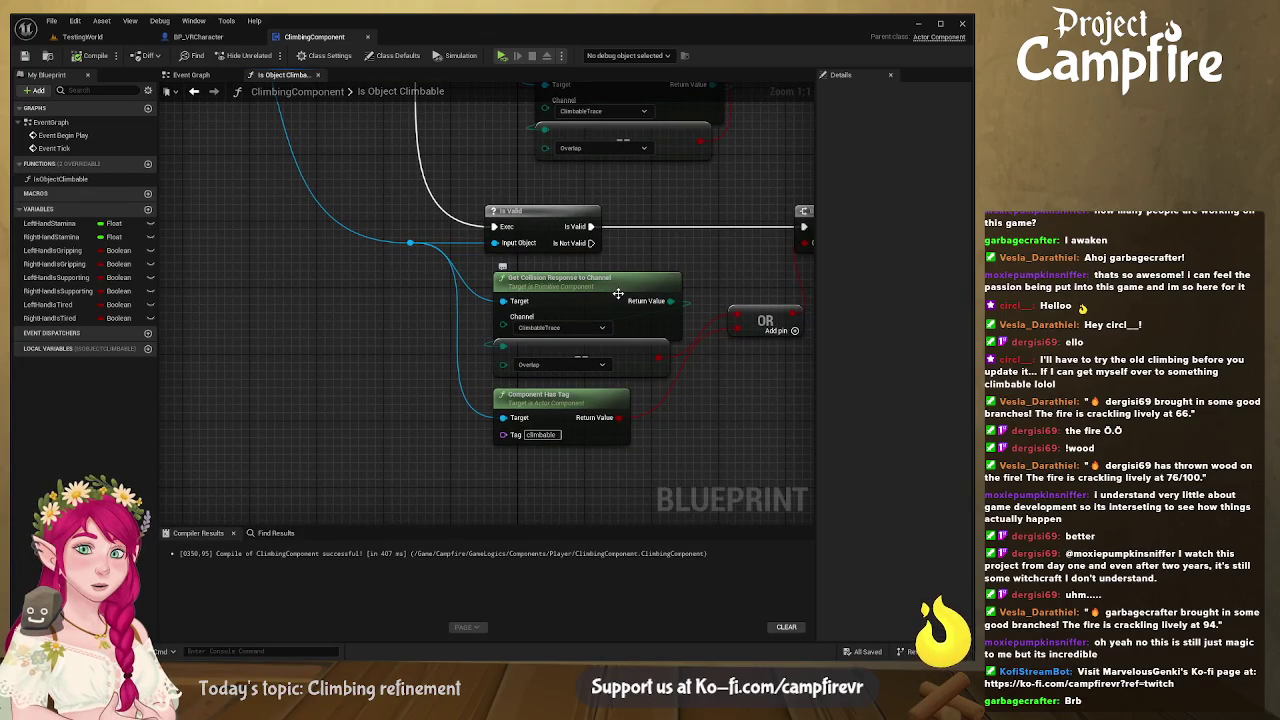
left_click_drag(620, 283, 598, 222)
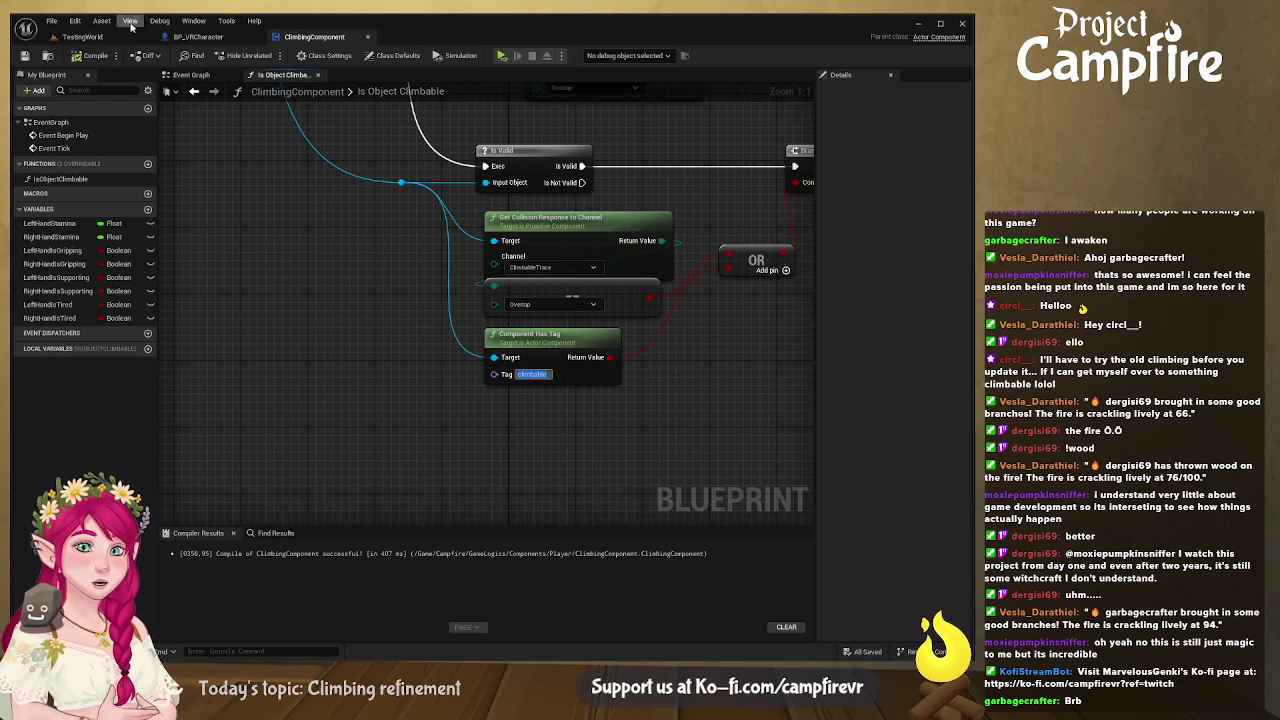
left_click(82, 36)
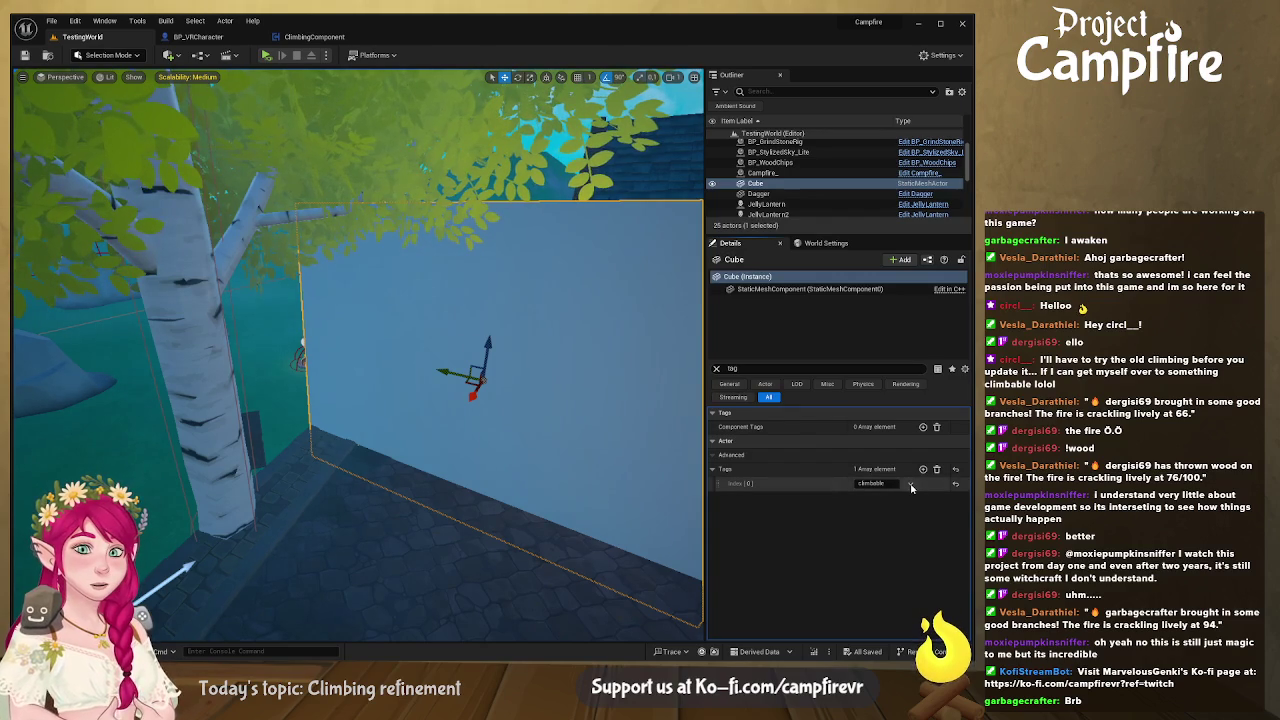
Step: Frame the Cube, clear the Details filter, and open BP_VRCharacter
key("f")
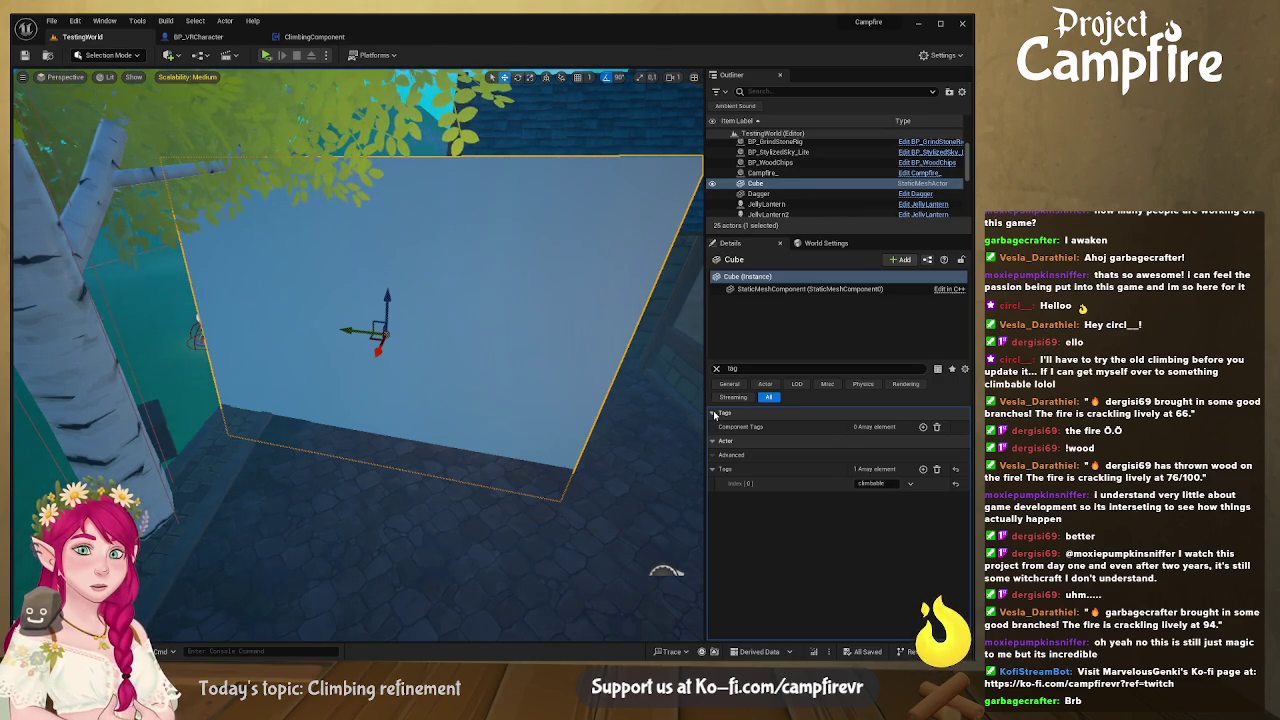
left_click(716, 369)
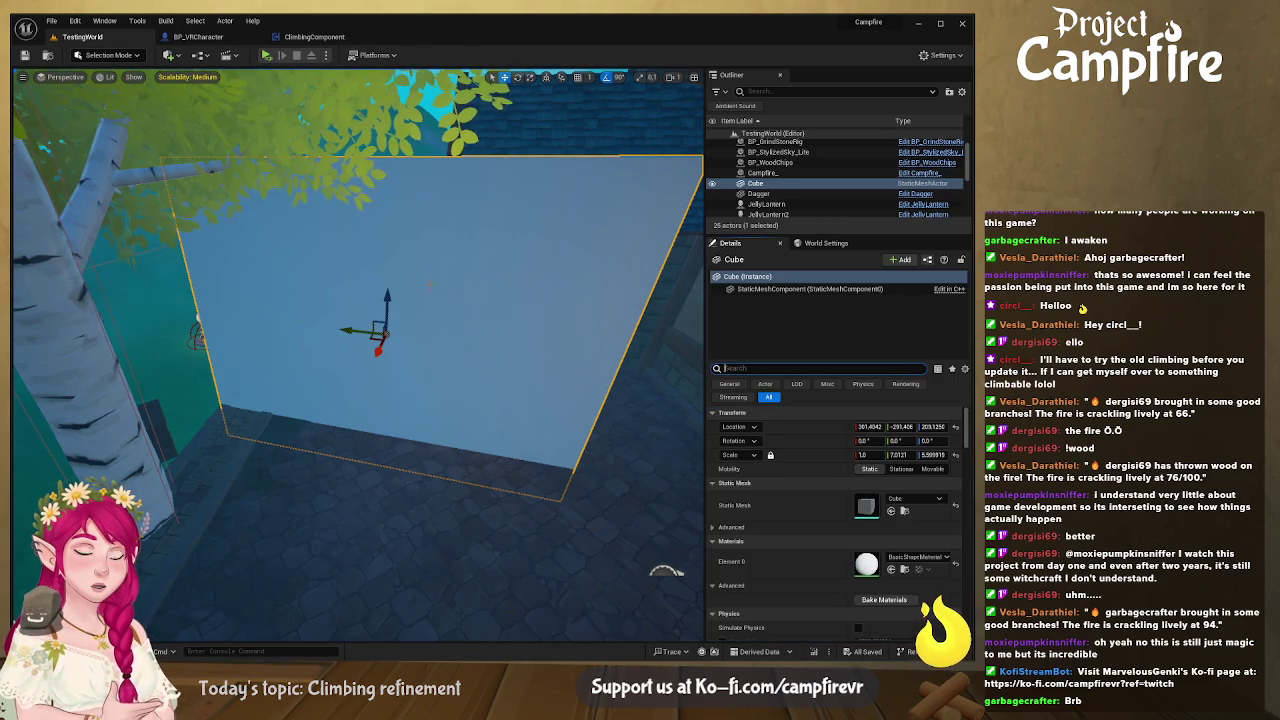
left_click(205, 38)
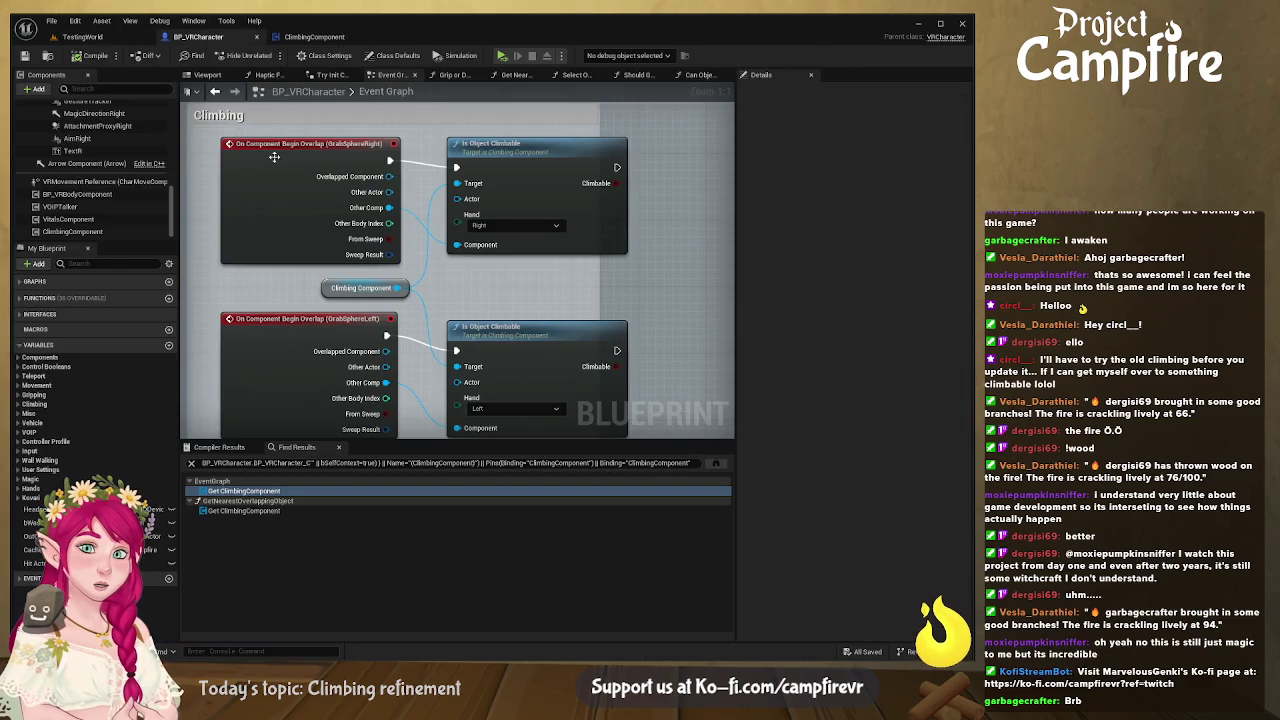
Step: Inspect GrabSphereRight's collision responses, then view the TestingWorld Cube's collision settings
scroll(93, 160, "up", 3)
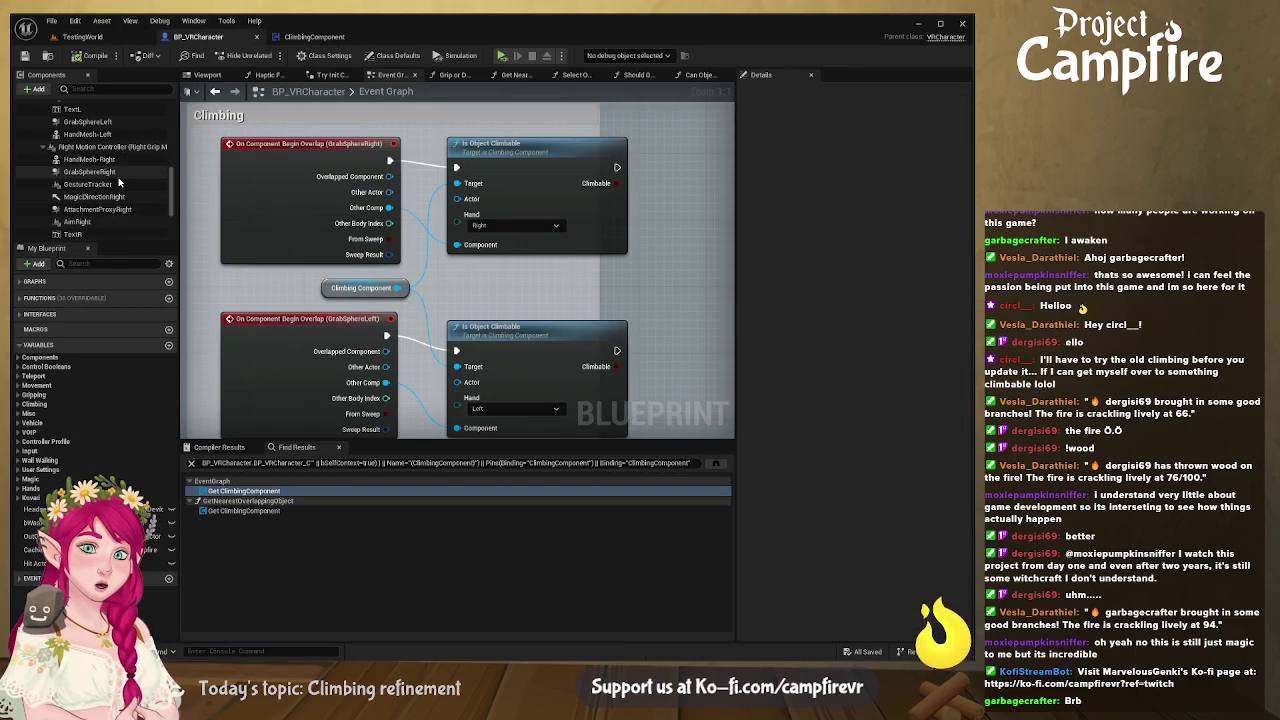
left_click(100, 172)
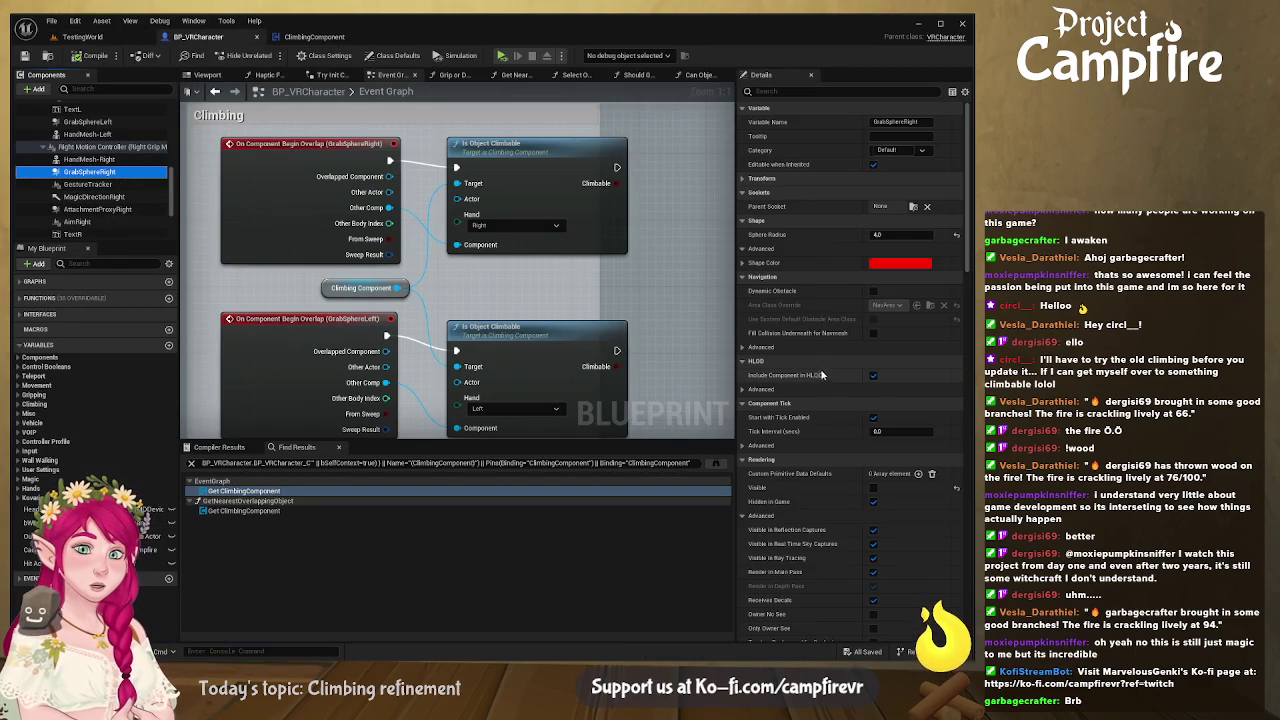
scroll(804, 325, "down", 2)
scroll(804, 325, "down", 6)
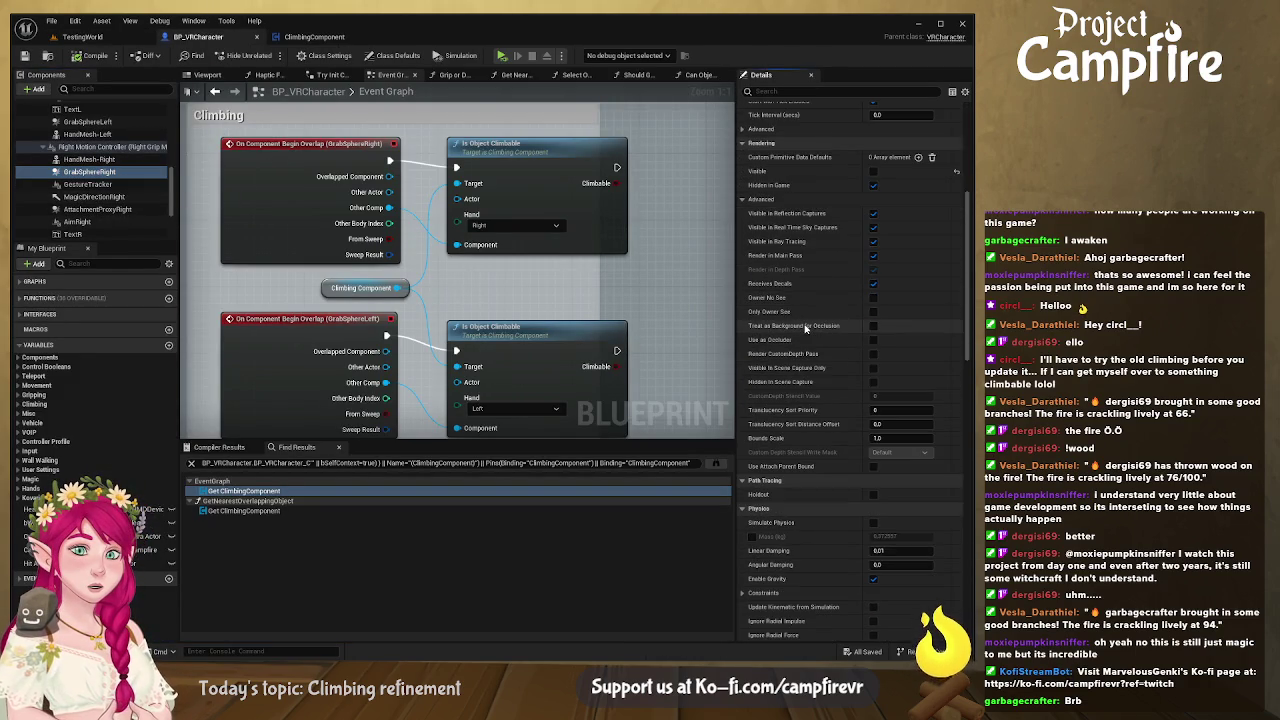
scroll(805, 326, "down", 12)
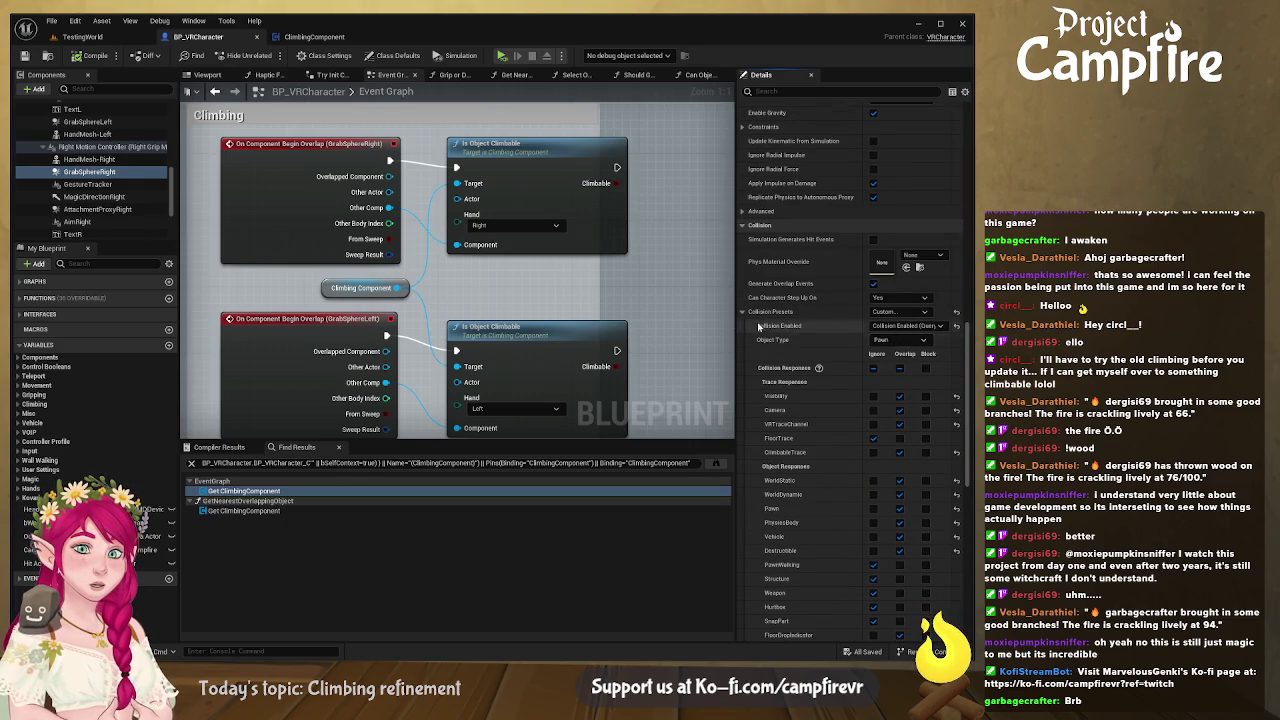
left_click(337, 40)
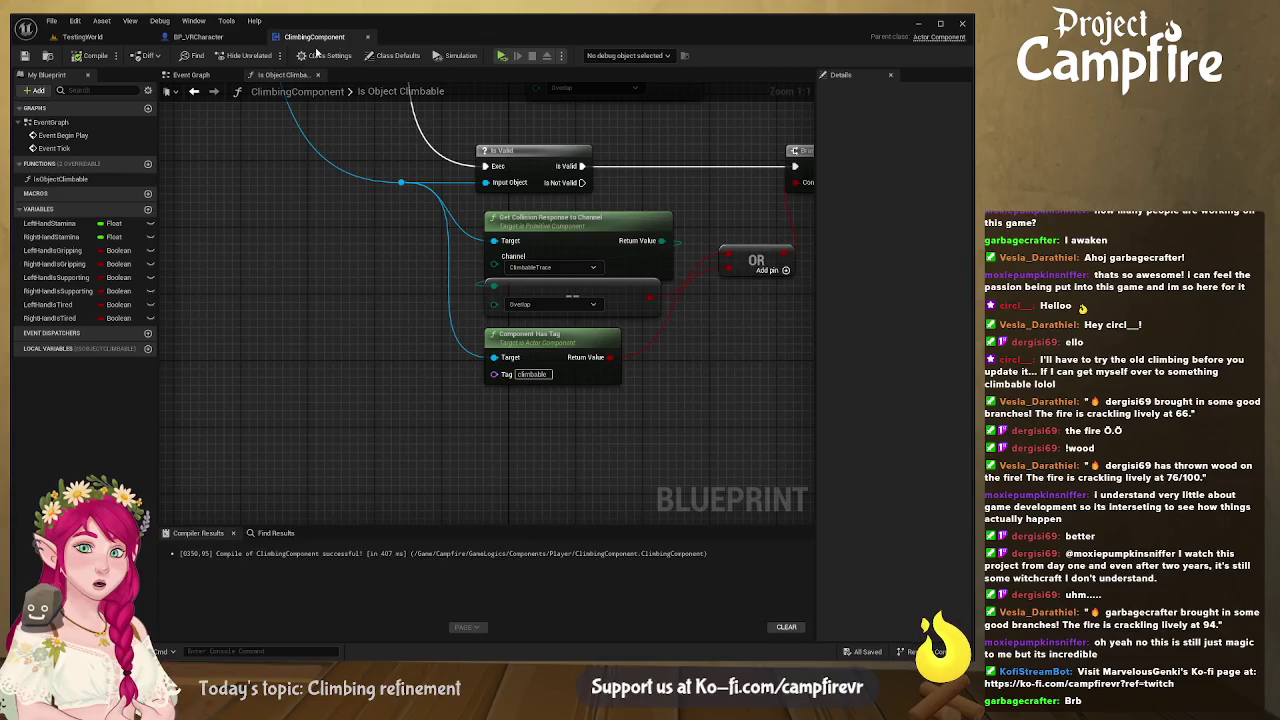
left_click(82, 37)
scroll(849, 474, "down", 5)
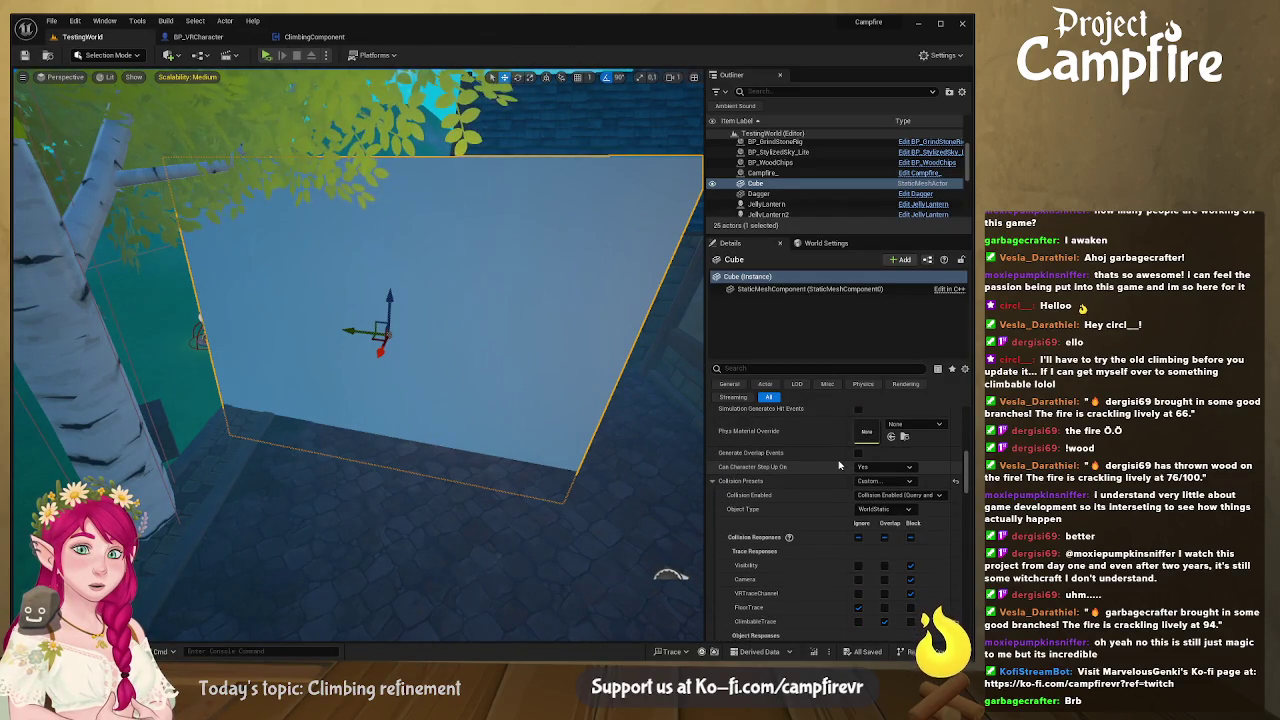
Step: Try Climbable as the Cube's collision object type, then revert it to WorldStatic
scroll(839, 466, "down", 1)
scroll(837, 466, "down", 2)
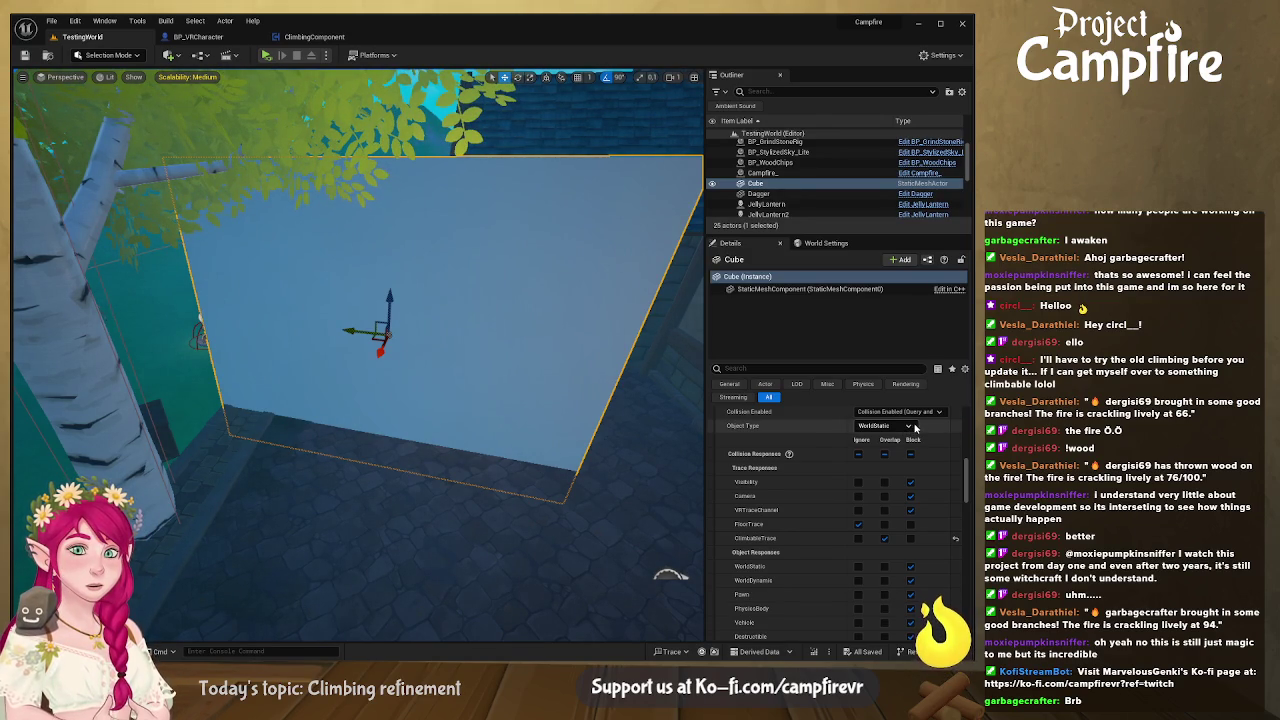
left_click(885, 425)
left_click(901, 552)
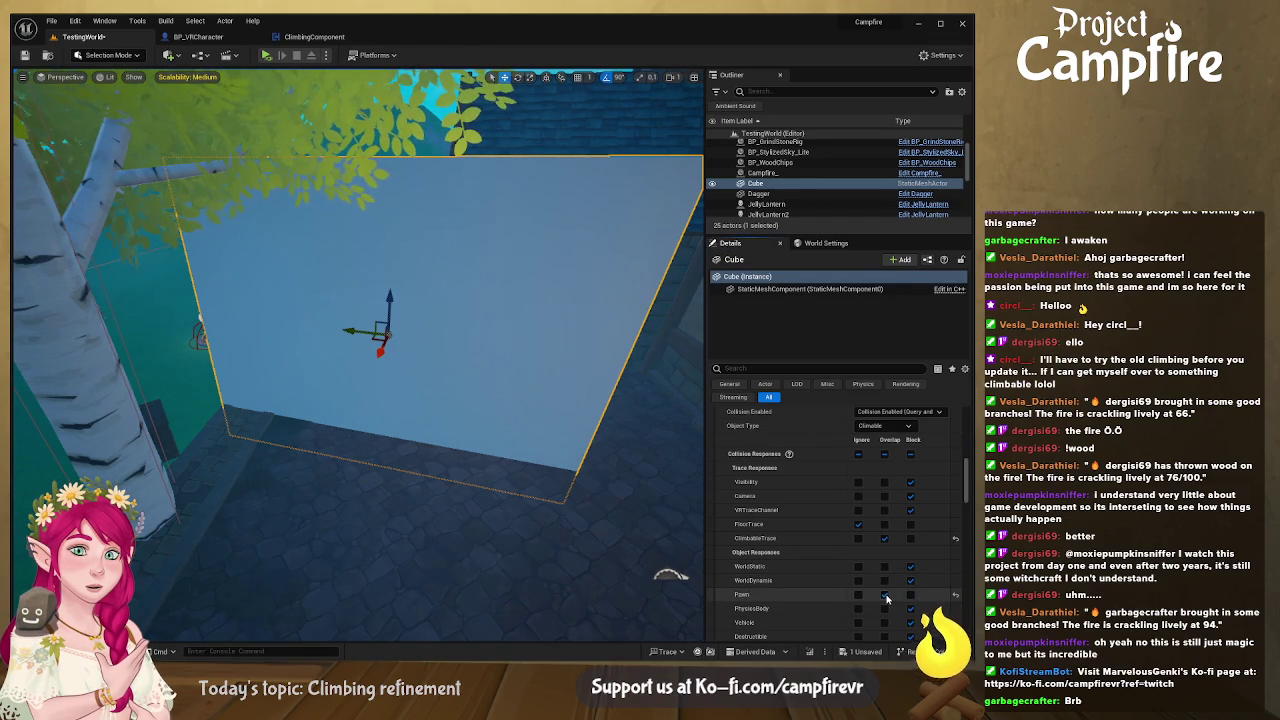
scroll(856, 436, "up", 3)
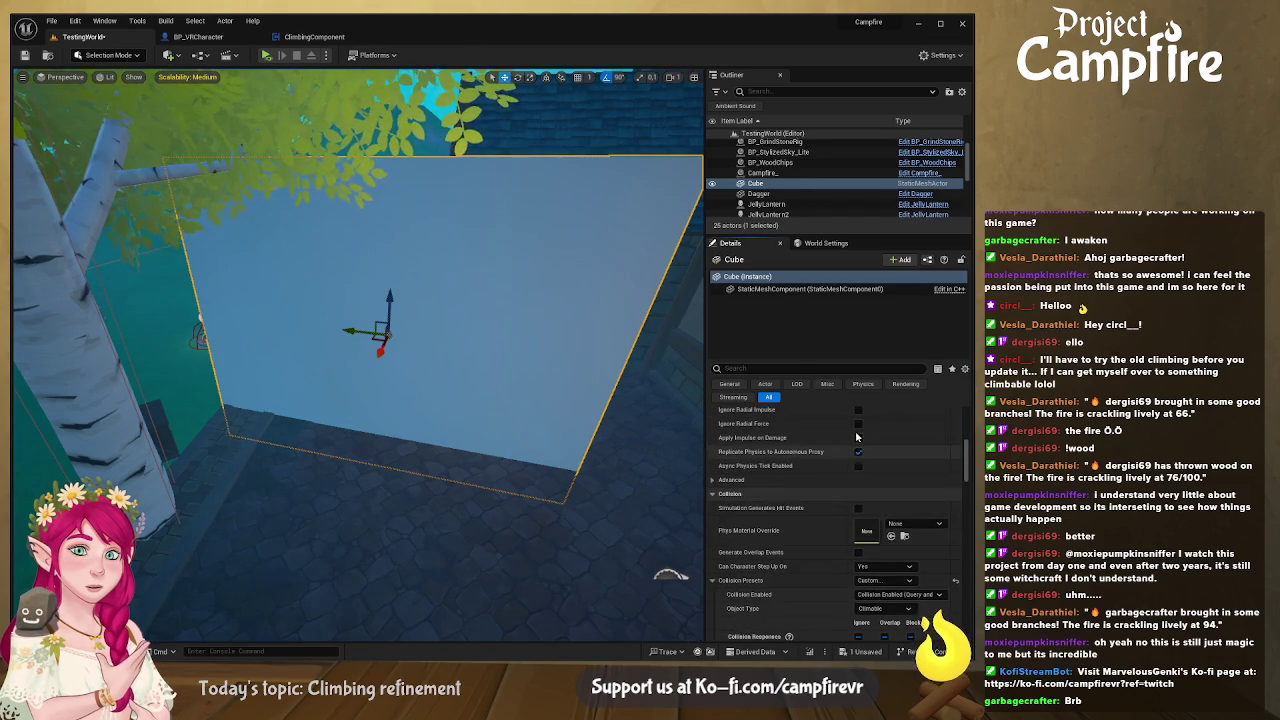
scroll(893, 501, "up", 1)
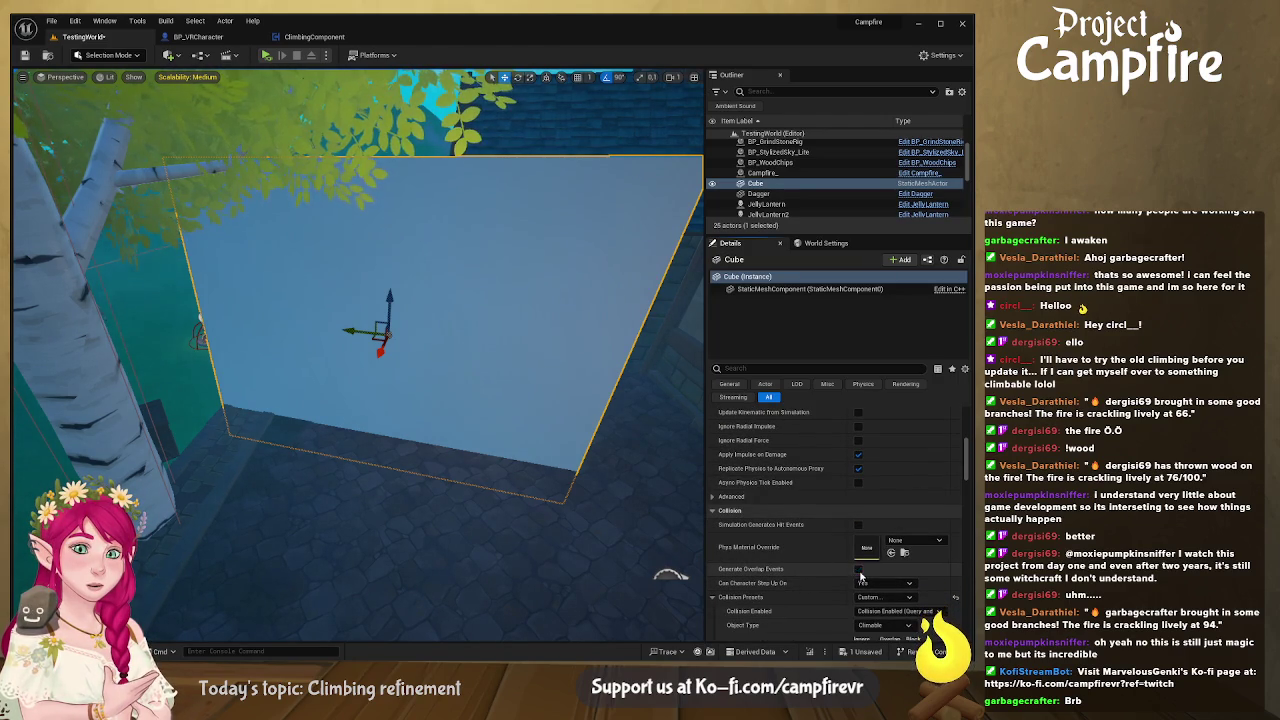
scroll(860, 577, "down", 2)
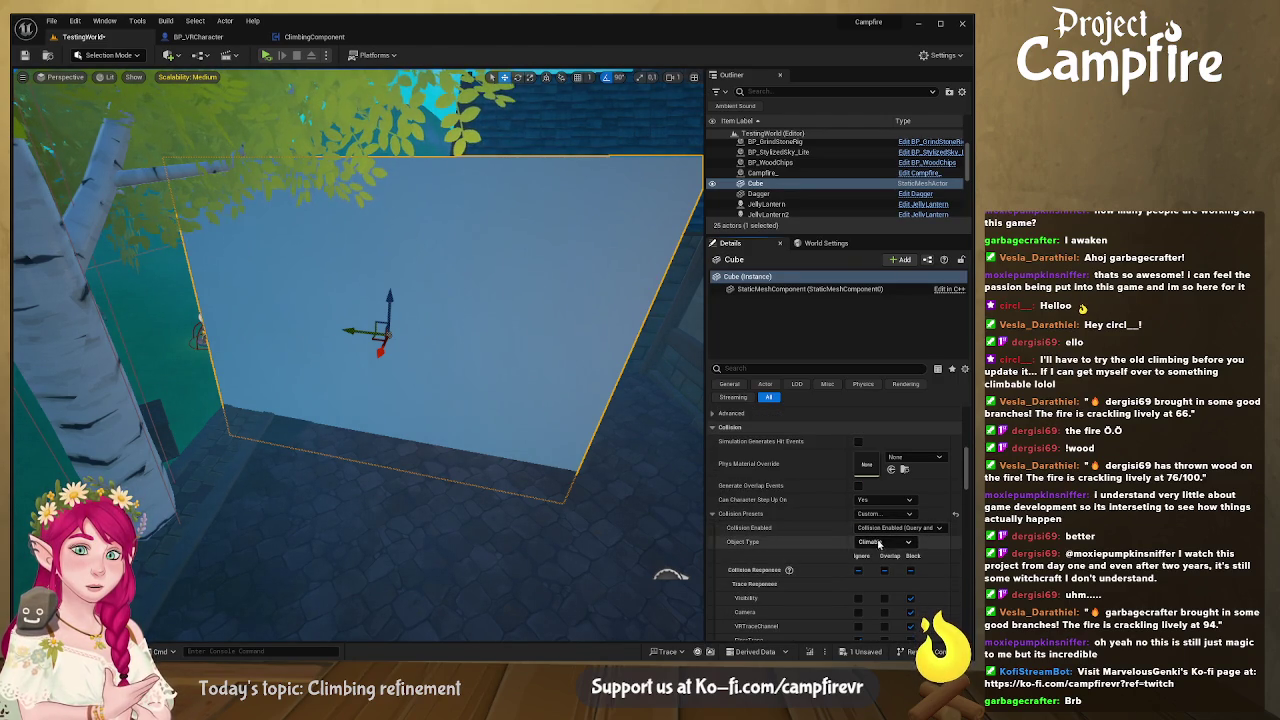
key("ctrl+z")
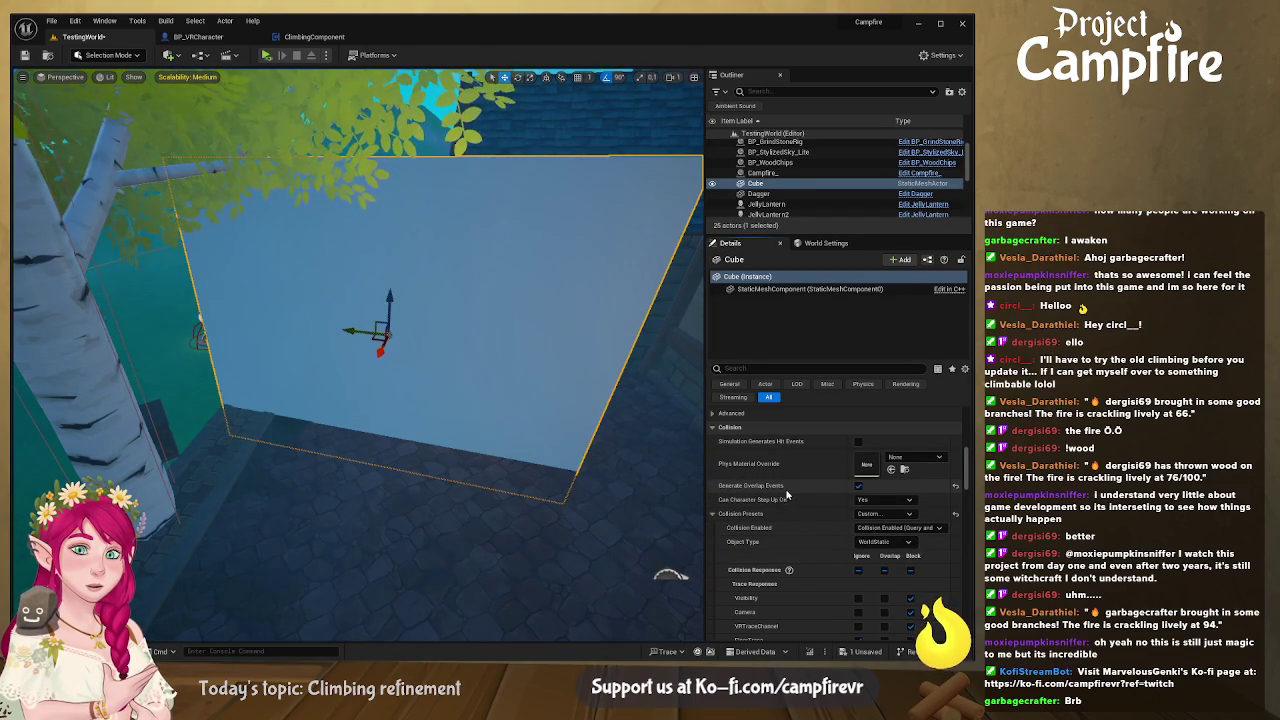
Step: Save the level, play-test climbing the Cube, and return to BP_VRCharacter
left_click(30, 55)
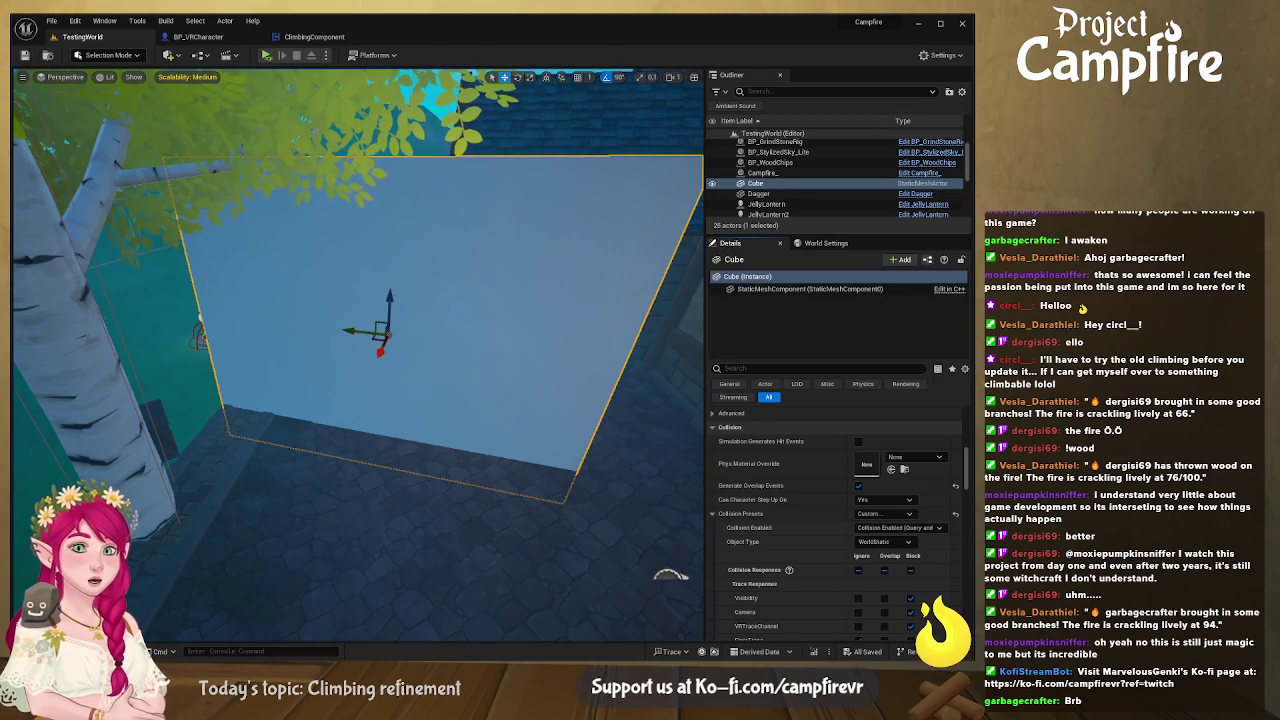
left_click(266, 56)
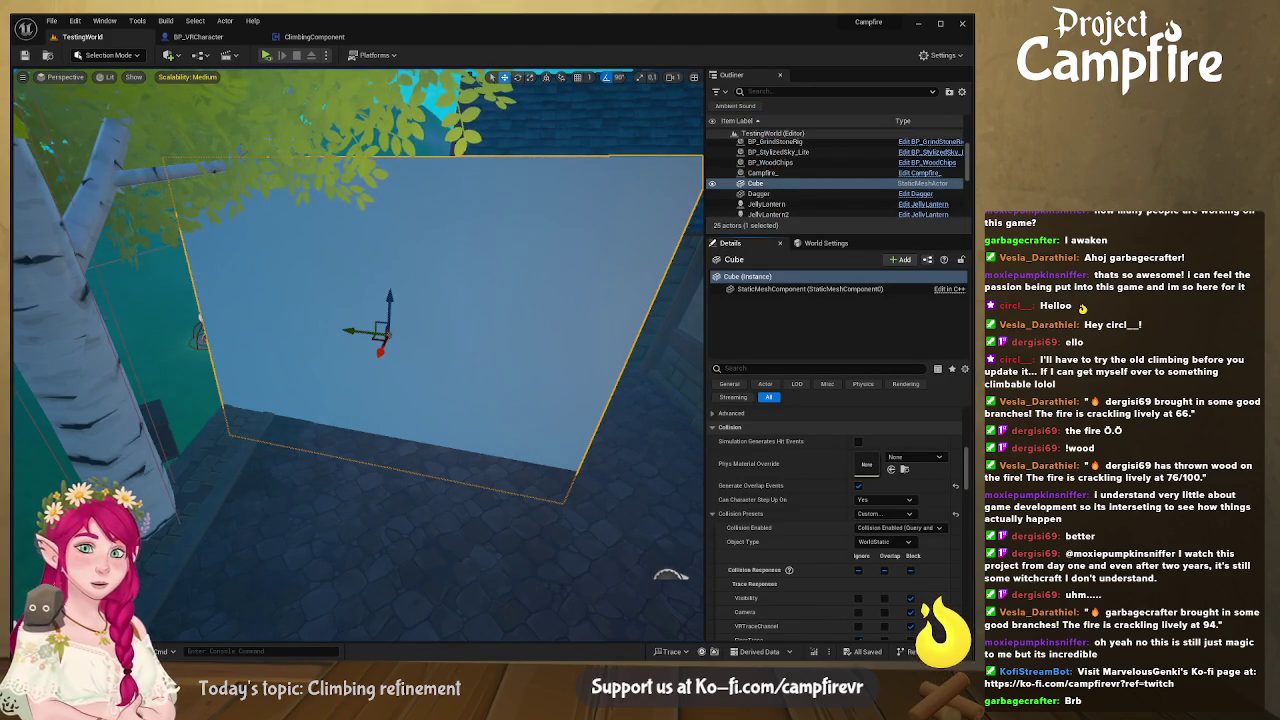
left_click(209, 42)
Step: Set the SkeletalMesh component's collision preset to BlockAll and save BP_VRCharacter
scroll(105, 168, "up", 5)
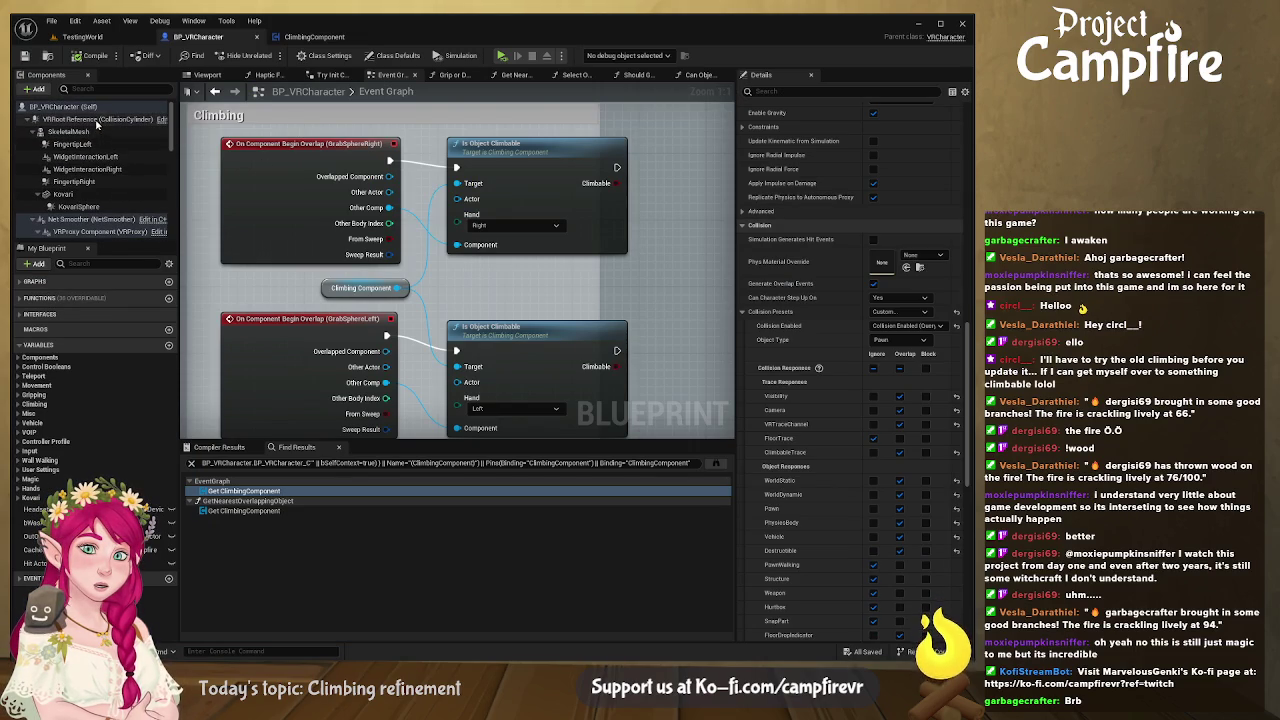
left_click(99, 131)
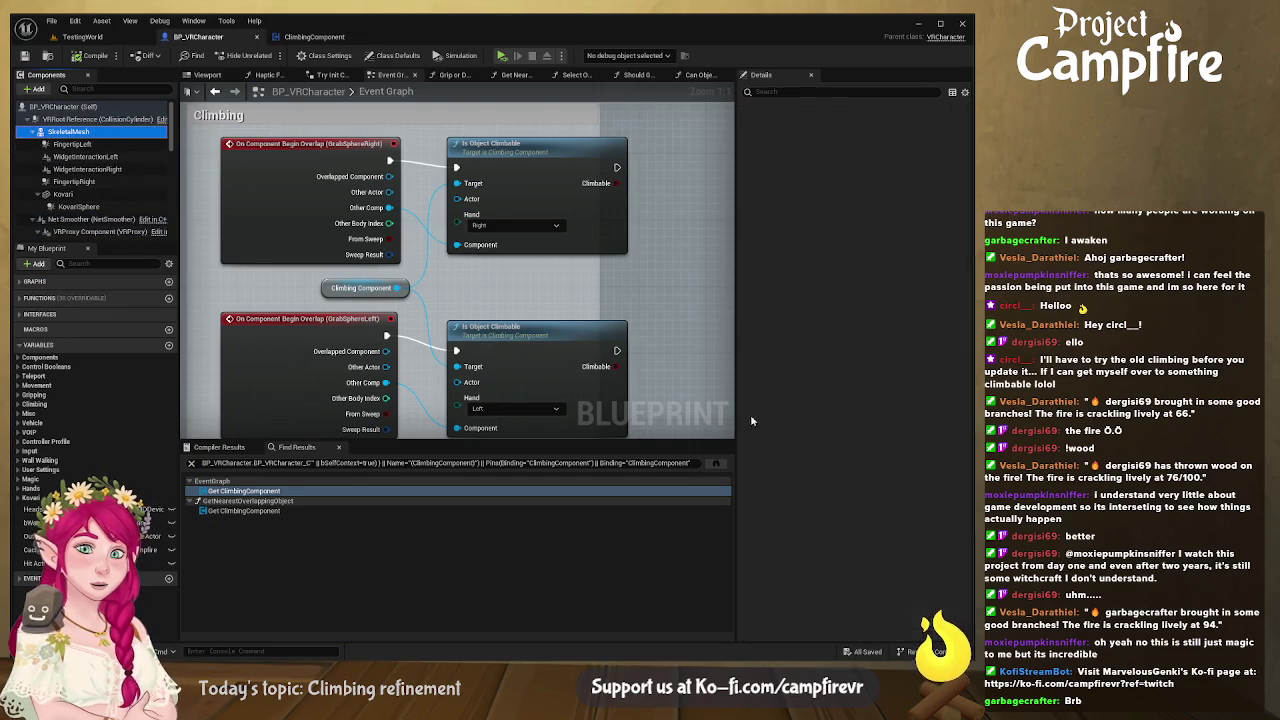
scroll(843, 316, "up", 3)
scroll(843, 316, "down", 15)
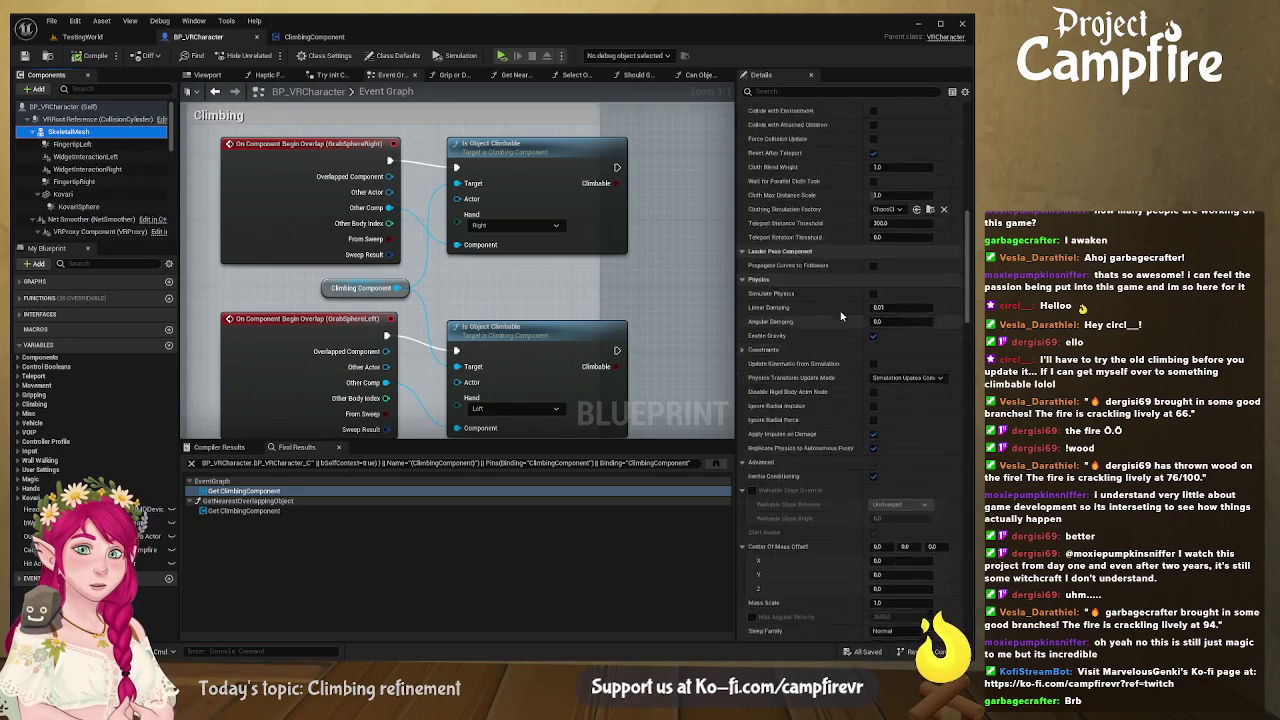
scroll(839, 318, "down", 1)
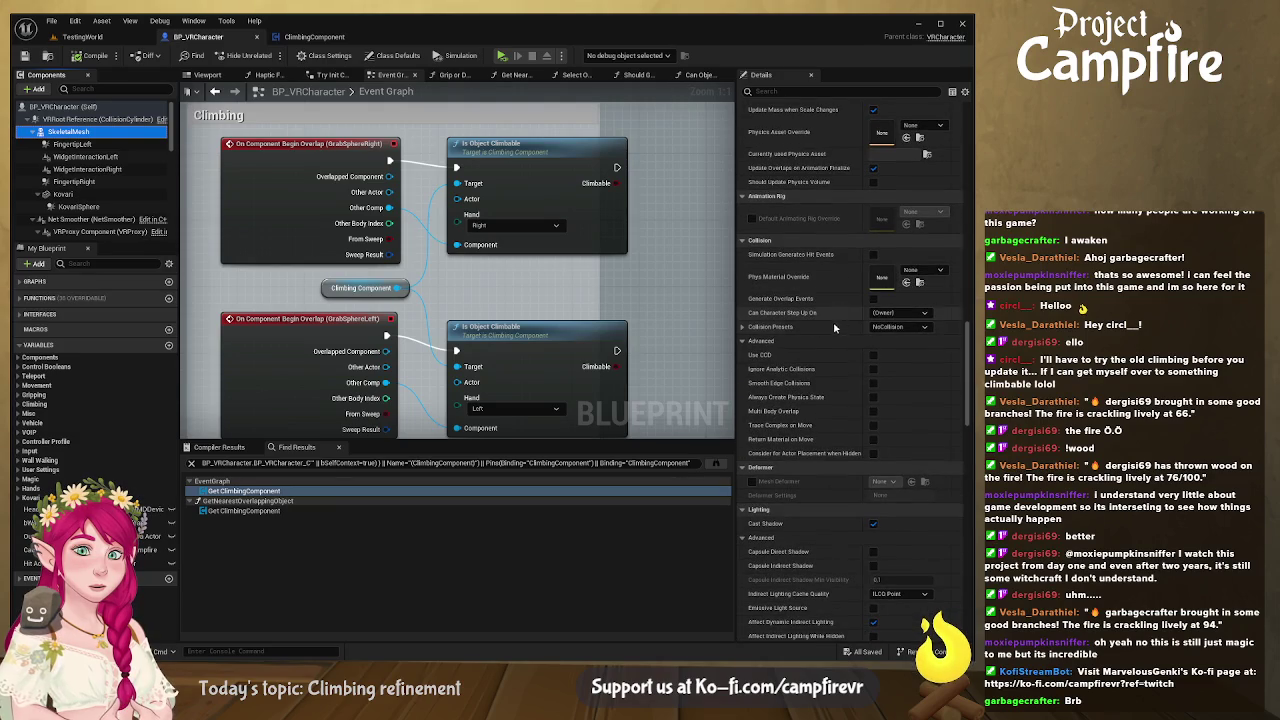
left_click(743, 327)
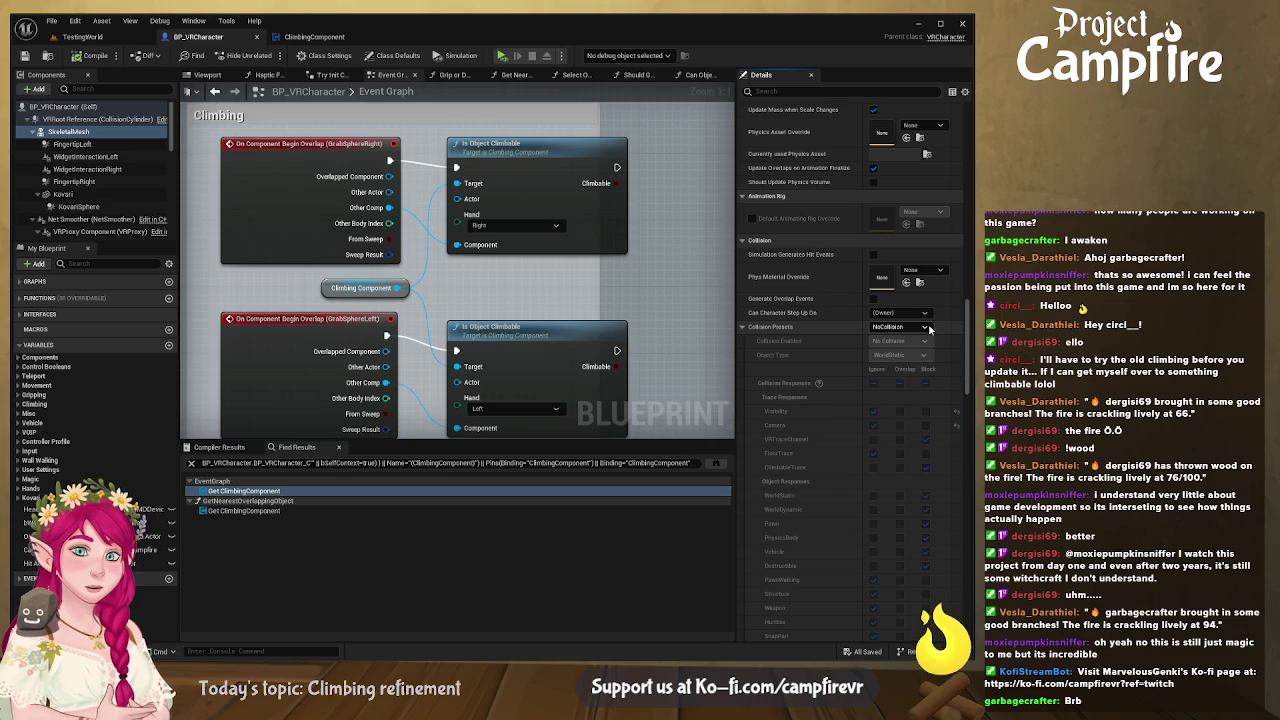
scroll(940, 324, "down", 1)
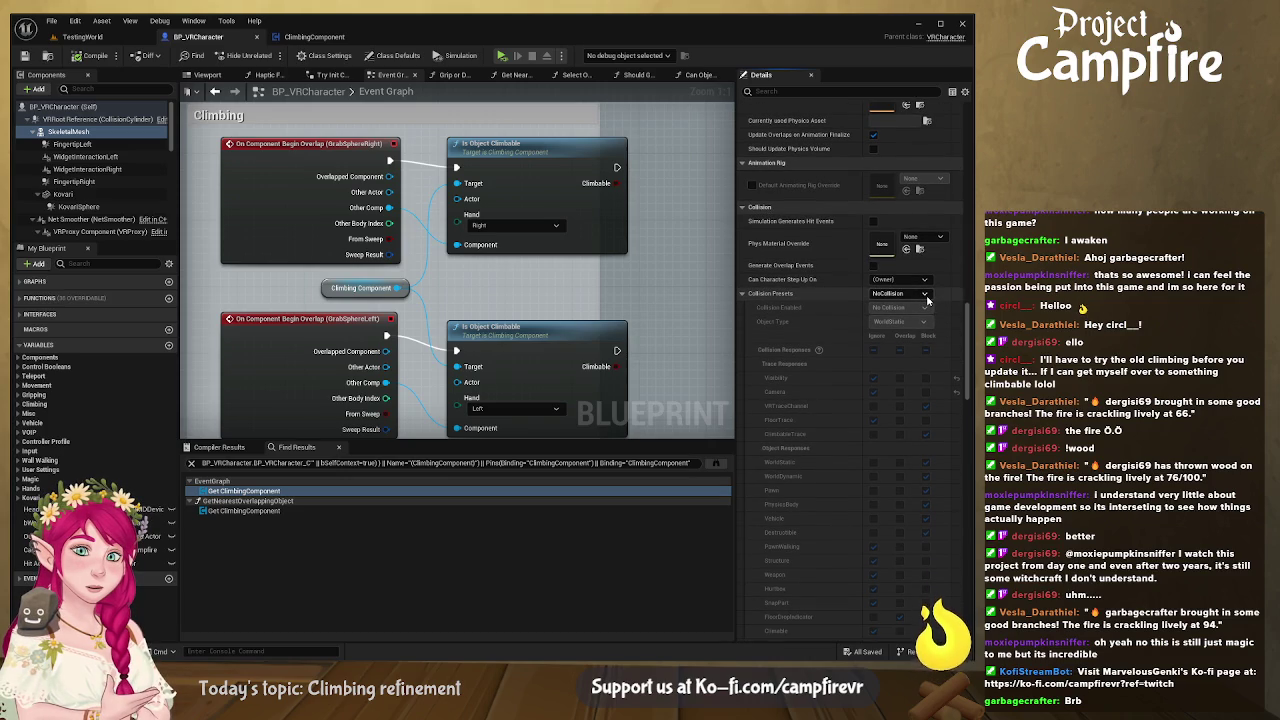
key("ctrl+z")
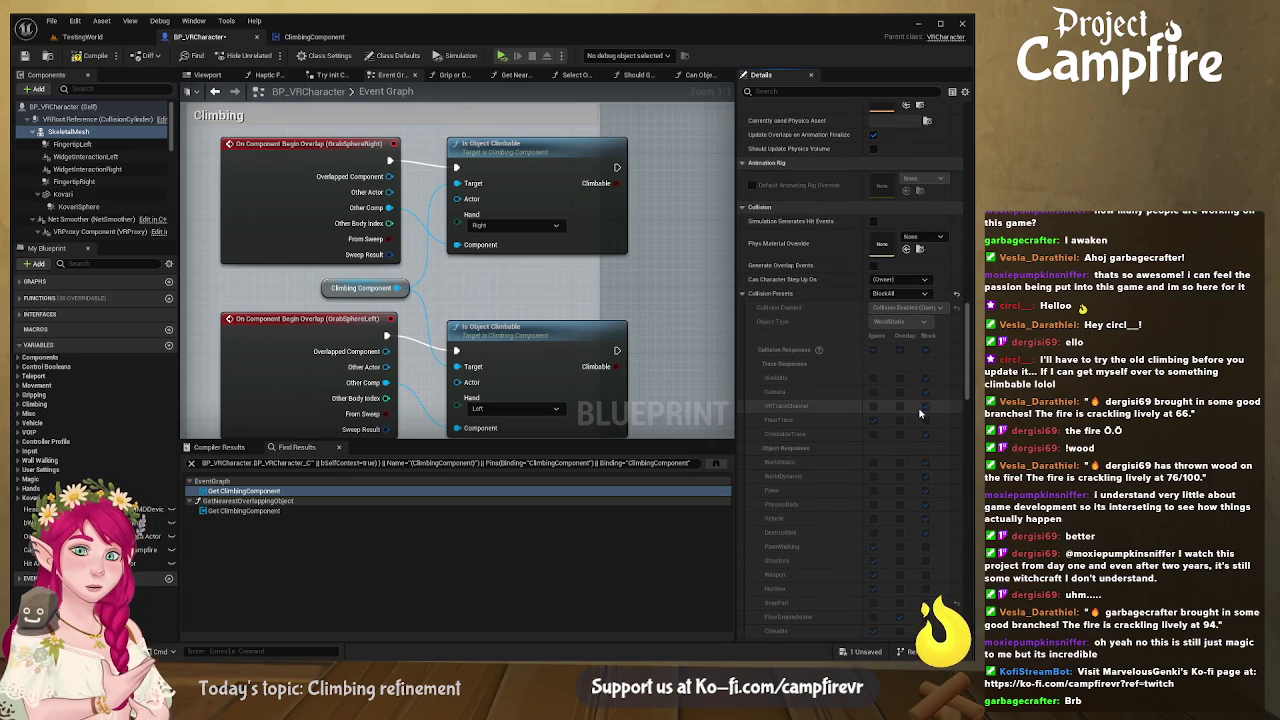
scroll(921, 409, "down", 1)
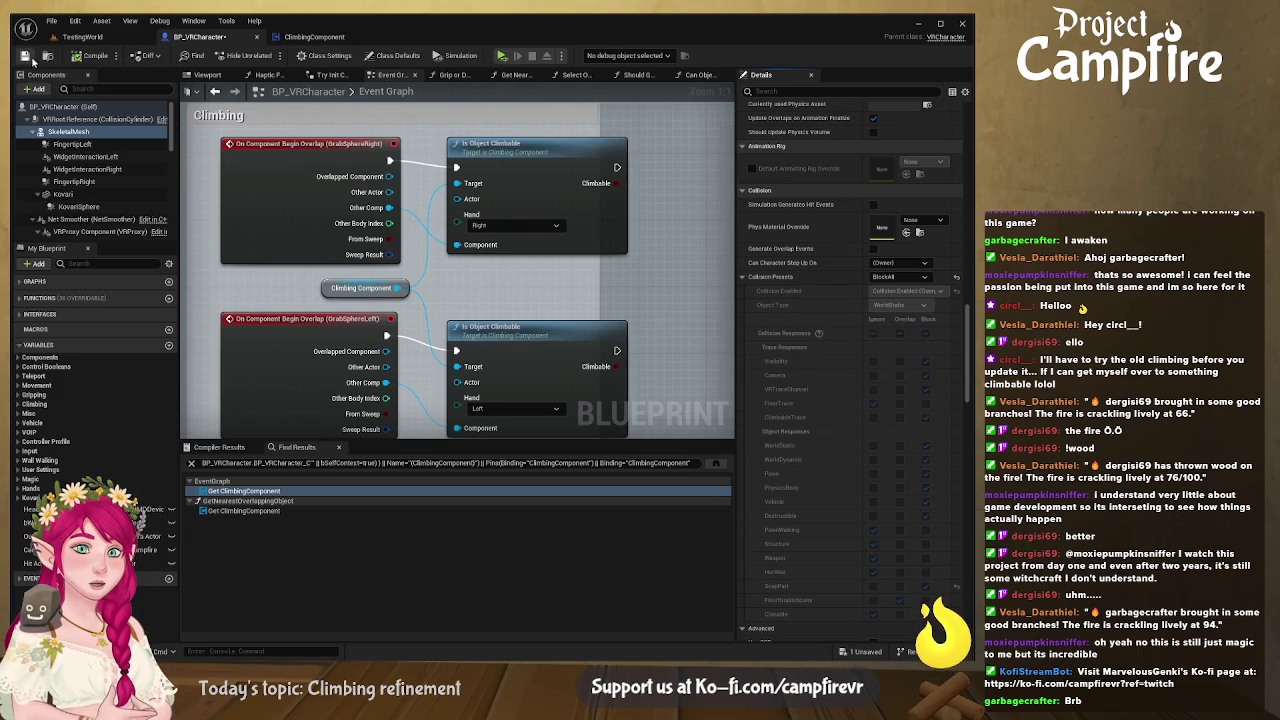
key("ctrl+s")
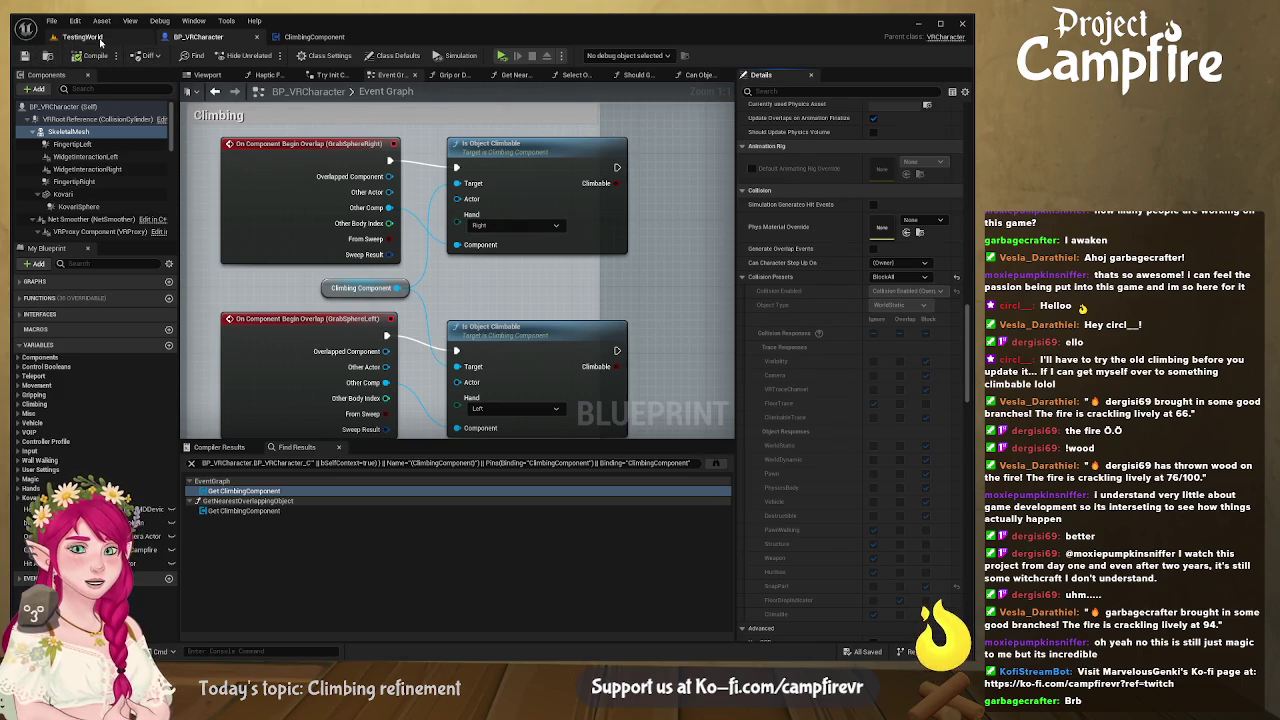
Step: Leave the TestingWorld level for BP_VRCharacter's Event Graph with the mesh's collision settings shown
left_click(82, 37)
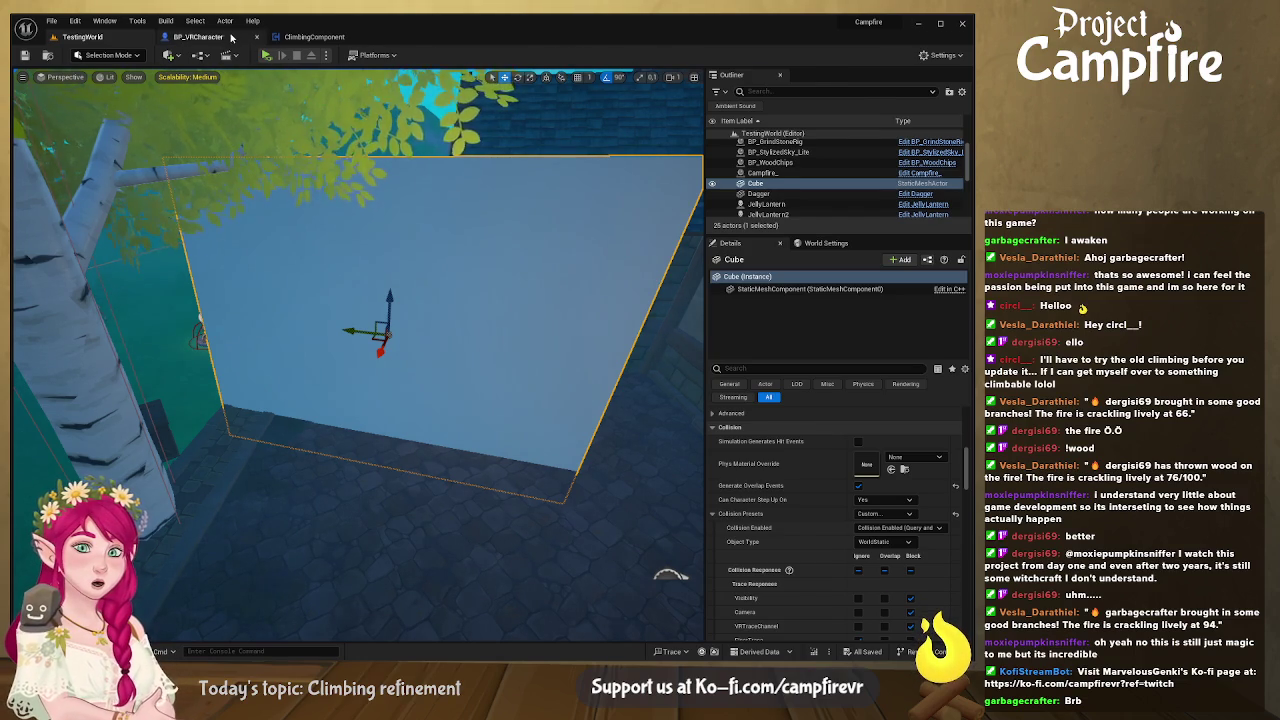
left_click(198, 37)
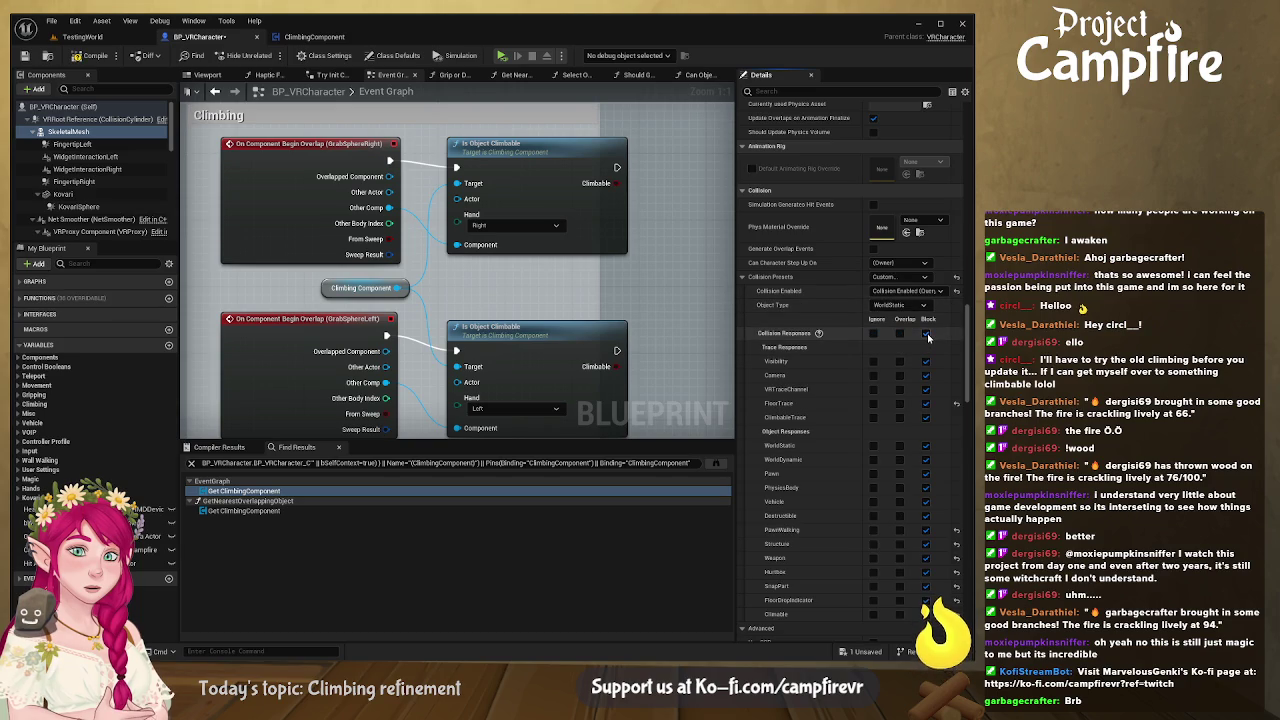
scroll(922, 360, "down", 3)
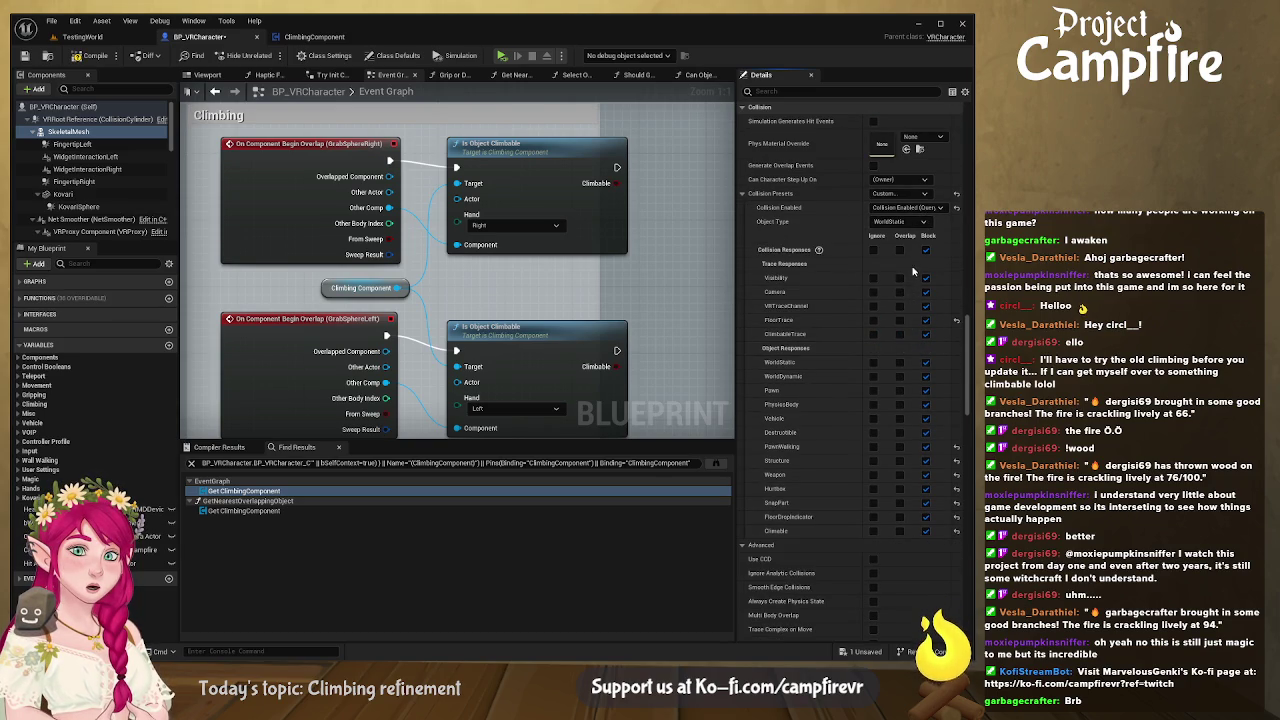
Step: Try Pawn as the mesh's collision object type, compare with the Cube, then settle on WorldDynamic
left_click(900, 221)
left_click(893, 224)
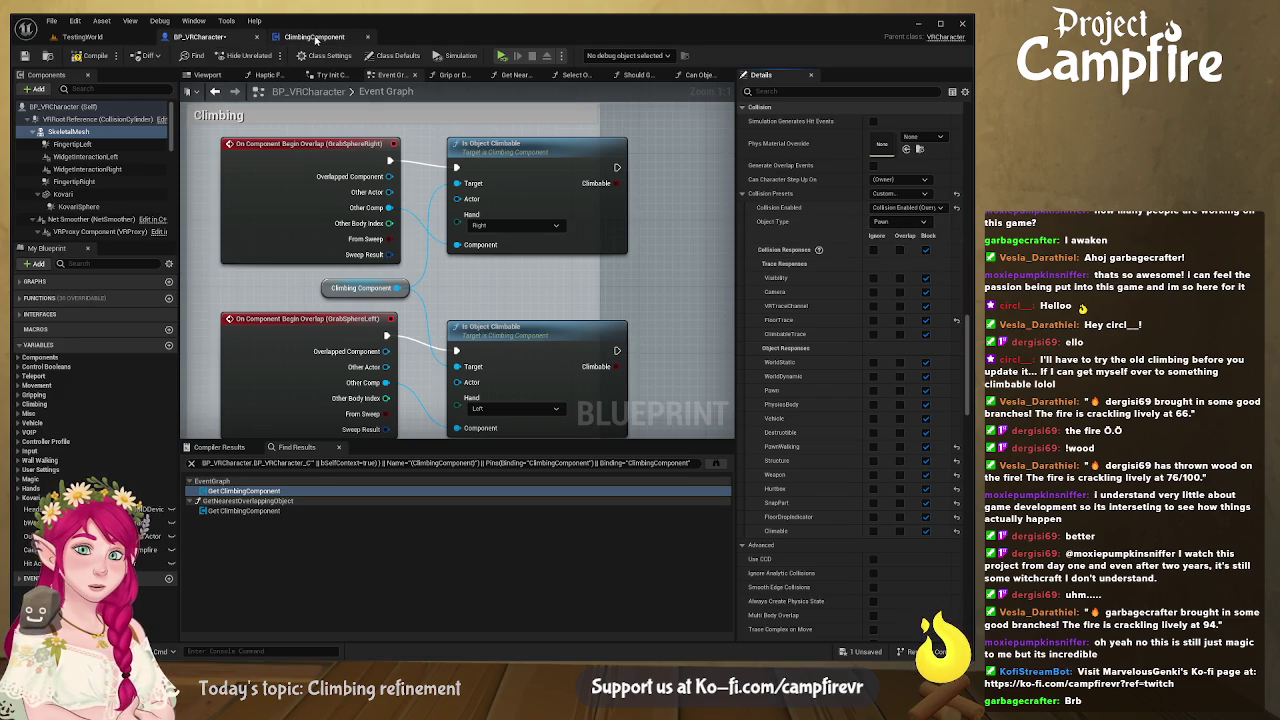
left_click(90, 37)
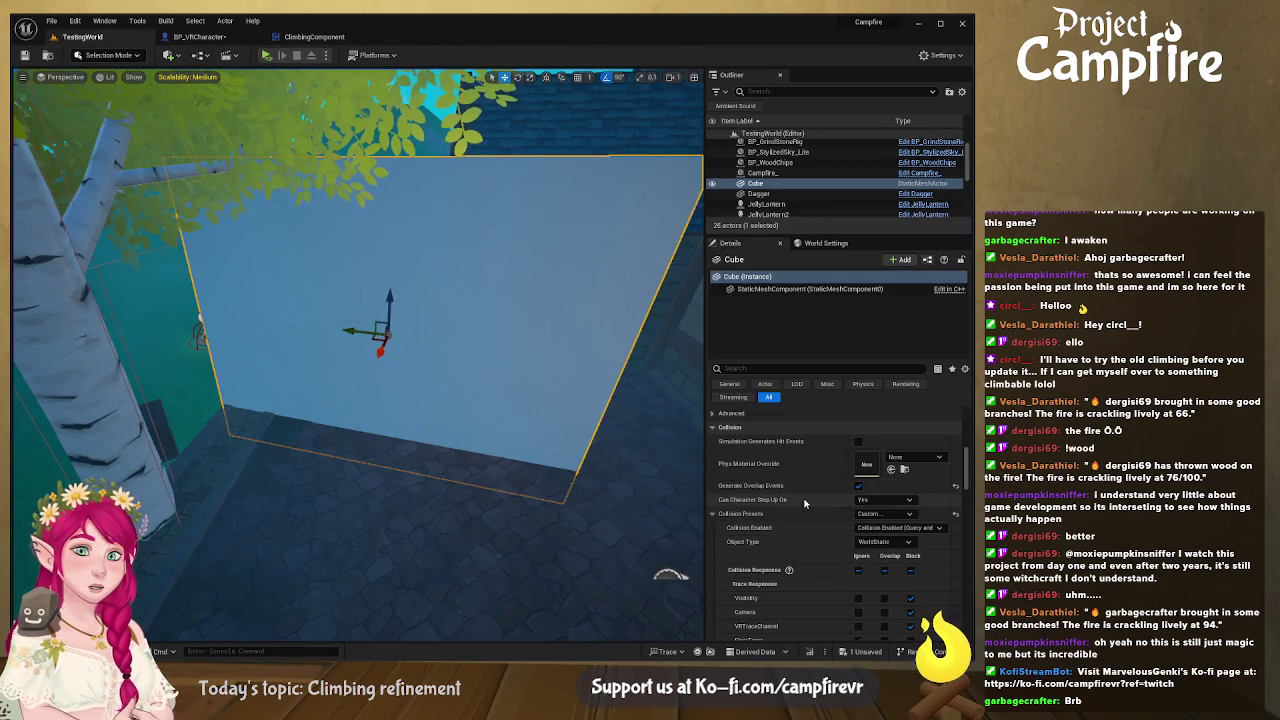
scroll(811, 503, "down", 3)
scroll(815, 510, "down", 1)
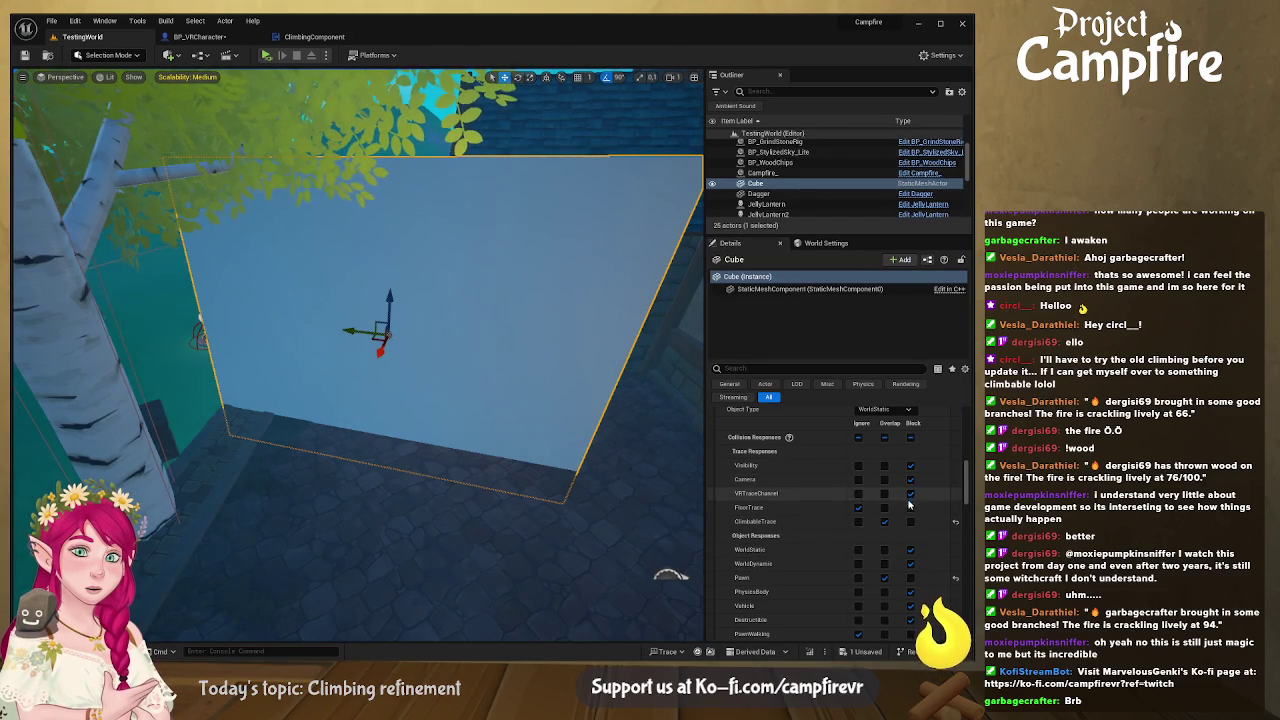
scroll(913, 490, "down", 3)
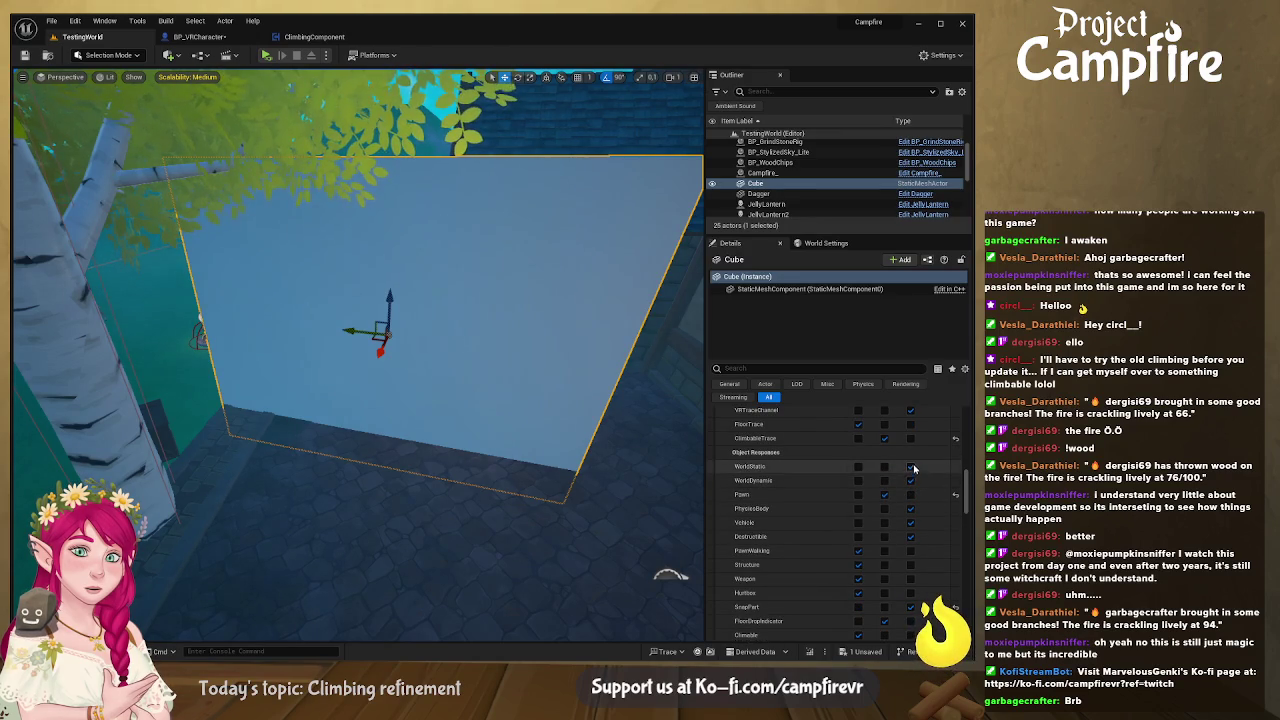
left_click(200, 37)
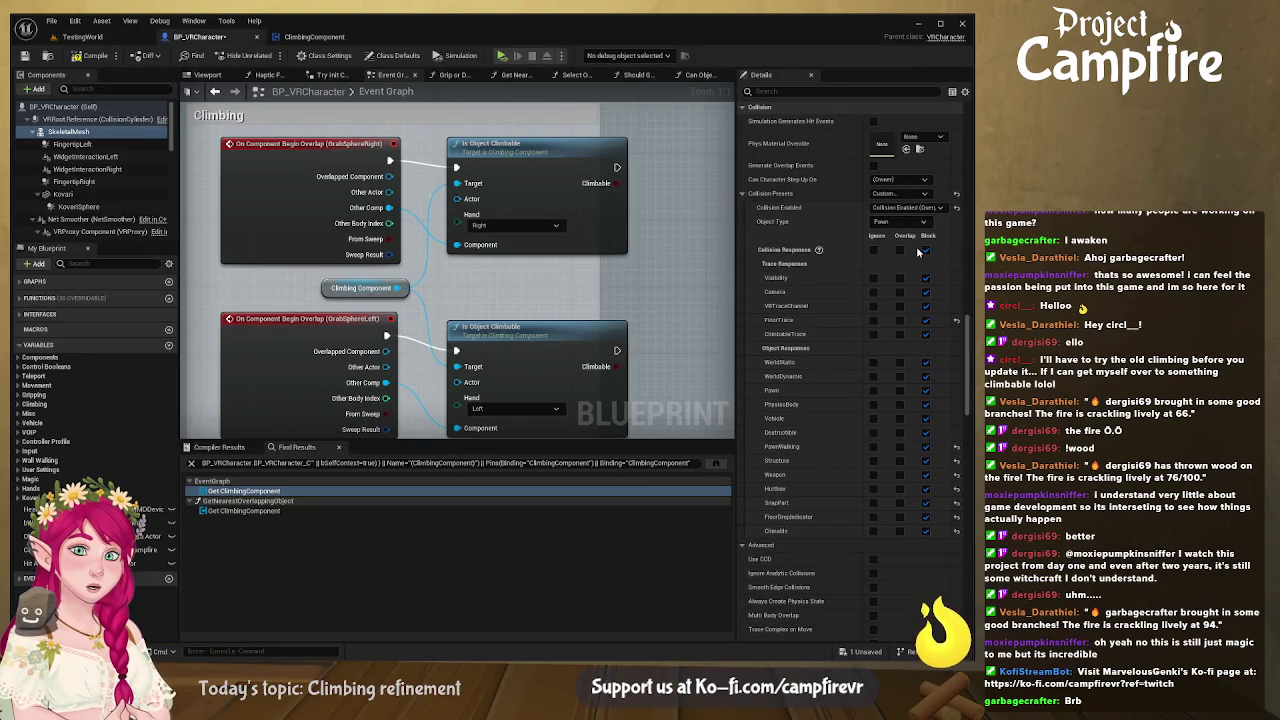
key("ctrl+z")
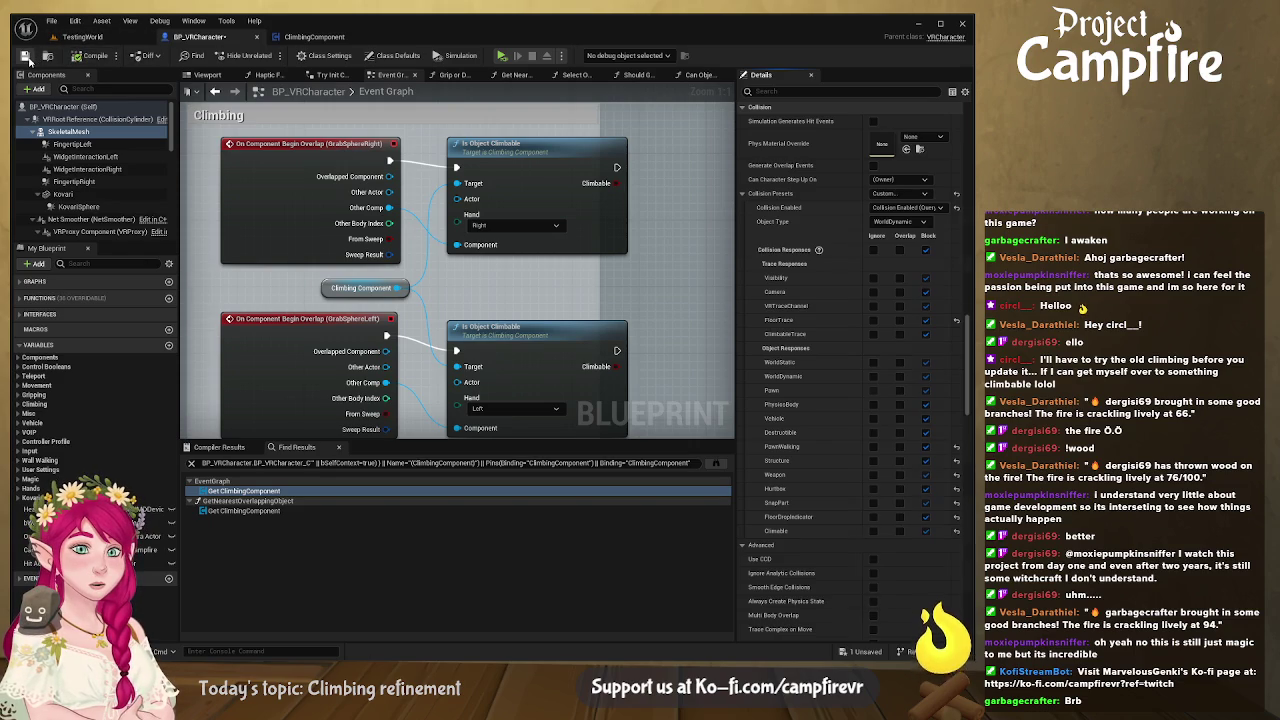
left_click(95, 38)
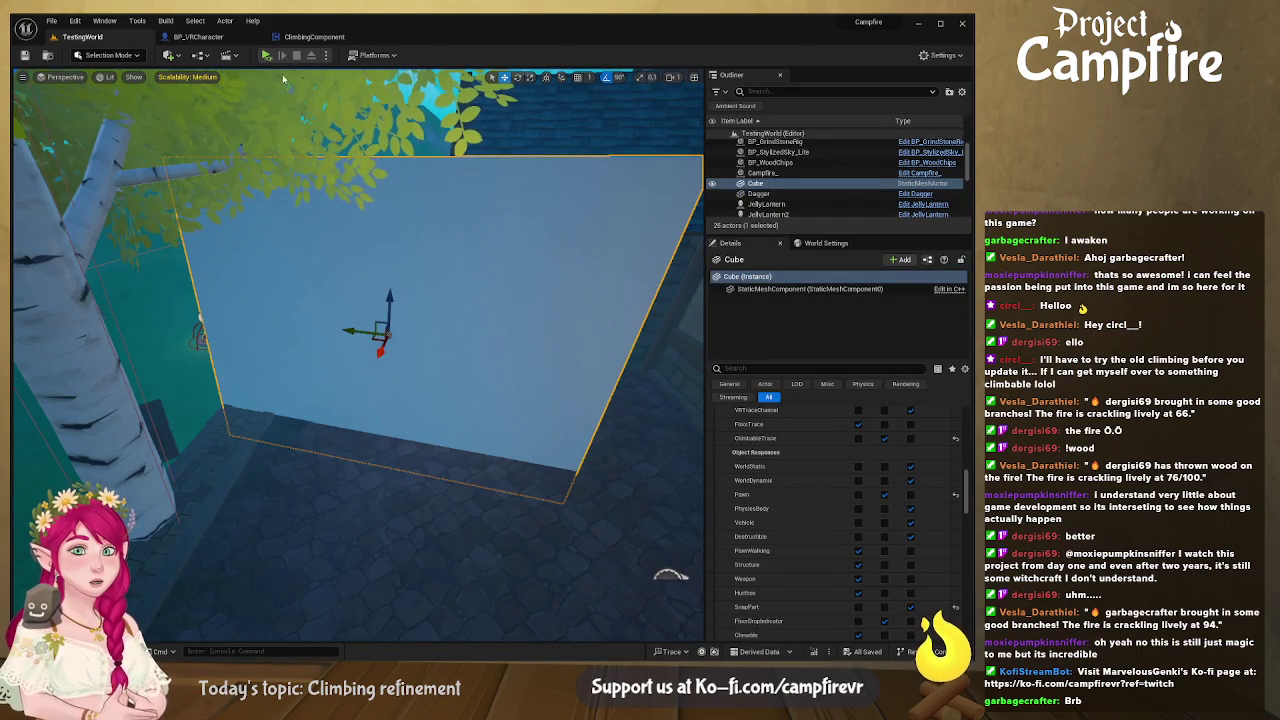
left_click(197, 37)
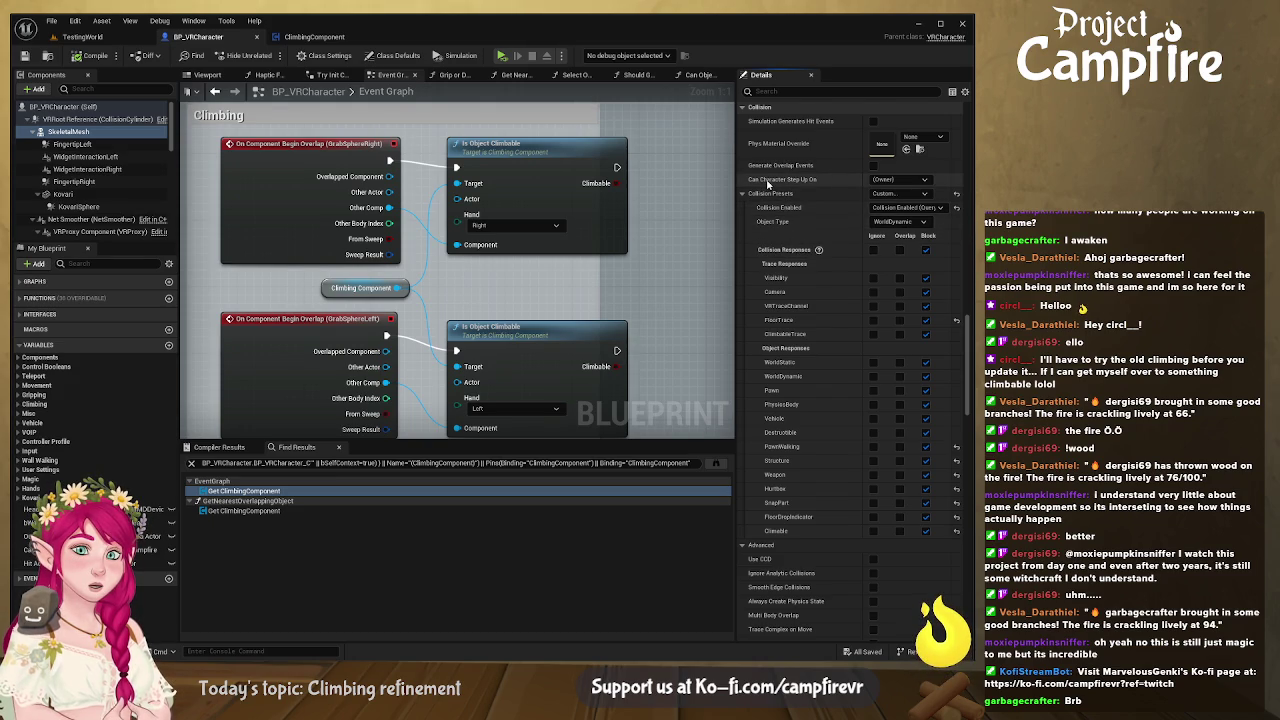
Step: Set the mesh's Can Character Step Up On to No, then view ClimbingComponent's Is Object Climbable graph
left_click(924, 182)
left_click(898, 194)
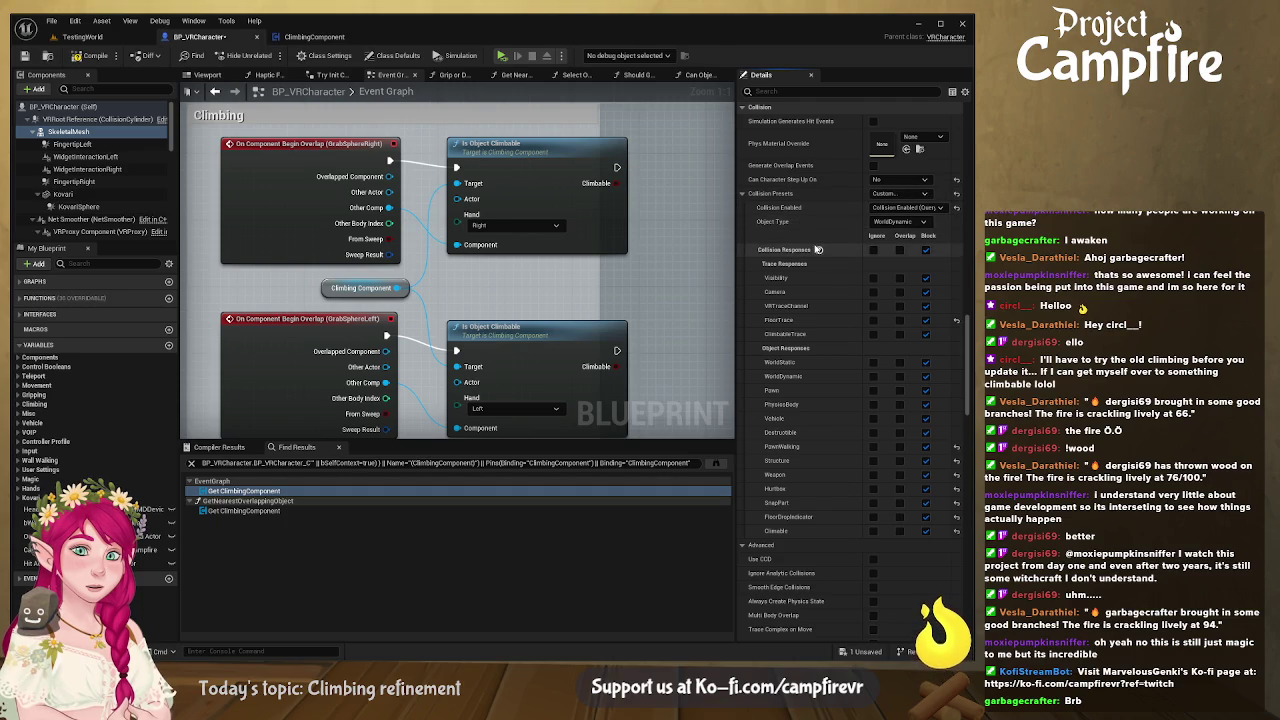
scroll(818, 249, "down", 2)
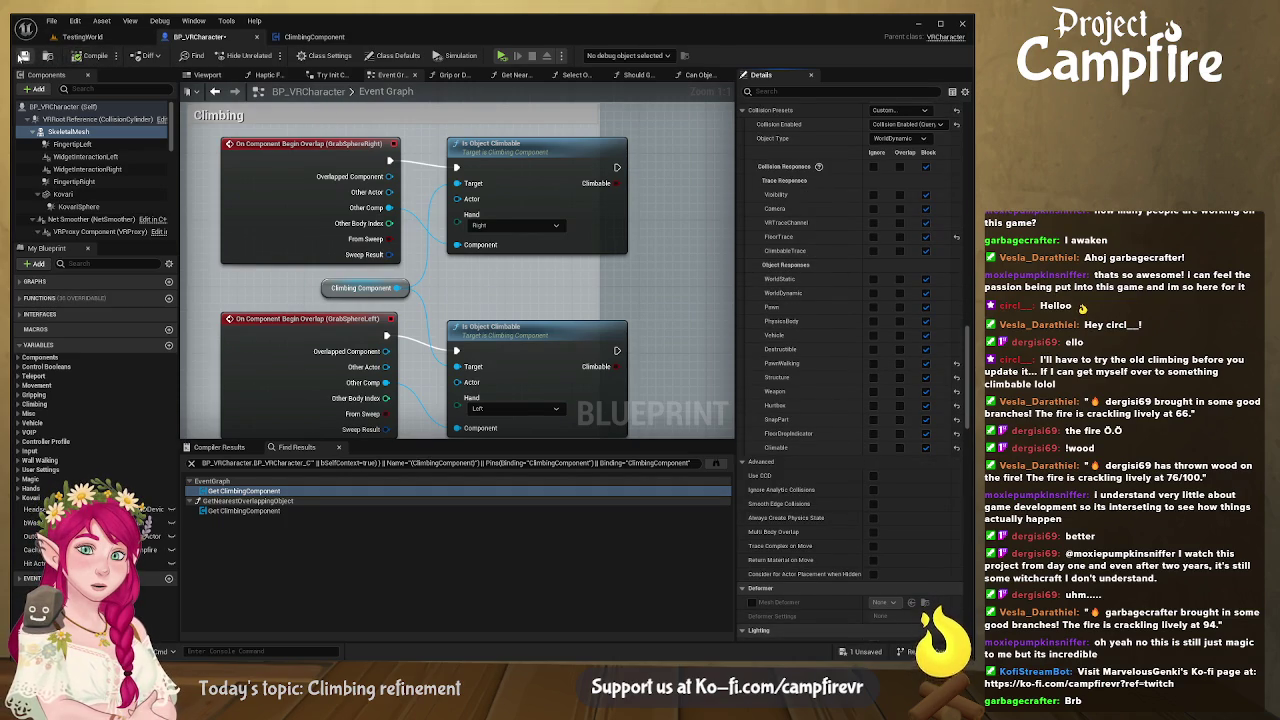
left_click(328, 37)
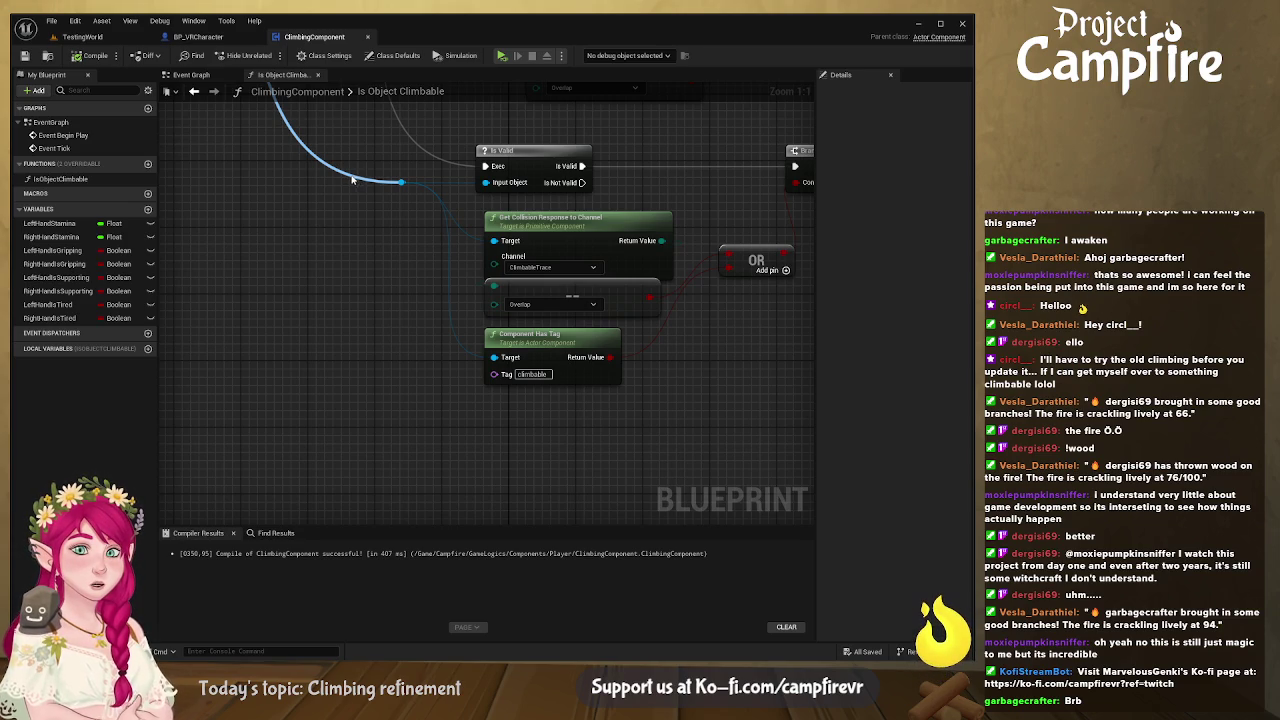
Step: Back in BP_VRCharacter, drag the Climbing comment box's edge wider to the right
left_click(215, 37)
scroll(575, 223, "down", 5)
left_click(366, 262)
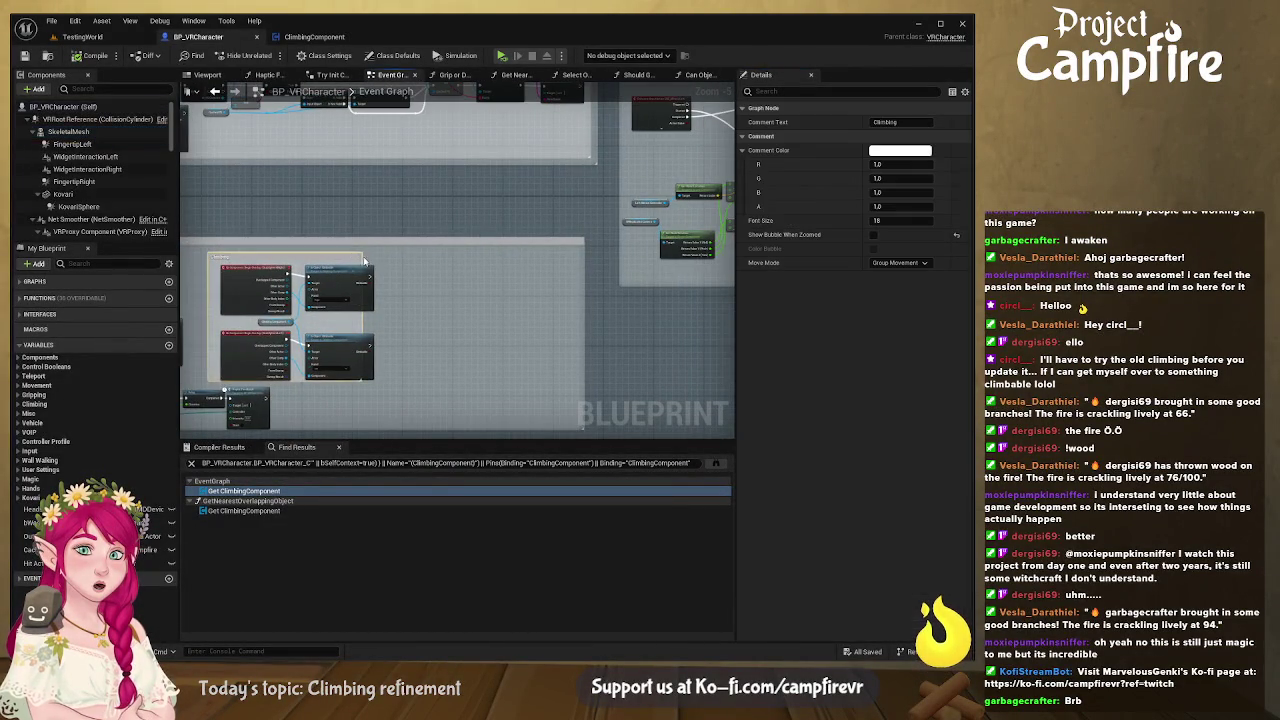
scroll(368, 264, "up", 5)
left_click_drag(354, 265, 428, 265)
Step: Locate the Trigger Grip Or Drop logic and select its Clear Climbing call node
scroll(540, 274, "down", 6)
scroll(425, 241, "down", 6)
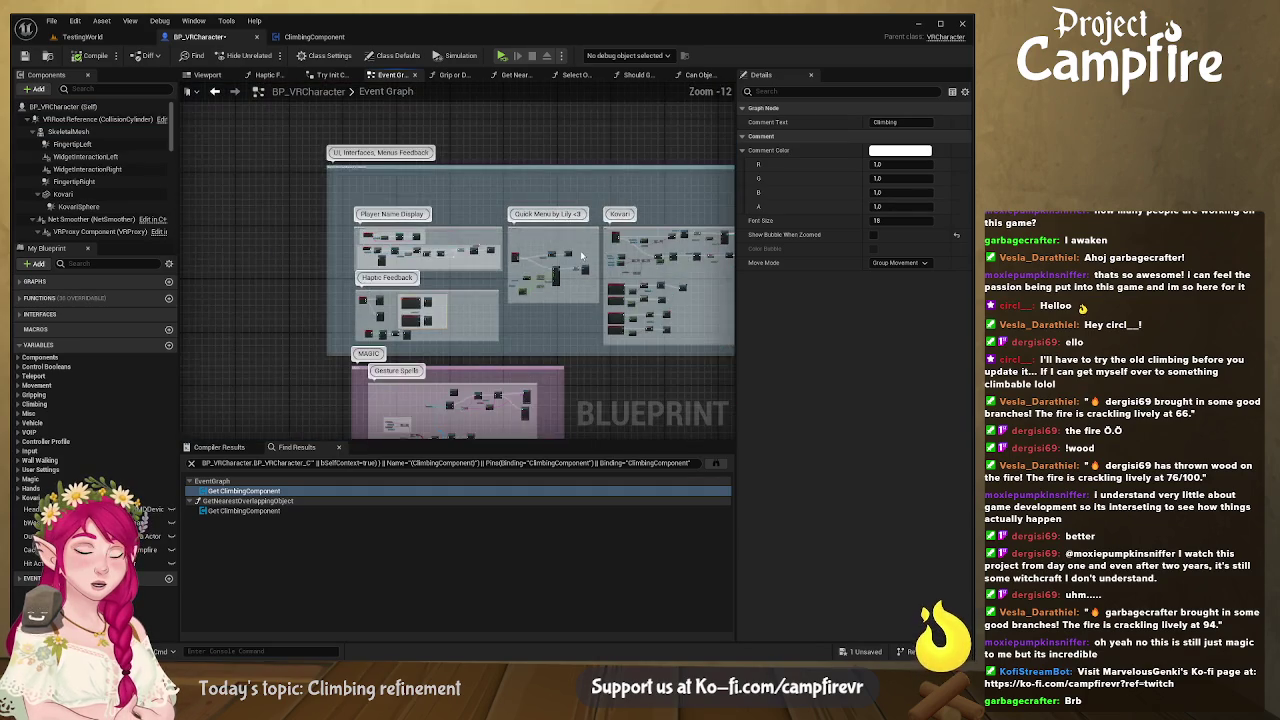
left_click_drag(536, 276, 313, 191)
scroll(442, 212, "up", 5)
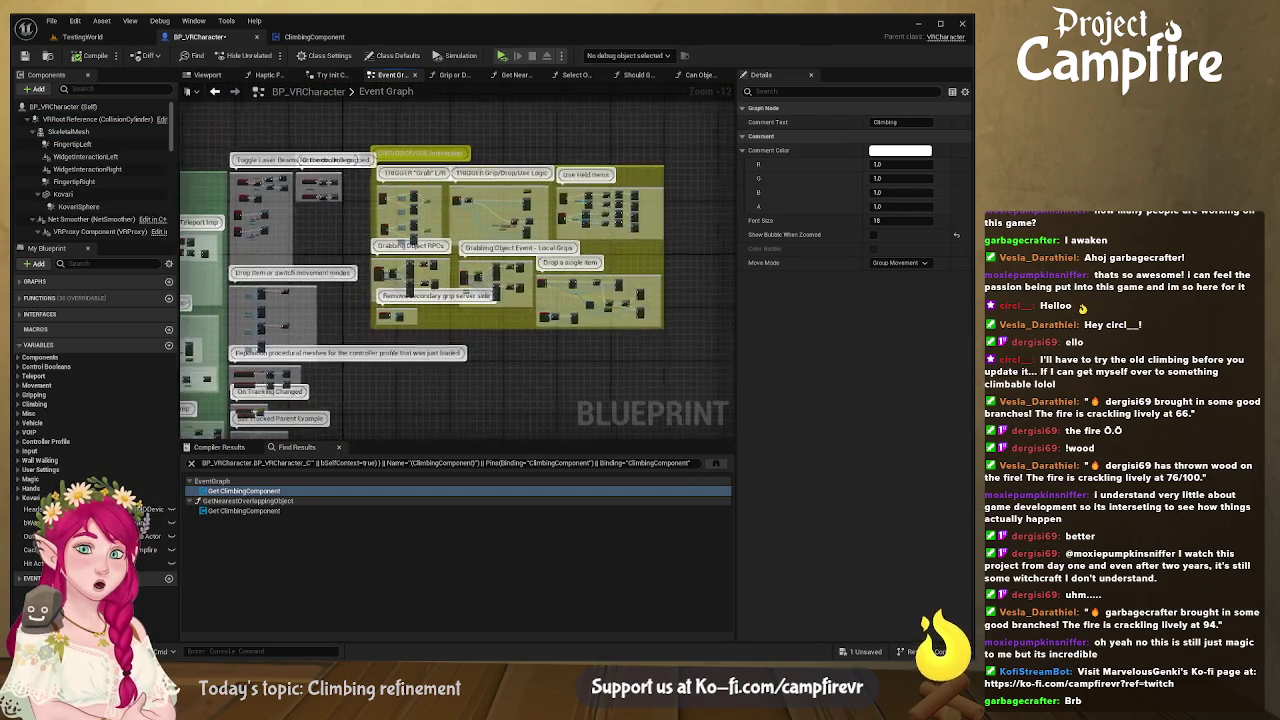
mouse_move(469, 234)
left_mouse_down()
mouse_move(447, 195)
mouse_move(409, 177)
mouse_move(436, 203)
mouse_move(291, 281)
left_mouse_up()
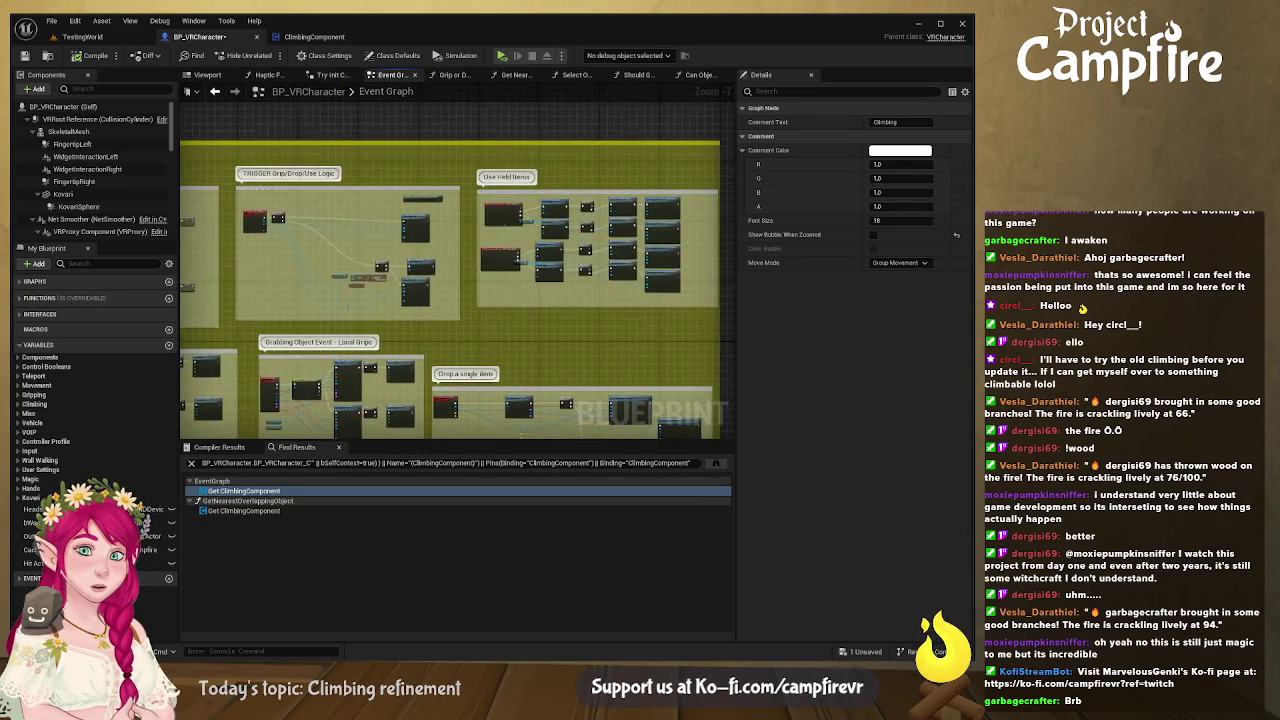
scroll(430, 160, "down", 1)
scroll(430, 160, "up", 3)
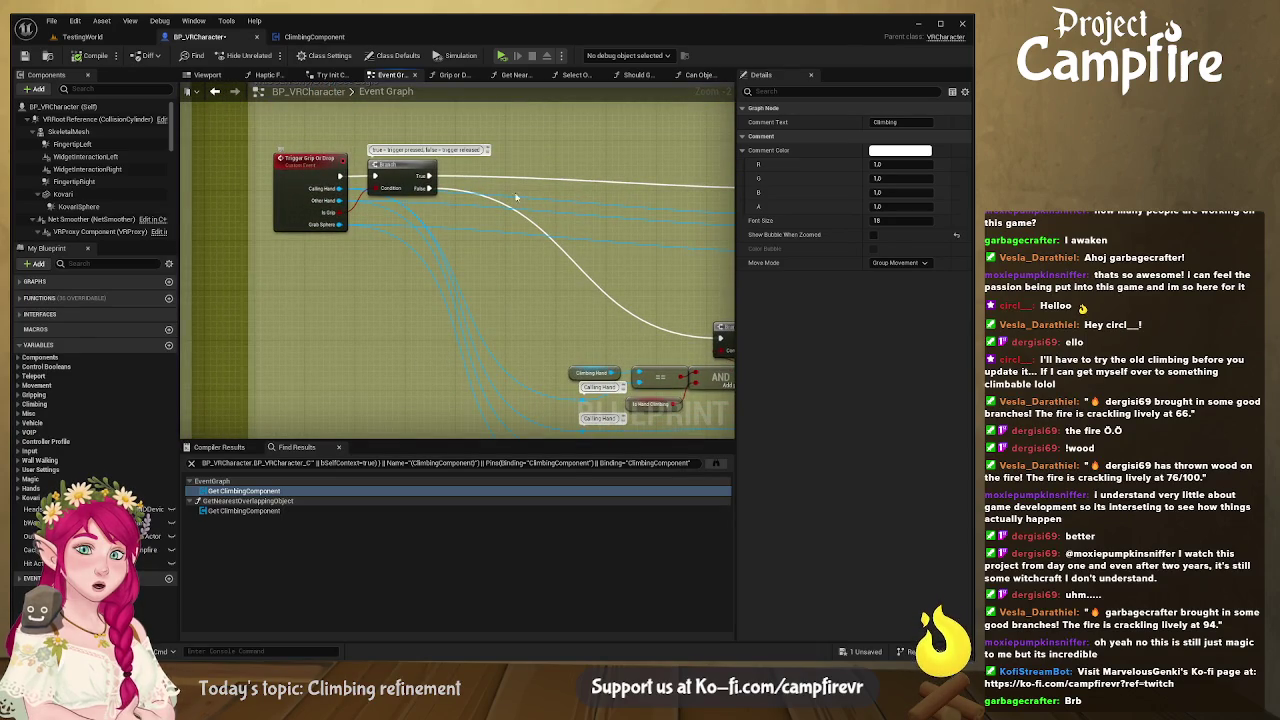
scroll(433, 184, "down", 2)
scroll(532, 207, "up", 2)
mouse_move(532, 207)
left_mouse_down()
mouse_move(550, 208)
mouse_move(301, 221)
left_mouse_up()
mouse_move(449, 269)
left_mouse_down()
mouse_move(455, 207)
mouse_move(507, 197)
left_mouse_up()
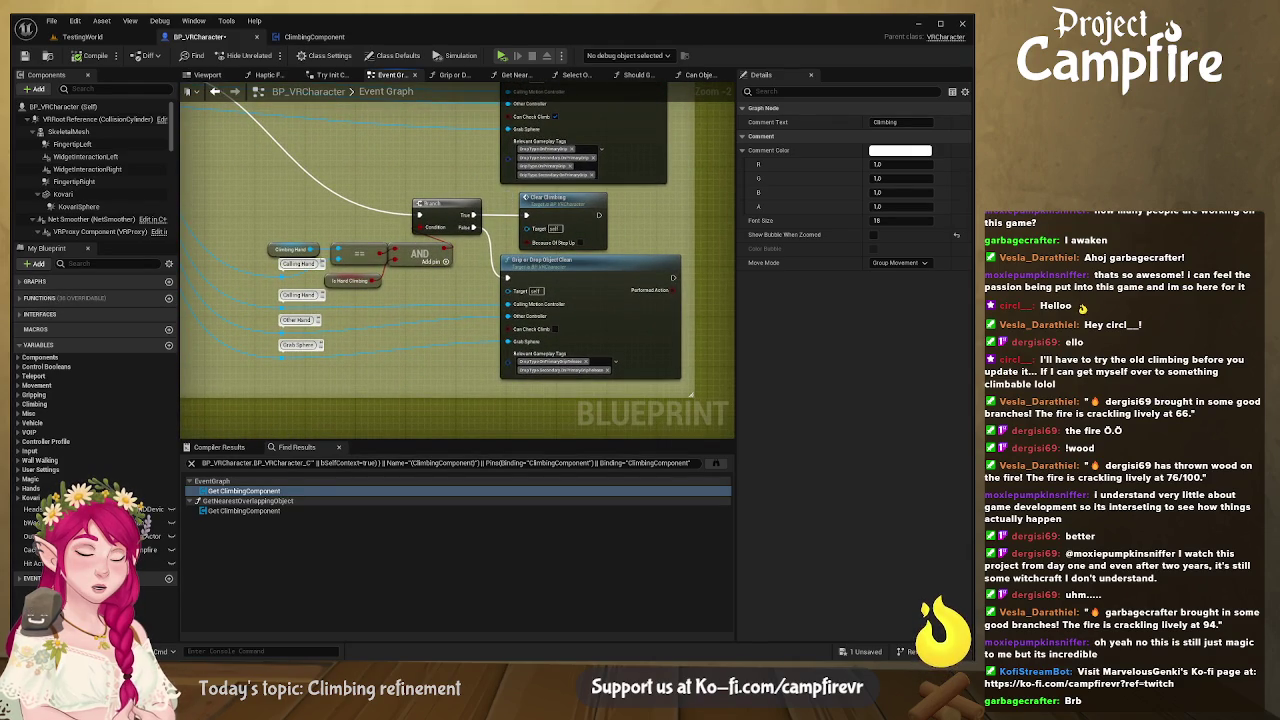
left_click(577, 211)
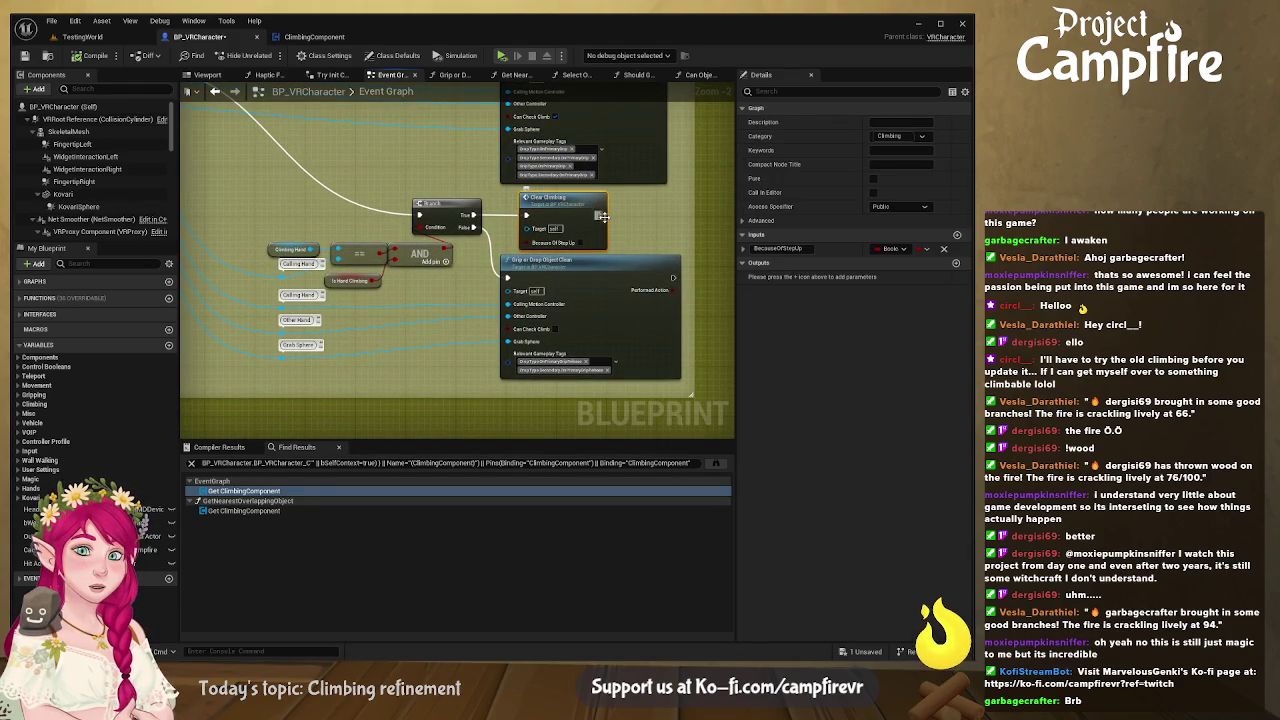
Step: Review the Clear Climbing function through to Call On Climbing Ended, and glance at Can Object be Climbed
scroll(595, 213, "up", 2)
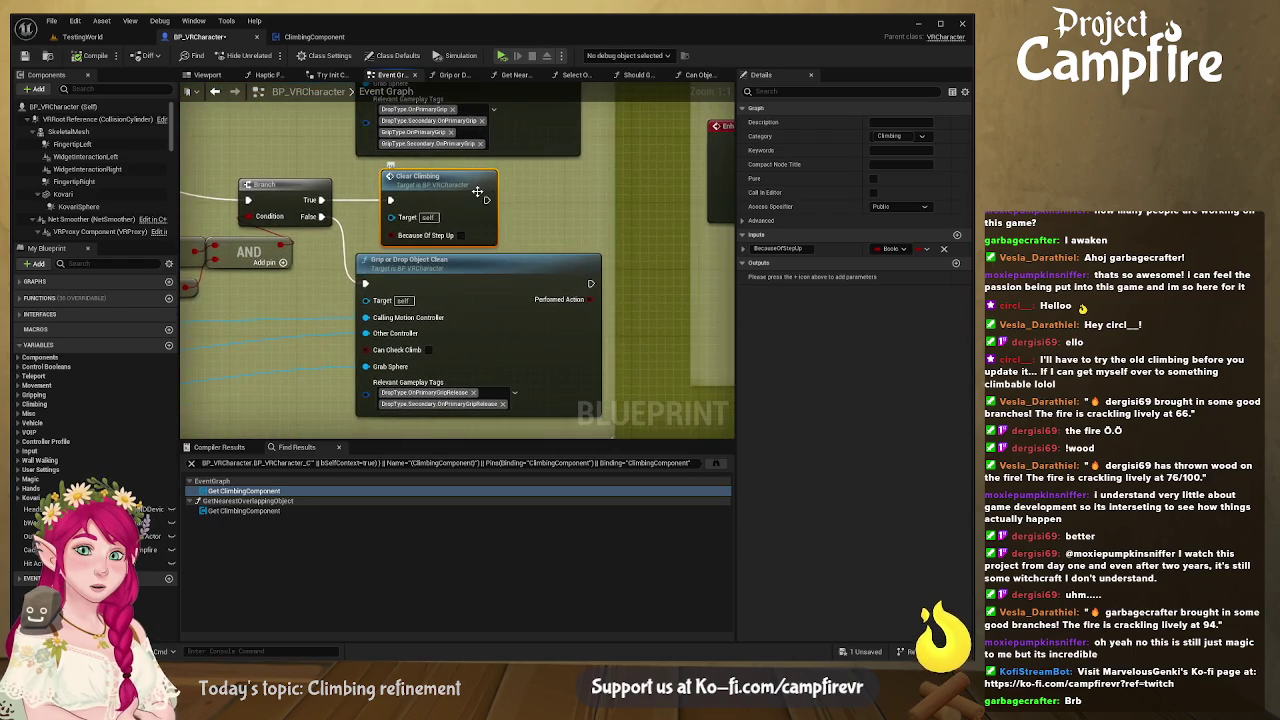
double_click(465, 186)
scroll(508, 248, "up", 5)
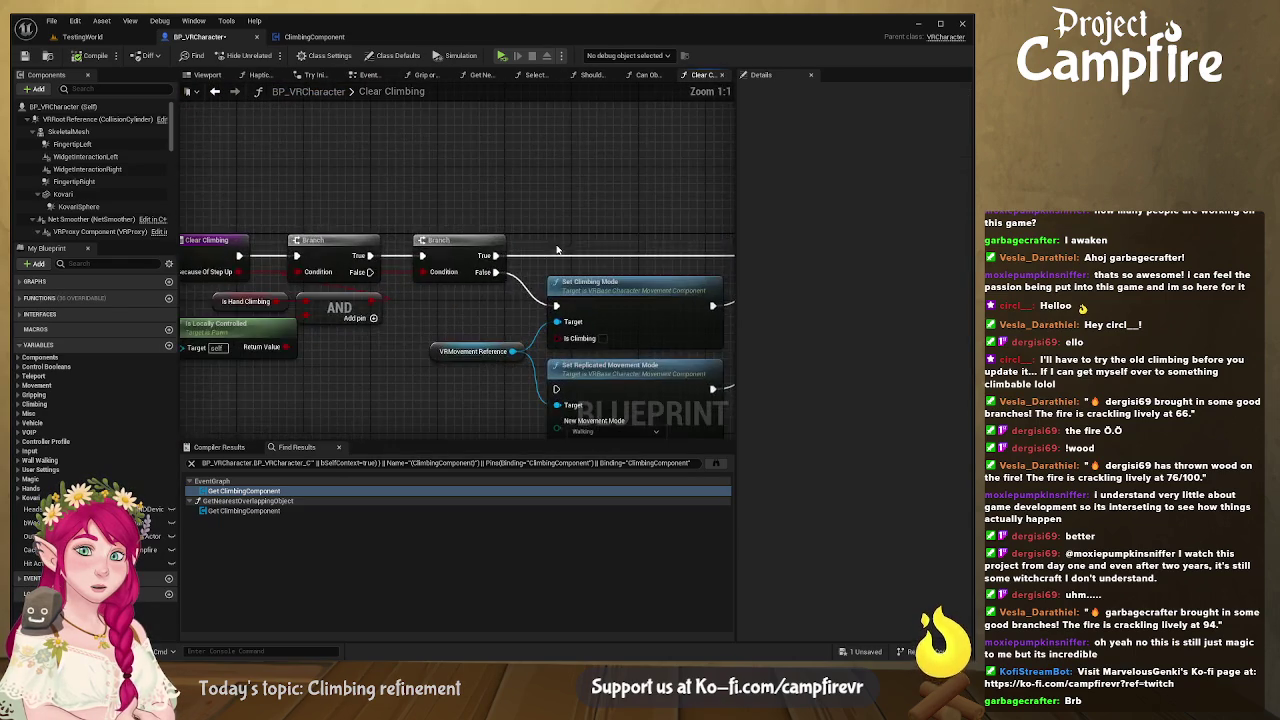
left_click_drag(674, 188, 253, 180)
left_click_drag(505, 163, 352, 175)
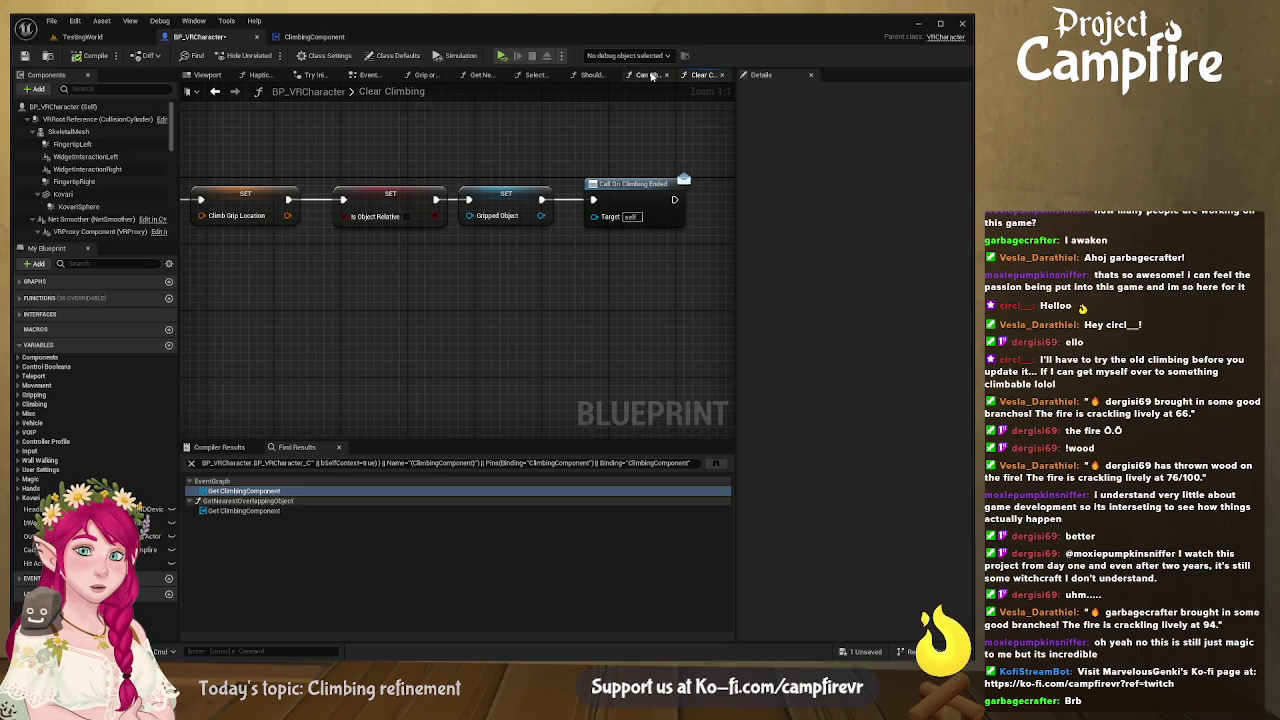
left_click(665, 77)
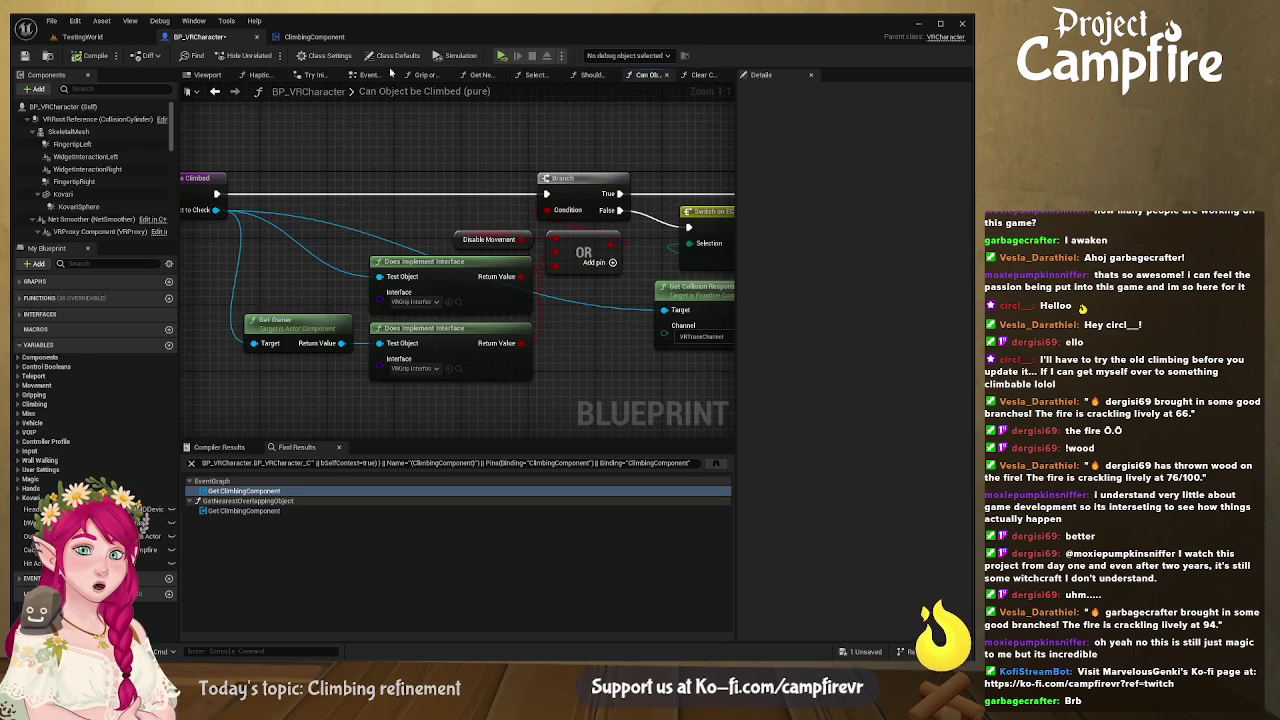
Step: Return to the Event Graph centred on the Trigger Grip Or Drop event
left_click(369, 75)
scroll(508, 205, "down", 2)
left_click_drag(508, 205, 614, 298)
scroll(340, 200, "up", 3)
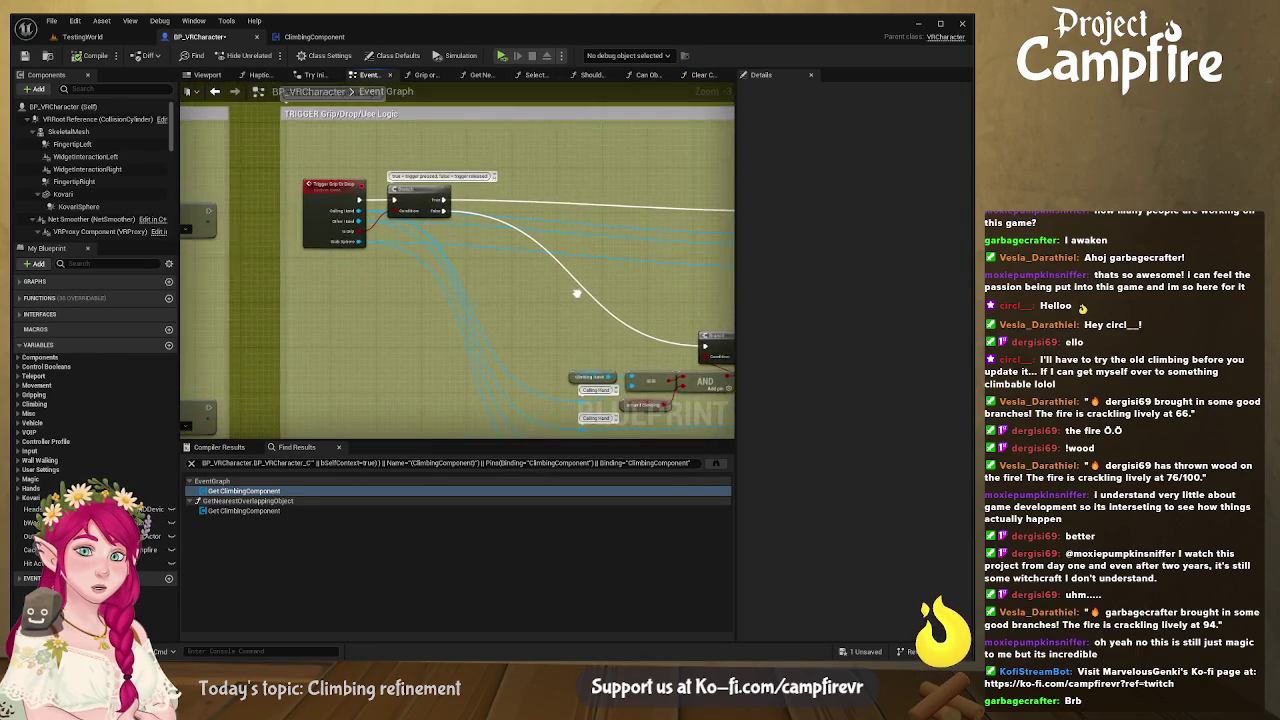
Step: Add an == check from the Calling Hand pin near the Branch, then delete the stray duplicate
mouse_move(338, 194)
left_mouse_down()
mouse_move(500, 234)
mouse_move(271, 143)
mouse_move(235, 62)
mouse_move(190, 62)
mouse_move(190, 95)
left_mouse_up()
mouse_move(386, 193)
left_mouse_down()
mouse_move(330, 234)
mouse_move(366, 250)
mouse_move(391, 128)
left_mouse_up()
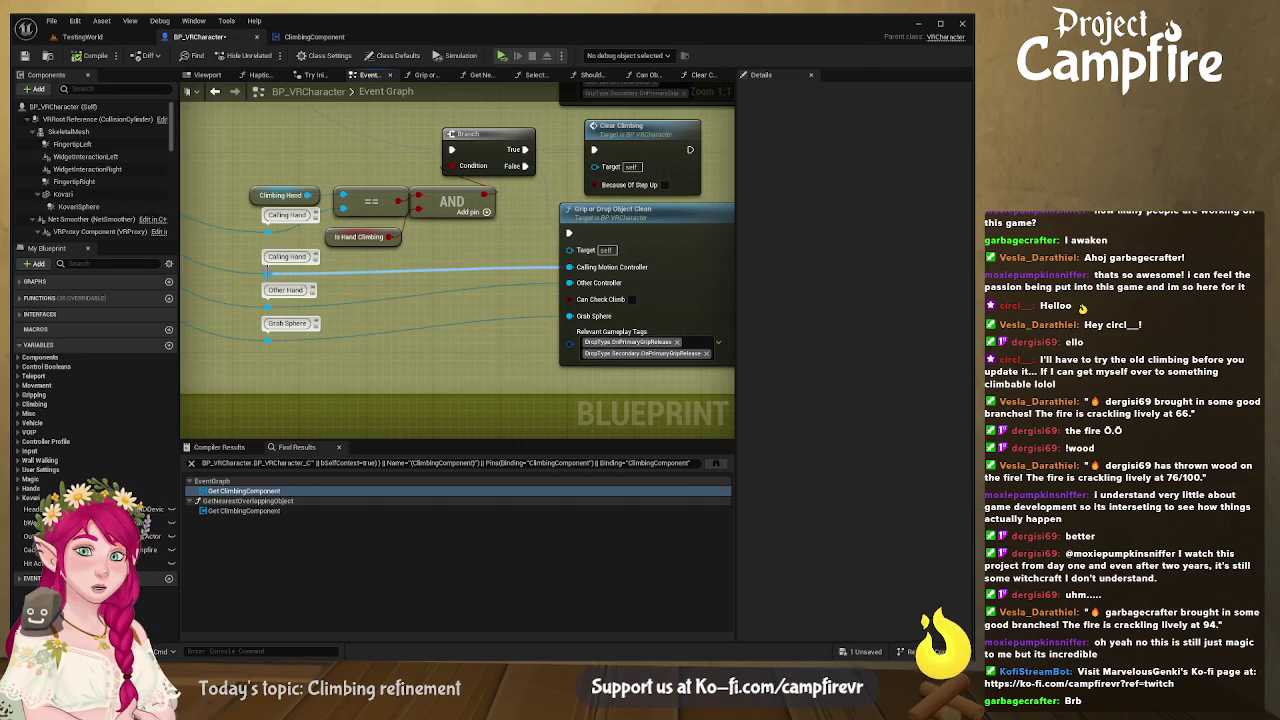
left_click_drag(371, 264, 443, 257)
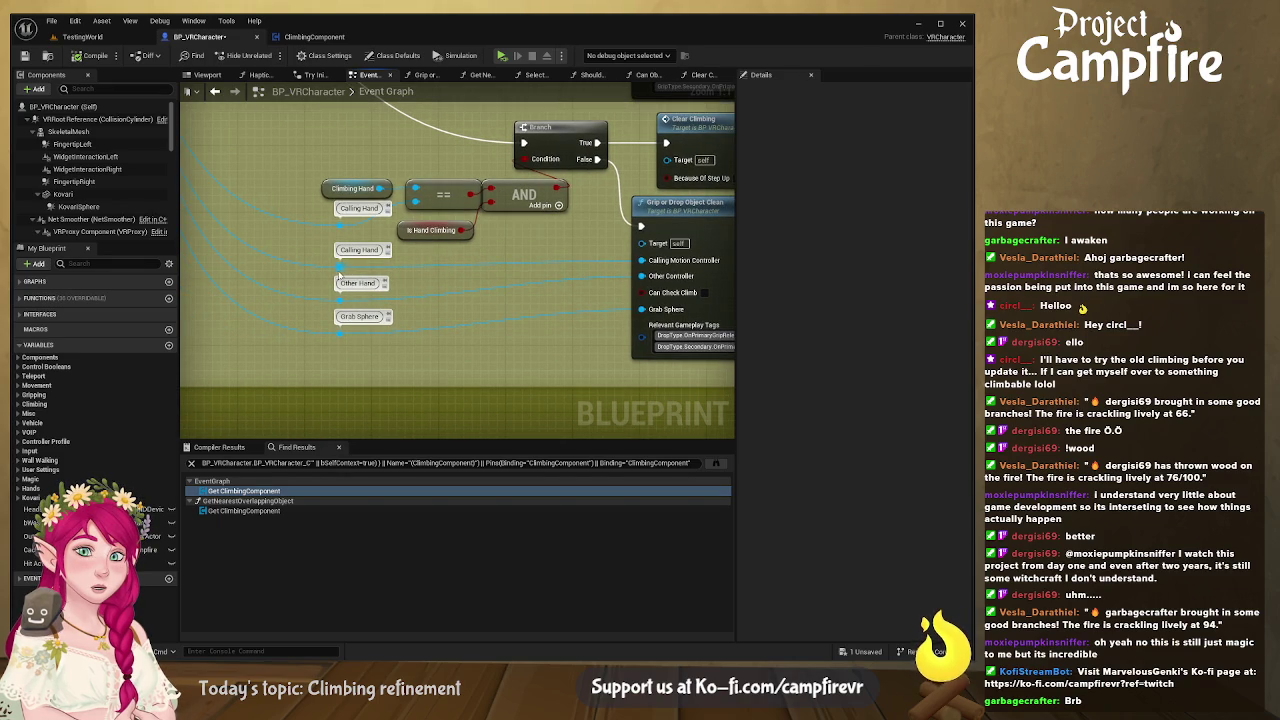
mouse_move(199, 130)
left_mouse_down()
mouse_move(270, 165)
mouse_move(441, 207)
mouse_move(506, 357)
left_mouse_up()
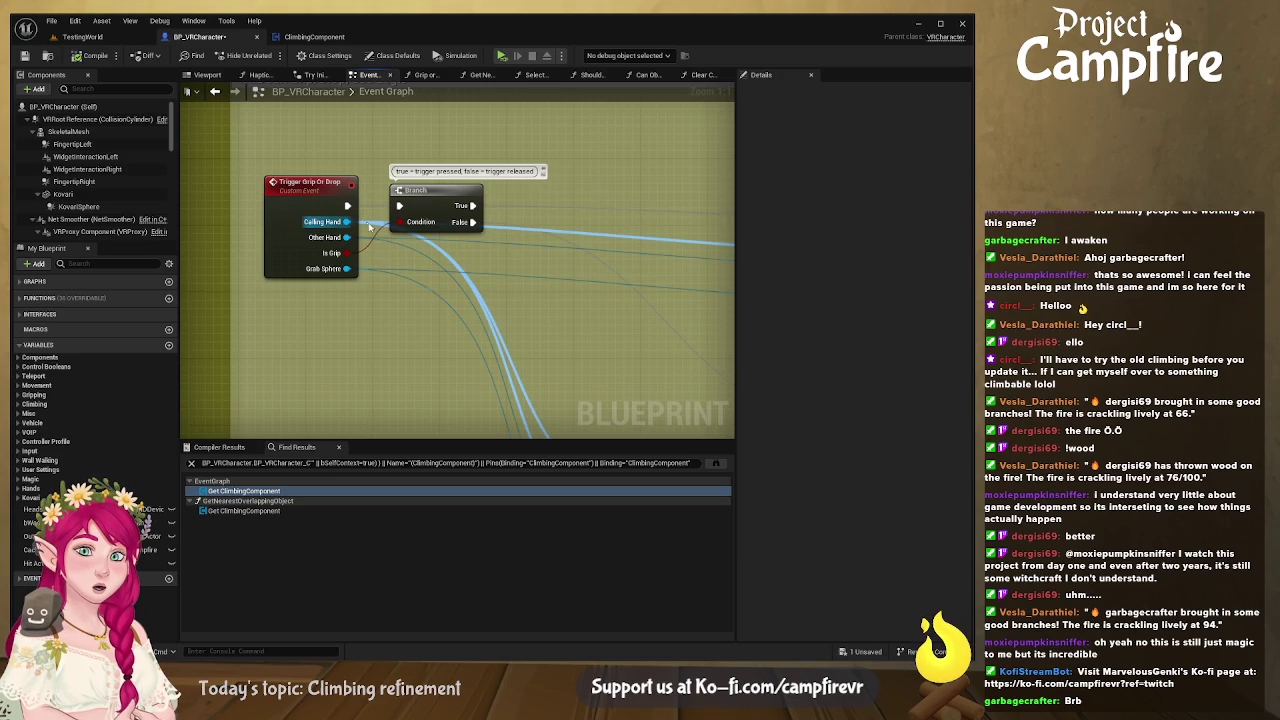
left_click_drag(544, 304, 459, 241)
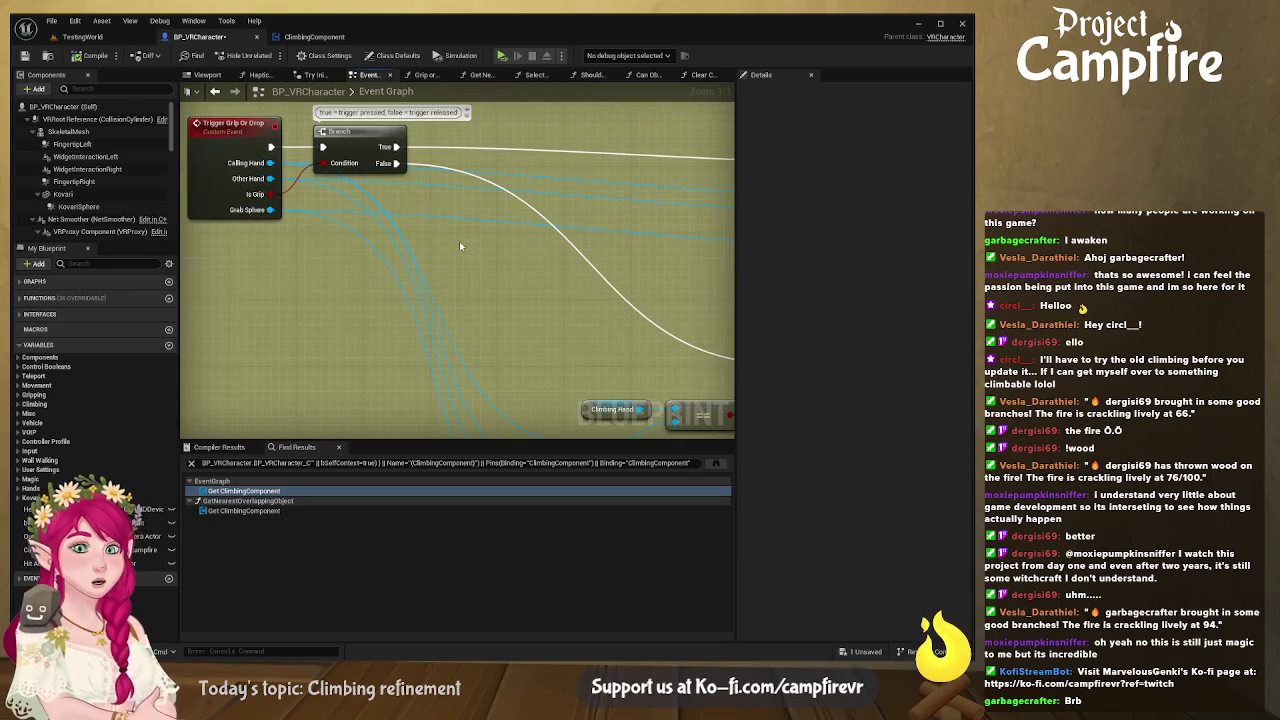
left_click_drag(273, 163, 677, 364)
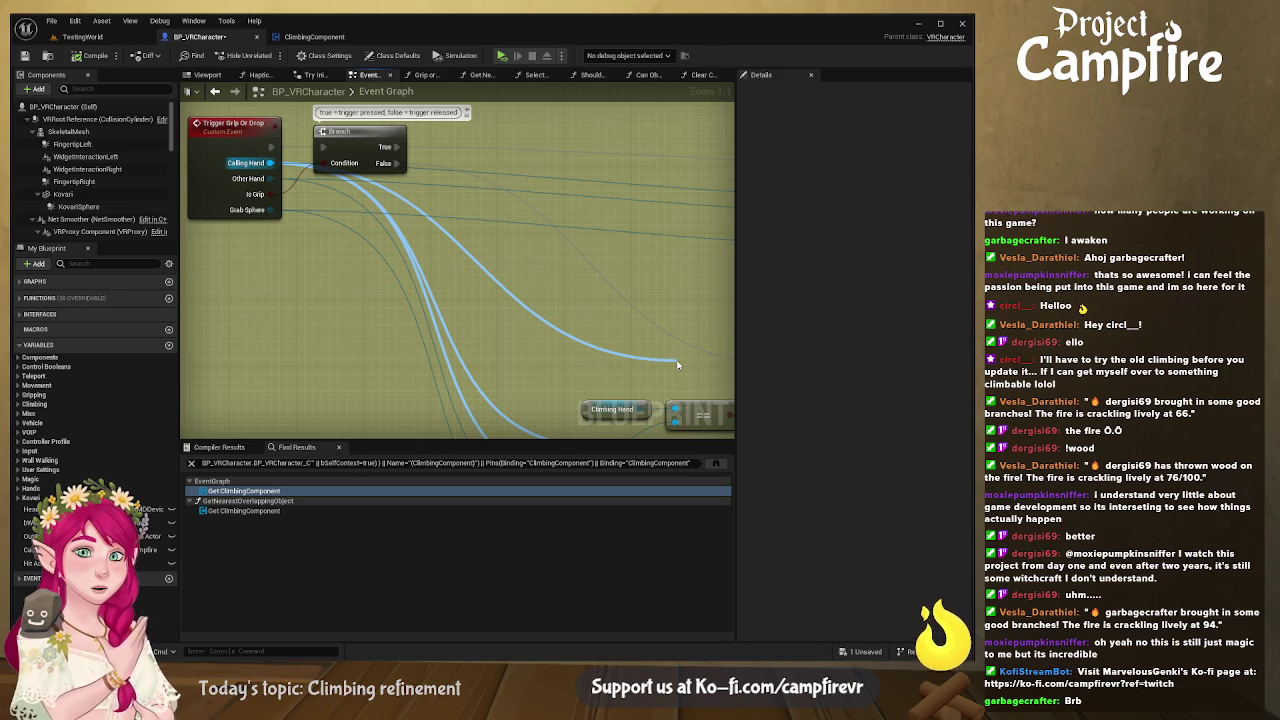
left_click_drag(677, 364, 677, 364)
left_click(513, 254)
mouse_move(513, 254)
left_mouse_down()
mouse_move(520, 246)
mouse_move(485, 228)
mouse_move(349, 177)
left_mouse_up()
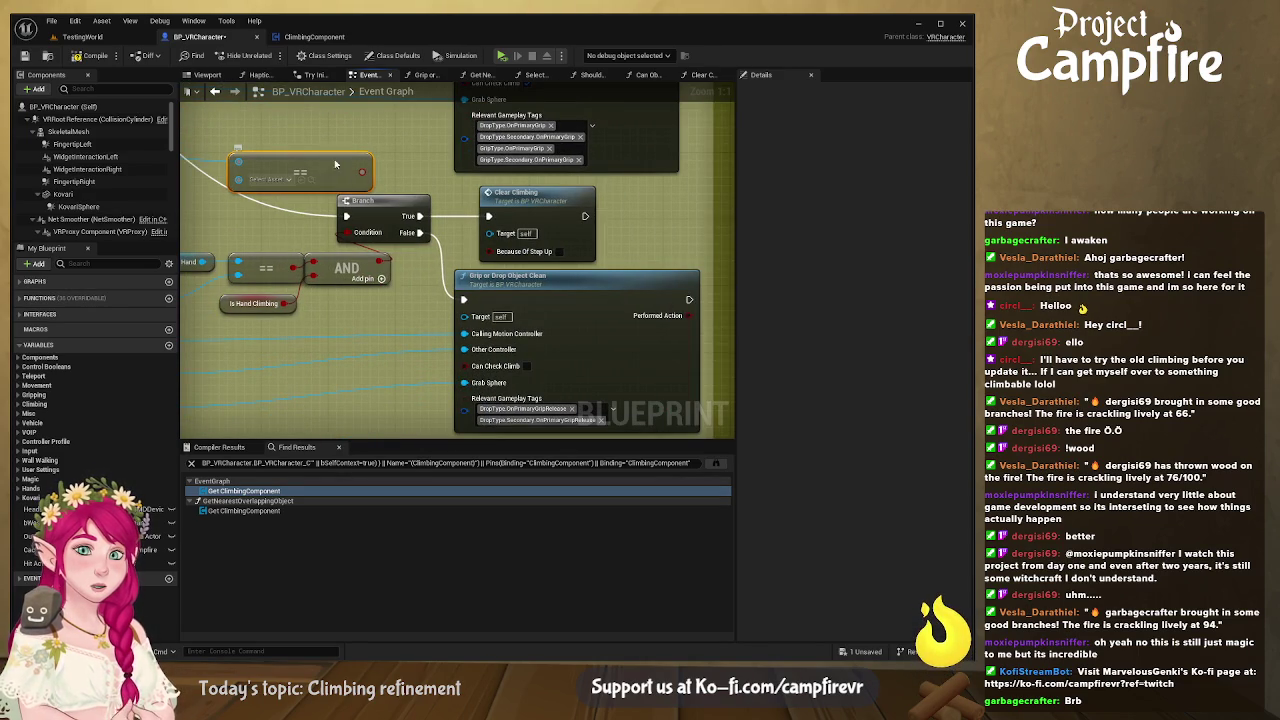
key("Delete")
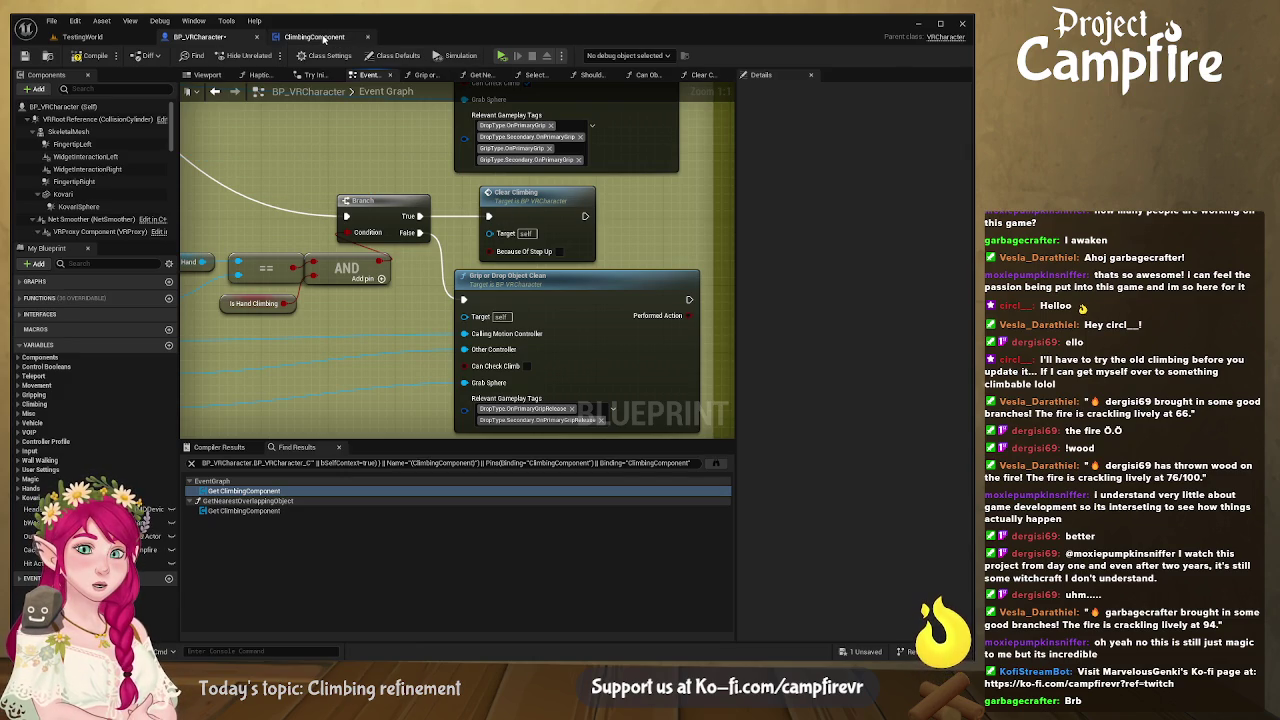
Step: Create a function named EndClimbing in the ClimbingComponent blueprint and open its graph
left_click(314, 37)
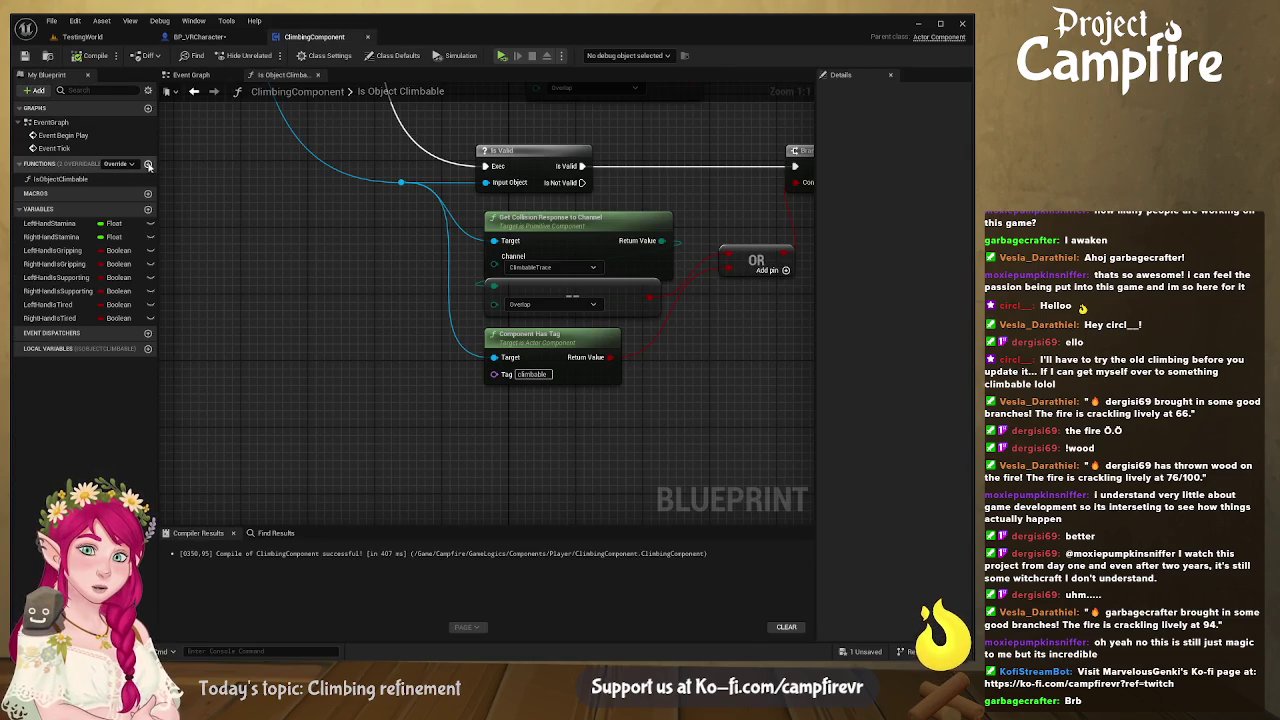
left_click(148, 164)
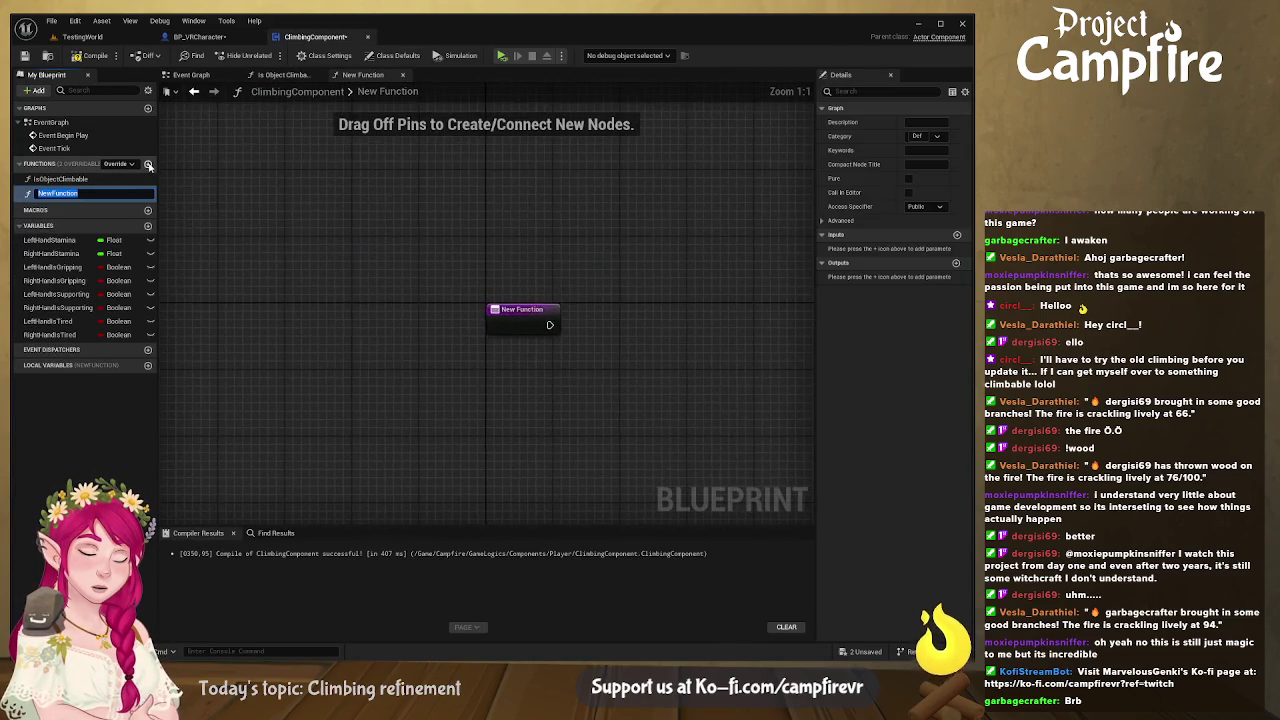
type("EndClimb")
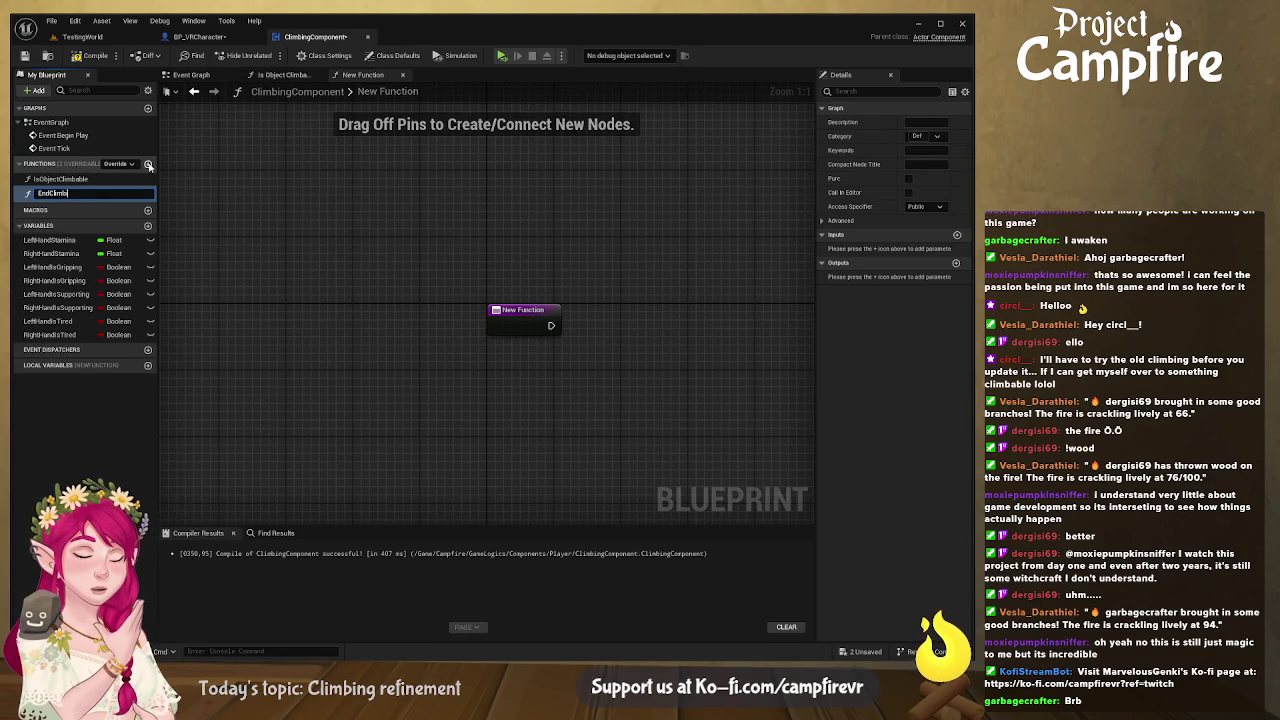
key("Return")
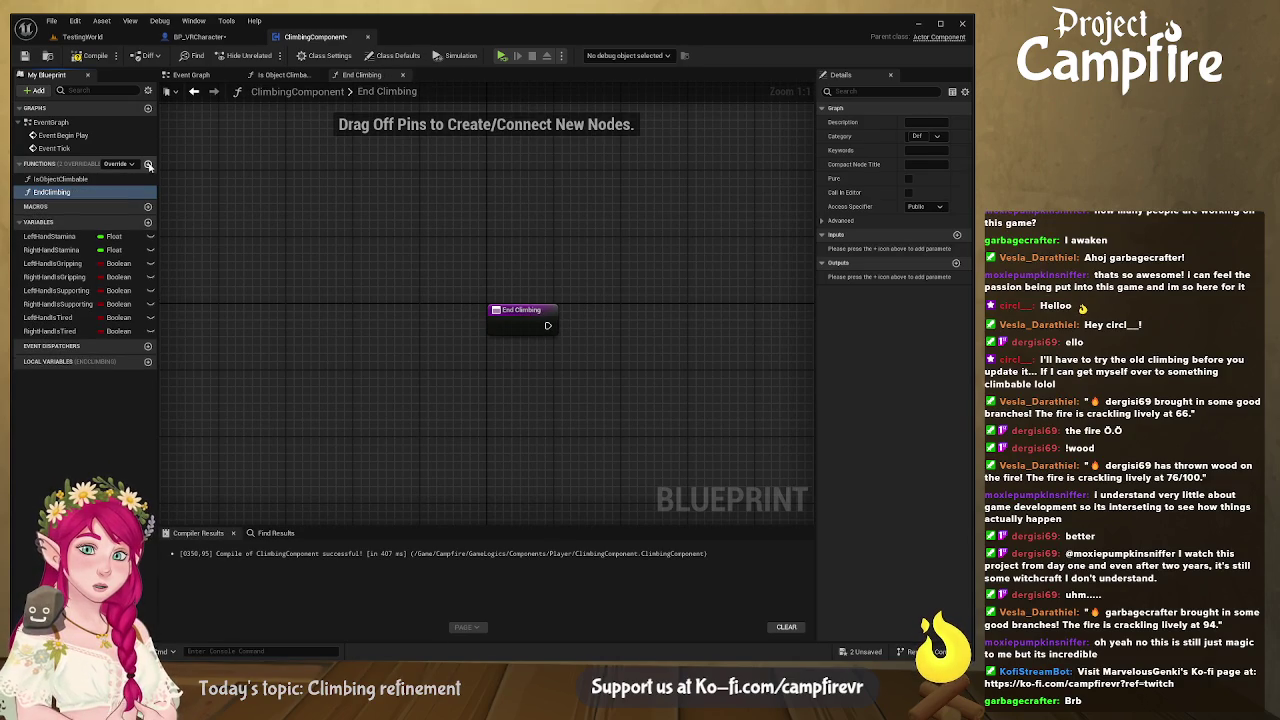
left_click(199, 36)
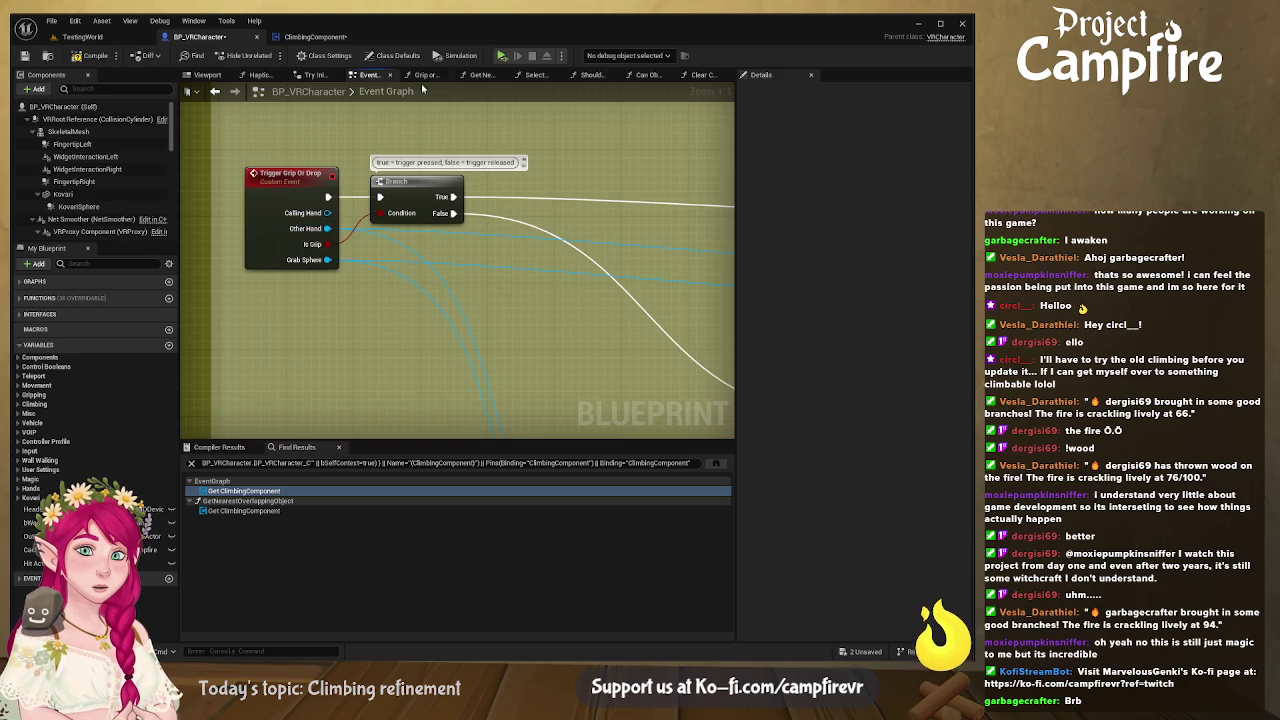
left_click(315, 37)
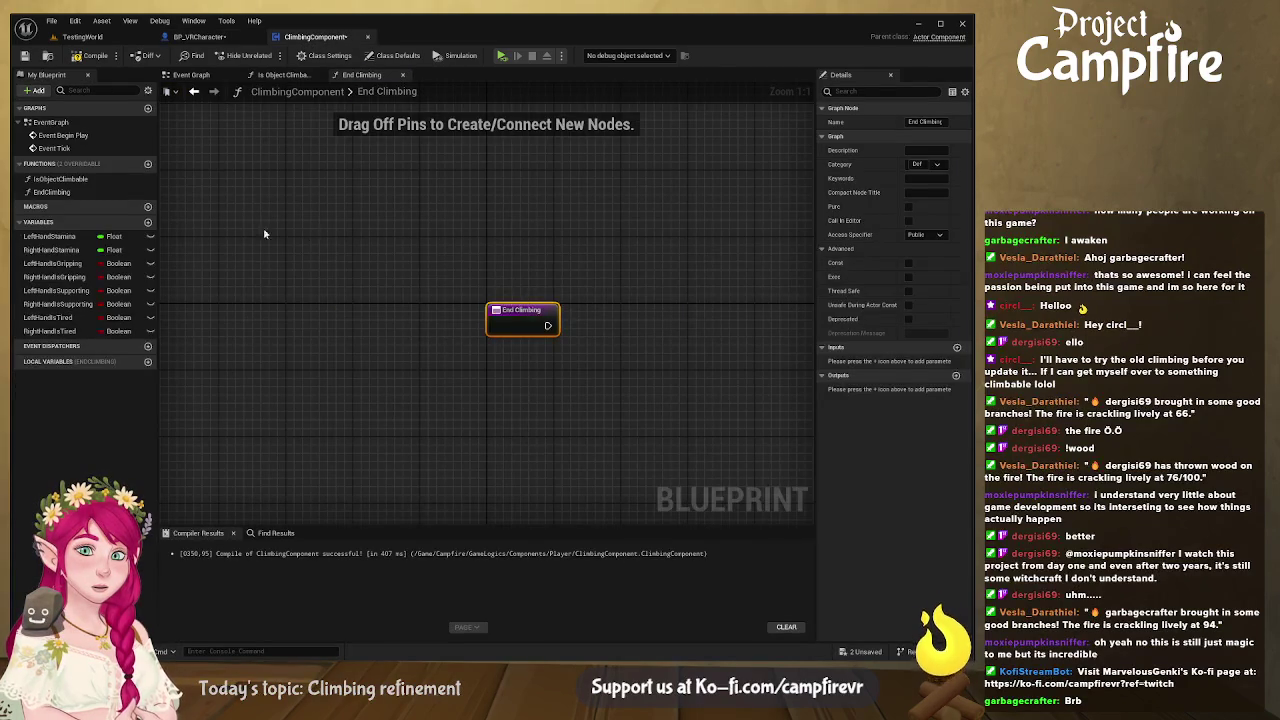
Step: Add End Climbing's first input parameter, named CallingHand
left_click(956, 347)
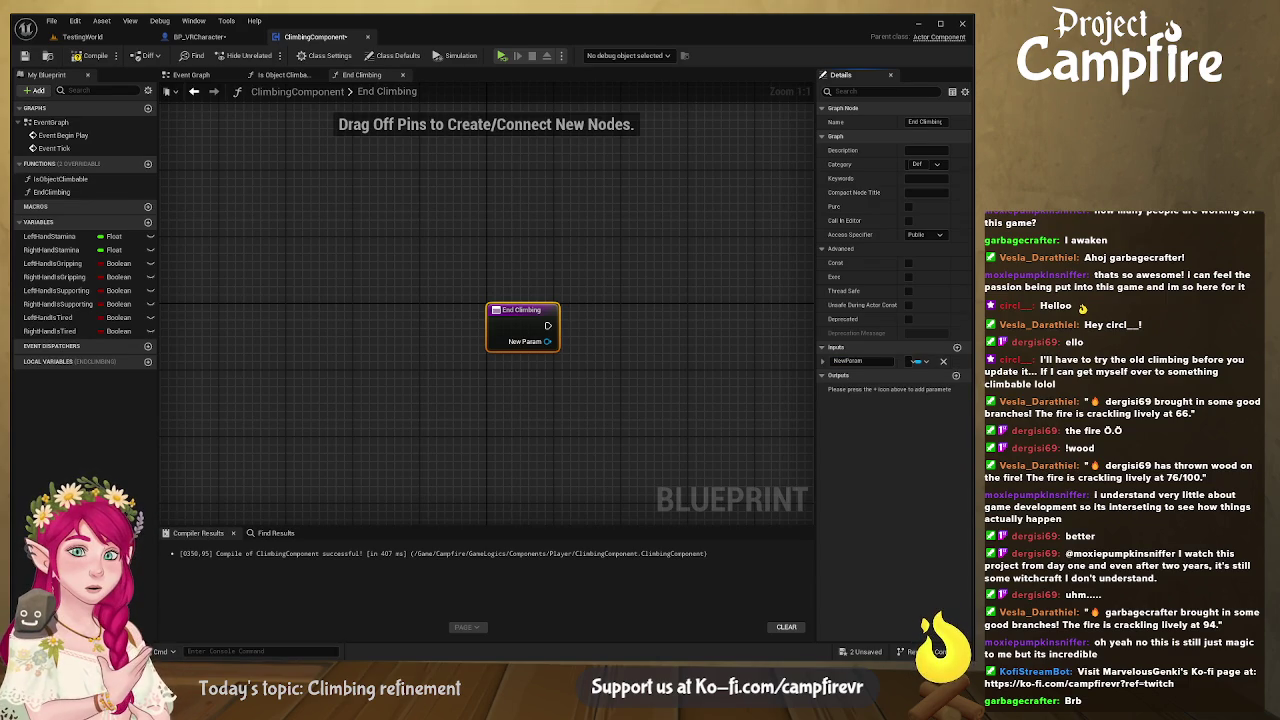
left_click(836, 361)
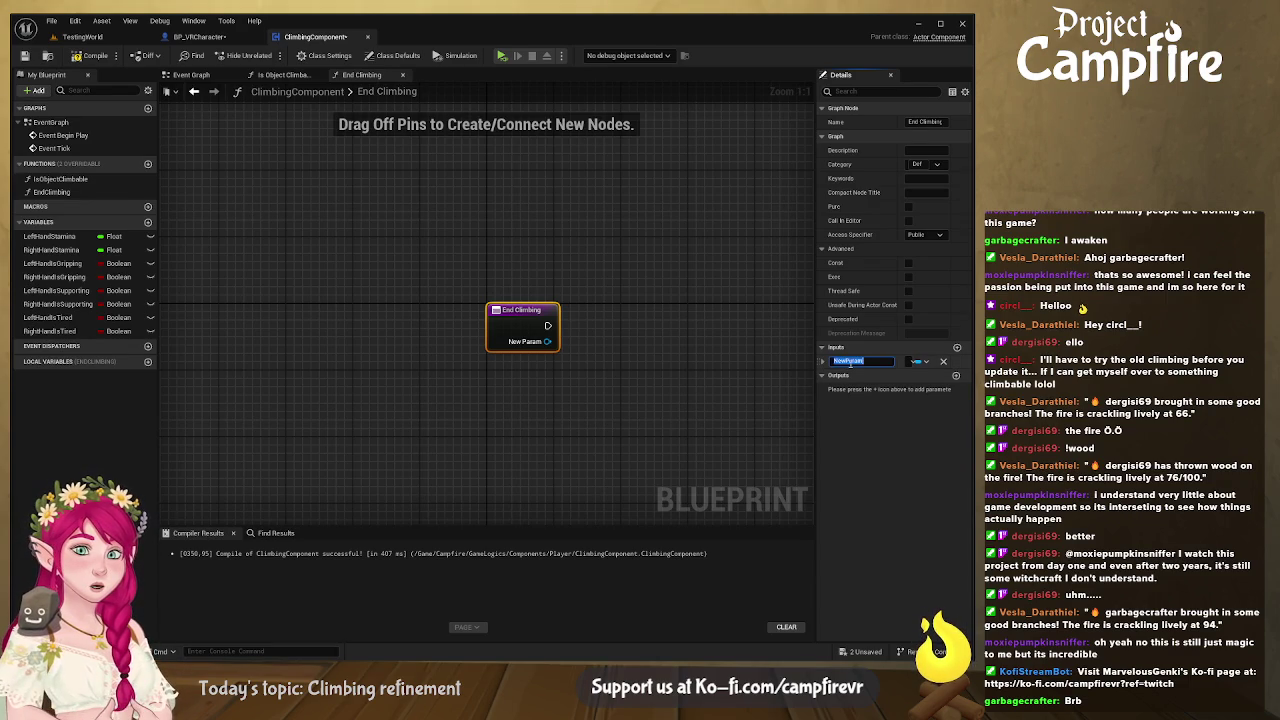
type("CallingHand")
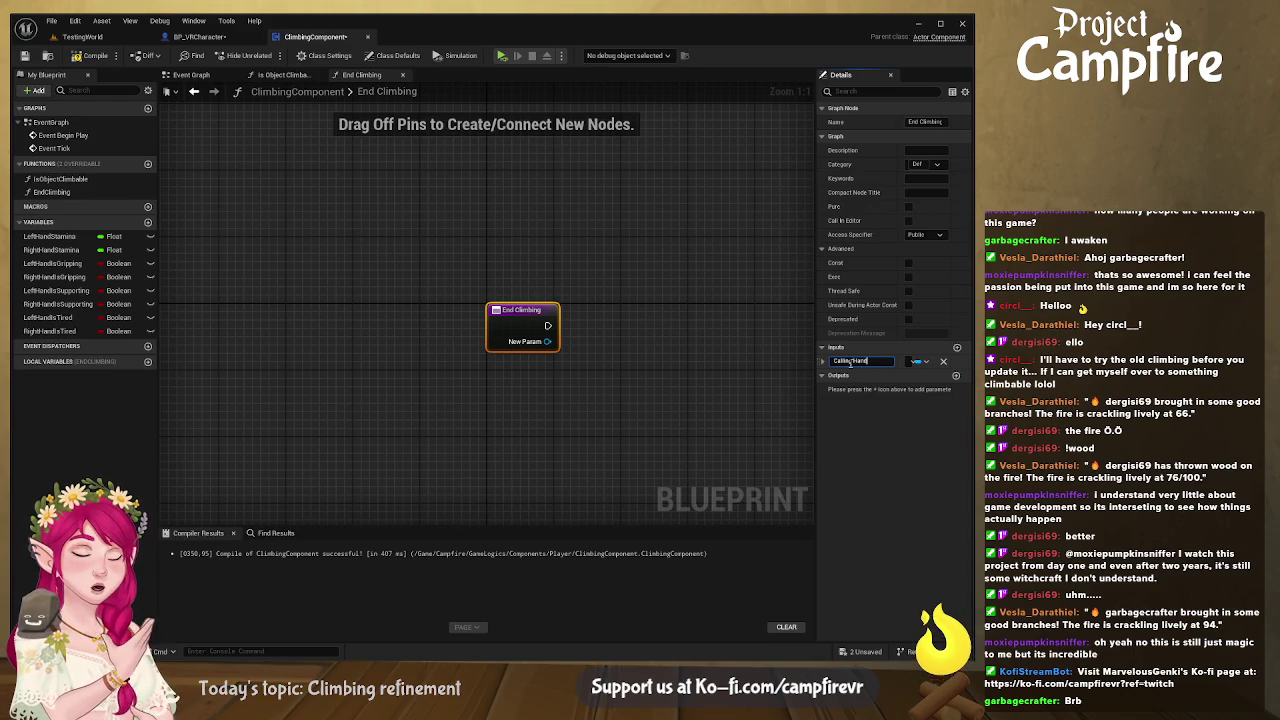
key("Return")
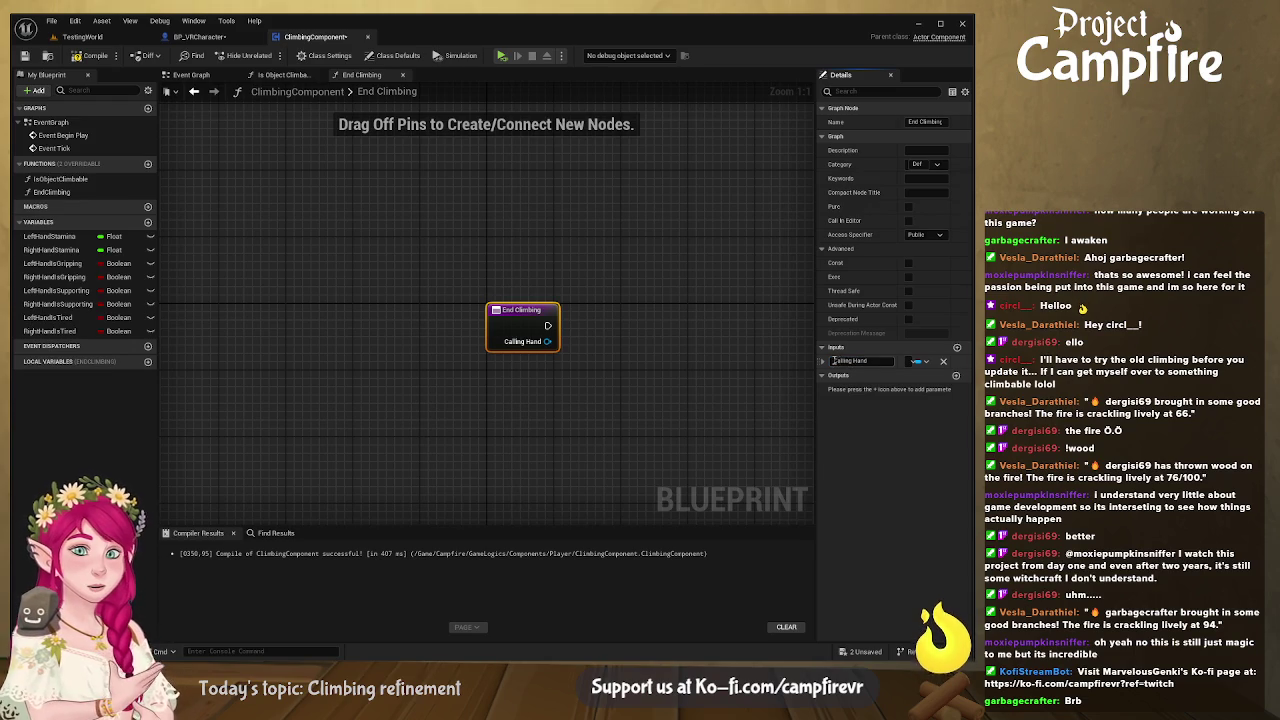
left_click_drag(818, 361, 699, 361)
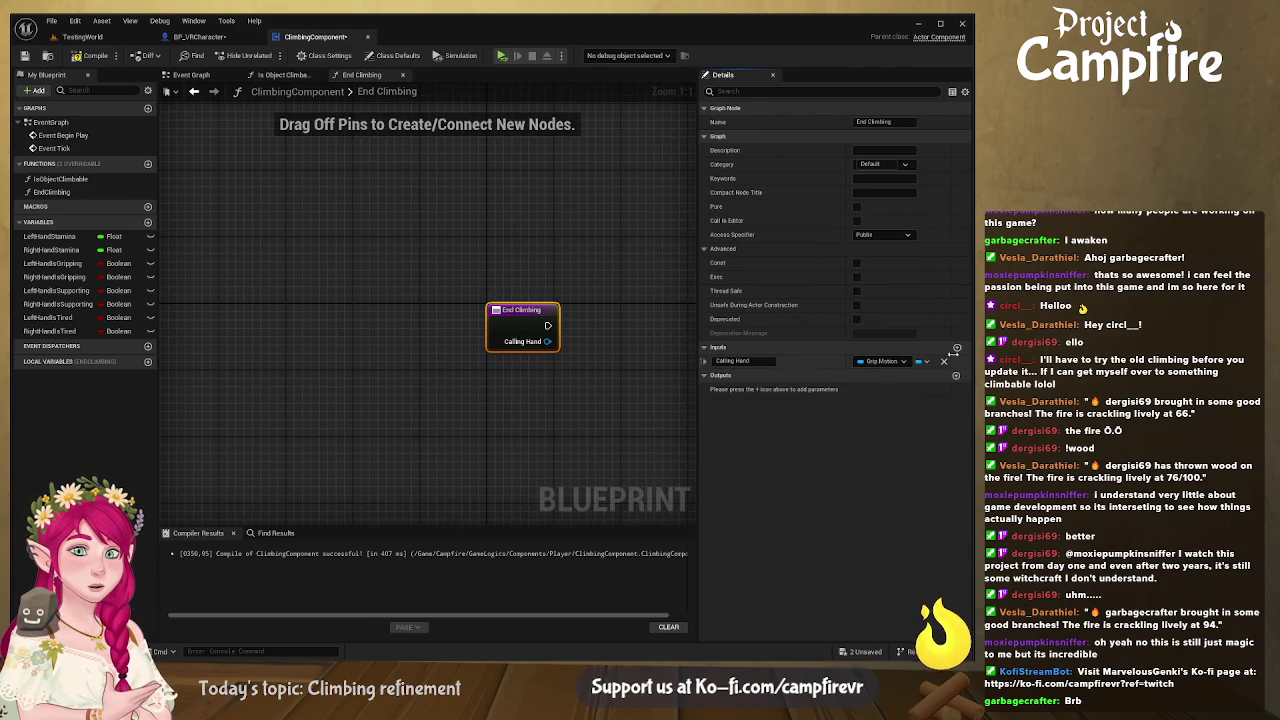
Step: Add two more inputs named Right Hand and Left Hand, correcting a typo in Right Hand
left_click(957, 347)
left_click(957, 347)
left_click(734, 375)
type("Hand")
key("Return")
left_click(733, 389)
type("Left")
key("Return")
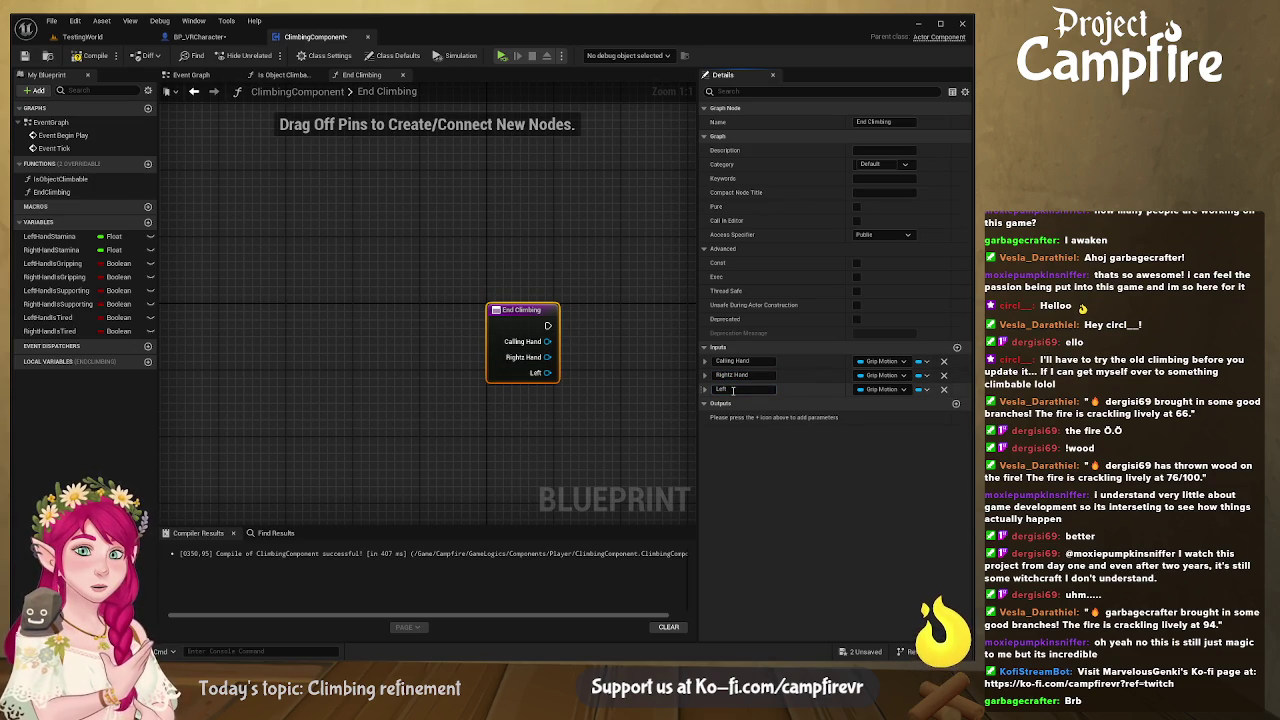
type("d")
key("Return")
left_click(732, 375)
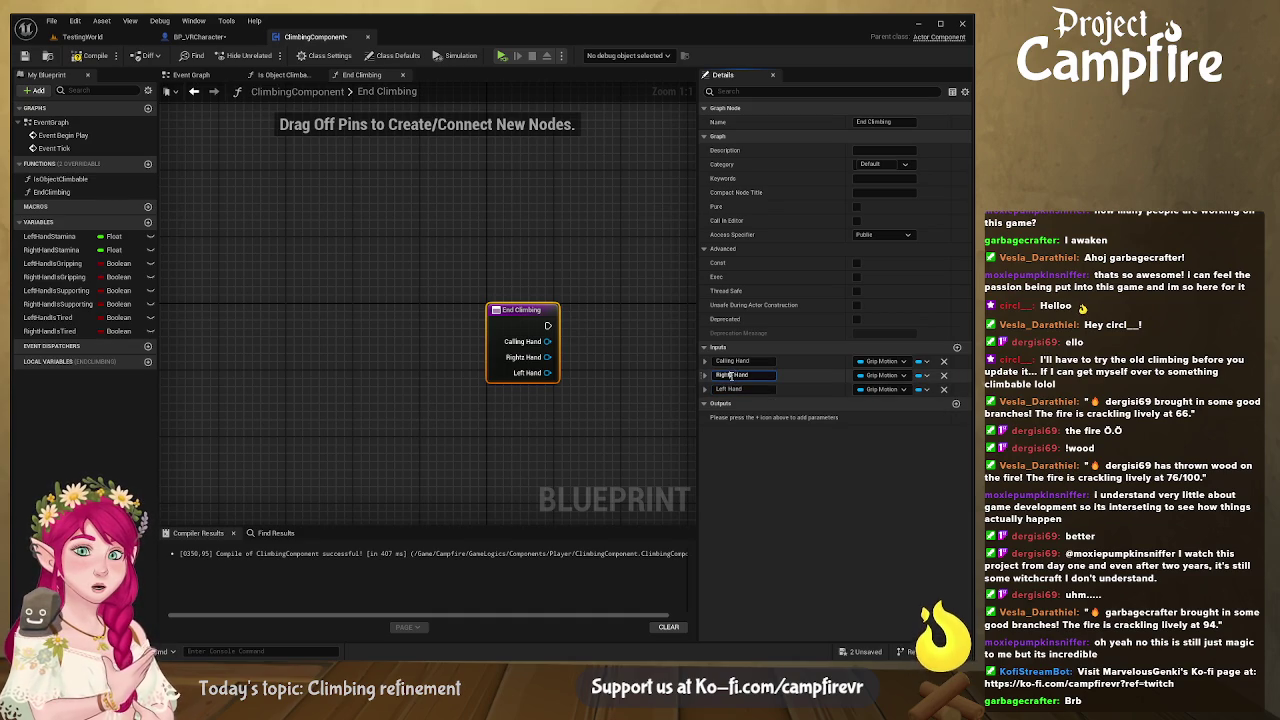
key("Return")
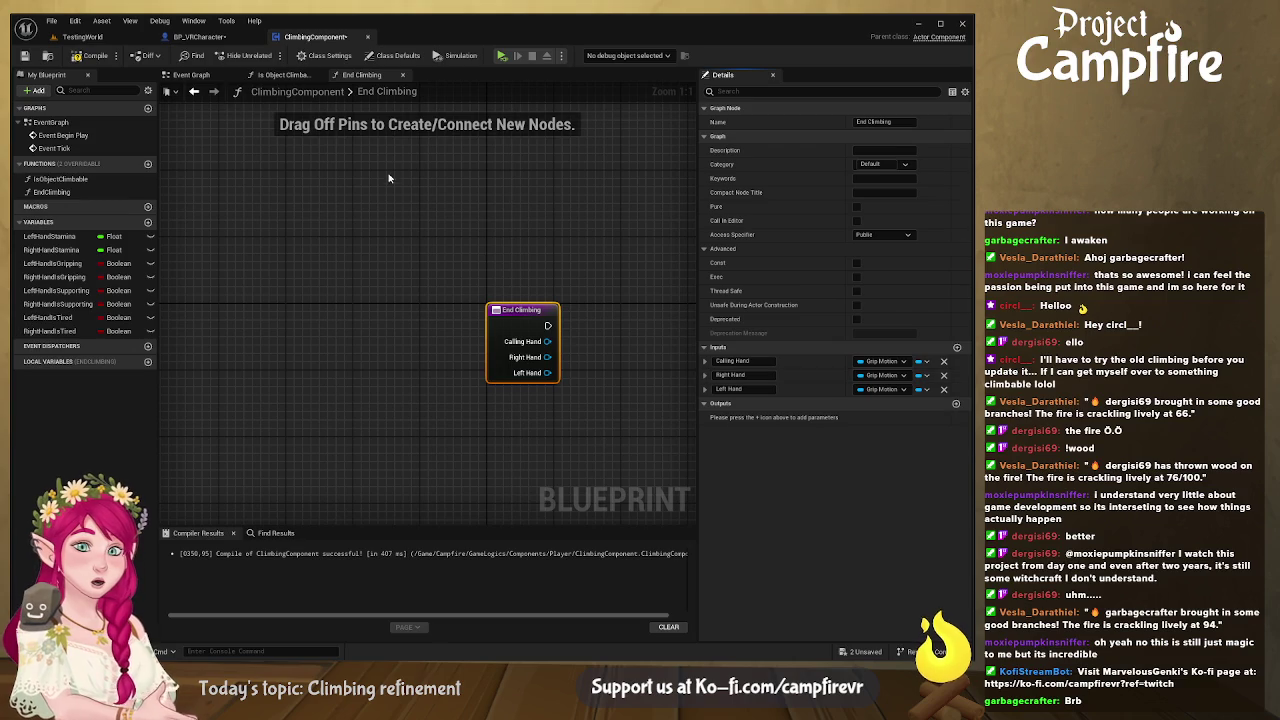
left_click(199, 37)
Step: Place a Climbing Component reference near Clear Climbing and add an End Climbing call from it
left_click_drag(490, 297, 276, 183)
mouse_move(567, 212)
left_mouse_down()
mouse_move(277, 242)
mouse_move(409, 194)
left_mouse_up()
scroll(125, 206, "down", 5)
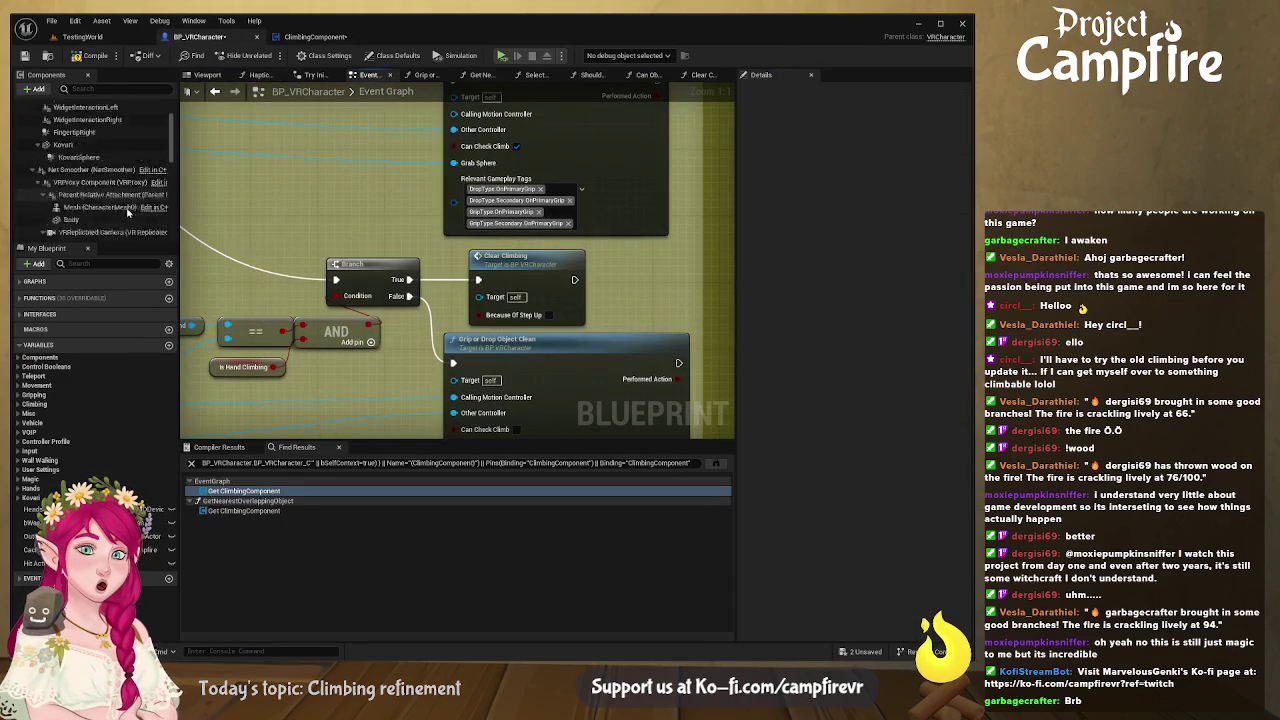
scroll(125, 206, "down", 10)
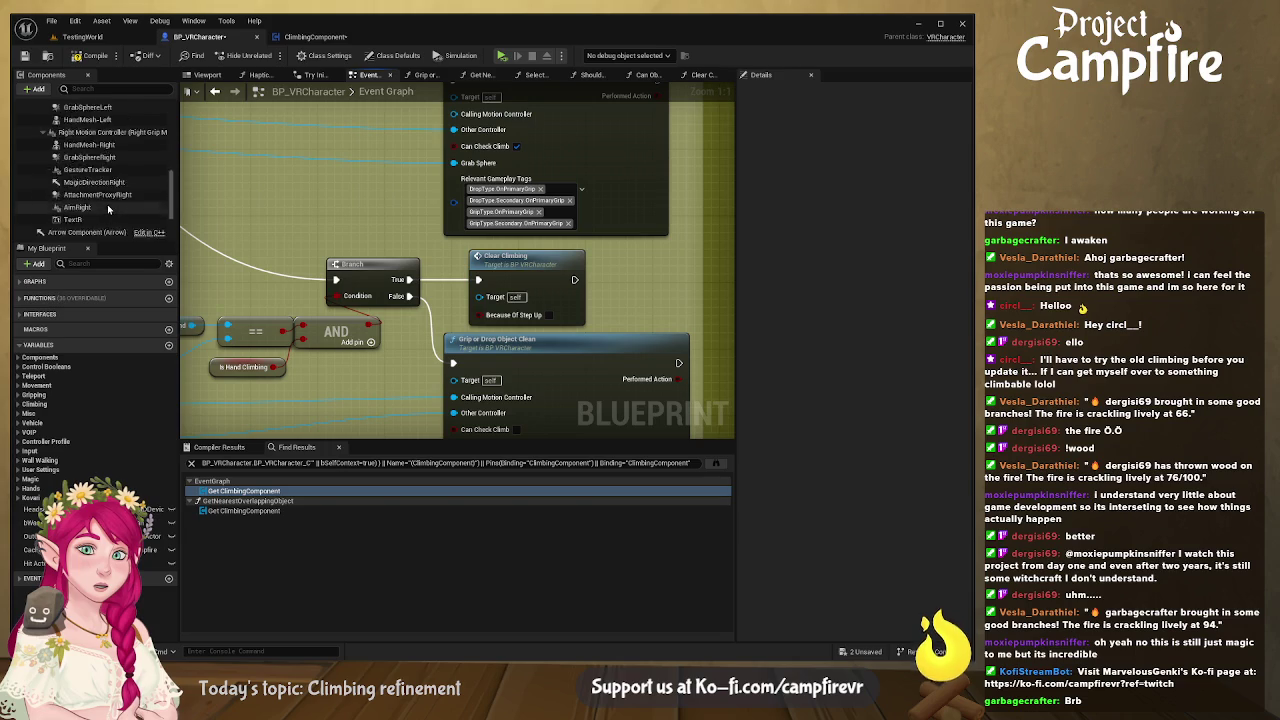
left_click_drag(86, 232, 612, 278)
left_click_drag(540, 260, 595, 235)
left_click_drag(478, 255, 340, 150)
Step: Wire Clear Climbing's exec output into End Climbing and tidy Grip or Drop Object Clean below
scroll(404, 203, "down", 1)
left_click(404, 203)
left_click_drag(433, 246, 421, 260)
left_click_drag(390, 181, 330, 157)
left_click_drag(589, 180, 477, 172)
left_click_drag(406, 193, 460, 180)
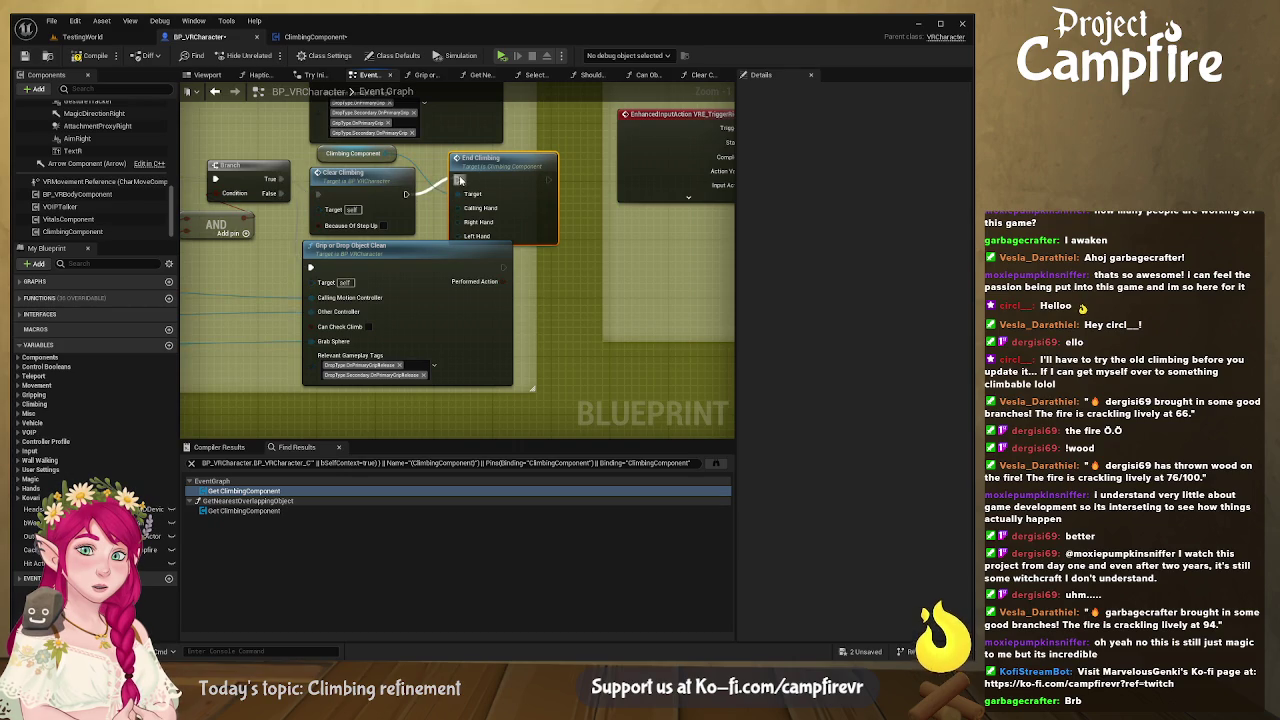
left_click_drag(451, 255, 451, 270)
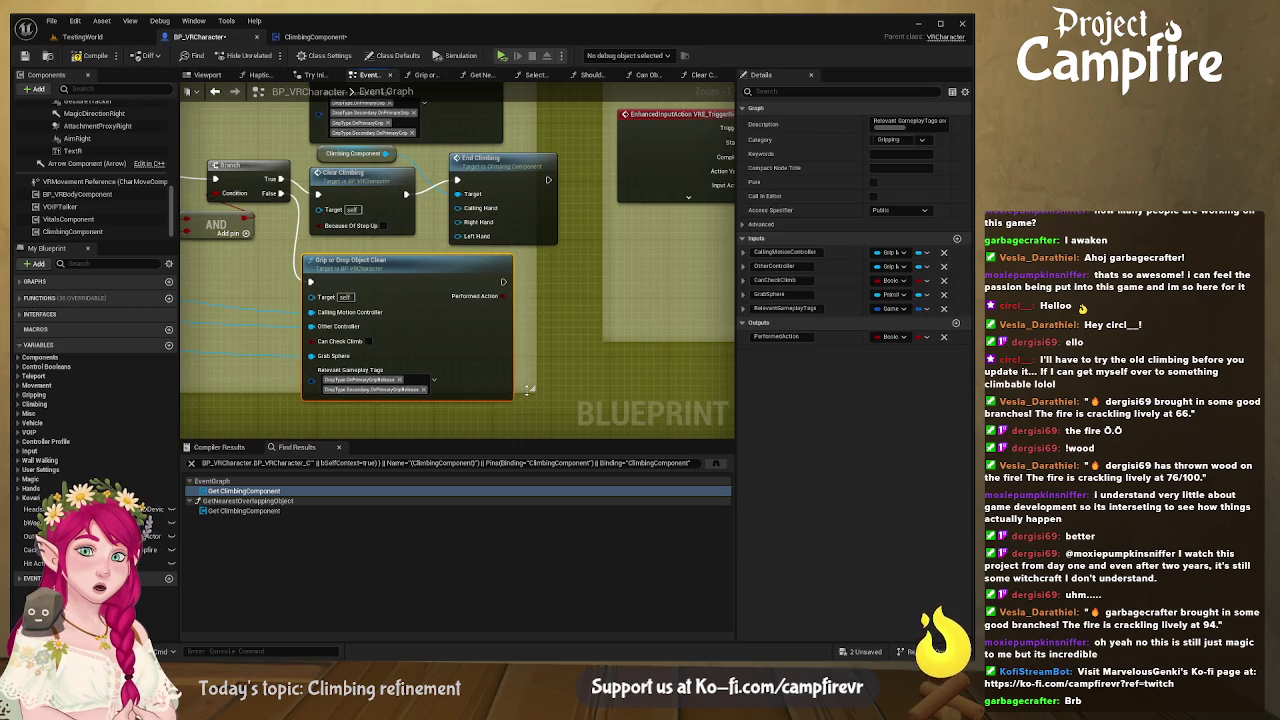
mouse_move(529, 390)
left_mouse_down()
mouse_move(560, 330)
mouse_move(626, 260)
left_mouse_up()
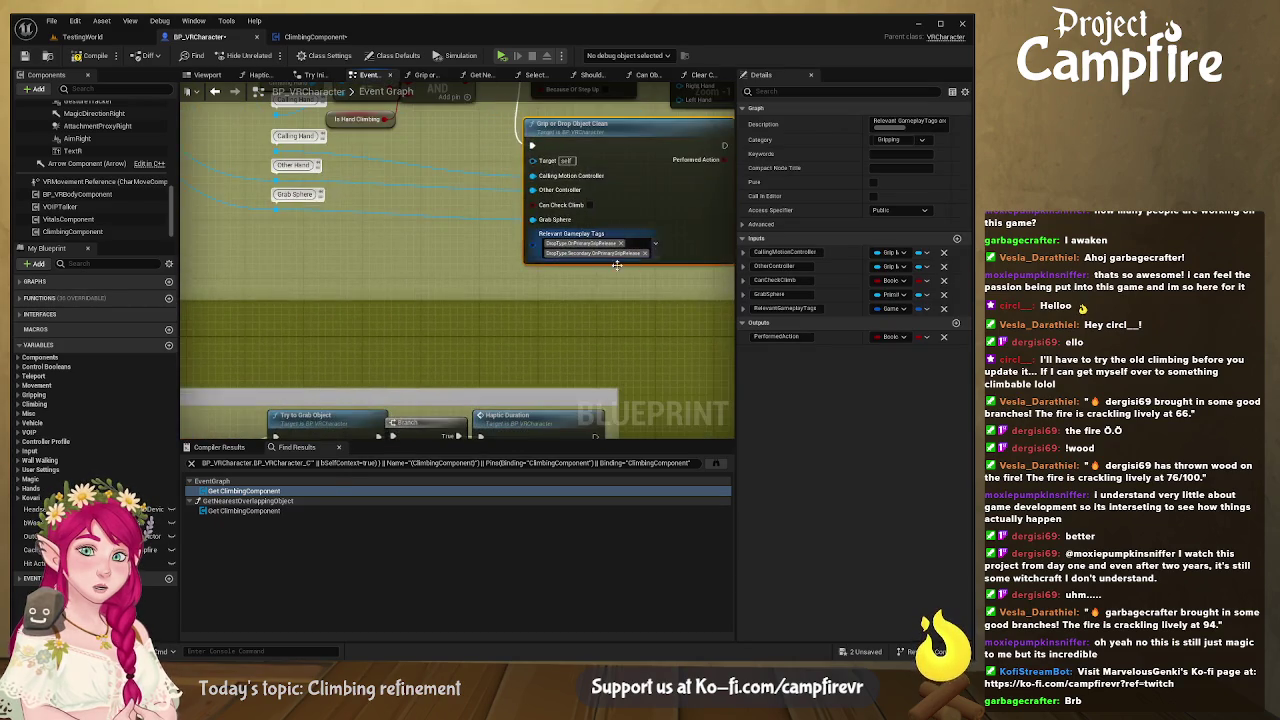
scroll(556, 283, "down", 5)
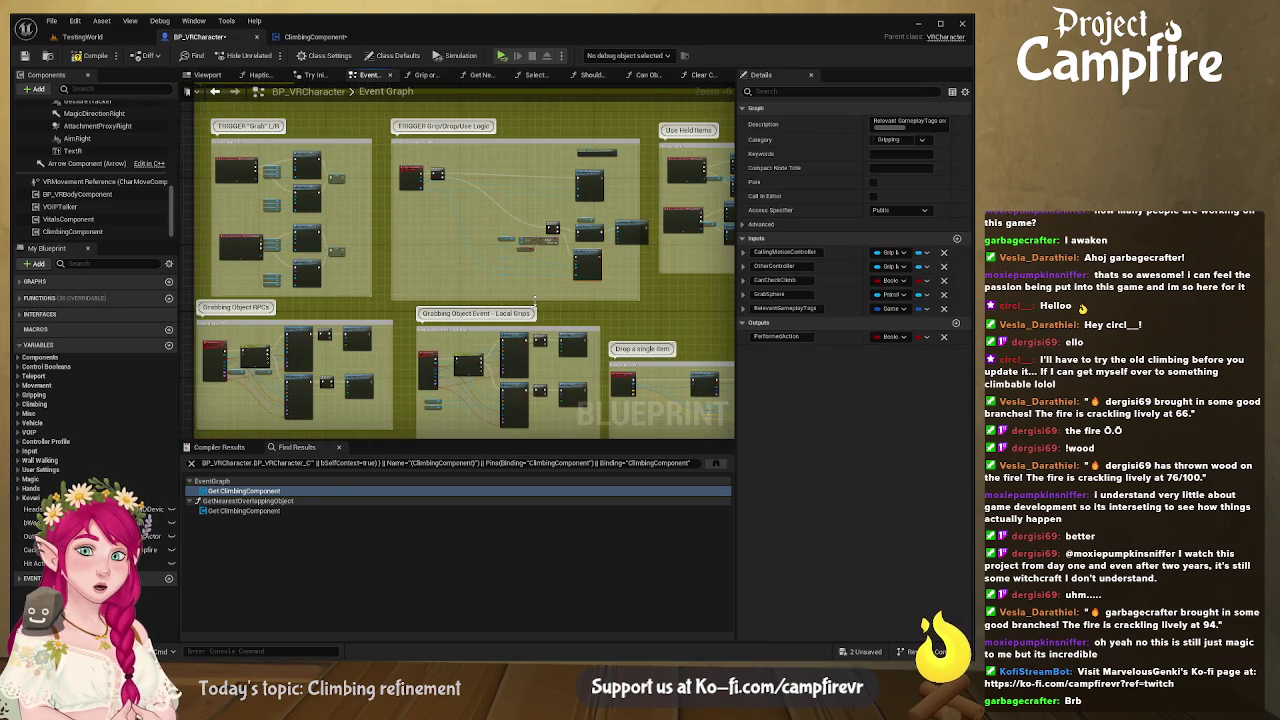
scroll(569, 296, "up", 5)
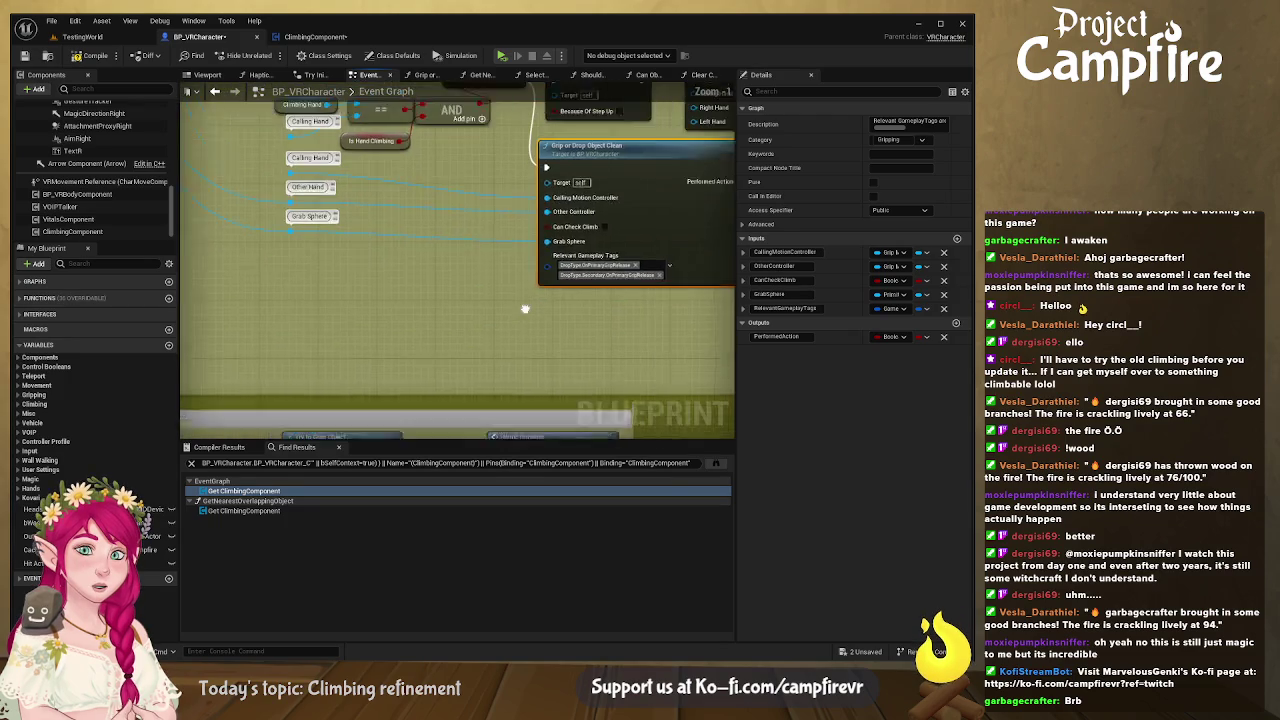
mouse_move(560, 165)
left_mouse_down()
mouse_move(502, 224)
mouse_move(495, 212)
mouse_move(593, 281)
mouse_move(683, 397)
left_mouse_up()
scroll(593, 281, "down", 1)
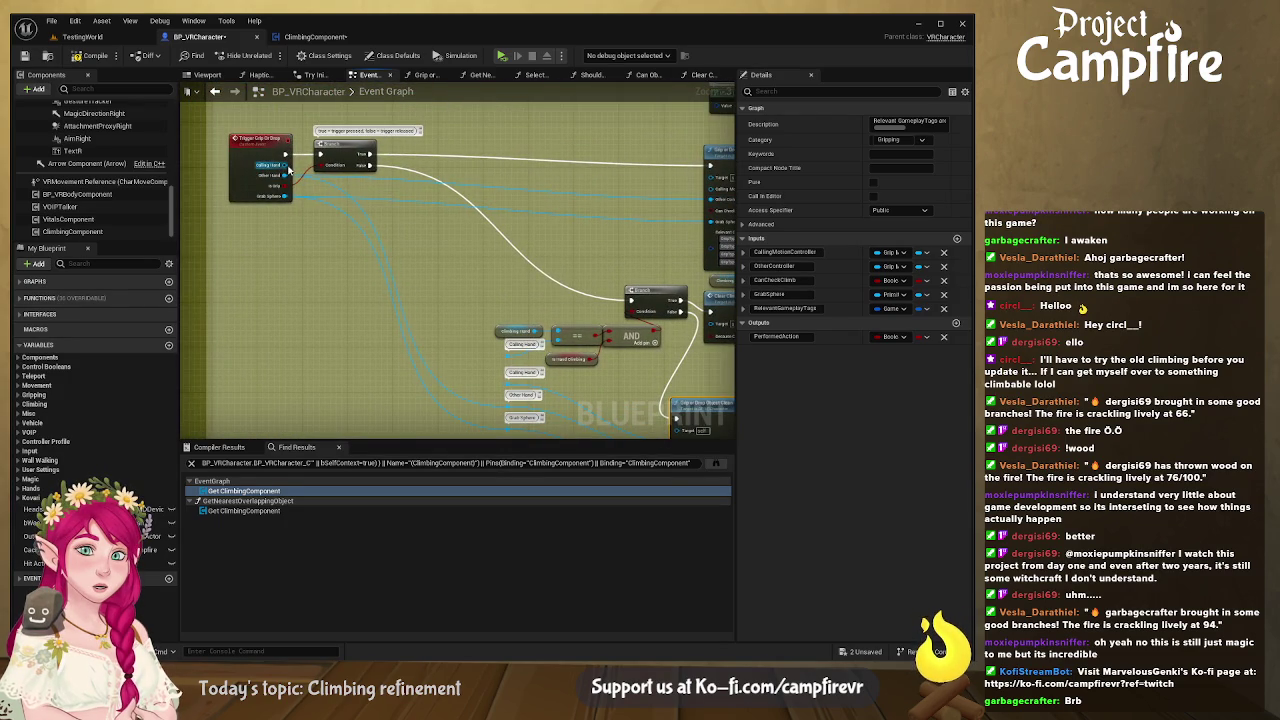
Step: Wire the event's Calling Hand value onward toward the End Climbing call
left_click_drag(285, 165, 512, 383)
mouse_move(597, 317)
left_mouse_down()
mouse_move(432, 244)
mouse_move(570, 358)
left_mouse_up()
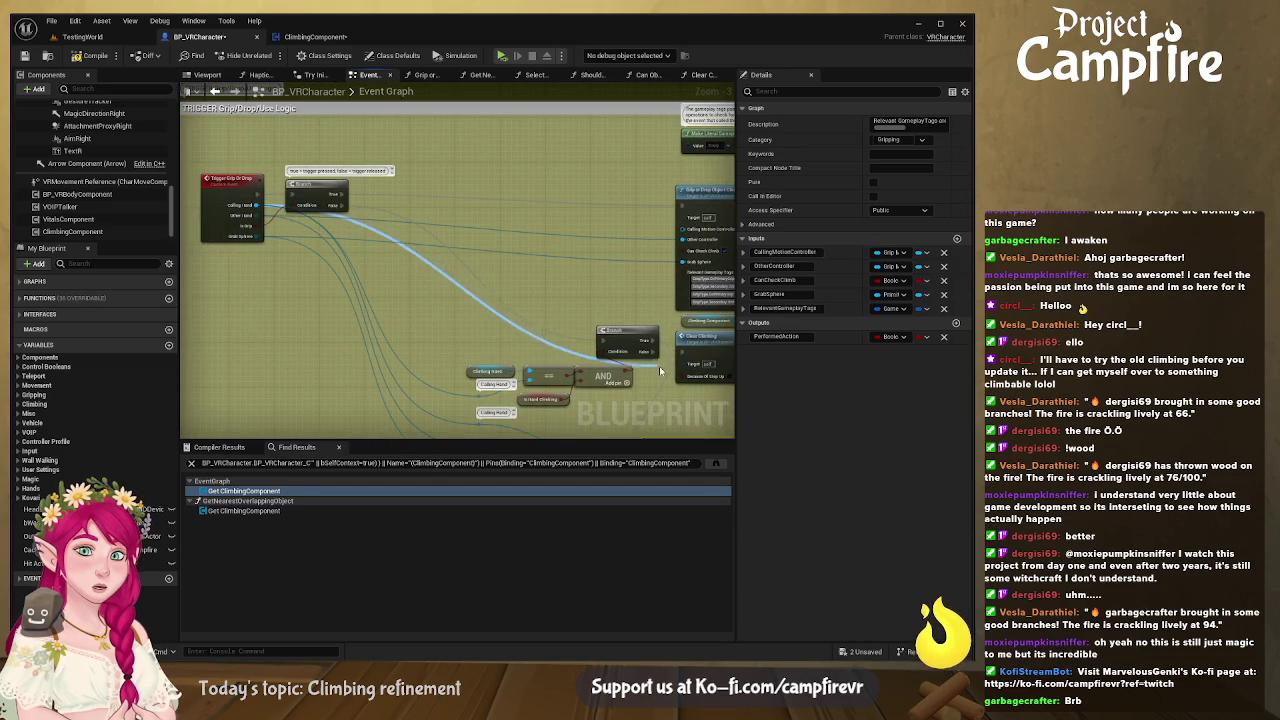
left_click_drag(648, 369, 453, 369)
left_click_drag(613, 365, 532, 263)
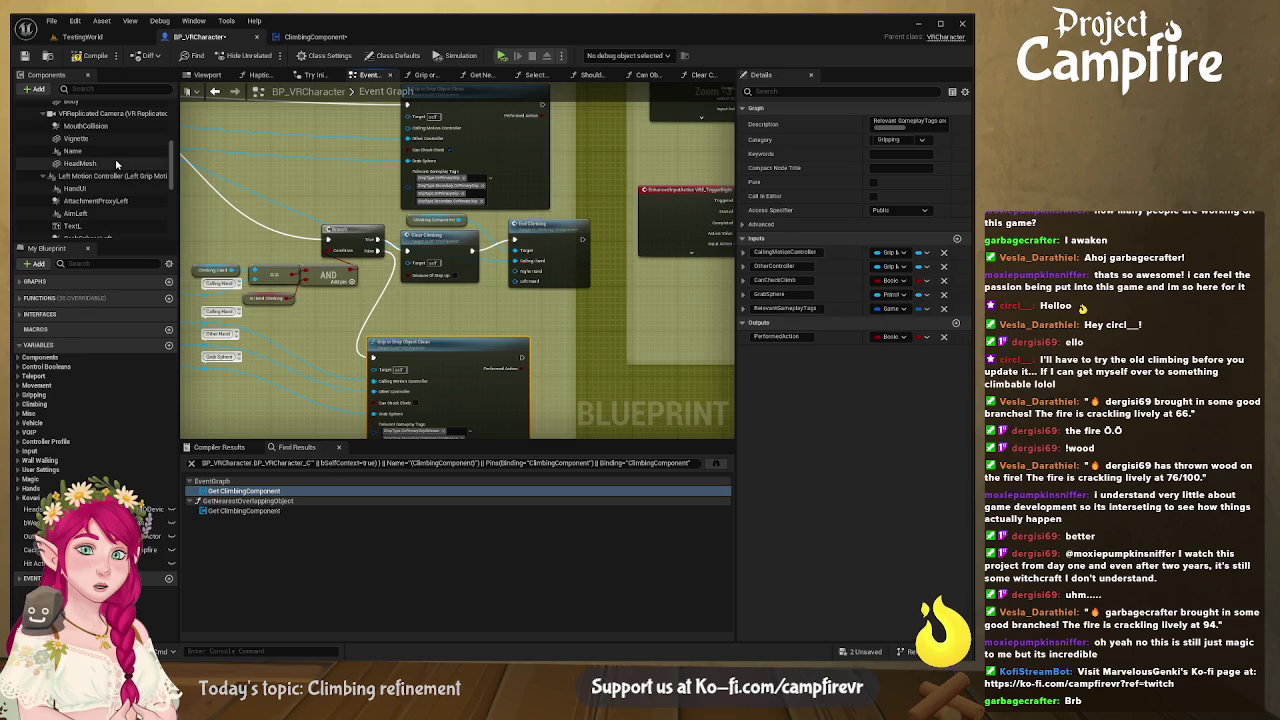
Step: Add Left and Right Motion Controller references beside End Climbing, arranged with the Climbing Component reference
left_click(110, 176)
left_click_drag(238, 237, 446, 300)
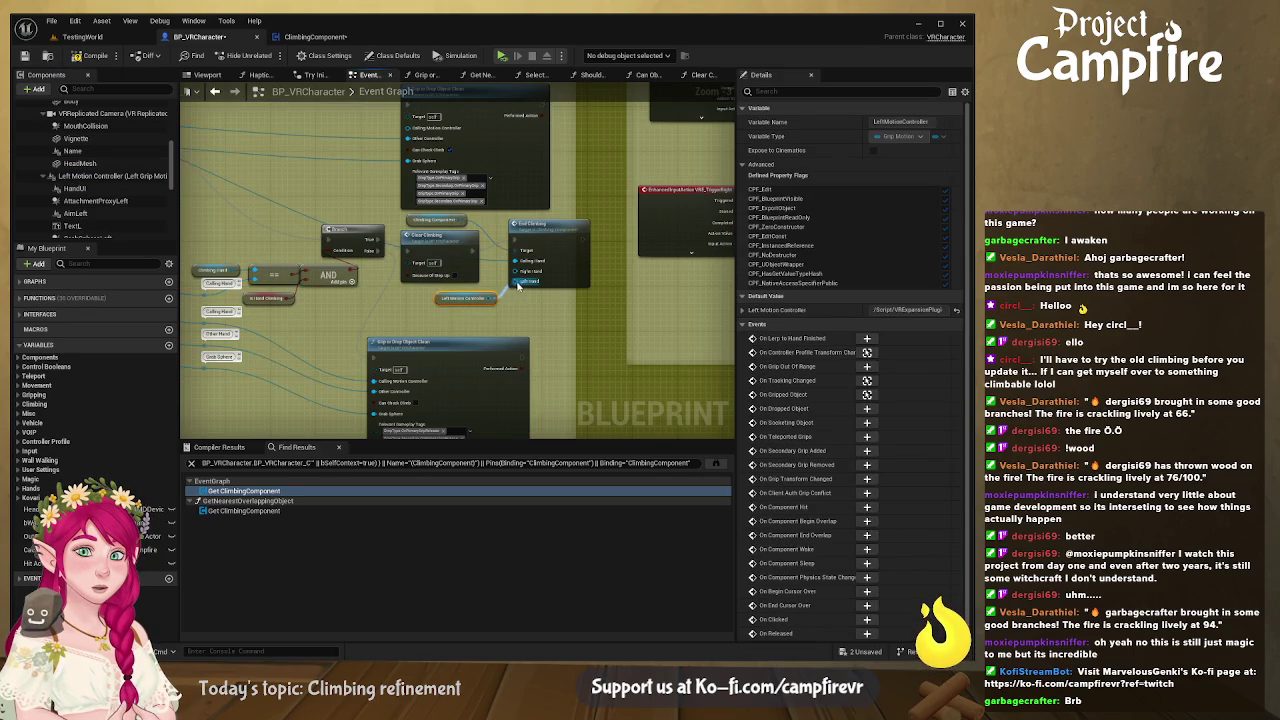
scroll(127, 182, "down", 2)
left_click(110, 213)
mouse_move(419, 311)
left_mouse_down()
mouse_move(468, 312)
mouse_move(454, 328)
mouse_move(439, 291)
mouse_move(453, 306)
left_mouse_up()
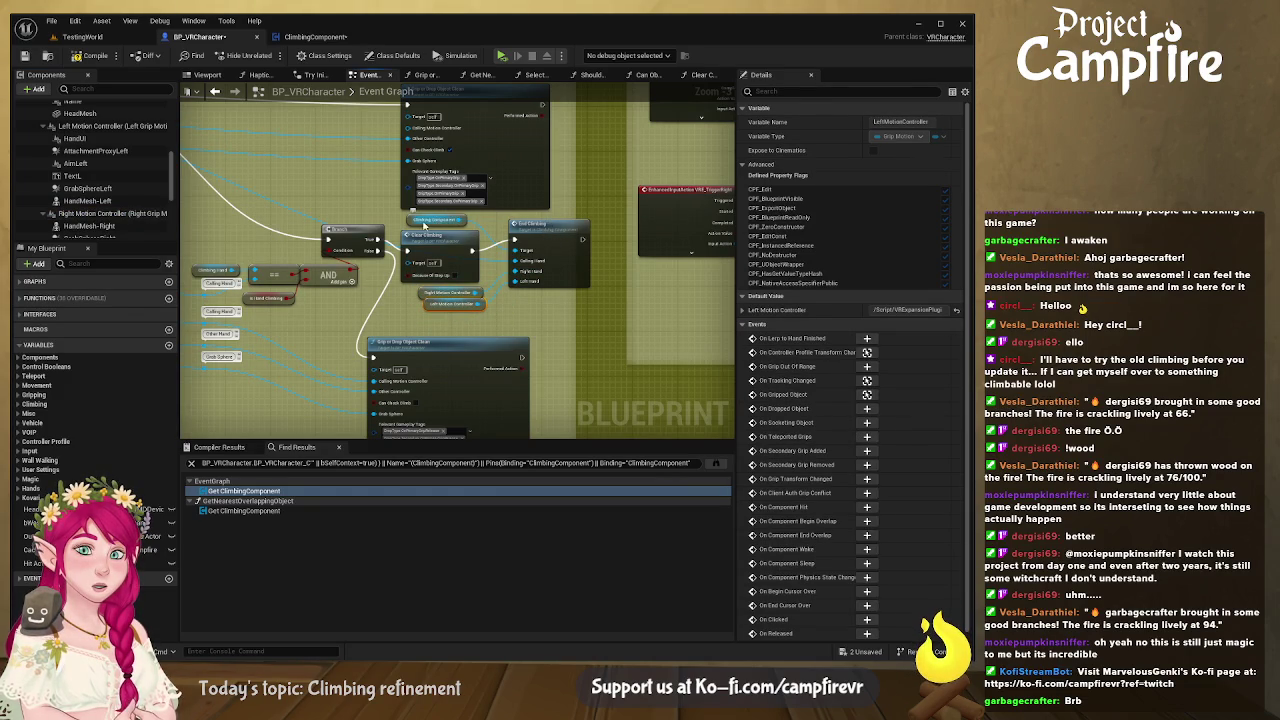
mouse_move(451, 304)
left_mouse_down()
mouse_move(451, 326)
mouse_move(446, 311)
left_mouse_up()
left_click_drag(438, 216, 446, 292)
left_click_drag(558, 230, 540, 242)
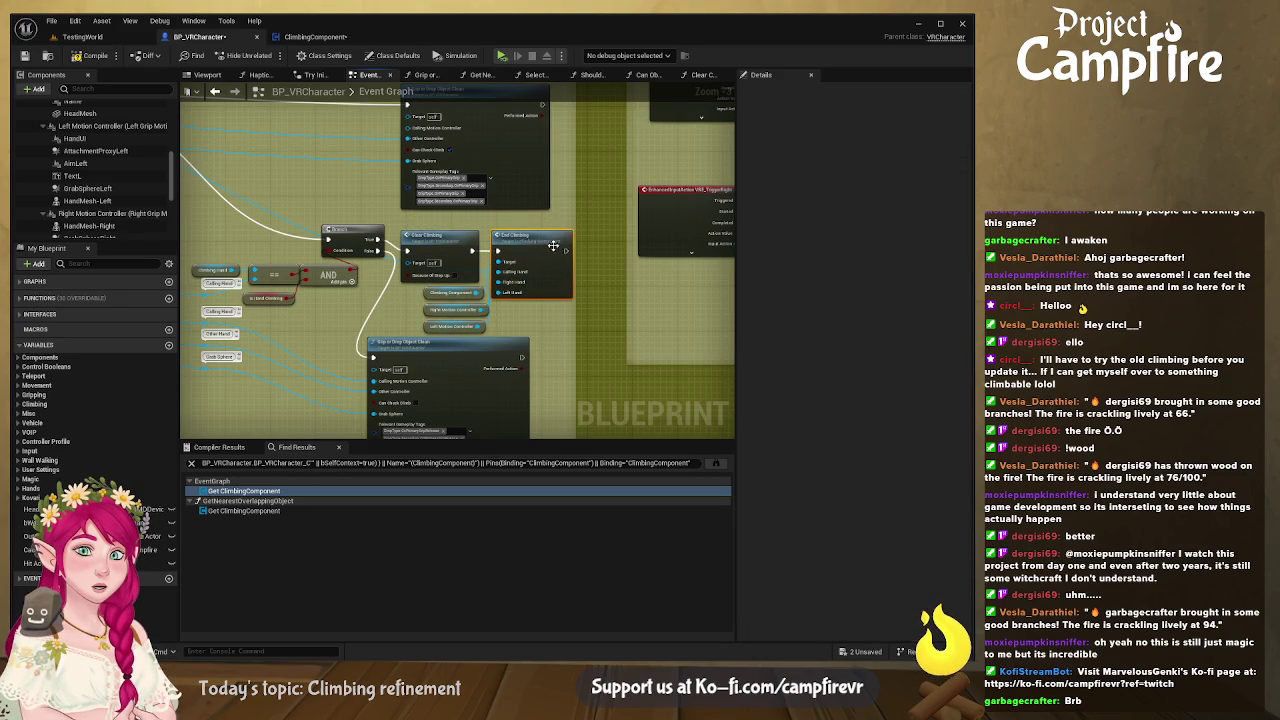
double_click(552, 242)
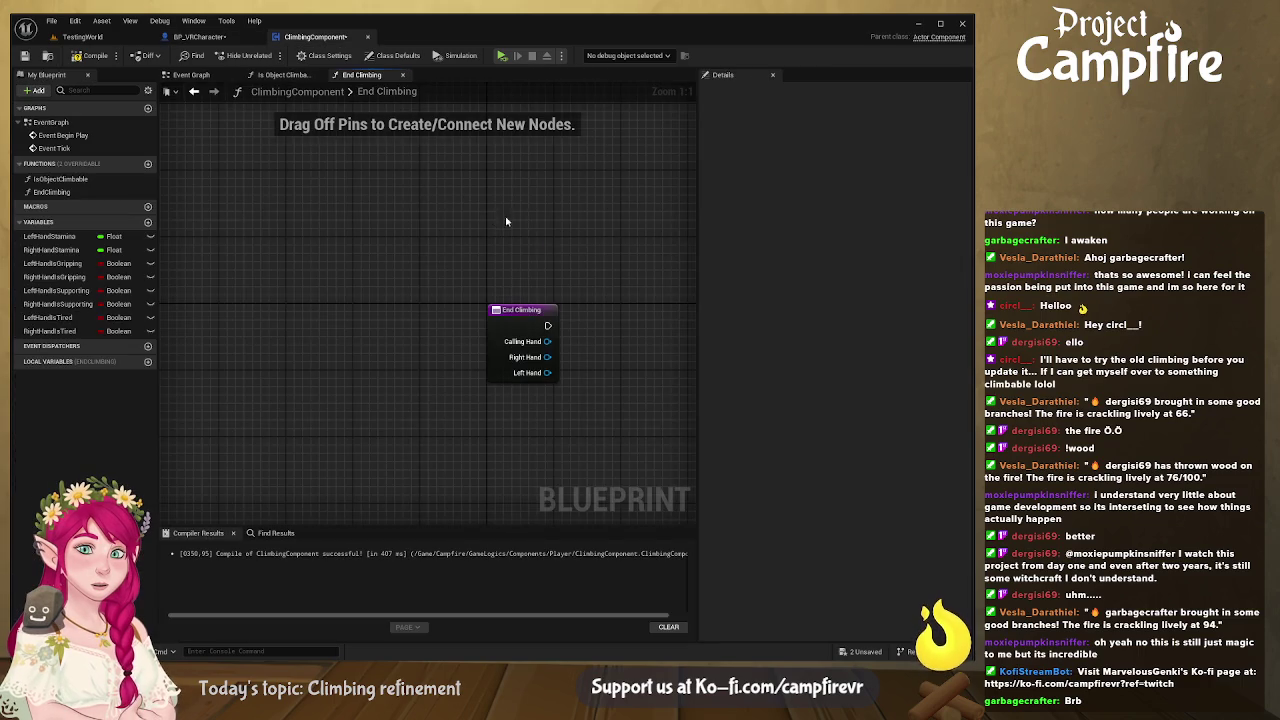
Step: Compare Calling Hand with Right Hand in an == node and run End Climbing into a Branch
left_click_drag(337, 283, 429, 275)
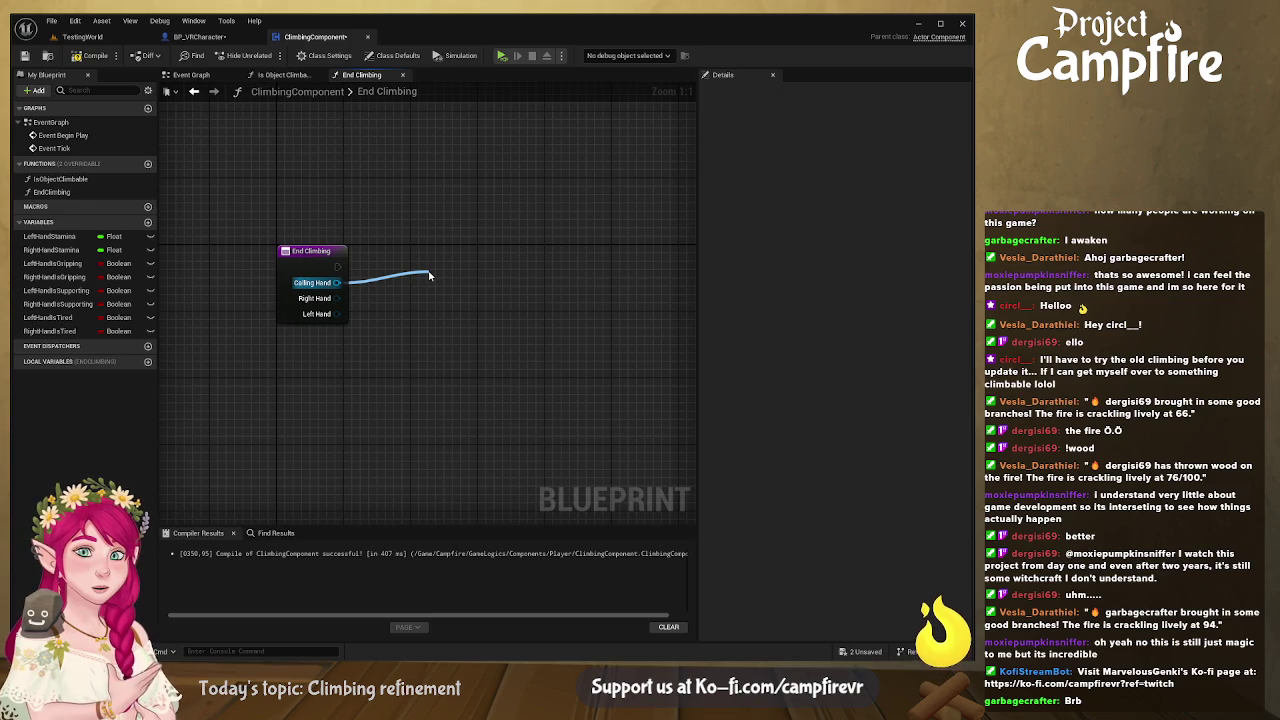
left_click_drag(429, 275, 429, 275)
mouse_move(337, 298)
left_mouse_down()
mouse_move(437, 296)
mouse_move(423, 275)
left_mouse_up()
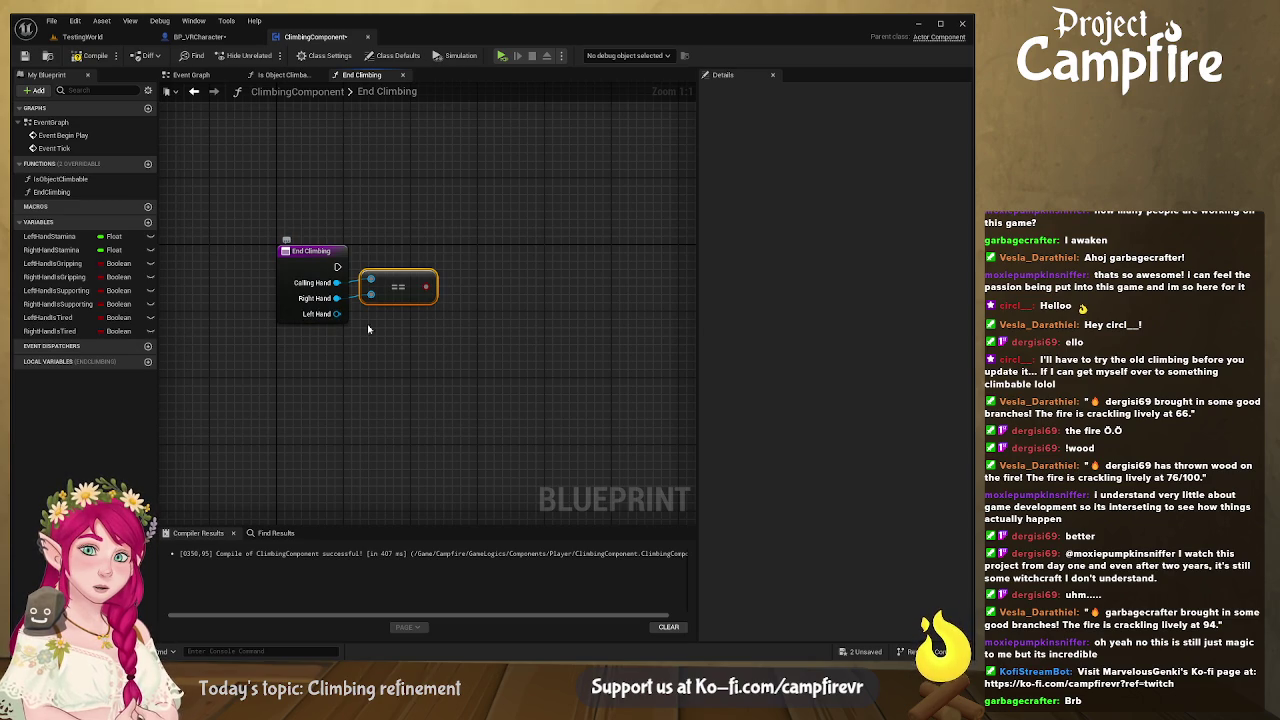
mouse_move(395, 274)
left_mouse_down()
mouse_move(448, 284)
mouse_move(455, 266)
left_mouse_up()
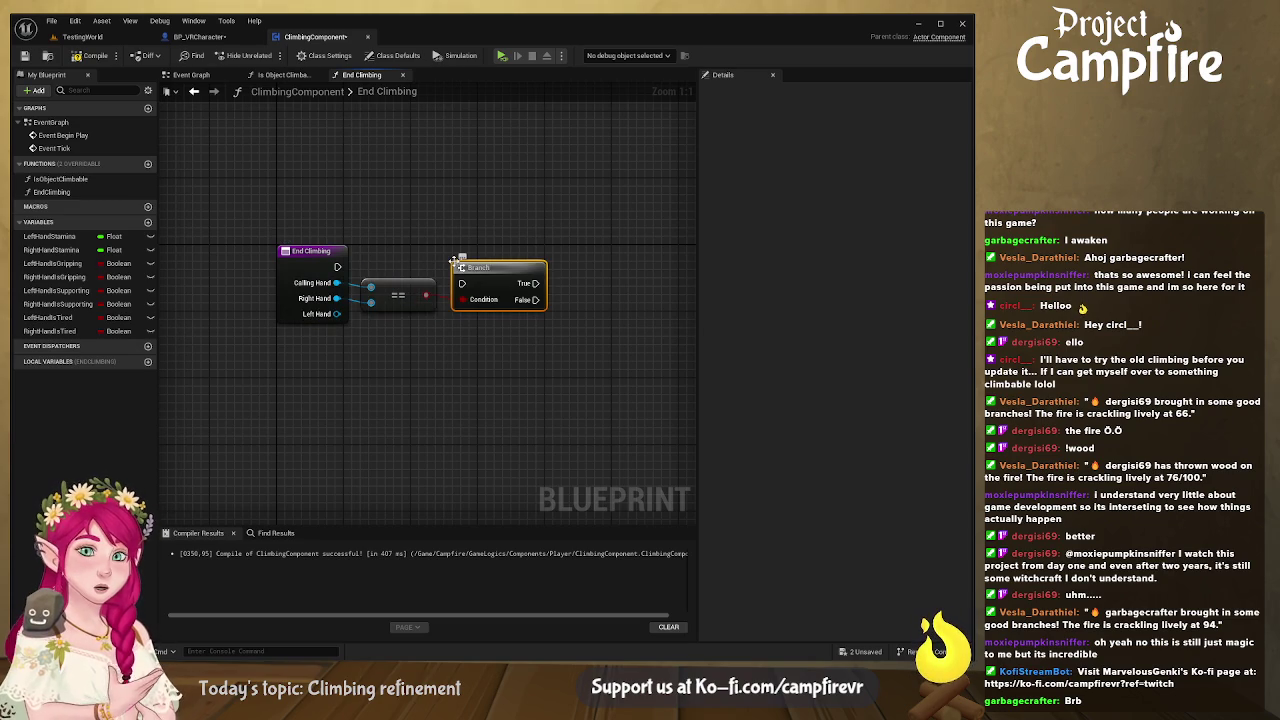
mouse_move(336, 267)
left_mouse_down()
mouse_move(462, 283)
mouse_move(475, 260)
left_mouse_up()
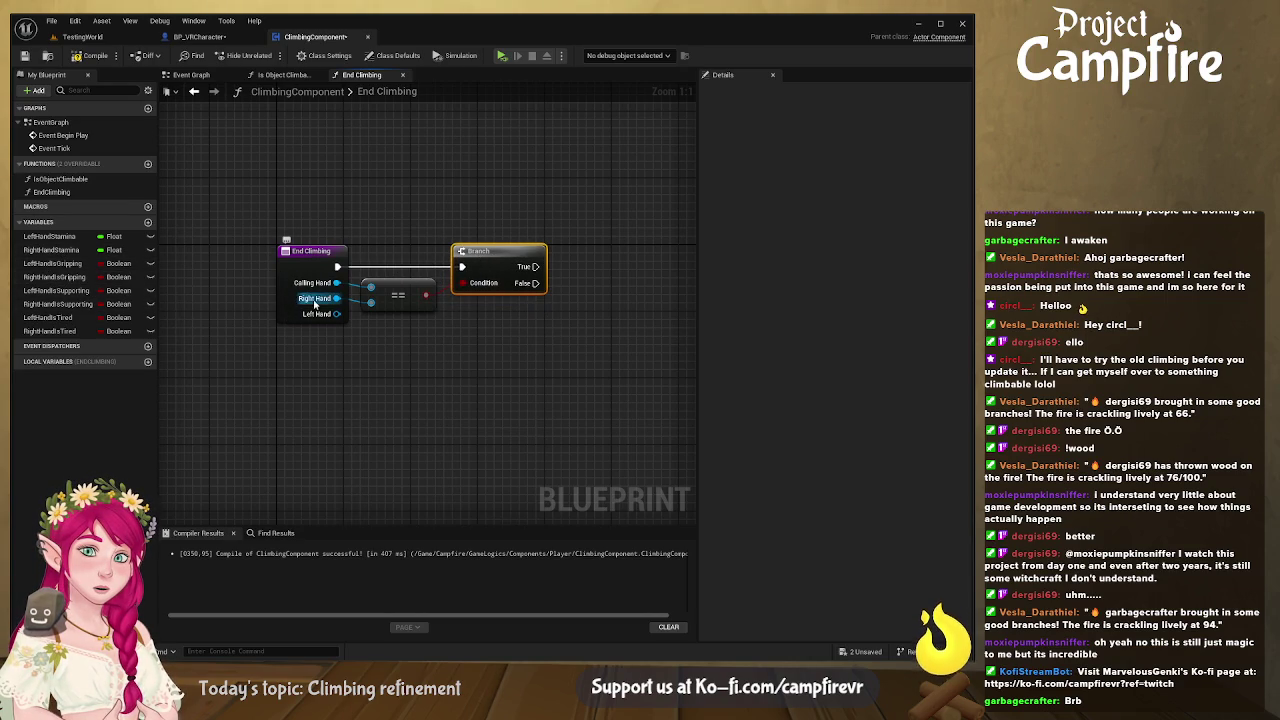
Step: Set Right Hand Is Gripping on the Branch's True and Left Hand Is Gripping on False
mouse_move(43, 281)
left_mouse_down()
mouse_move(611, 270)
mouse_move(626, 293)
mouse_move(600, 259)
mouse_move(536, 267)
left_mouse_up()
mouse_move(572, 320)
left_mouse_down()
mouse_move(370, 318)
mouse_move(495, 323)
left_mouse_up()
left_click(56, 290)
left_click_drag(417, 297, 465, 309)
left_click_drag(502, 308, 510, 291)
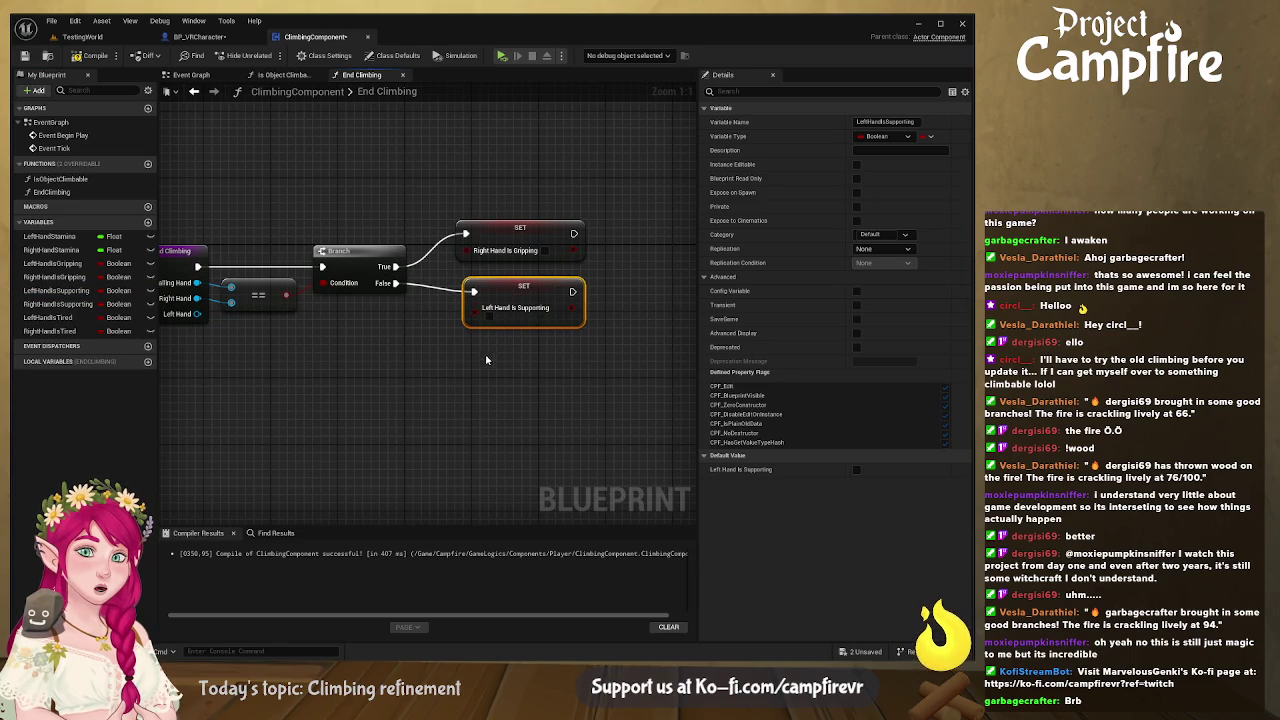
key("Delete")
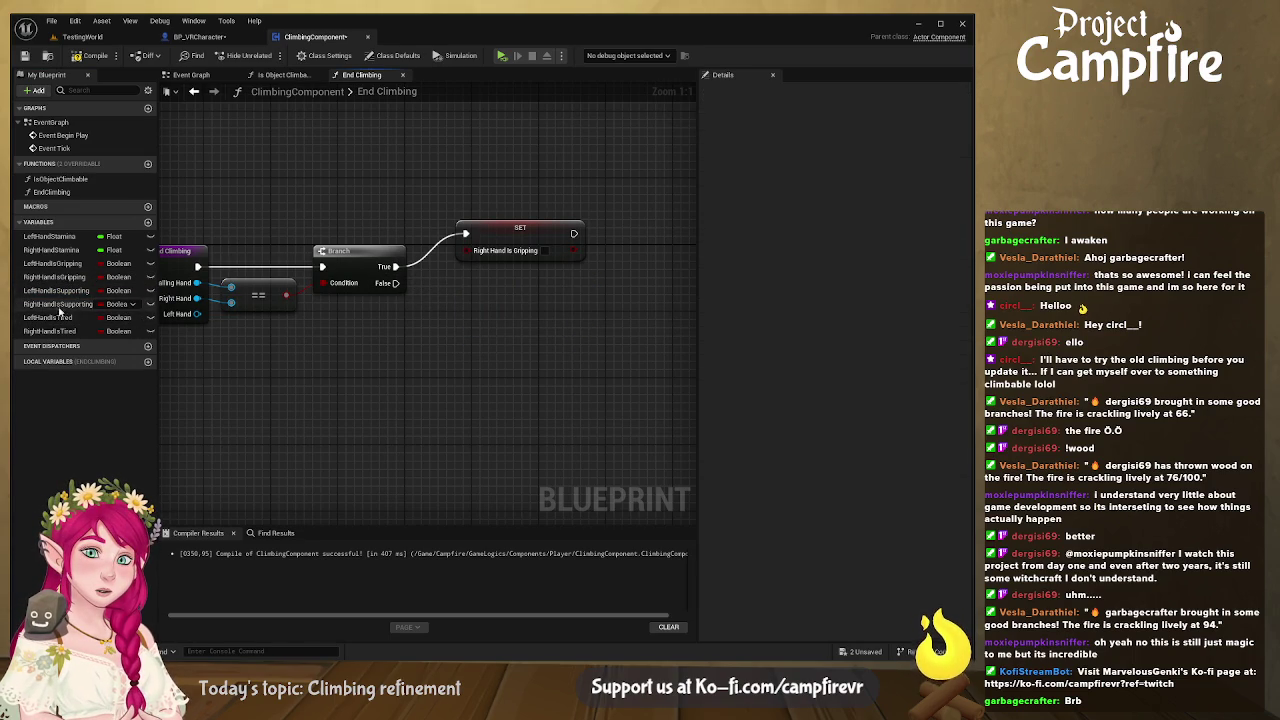
left_click(100, 264)
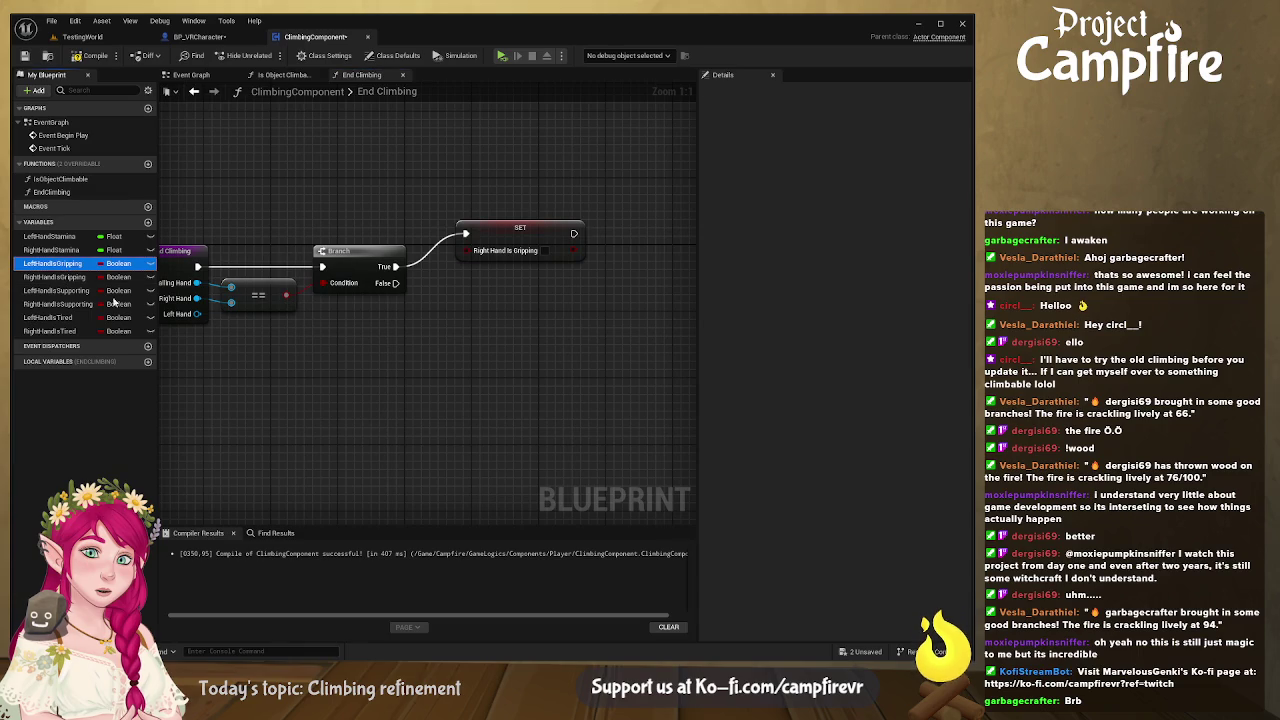
left_click(476, 296)
mouse_move(100, 264)
left_mouse_down()
mouse_move(457, 292)
mouse_move(498, 283)
left_mouse_up()
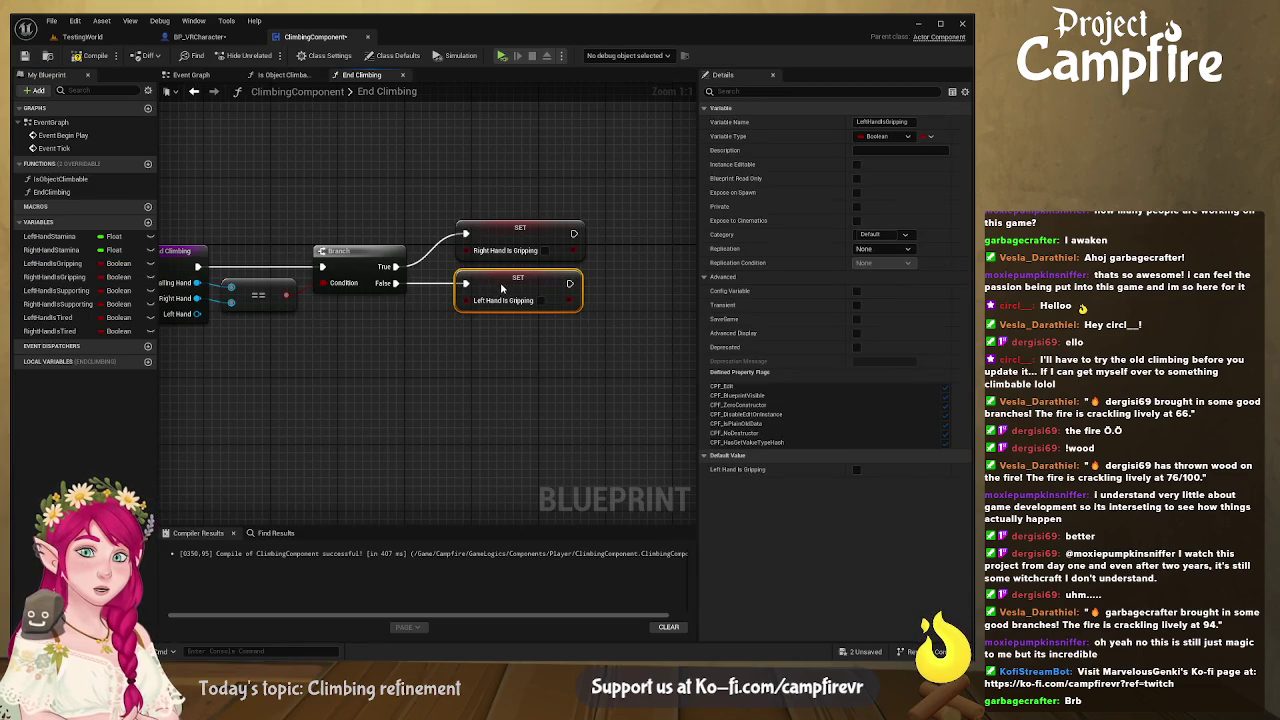
left_click_drag(292, 354, 436, 351)
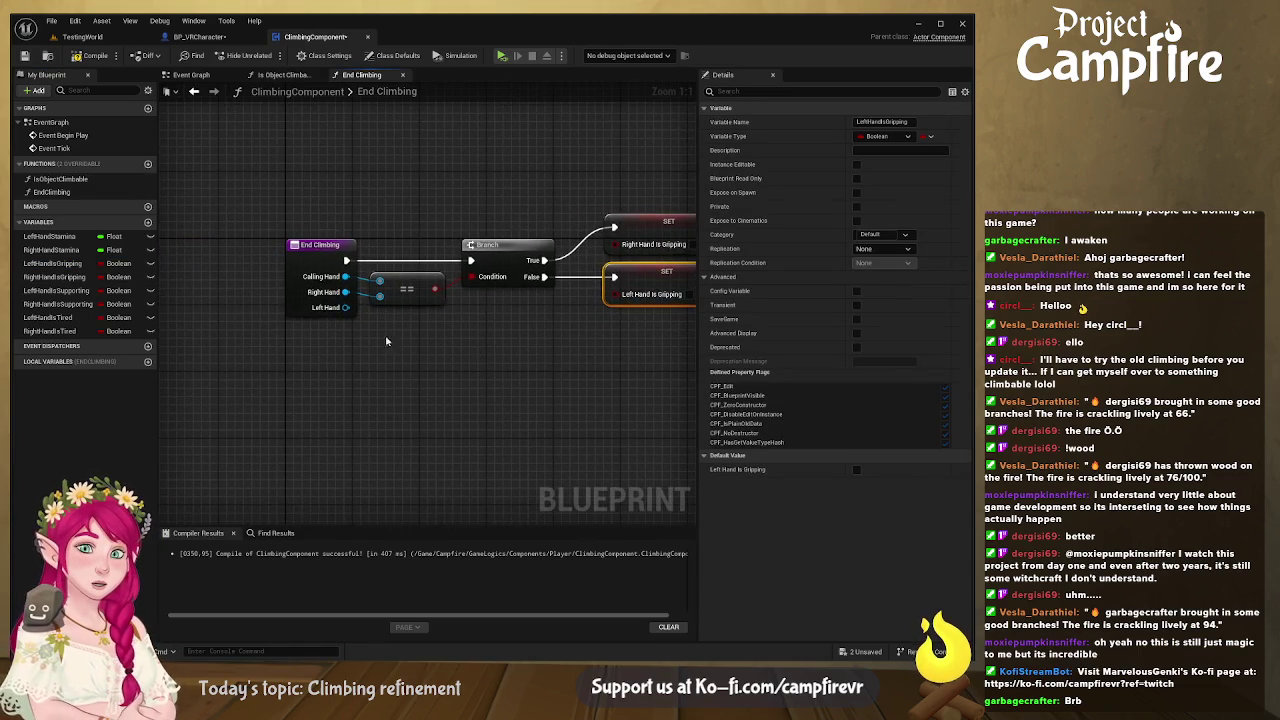
Step: Compile and save the ClimbingComponent blueprint
left_click(90, 56)
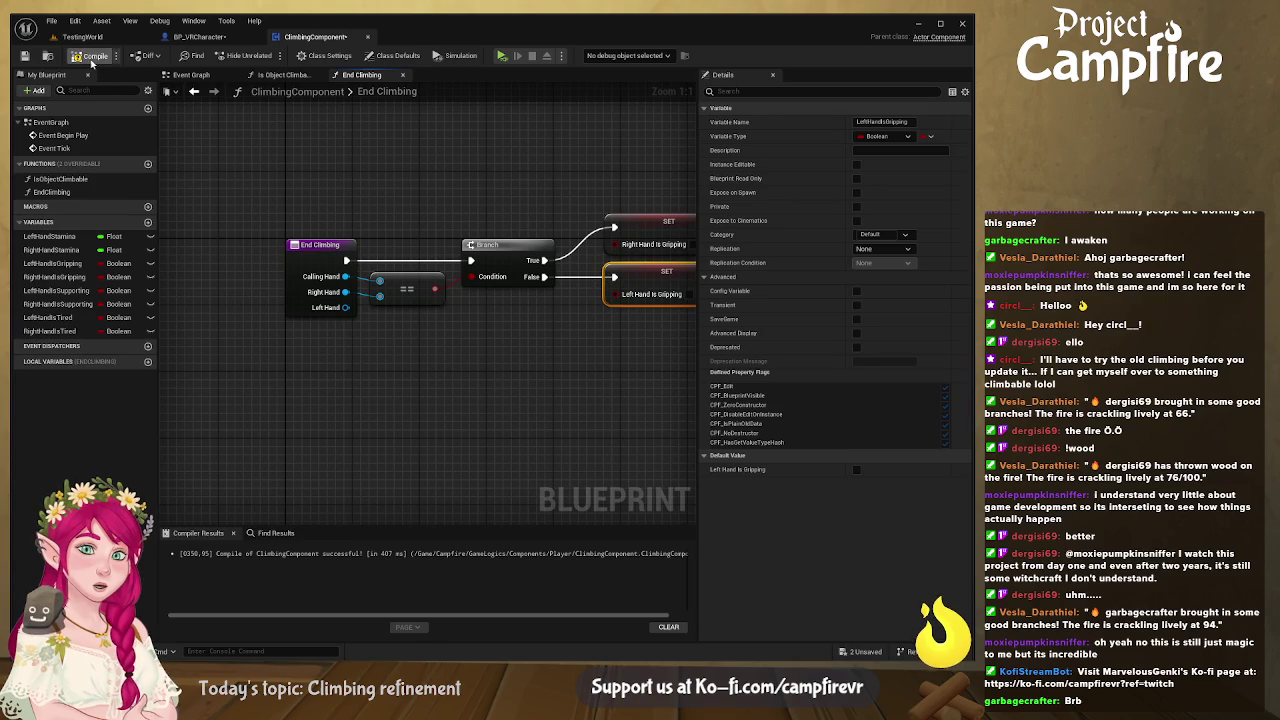
left_click(25, 57)
left_click_drag(450, 192, 270, 203)
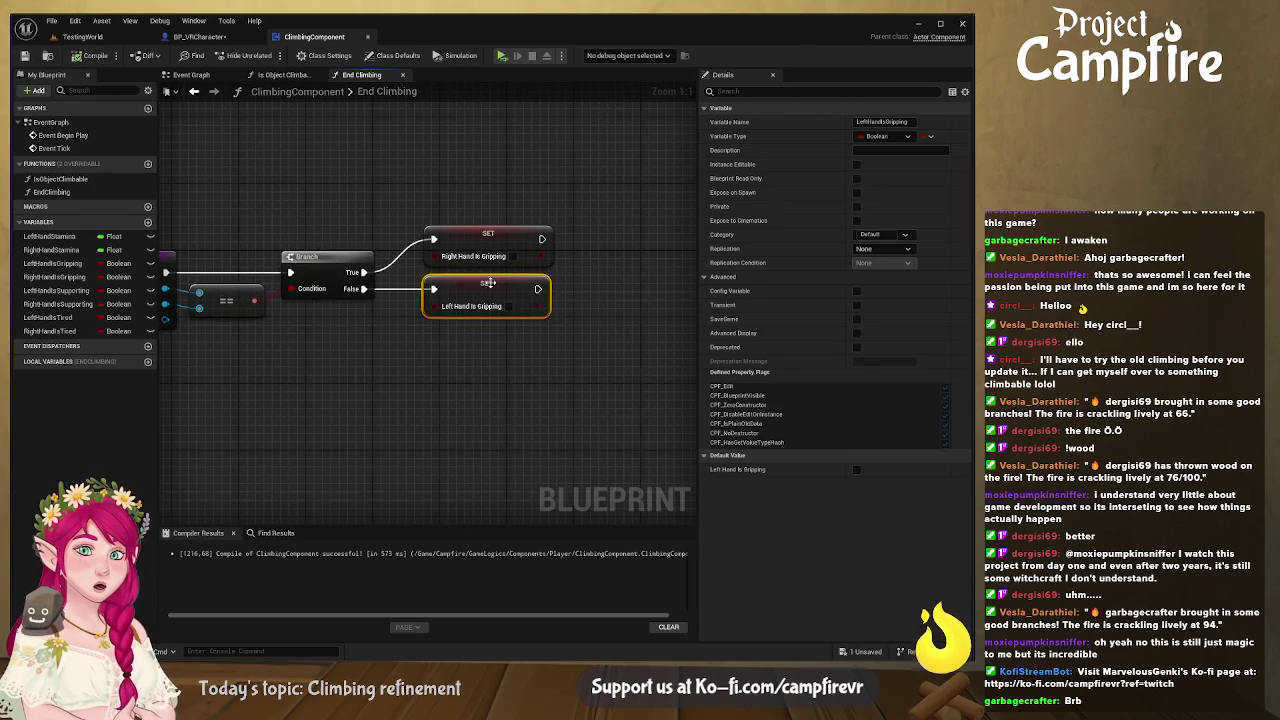
scroll(488, 283, "down", 1)
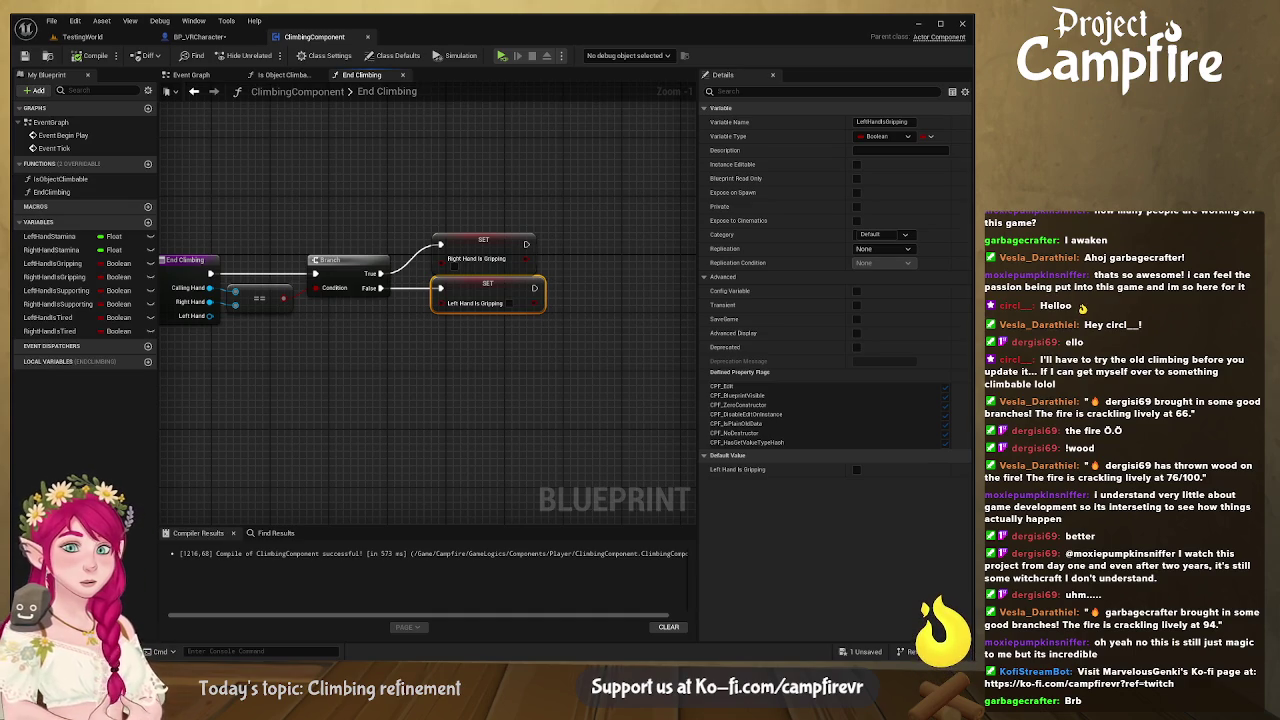
Step: Move the Left Hand Is Gripping setter slightly lower and save the blueprint
left_click(401, 405)
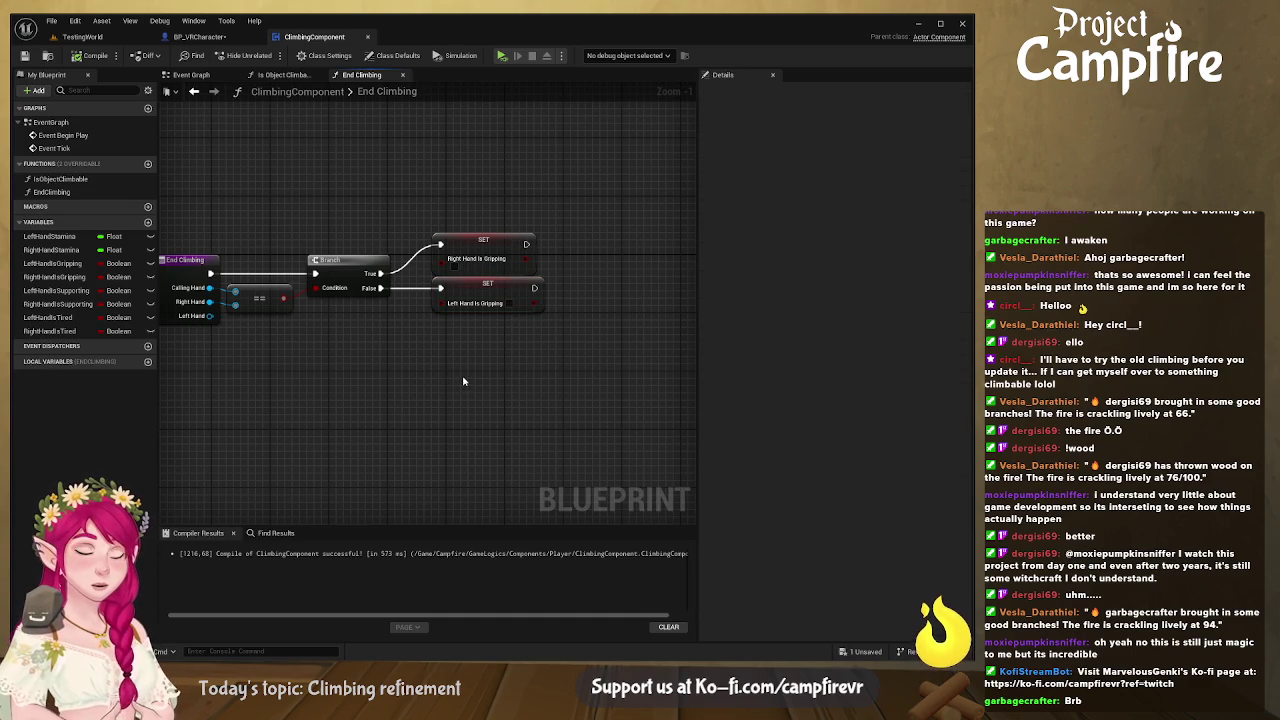
left_click(510, 287)
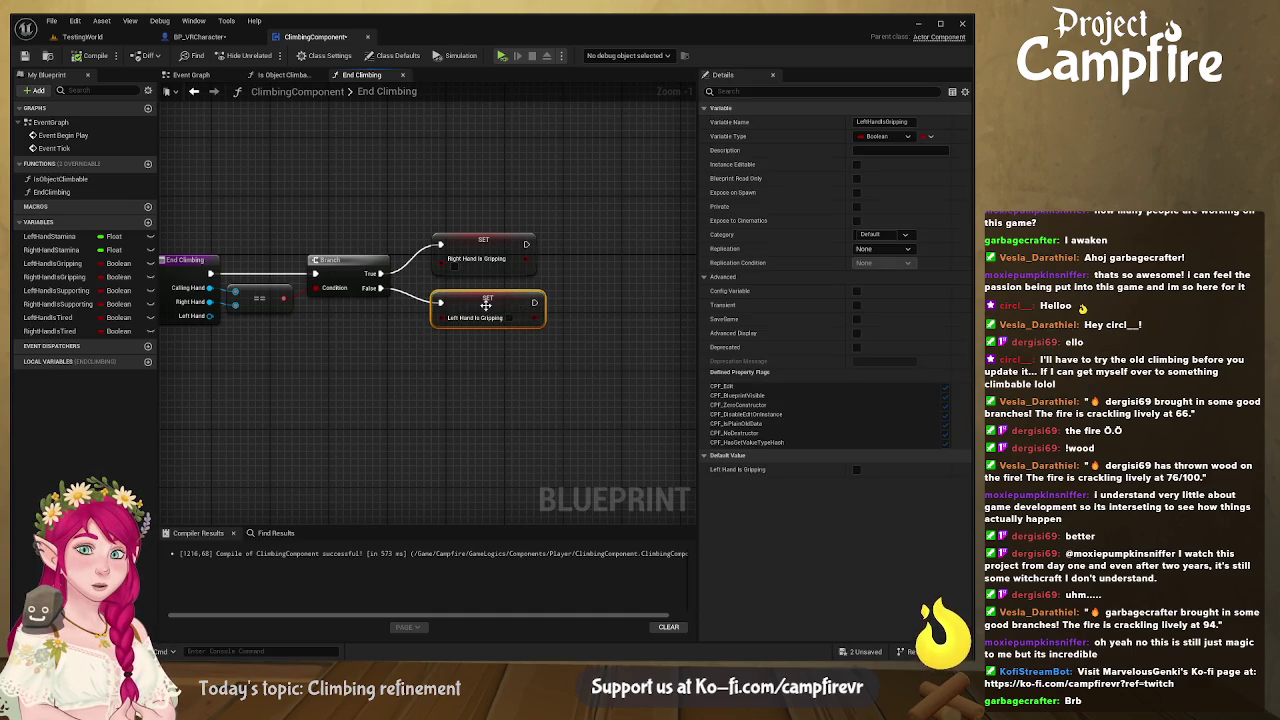
left_click_drag(216, 269, 381, 296)
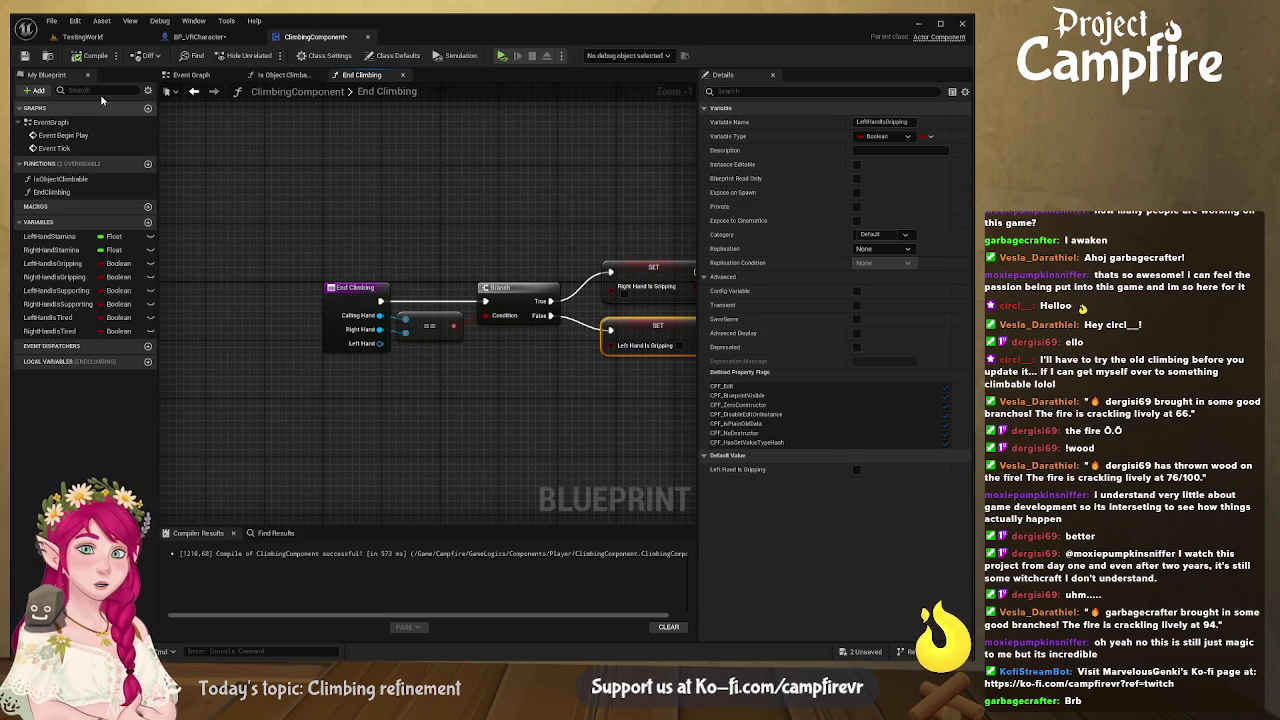
left_click(25, 55)
left_click(199, 37)
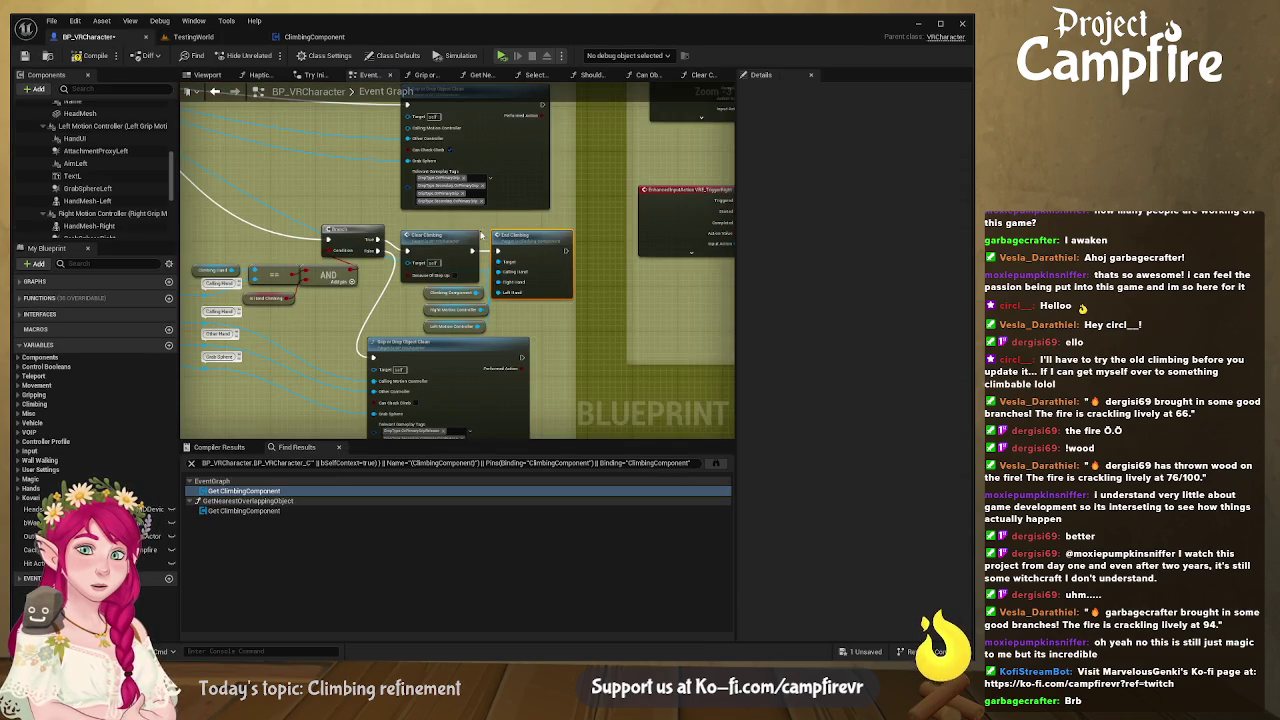
Step: Use Find Results to go to the ClimbingComponent use in Get Nearest Overlapping Object
scroll(503, 225, "down", 6)
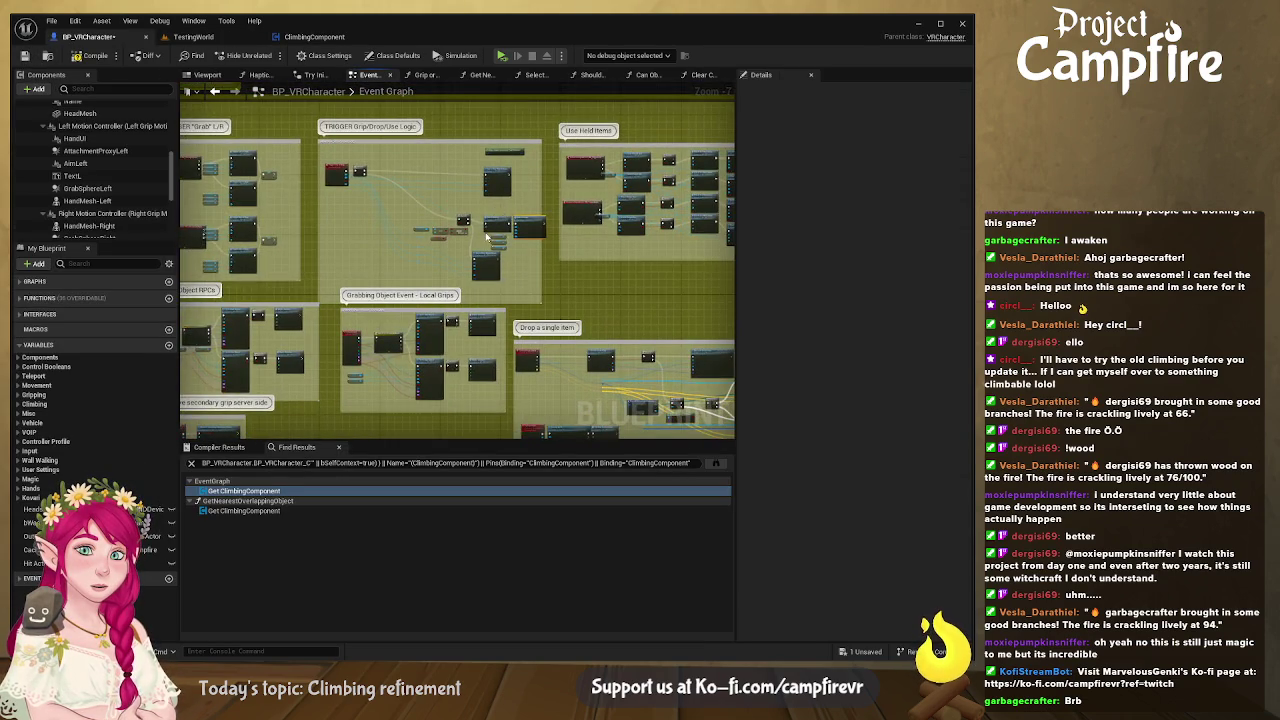
left_click(250, 492)
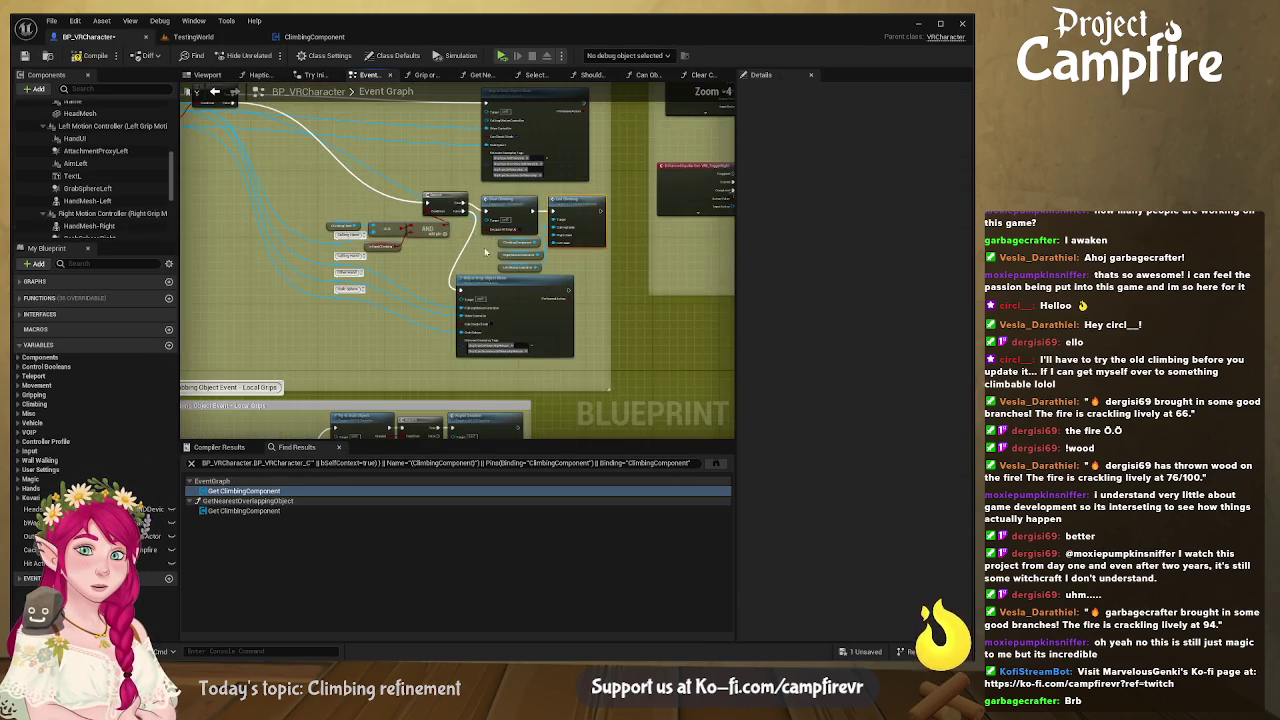
left_click(255, 494)
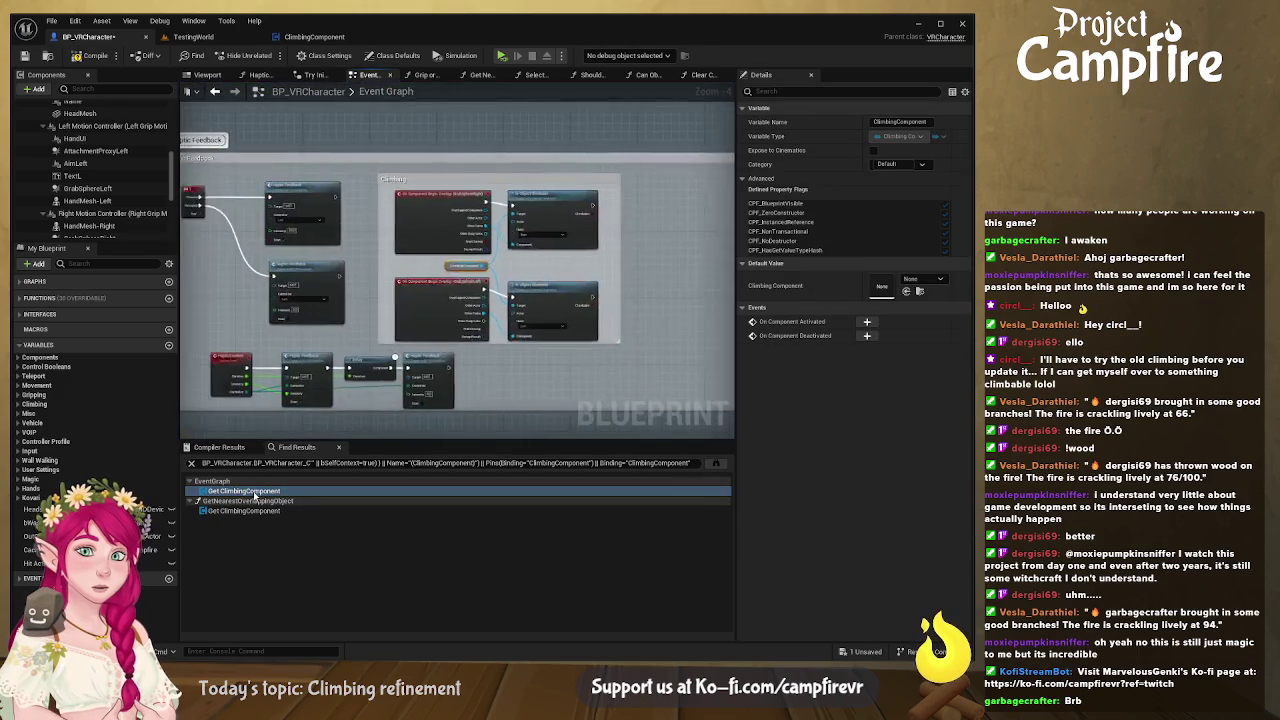
scroll(574, 310, "down", 2)
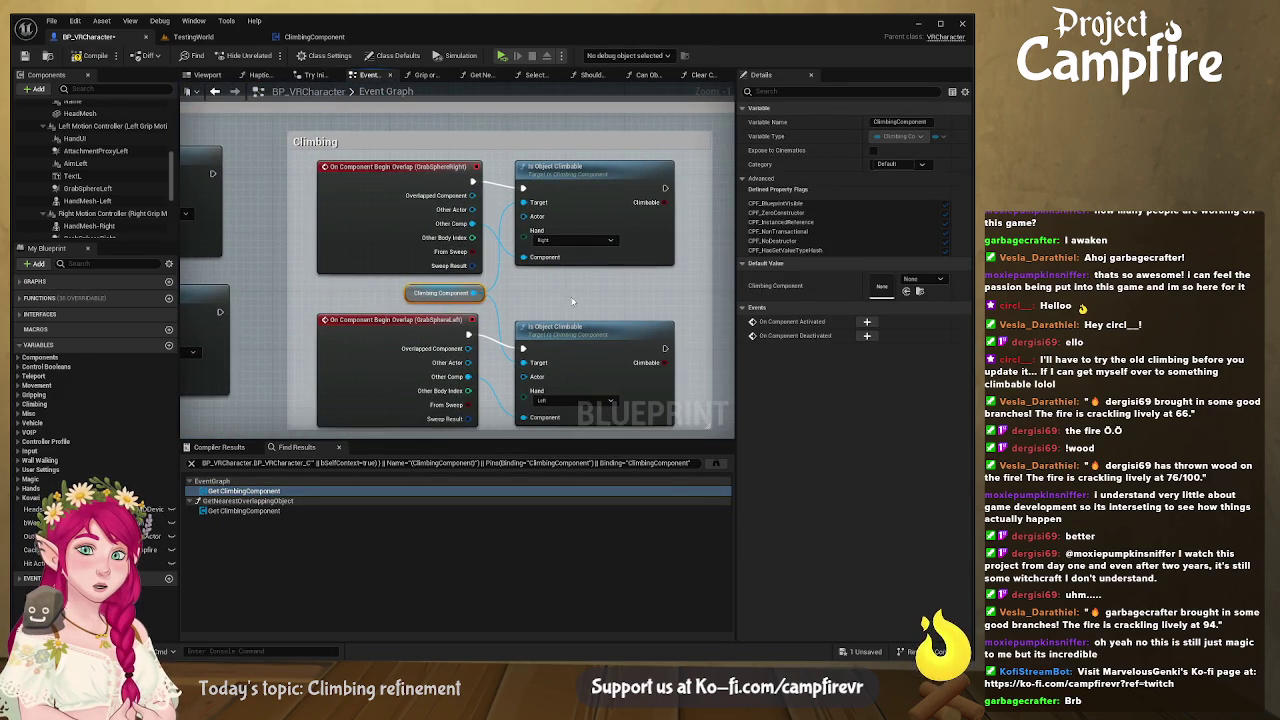
left_click(265, 512)
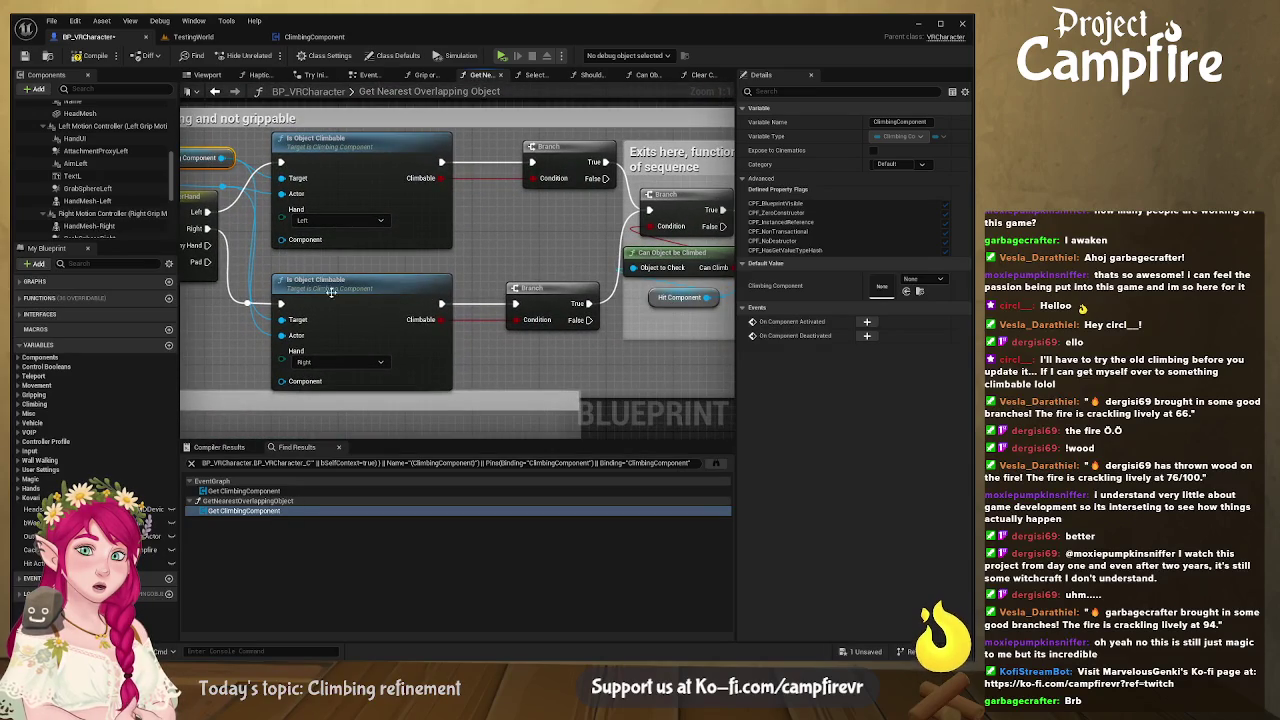
scroll(310, 245, "down", 4)
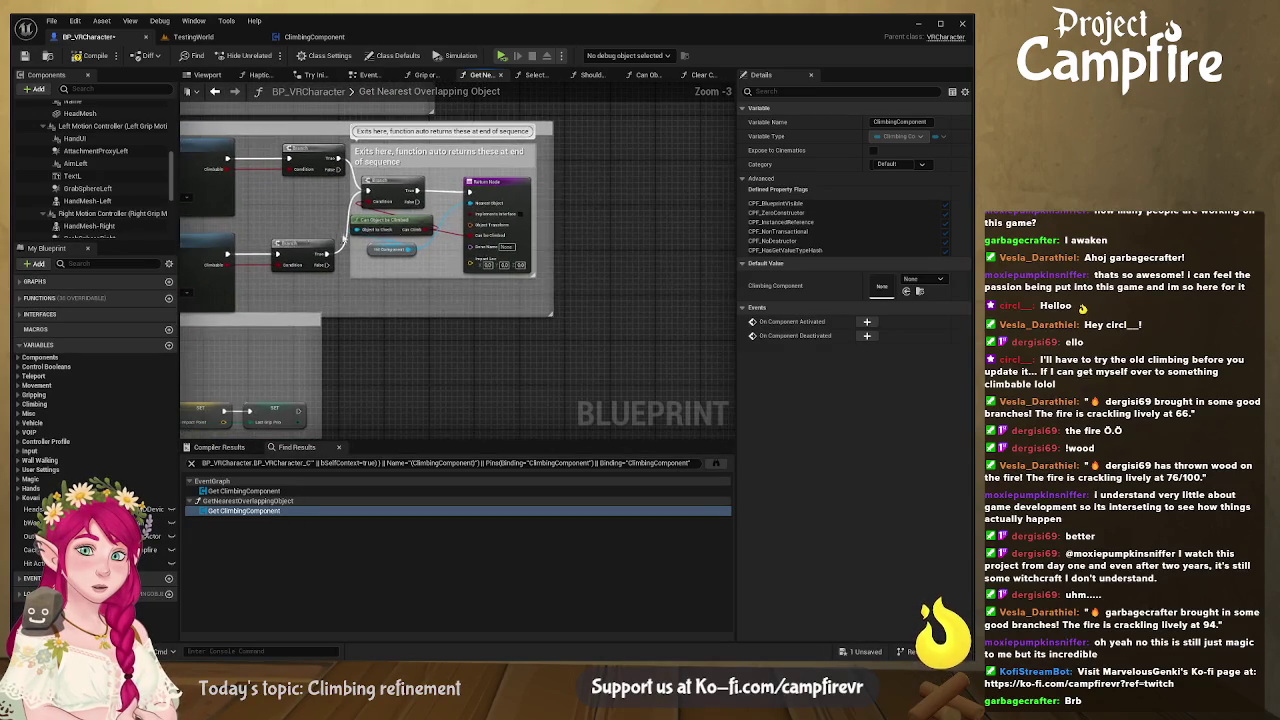
Step: Widen the exit comment box to enclose its two Branch nodes and return nodes
mouse_move(655, 122)
left_mouse_down()
mouse_move(300, 280)
mouse_move(313, 291)
left_mouse_up()
left_click_drag(552, 247, 760, 238)
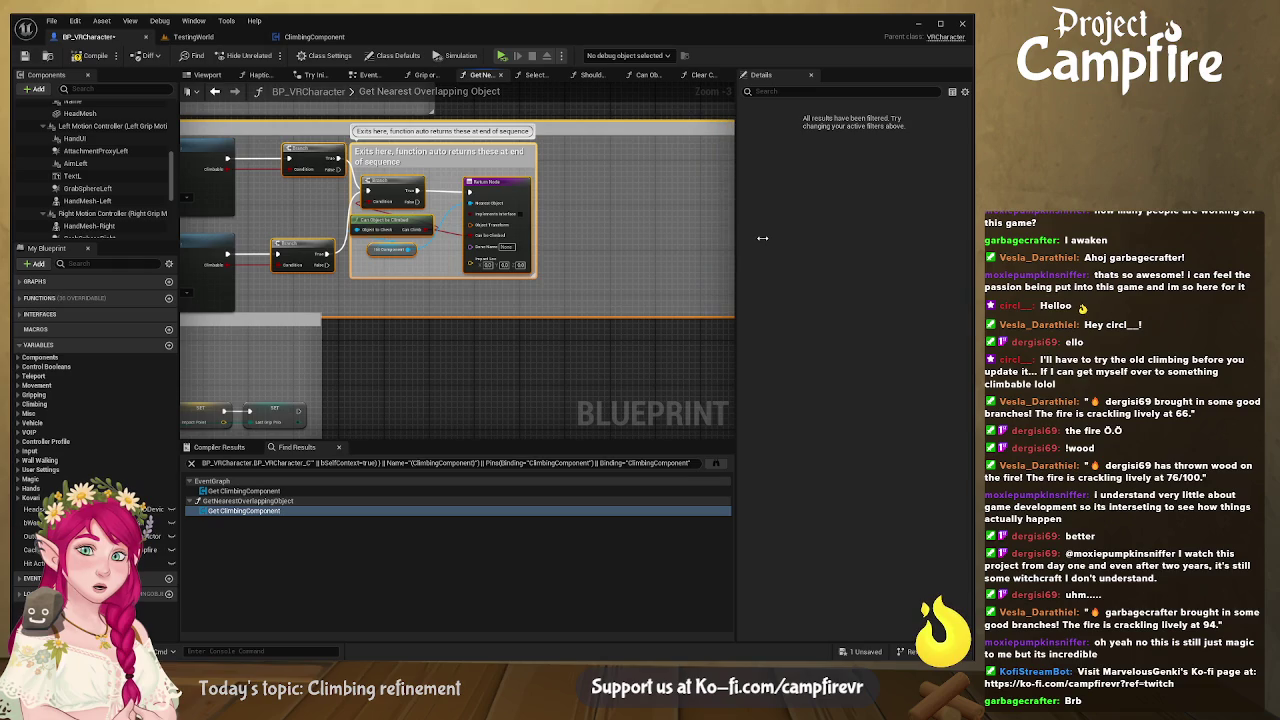
mouse_move(602, 245)
left_mouse_down()
mouse_move(487, 230)
mouse_move(586, 230)
left_mouse_up()
mouse_move(262, 380)
left_mouse_down()
mouse_move(534, 371)
mouse_move(458, 216)
mouse_move(352, 156)
left_mouse_up()
left_click(307, 146, "ctrl")
left_click(290, 240, "ctrl")
left_click_drag(470, 144, 685, 166)
left_click_drag(531, 372, 457, 368)
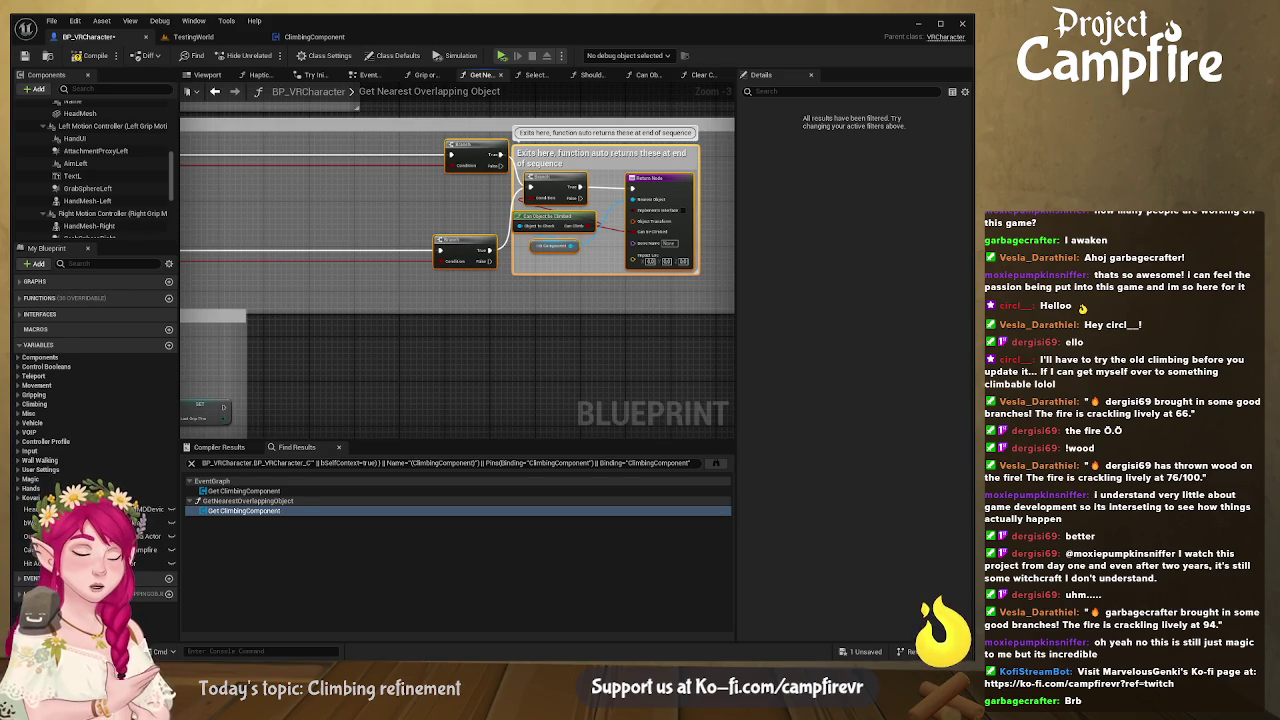
double_click(93, 477)
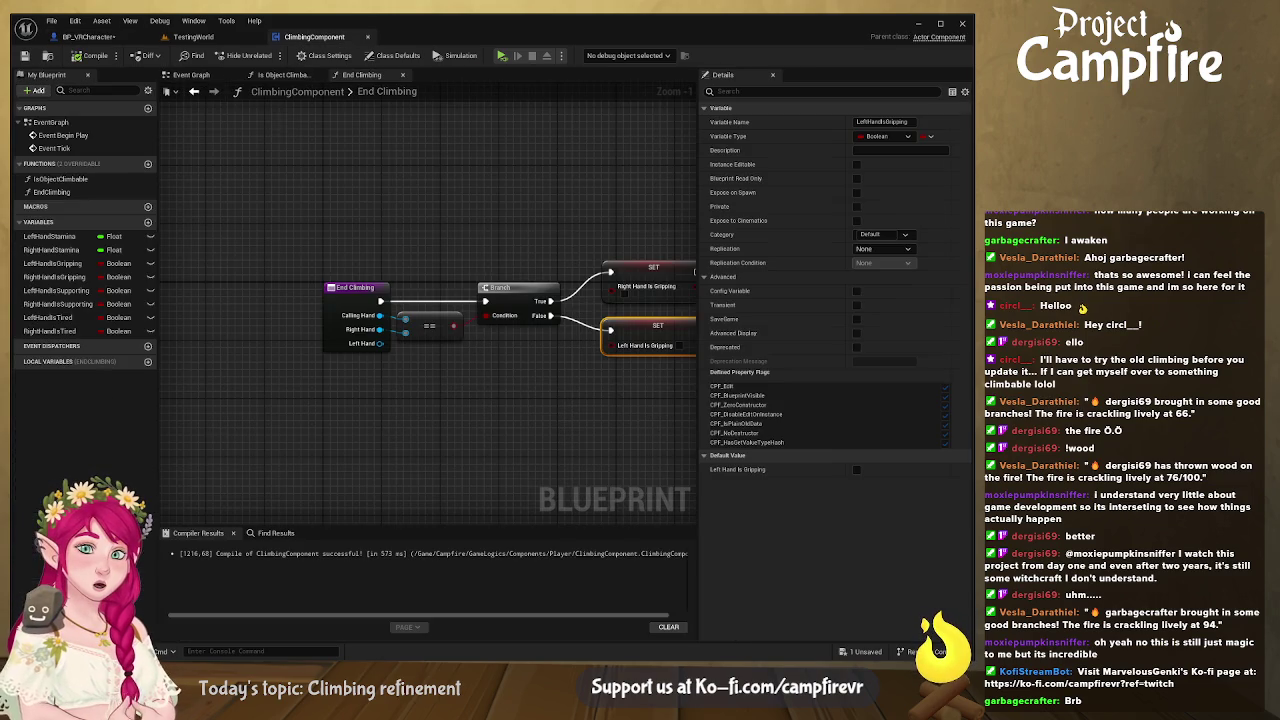
Step: Create a MaxHandStamina variable of type Float
left_click(148, 221)
type("MaxHandStamina")
key("Return")
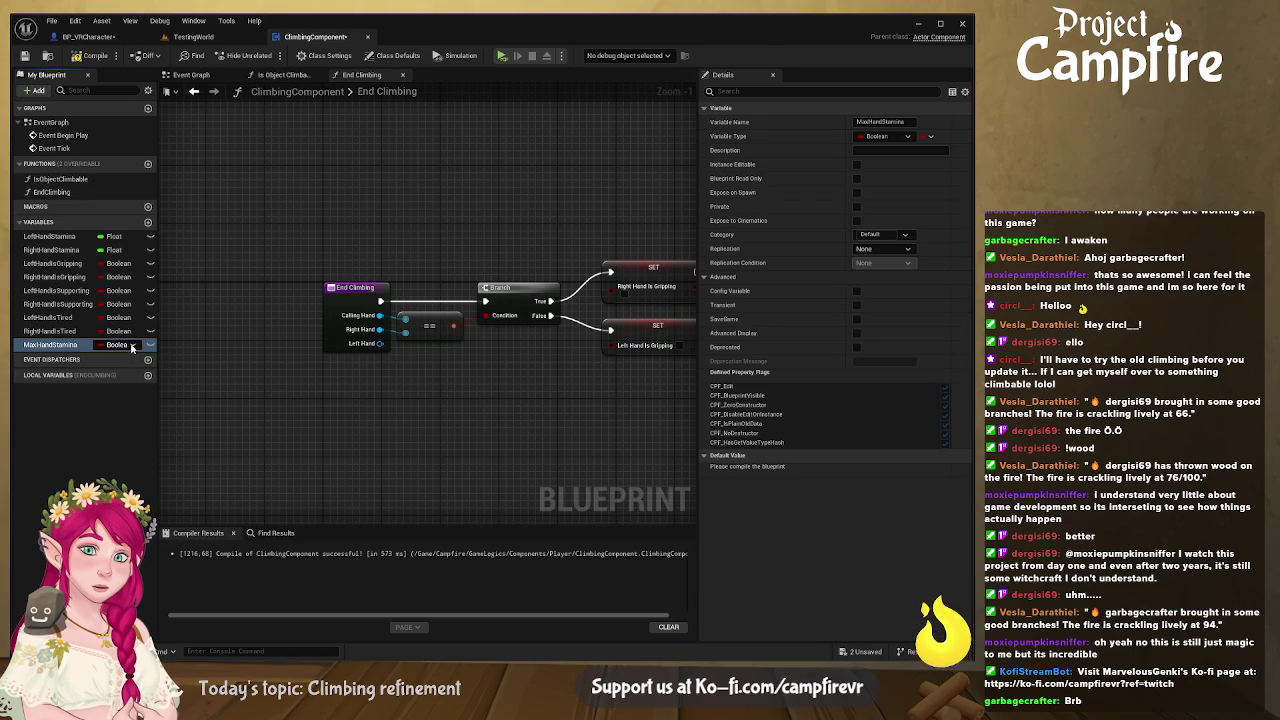
left_click(118, 344)
left_click(130, 430)
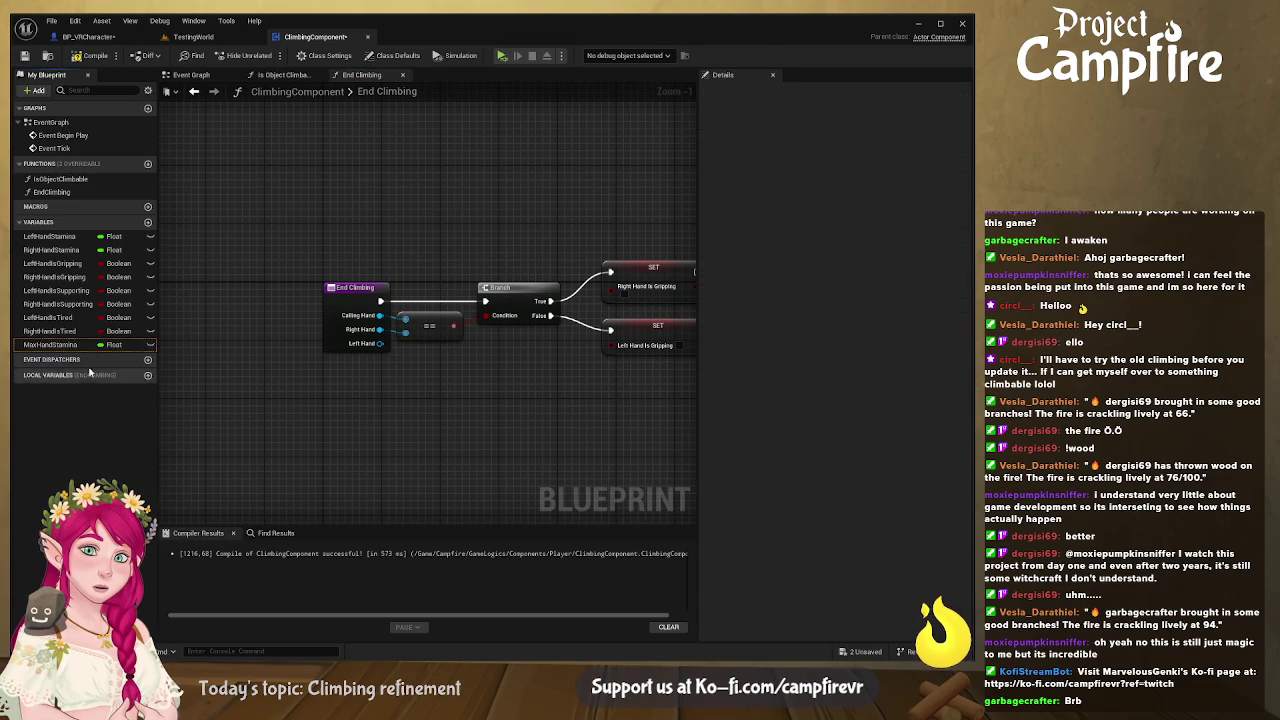
Step: Compile and set MaxHandStamina's default value to 100
left_click(90, 55)
left_click(866, 497)
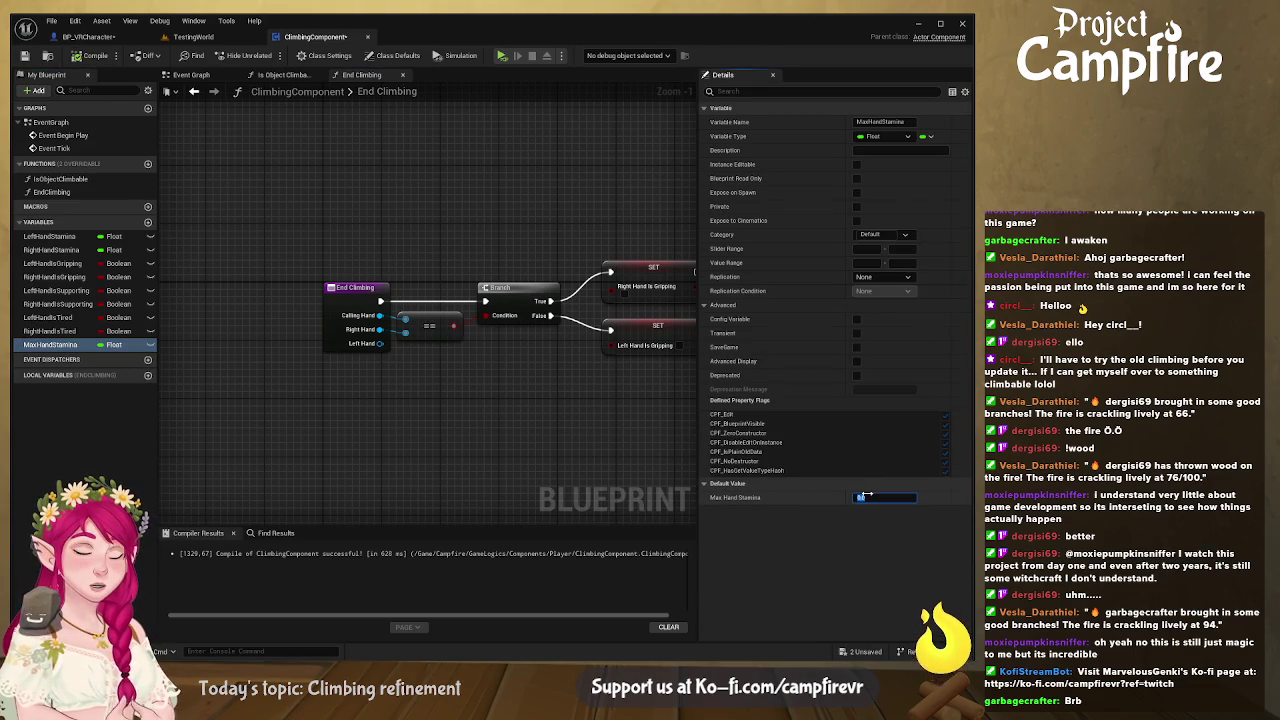
double_click(865, 496)
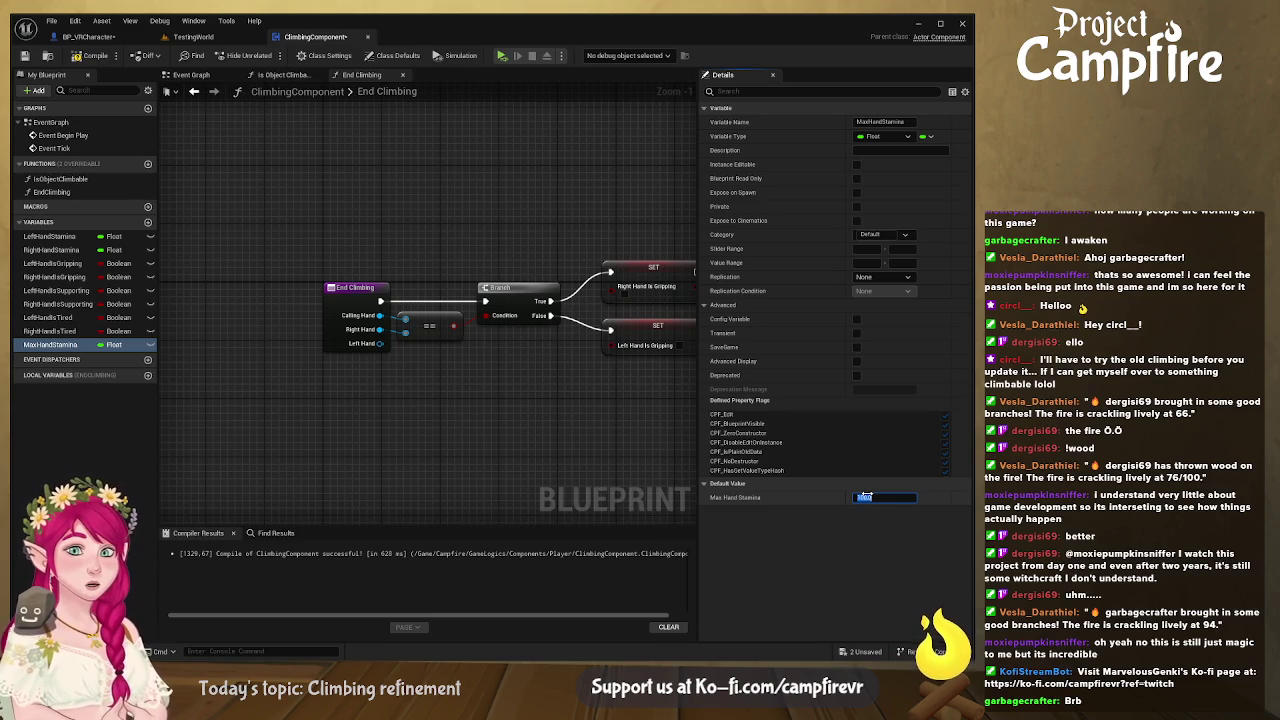
type("100")
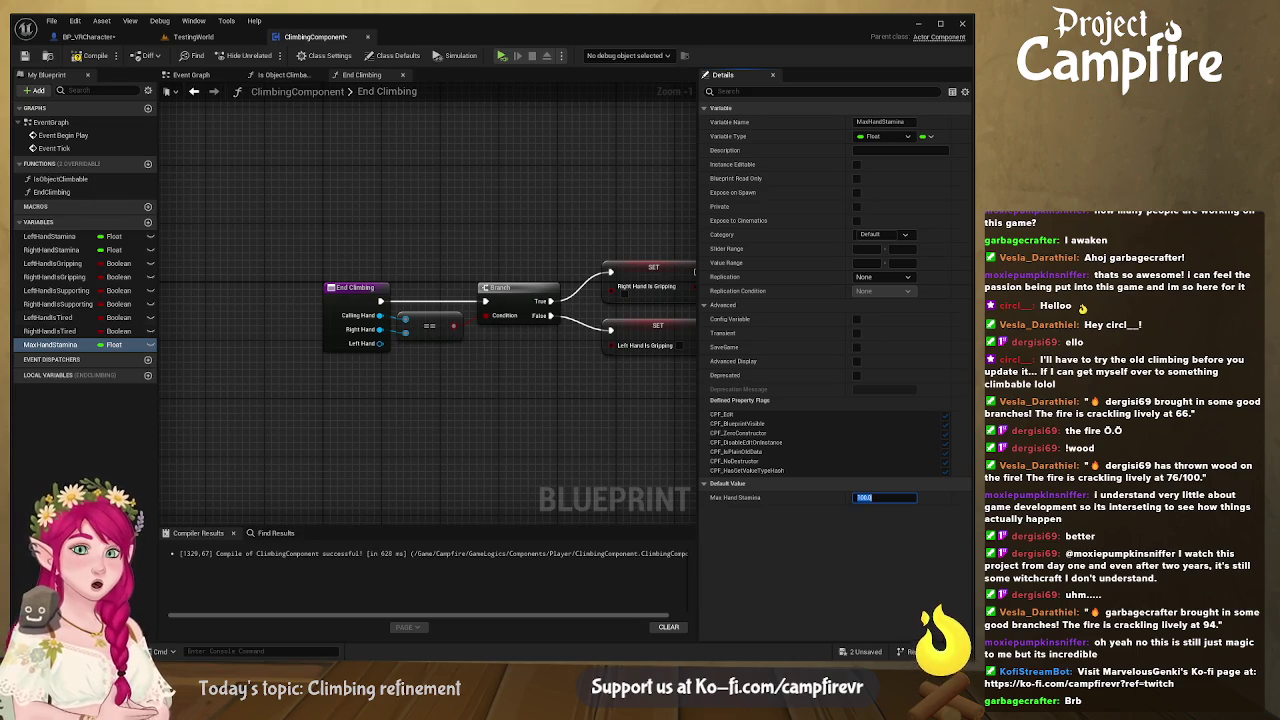
left_click(148, 222)
Step: Name the variable OneHandHoldDrainPerSecond, give it a default of 8.0, and recompile
type("OneHandHoldDrainPerSecond")
key("Return")
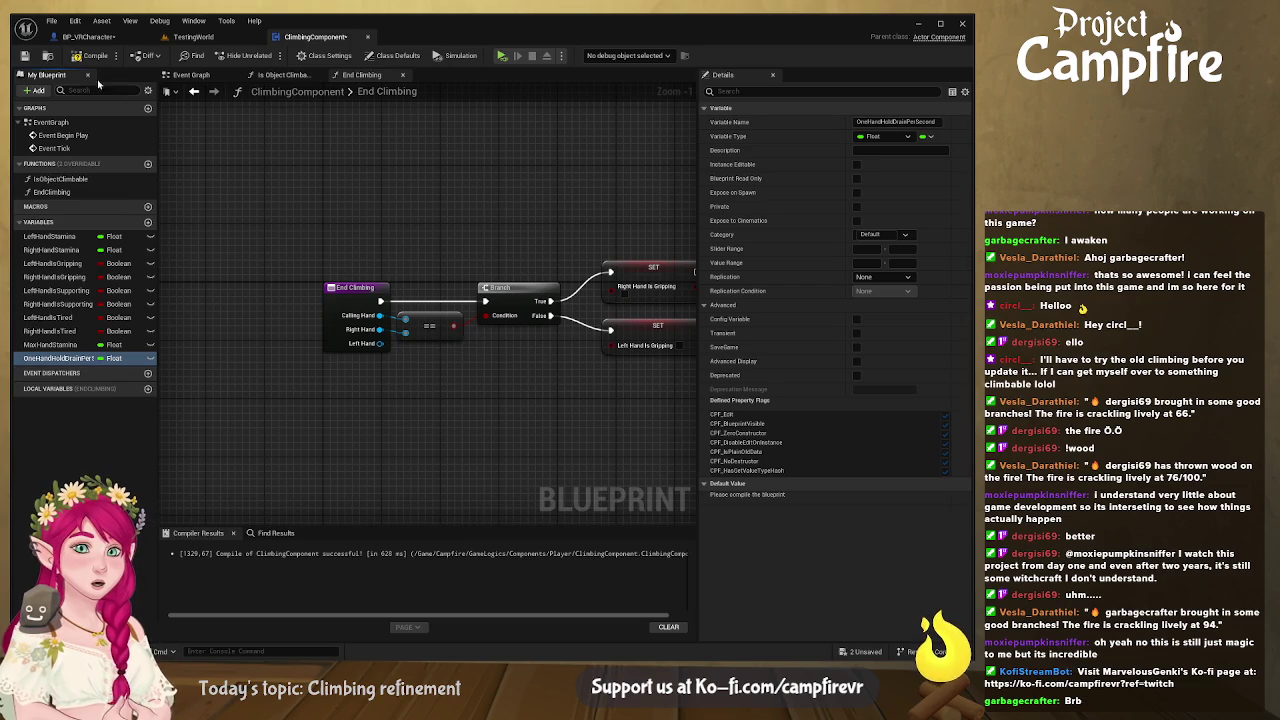
left_click(90, 55)
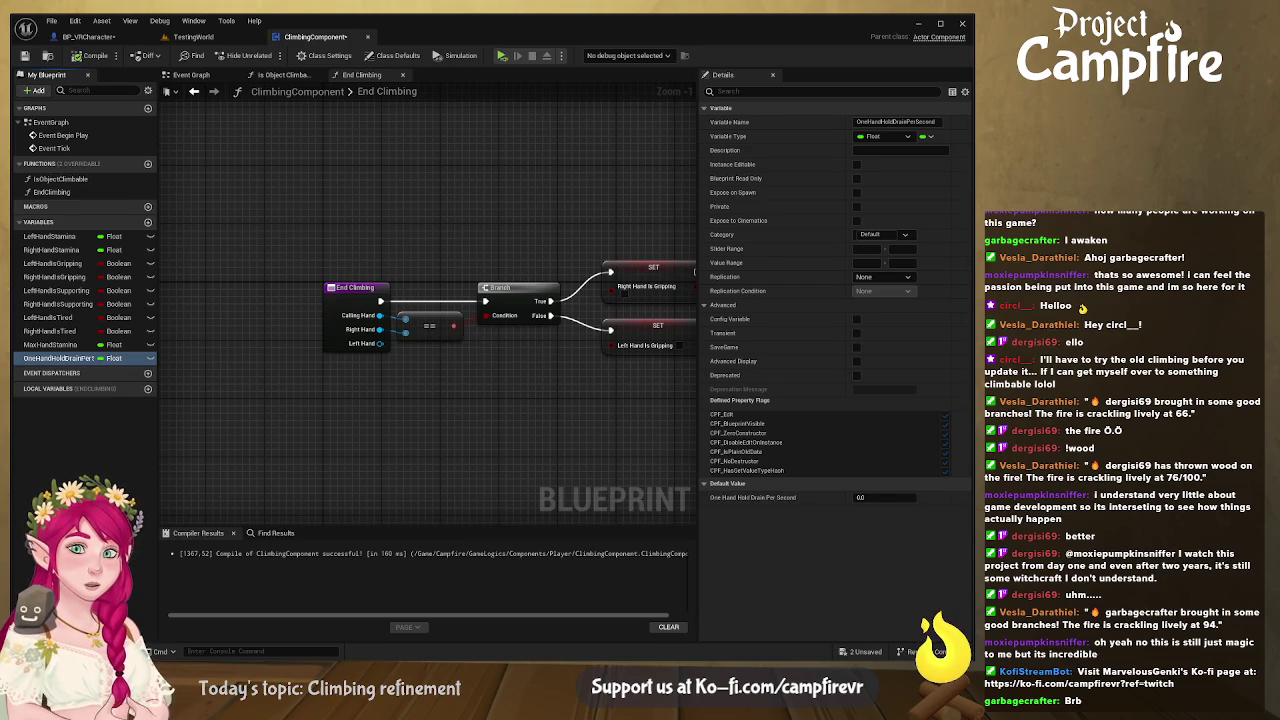
left_click(866, 497)
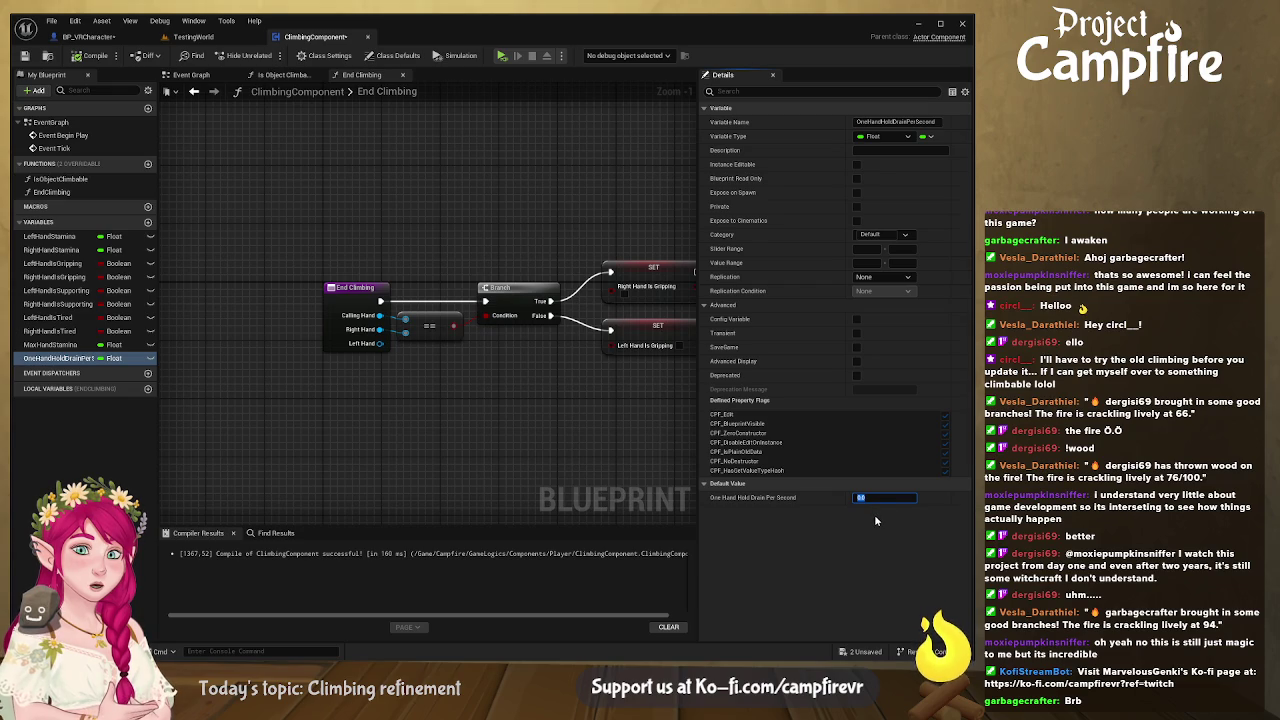
type("8")
key("Return")
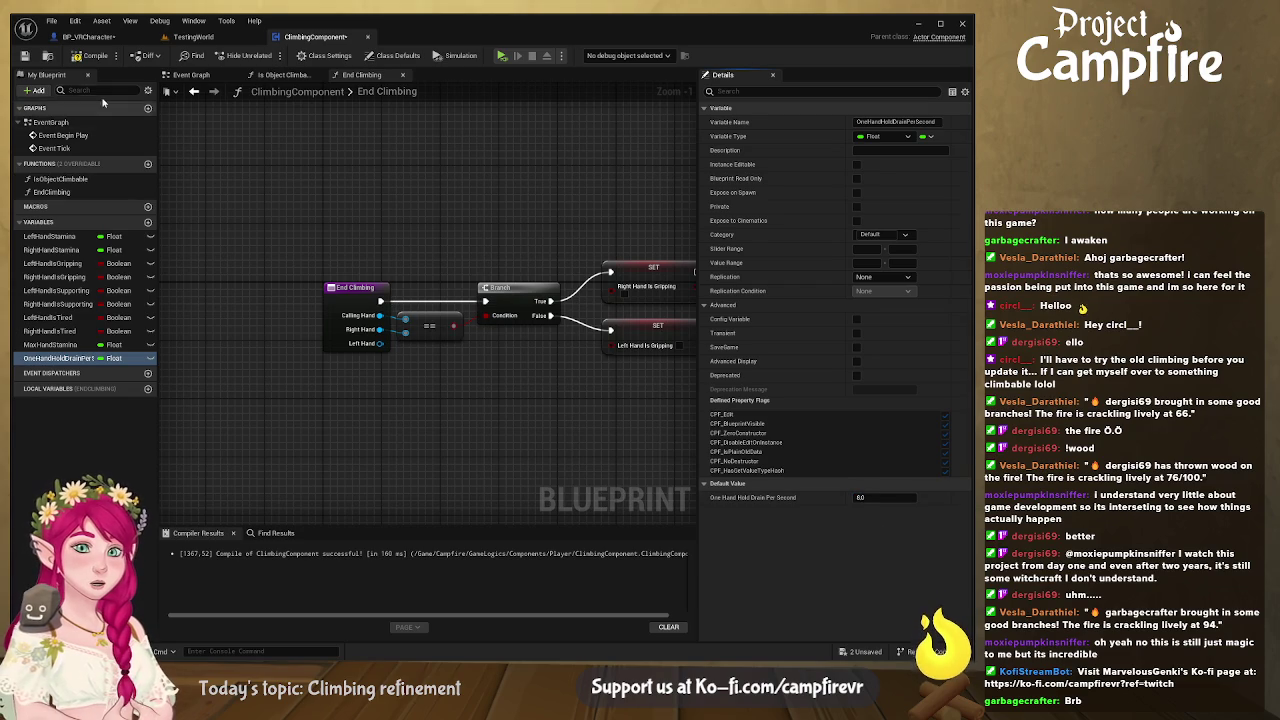
left_click(95, 55)
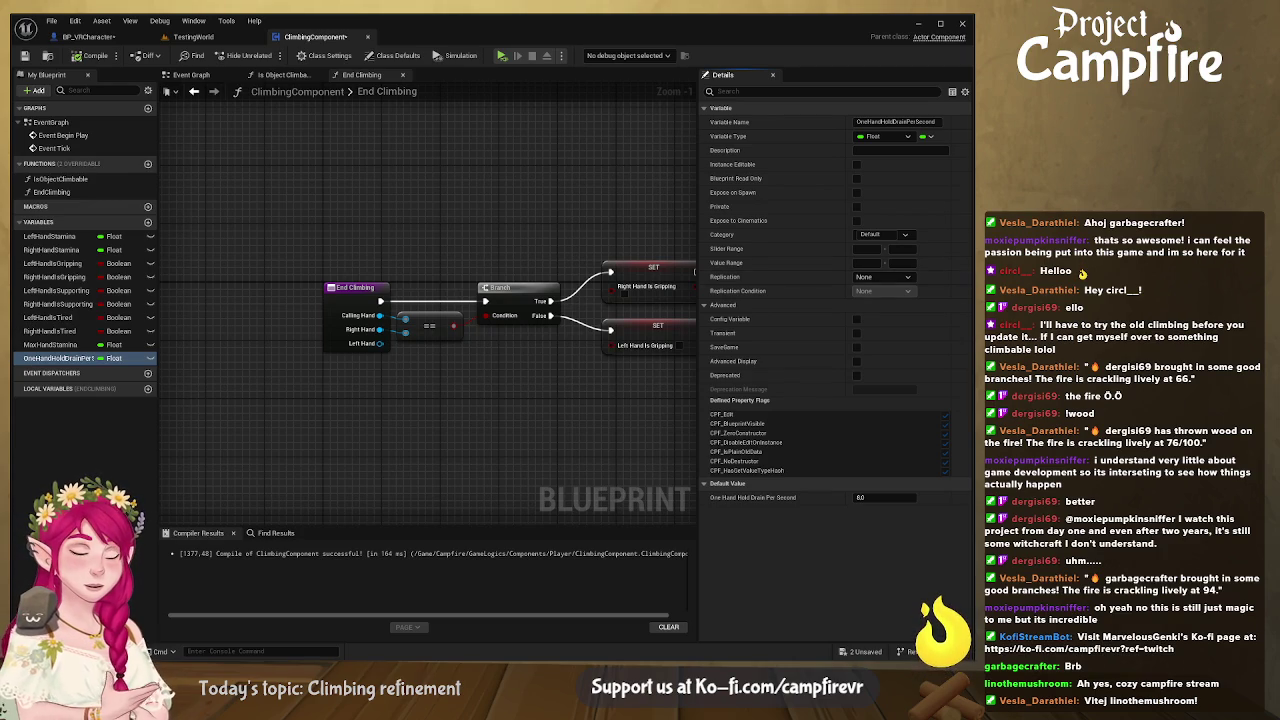
Step: Add a ClimbPullDrainPerSecond float and edit its default value
left_click(148, 222)
type("ClimbPullDrainPerSecond")
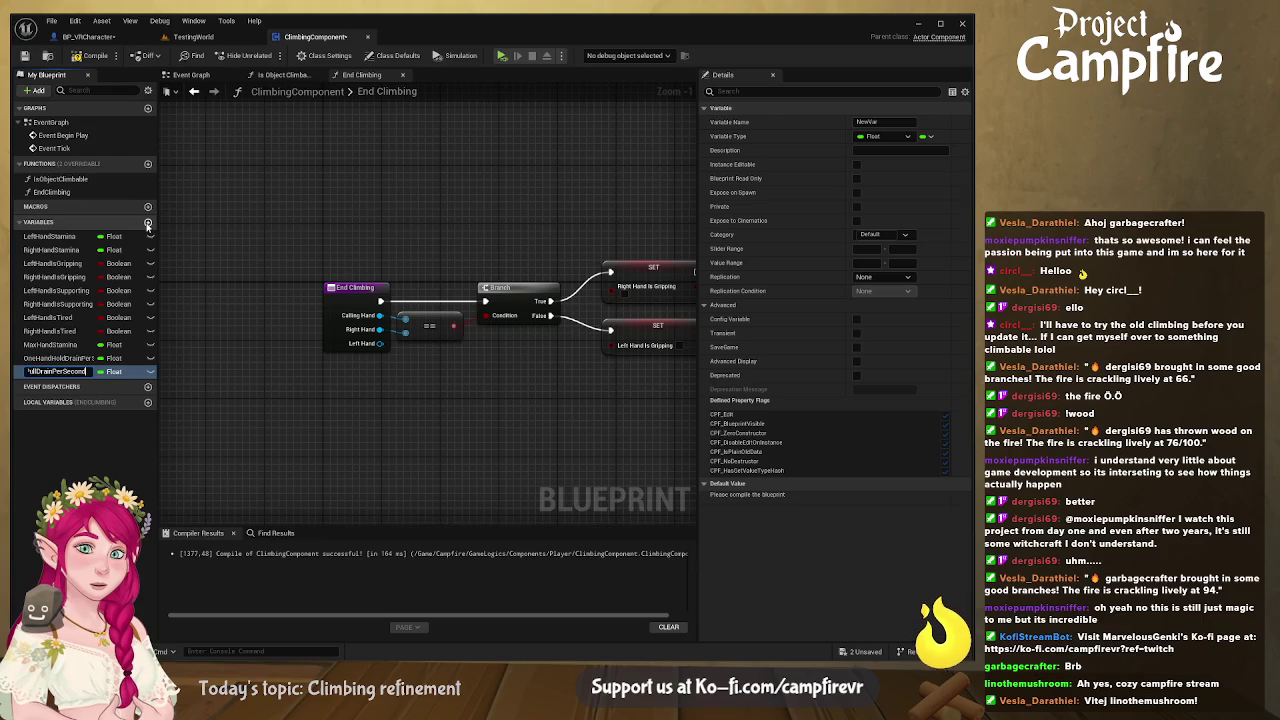
key("Return")
left_click(92, 55)
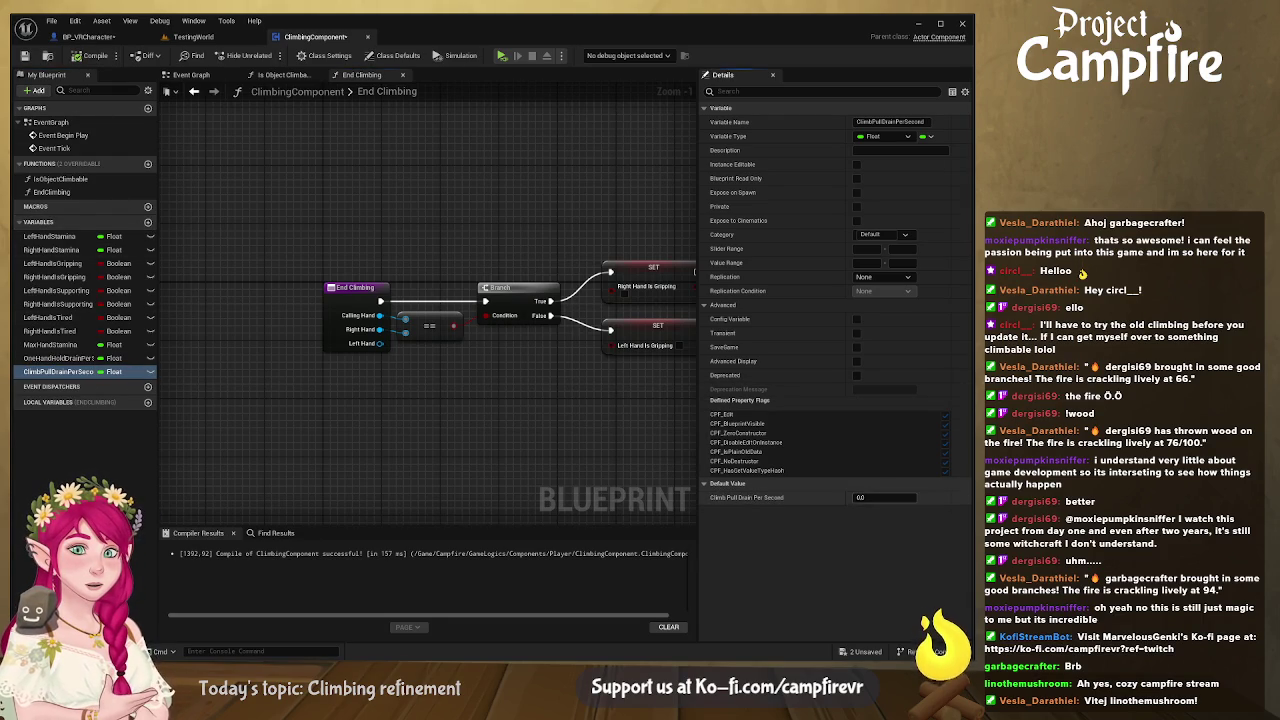
left_click(884, 497)
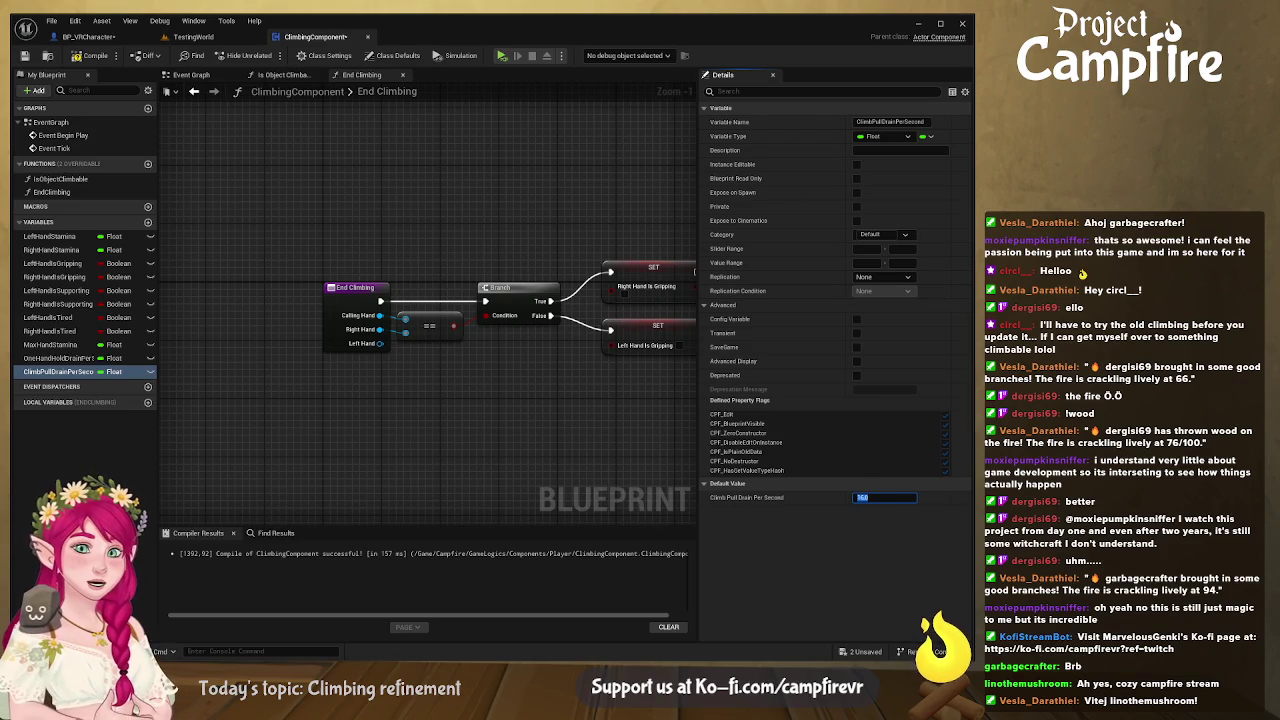
Step: Add a HandRegenPerSecond variable with a default value of 20.0
left_click(148, 221)
type("HandRegenPerSecond")
key("Return")
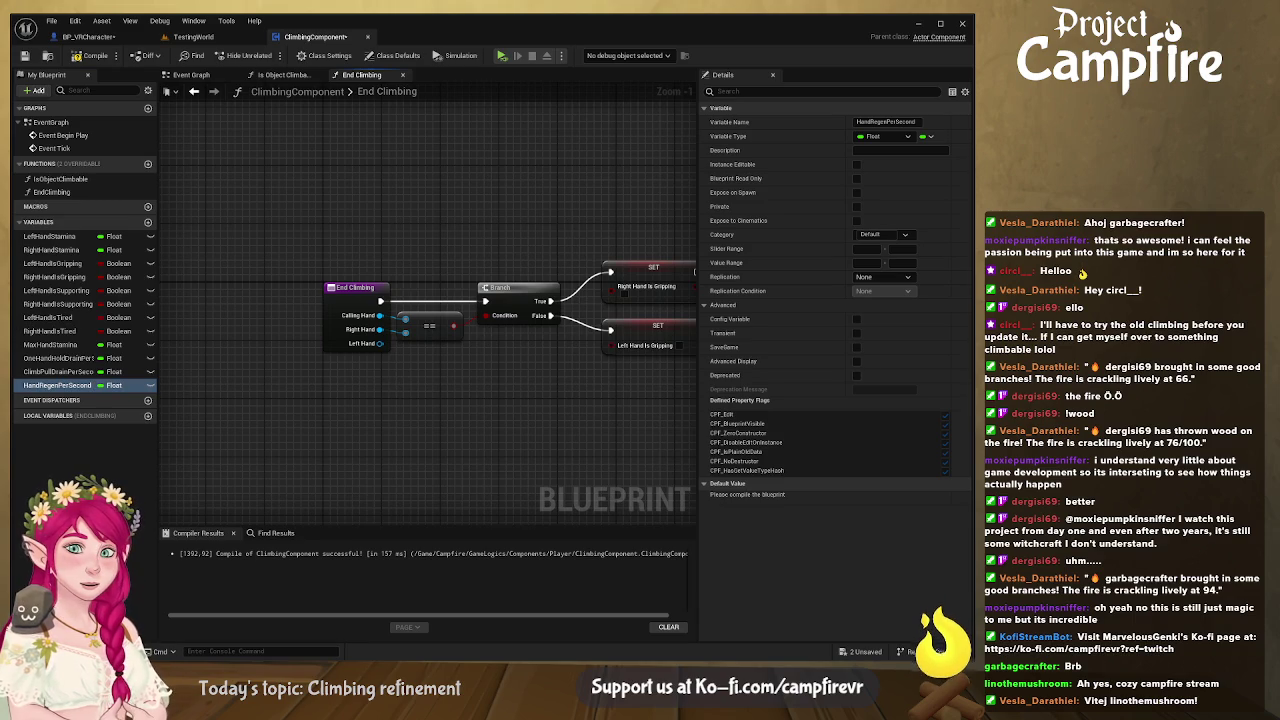
key("F7")
left_click(880, 497)
type("20")
key("Return")
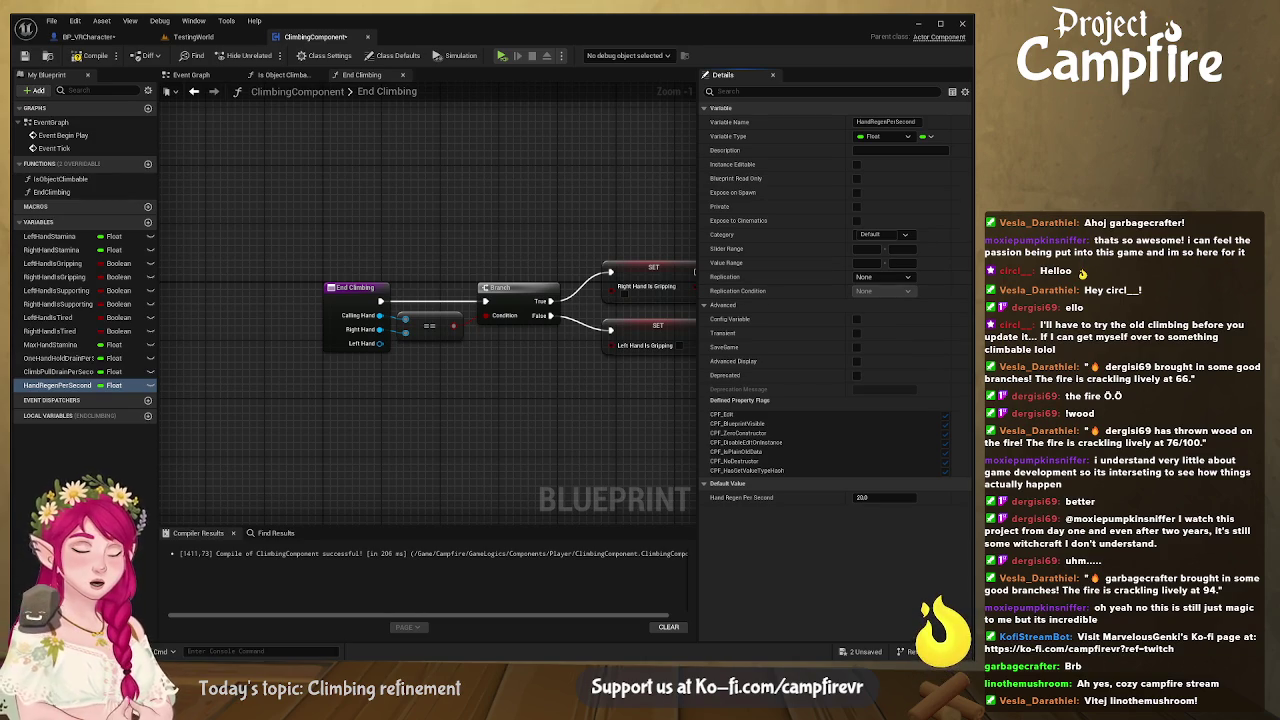
Step: Add a HandRegenDelay variable with a default value of 0.75
left_click(148, 221)
type("HandRegenDelay")
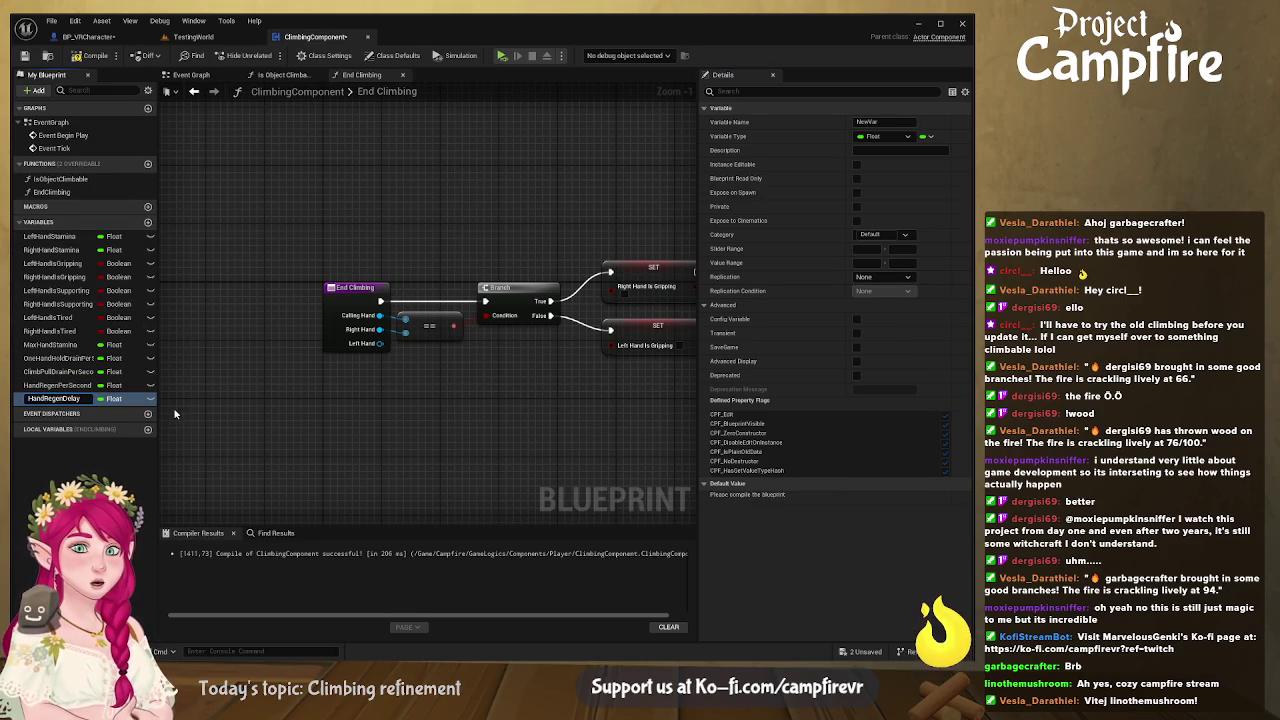
key("Return")
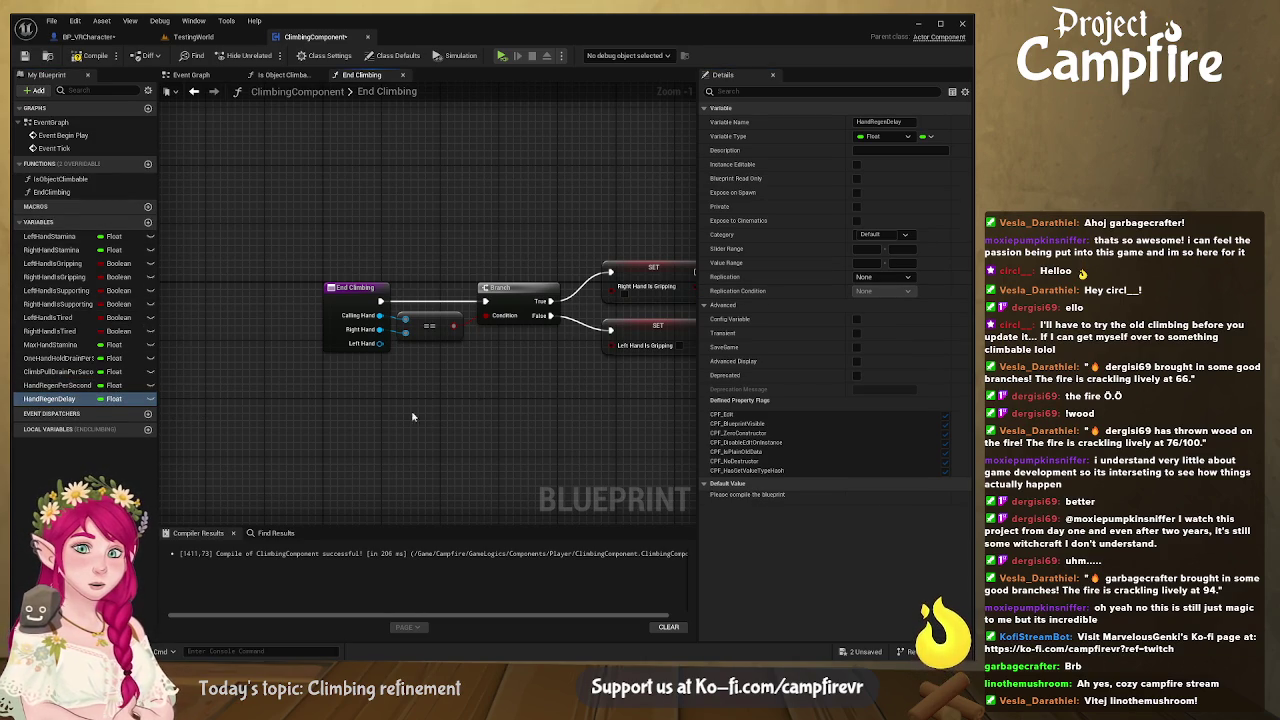
left_click(90, 56)
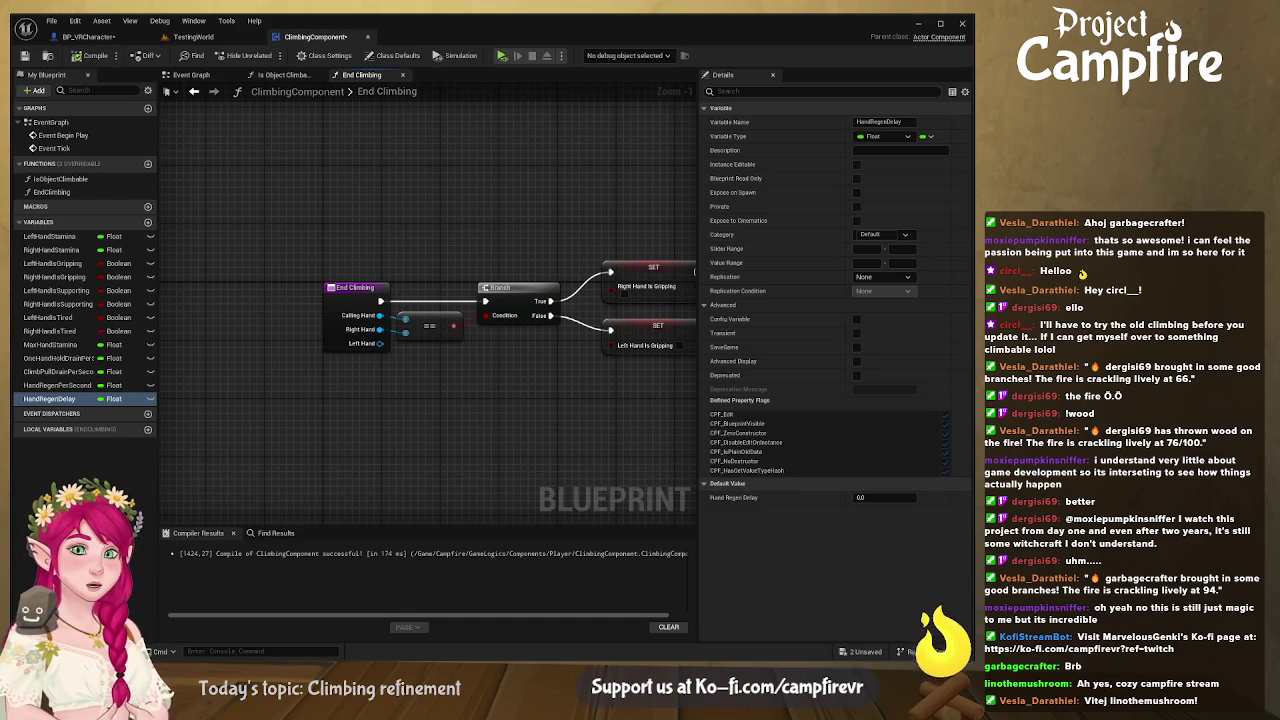
left_click(884, 497)
type("0.75")
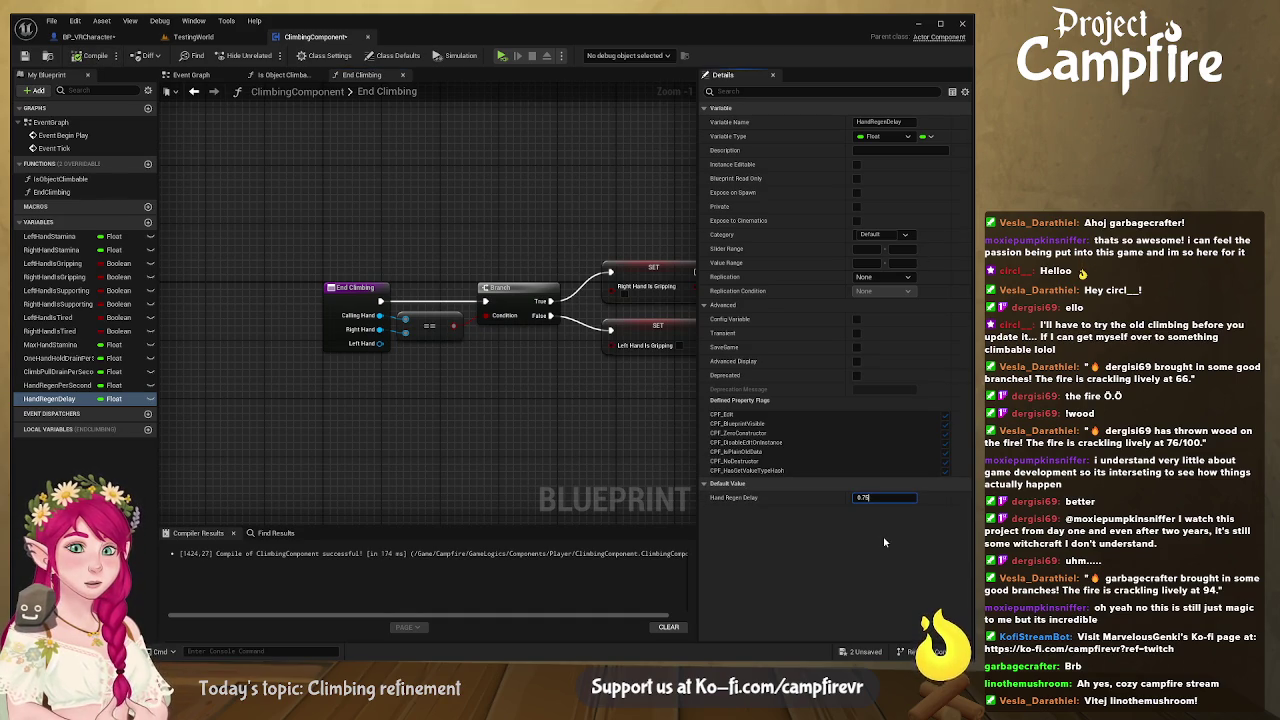
key("Return")
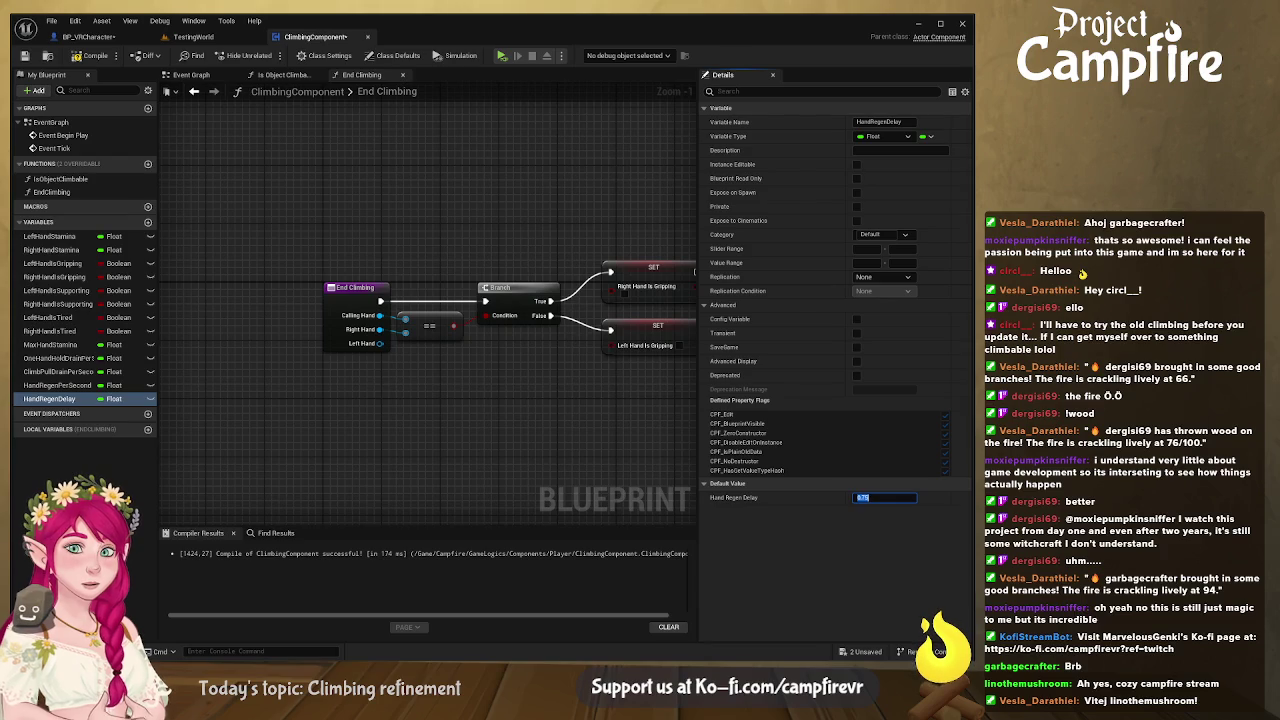
Step: Add LeftLastReleaseTime and RightLastReleaseTime variables
left_click(148, 221)
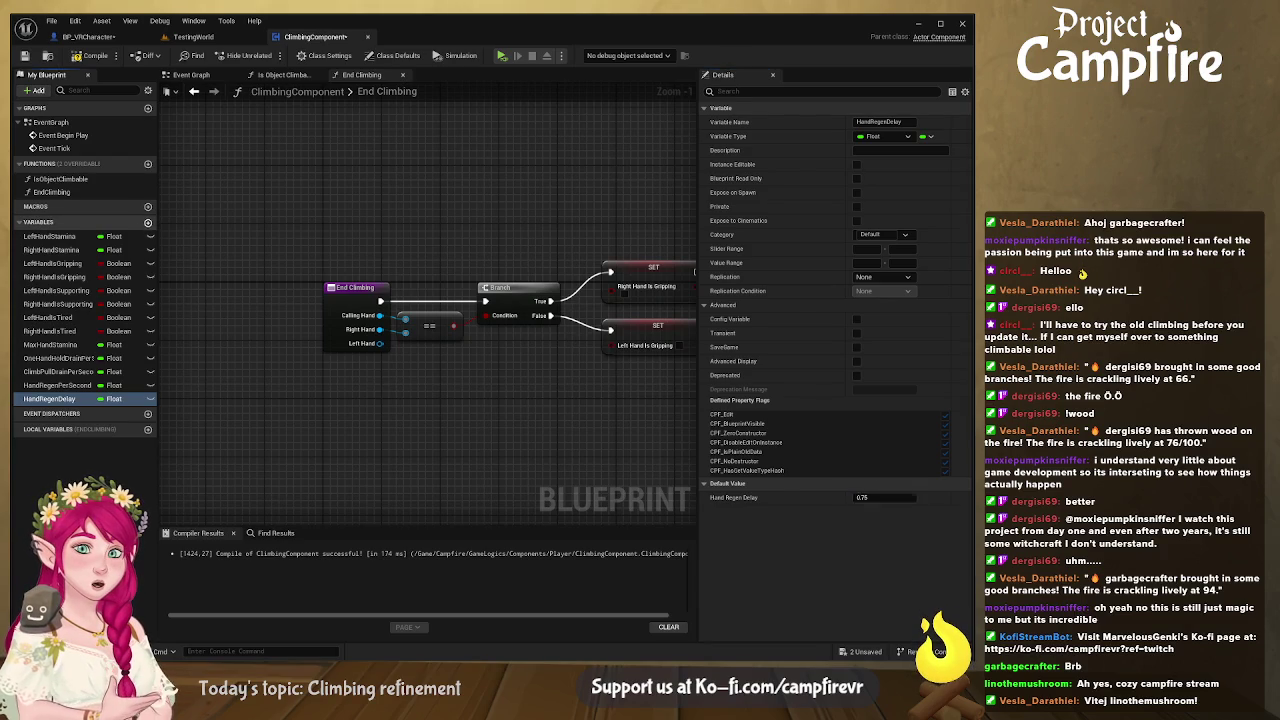
type("LeftLastReleaseTime")
key("Return")
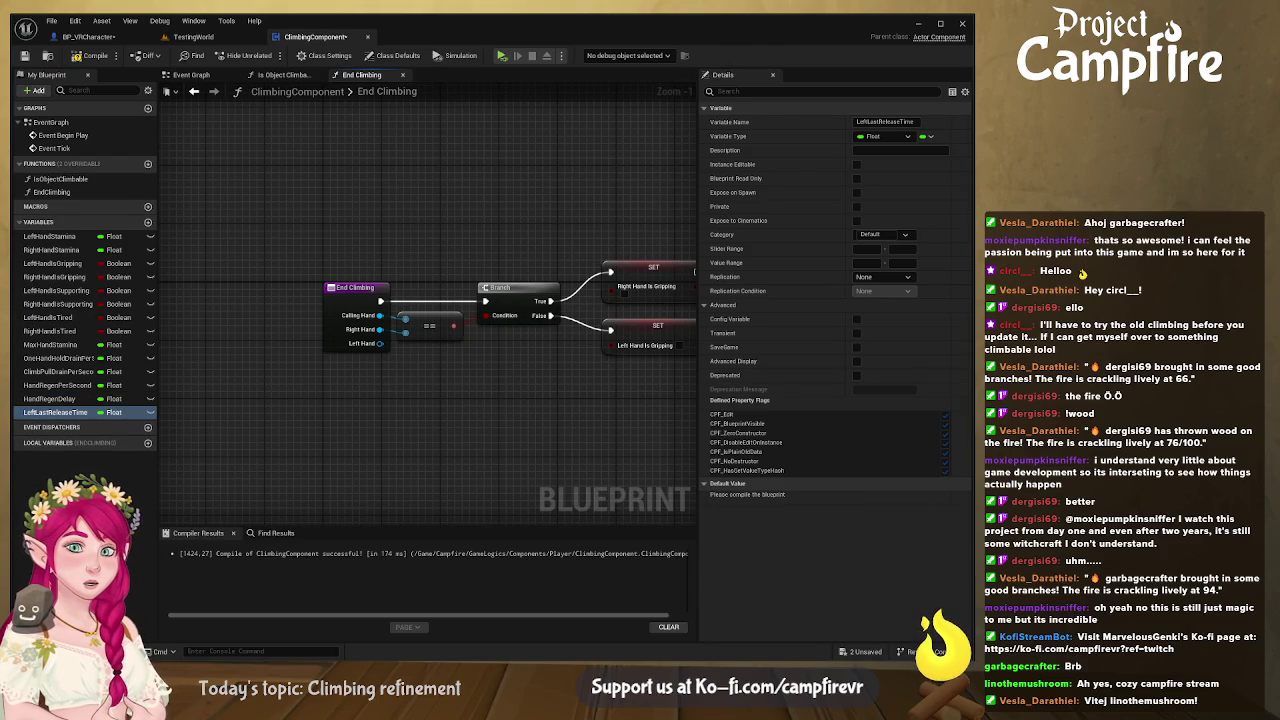
left_click(148, 221)
type("RightLastReleaseTime")
key("Return")
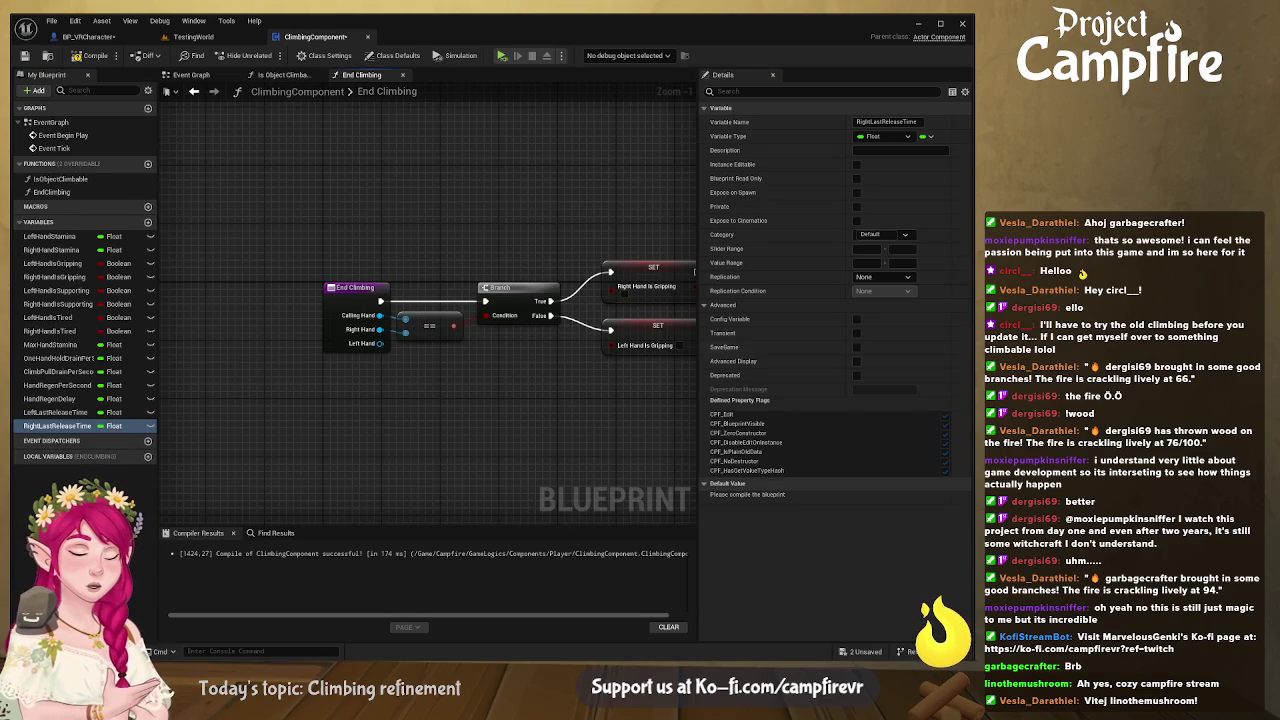
Step: Add a MinStaminaToSupport variable and edit its default value
left_click(148, 221)
type("MinStaminaToSupport")
key("Return")
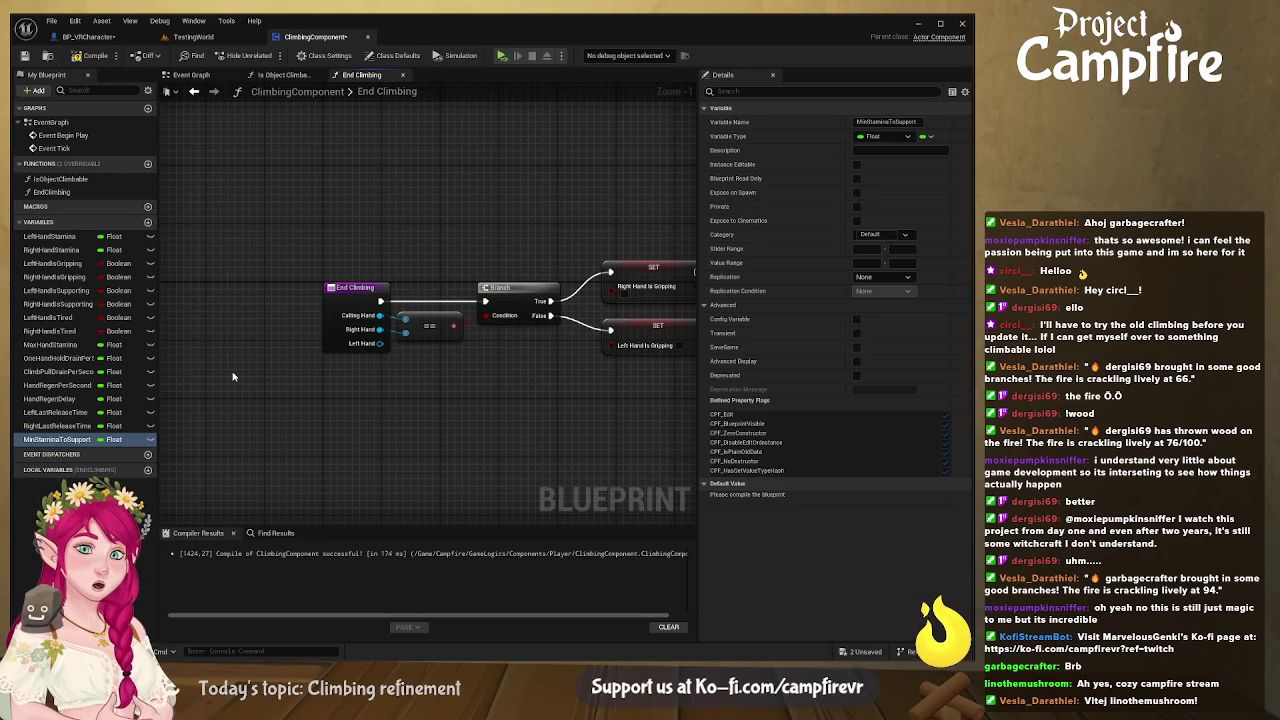
left_click(90, 55)
left_click(879, 497)
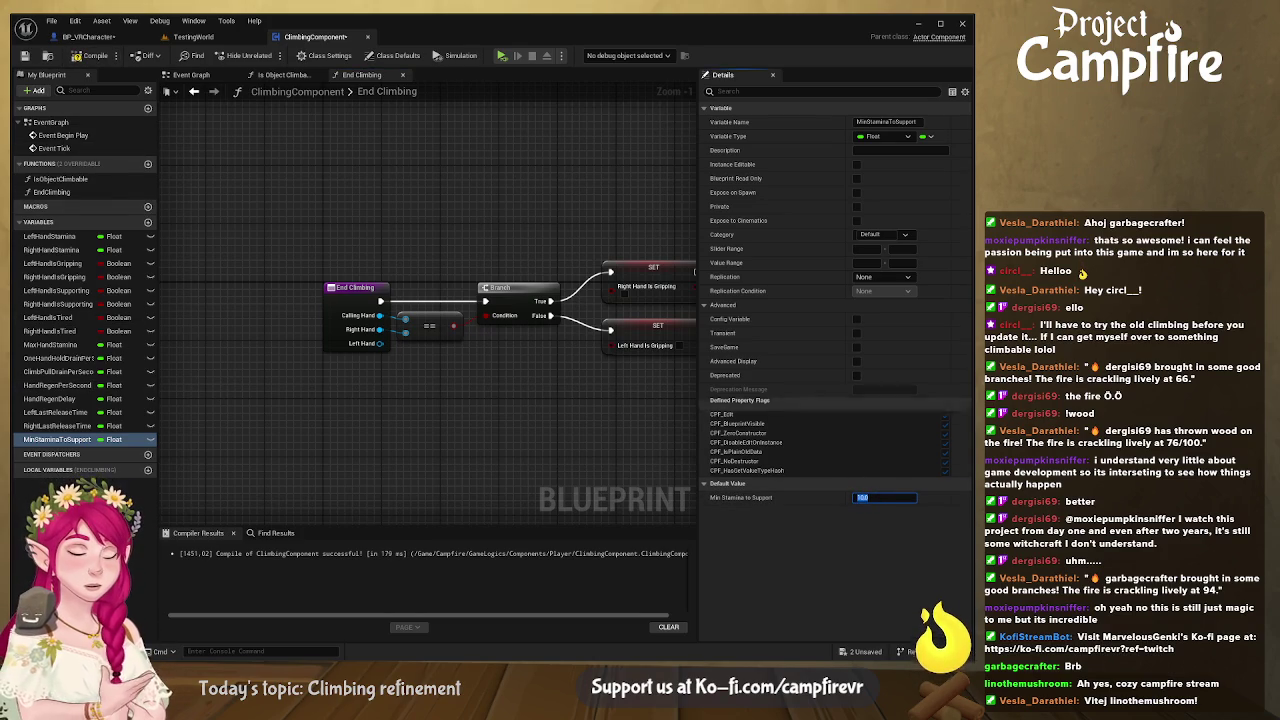
Step: Add a LastPawnLocation vector variable and recompile
left_click(148, 221)
type("LastPawnLocation")
key("Return")
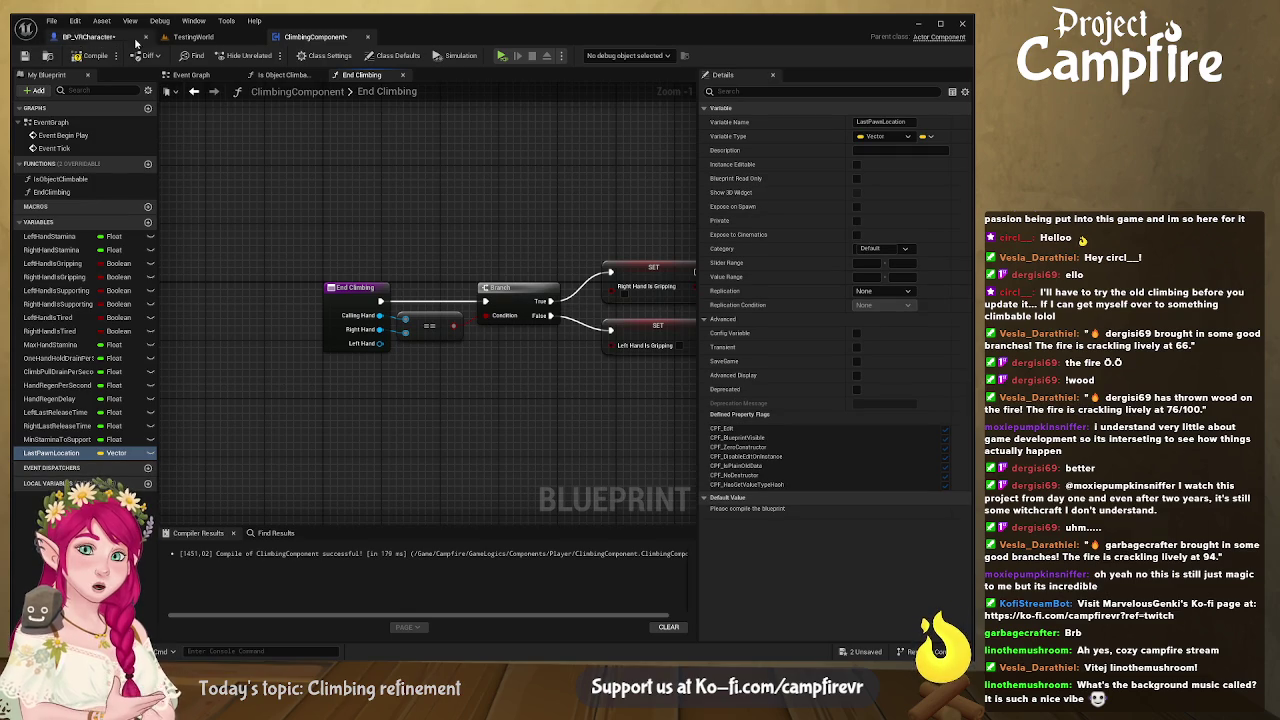
left_click(90, 57)
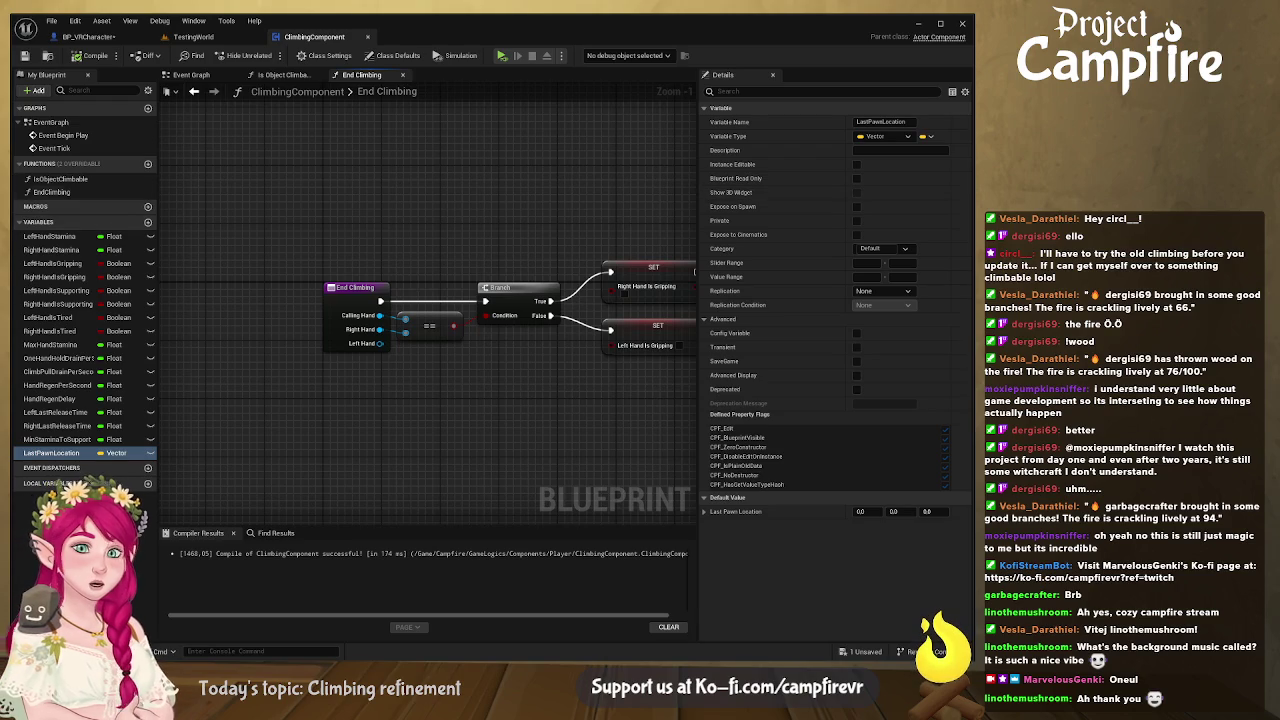
Step: Add a new function to ClimbingComponent
left_click(148, 163)
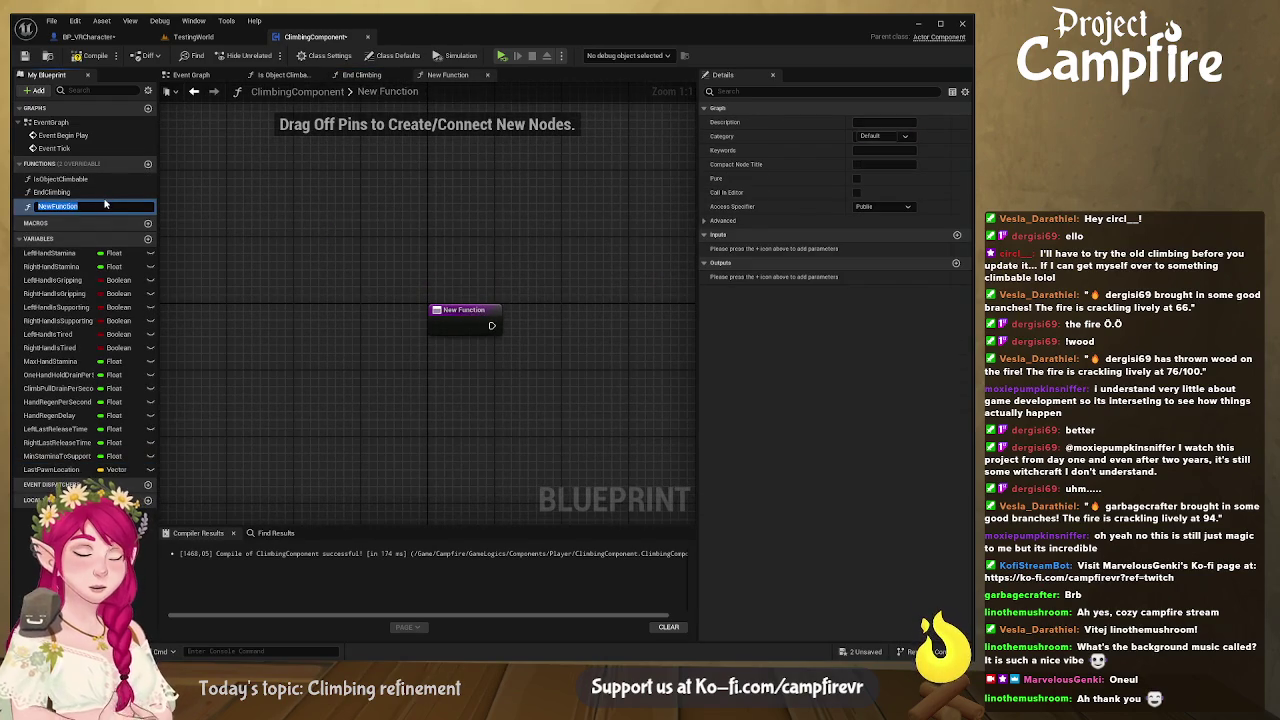
Step: Name the function UpdateSupportingHands and chain Left, then Right Hand Is Supporting setters after the entry
type("U")
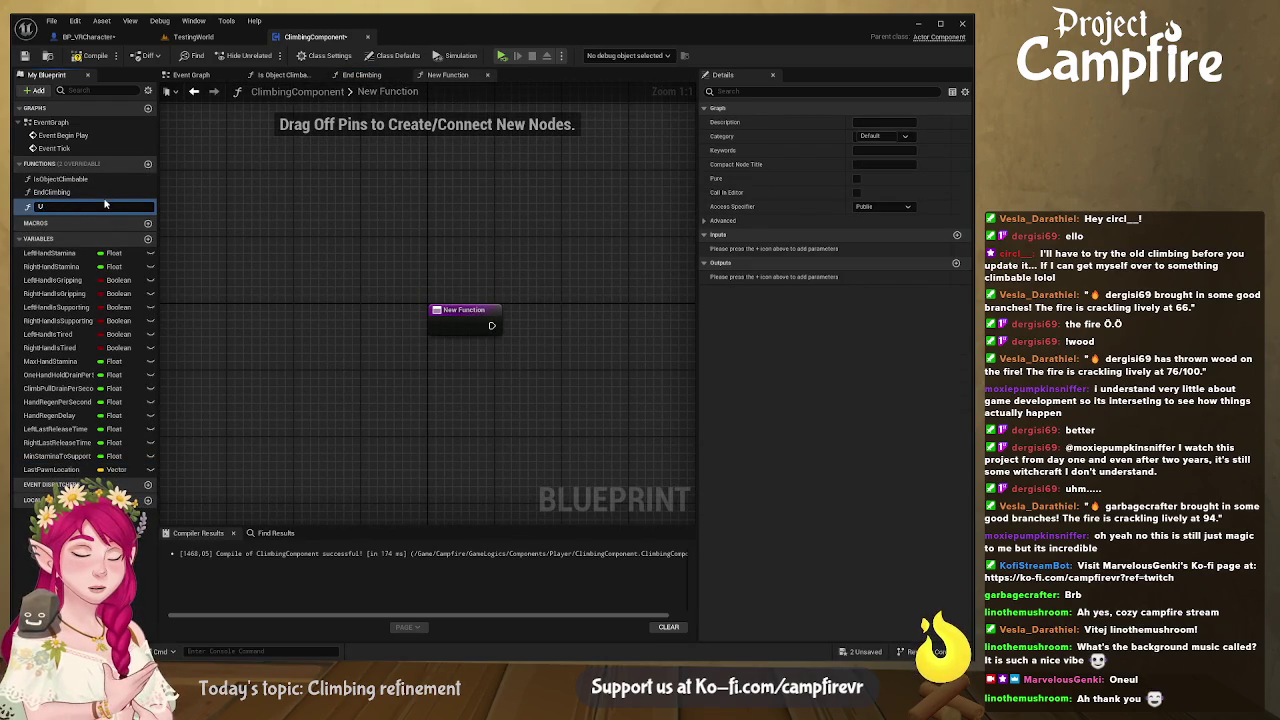
type("pdateSupportingHand")
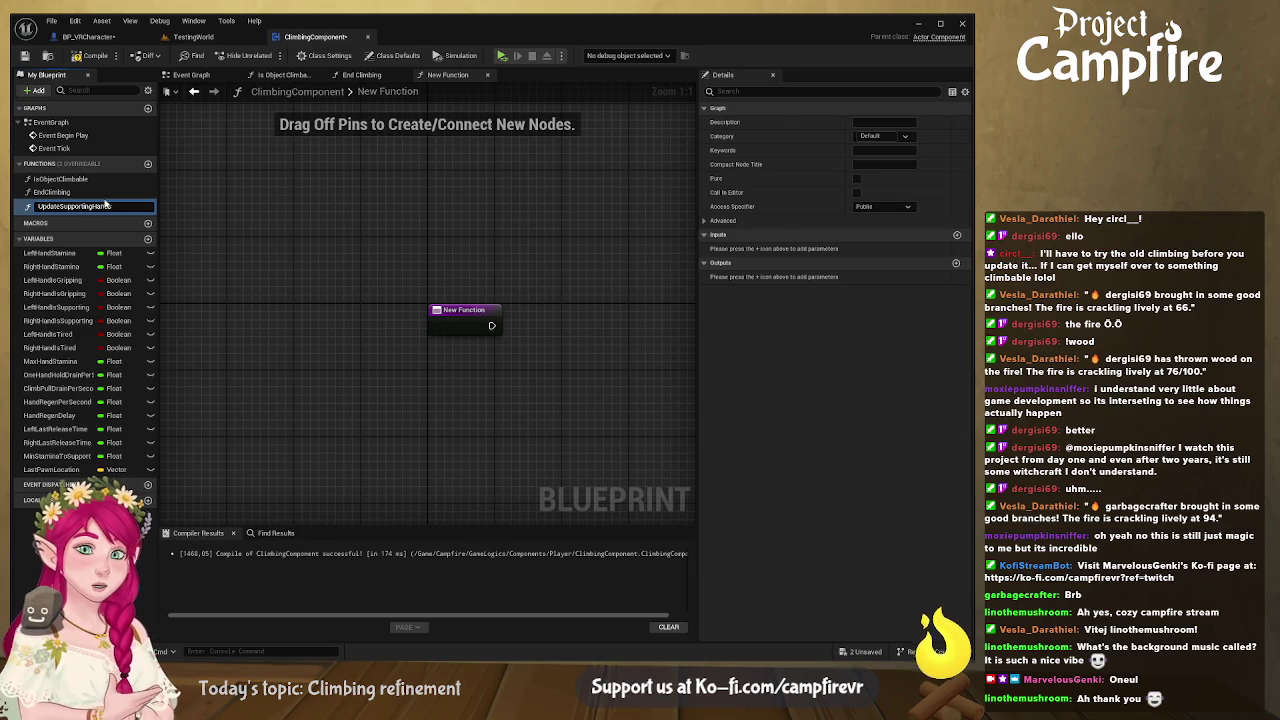
type("s")
key("Return")
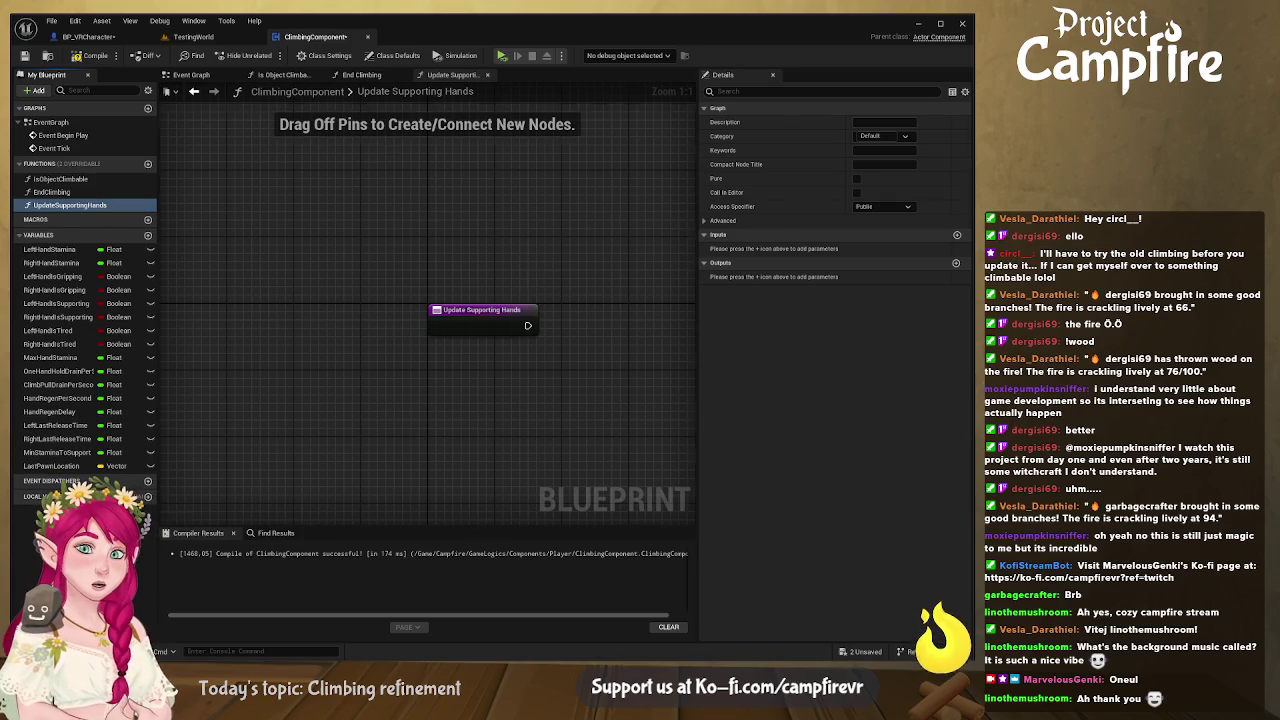
left_click_drag(515, 268, 385, 181)
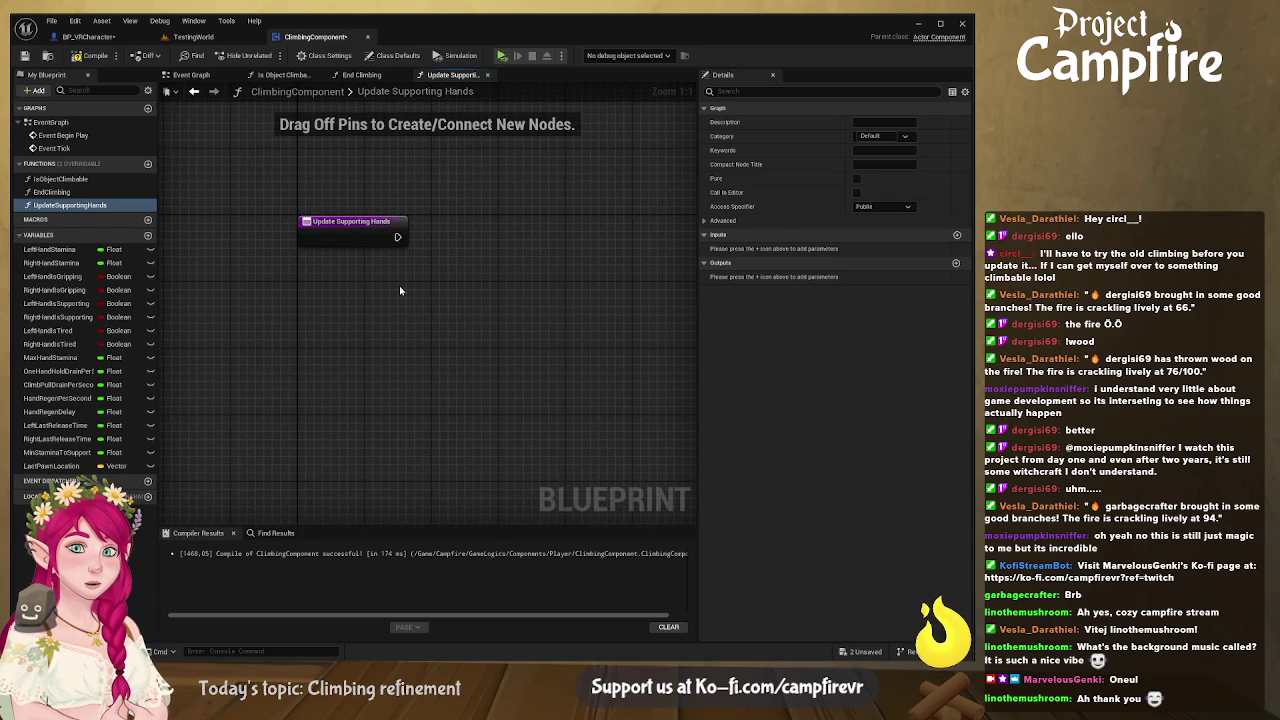
left_click_drag(65, 310, 408, 270)
left_click(68, 317)
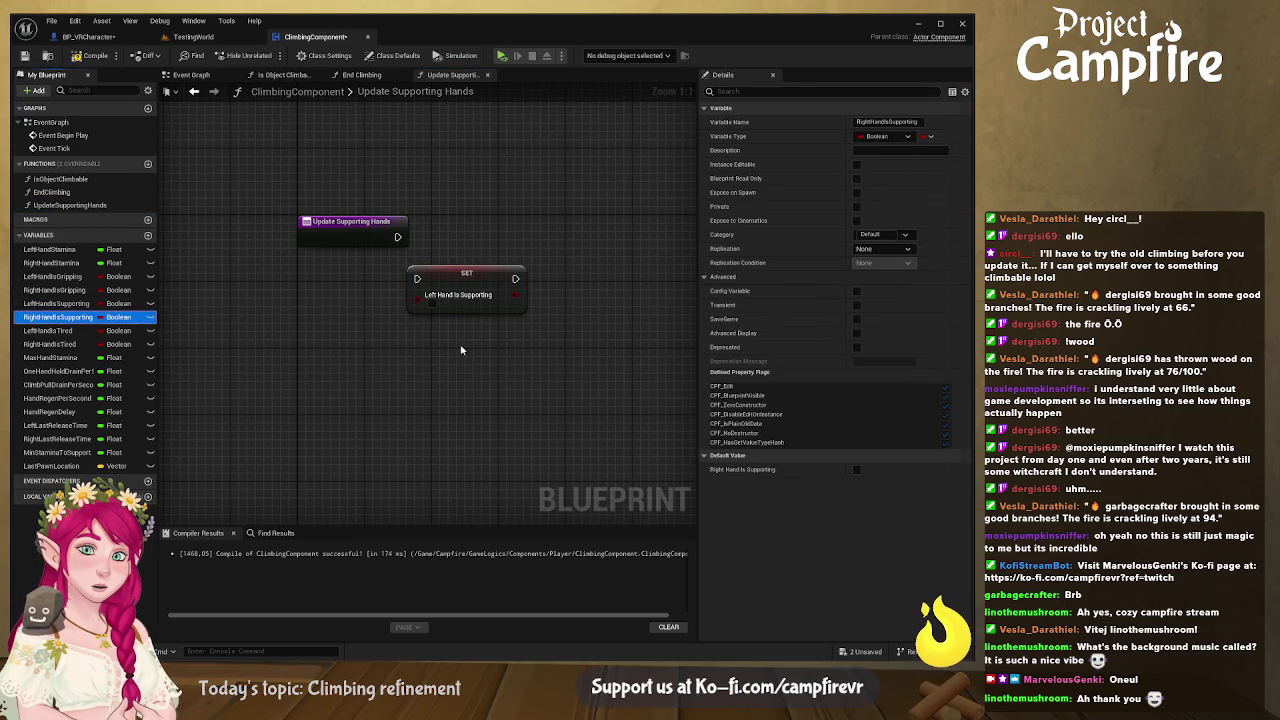
left_click_drag(505, 383, 458, 341)
mouse_move(455, 280)
left_mouse_down()
mouse_move(471, 238)
mouse_move(432, 238)
left_mouse_up()
mouse_move(501, 350)
left_mouse_down()
mouse_move(614, 236)
mouse_move(567, 237)
mouse_move(229, 357)
mouse_move(245, 361)
left_mouse_up()
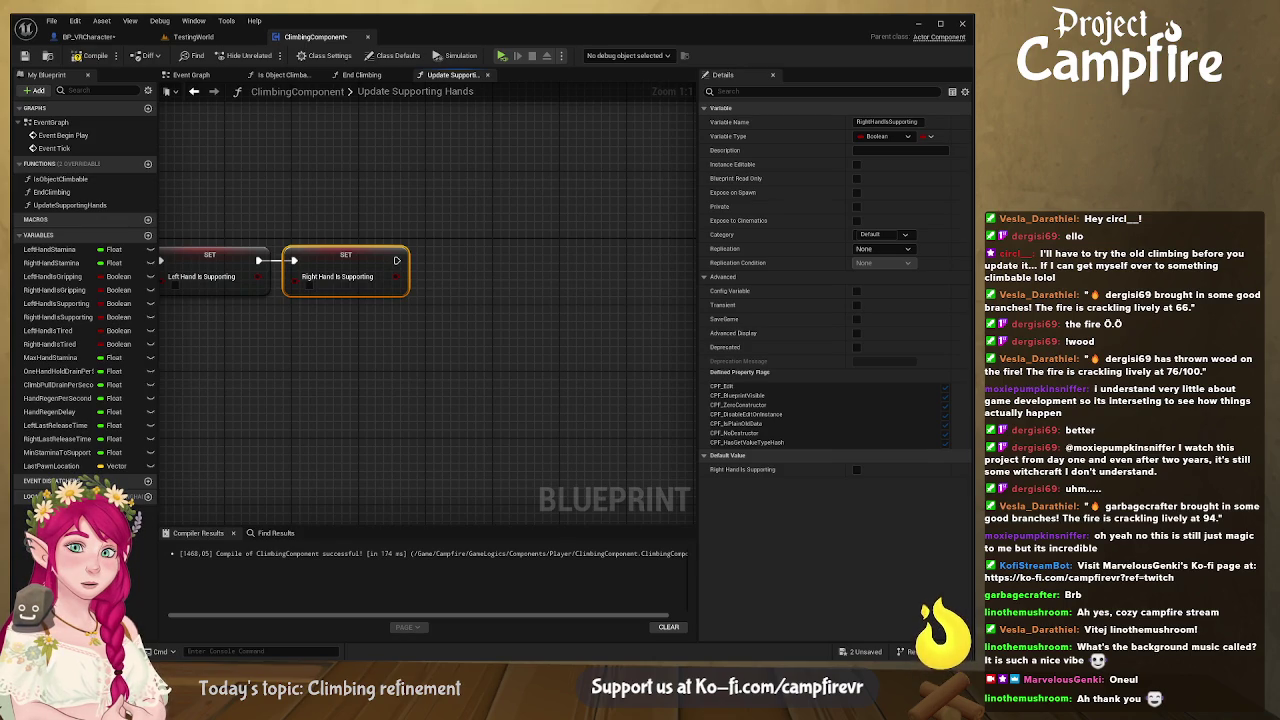
Step: Place Left Hand Is Gripping and Right Hand Is Gripping getters in the graph
left_click_drag(414, 288, 523, 282)
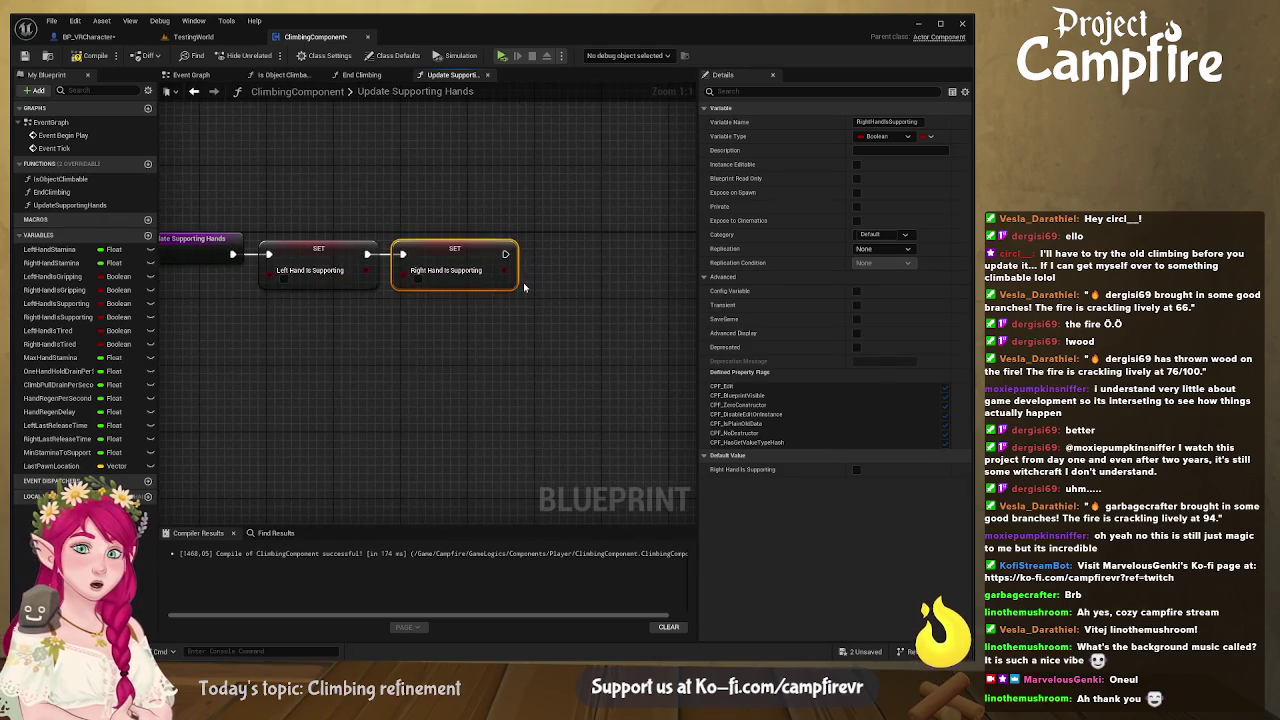
left_click(41, 279)
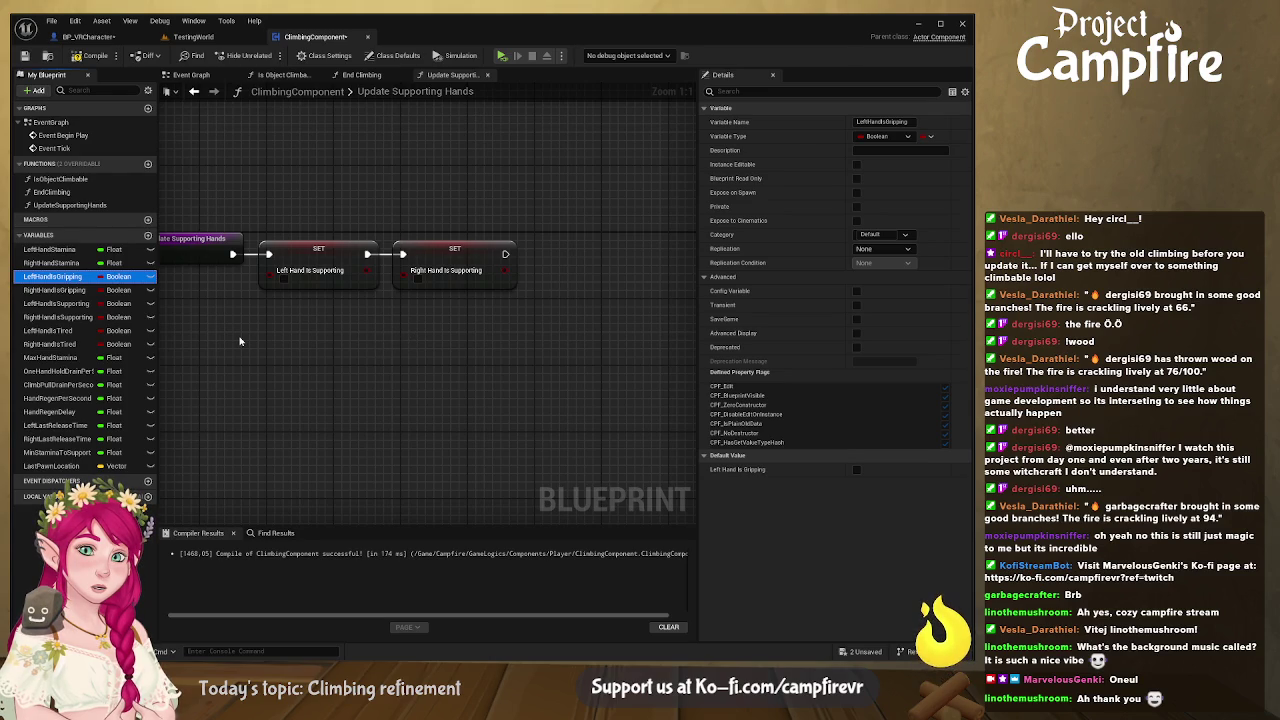
left_click(257, 345)
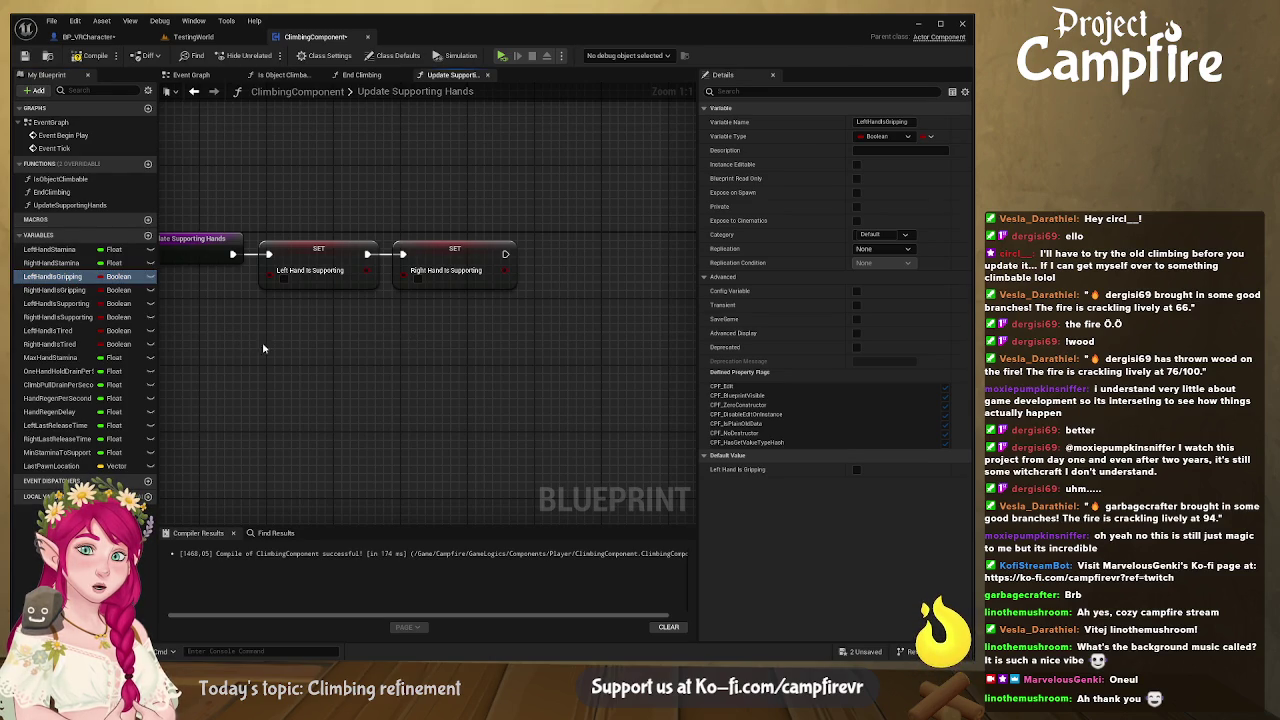
left_click_drag(277, 362, 277, 345)
left_click(55, 290)
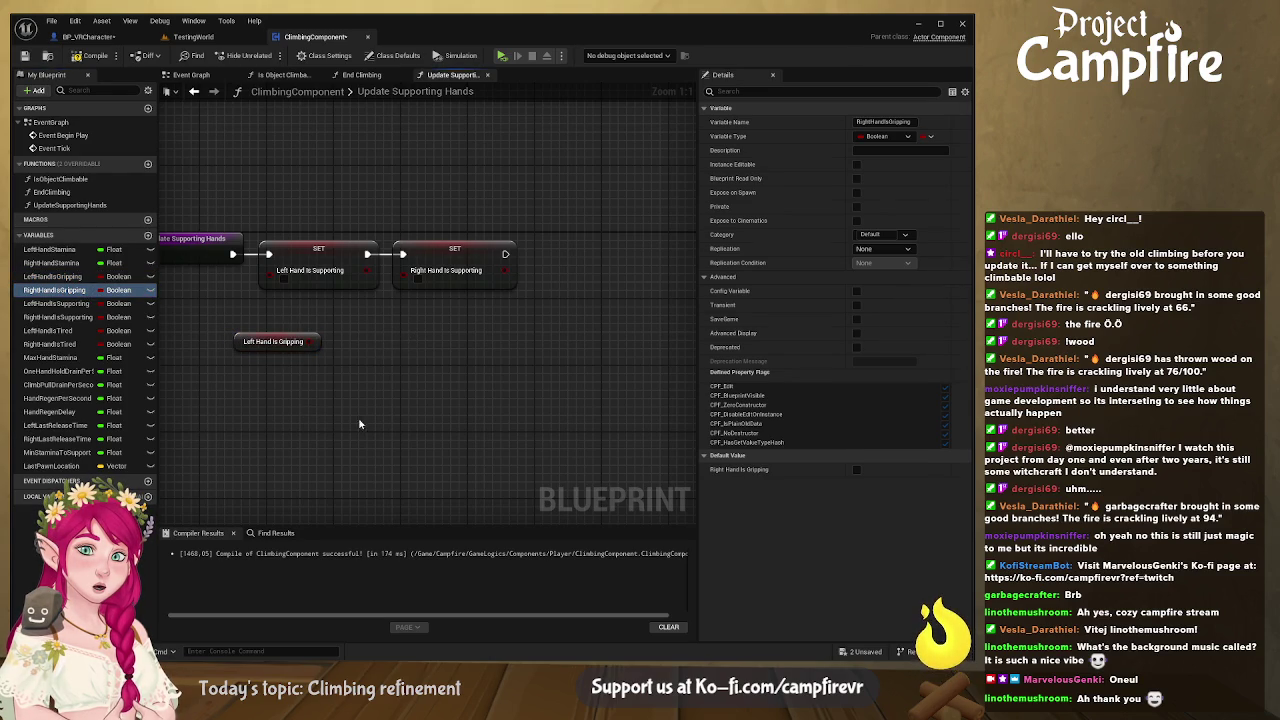
left_click_drag(368, 435, 370, 437)
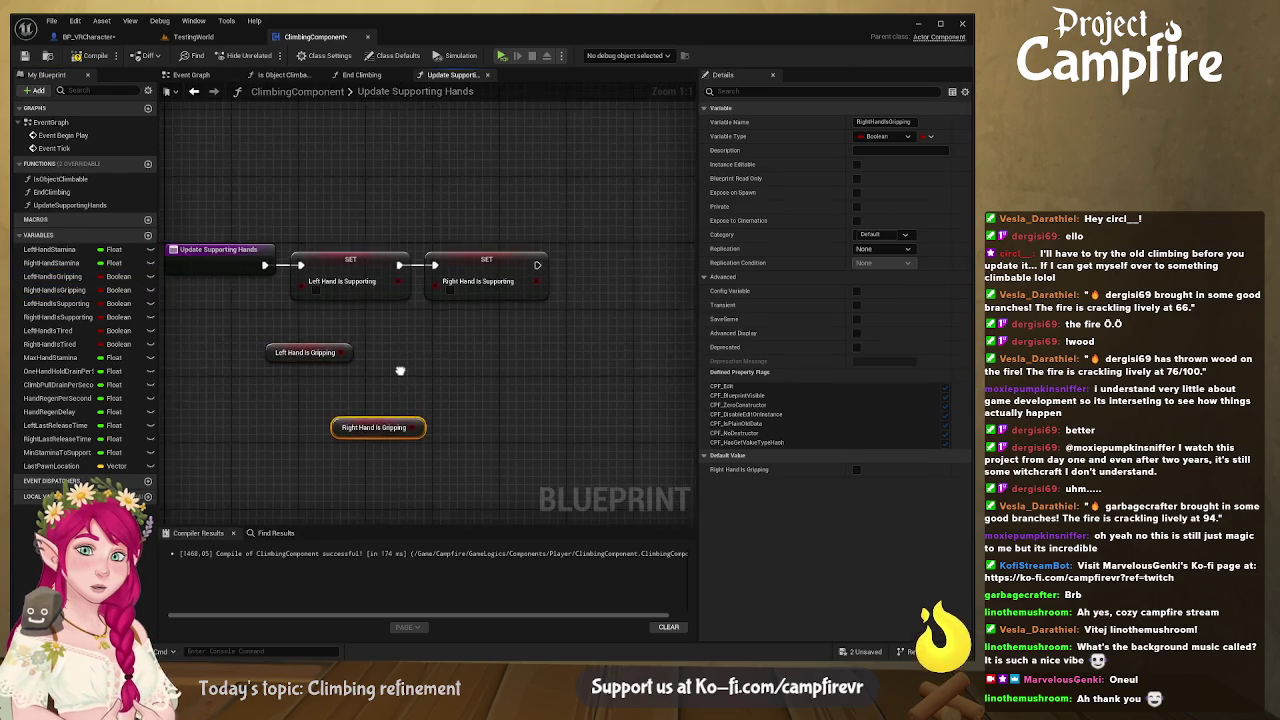
Step: Compare each gripping getter with == and combine both results in an AND node
left_click_drag(411, 380, 500, 393)
left_click_drag(584, 351, 376, 363)
left_click(198, 390)
mouse_move(198, 390)
left_mouse_down()
mouse_move(408, 362)
mouse_move(367, 392)
mouse_move(463, 381)
left_mouse_up()
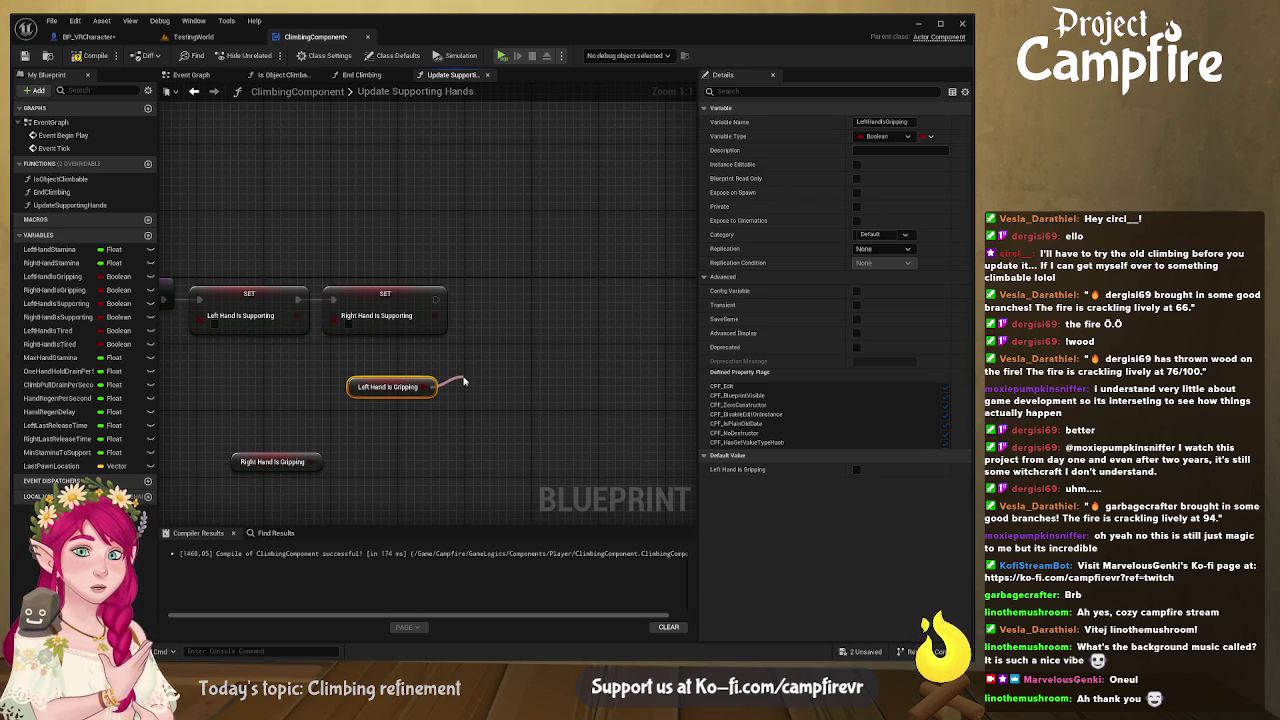
left_click_drag(463, 381, 465, 381)
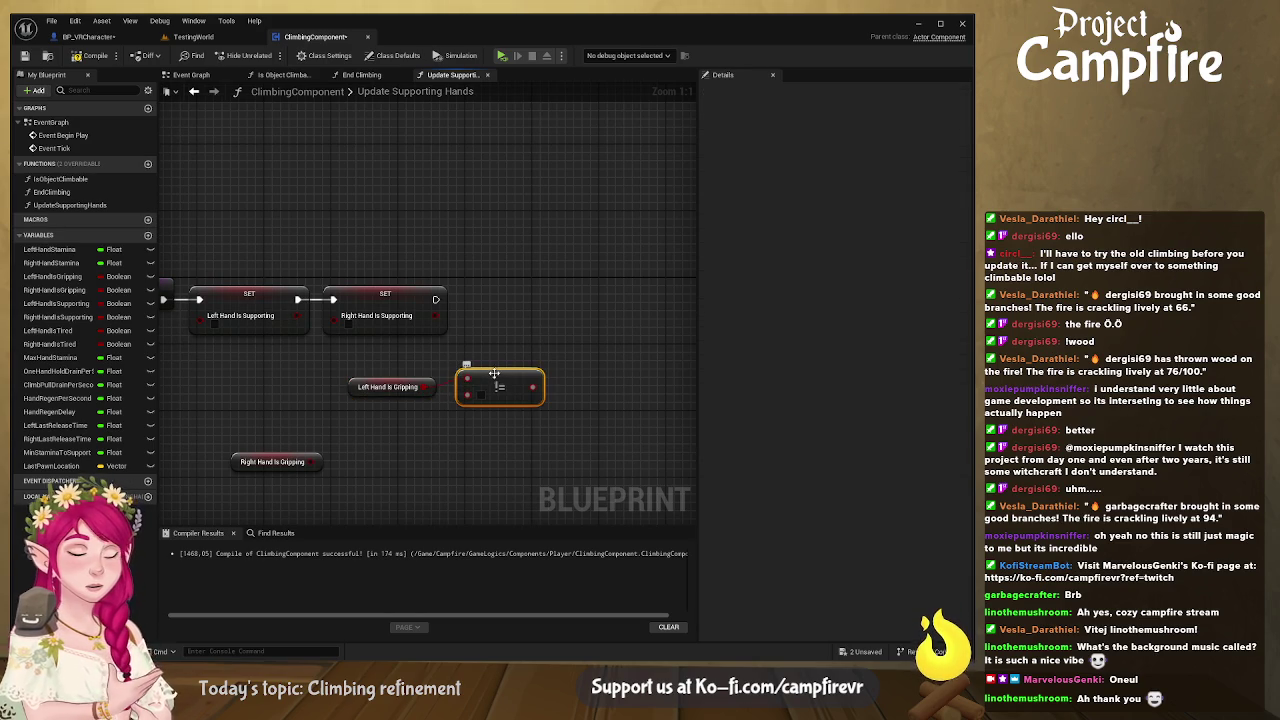
key("Delete")
left_click_drag(425, 386, 462, 376)
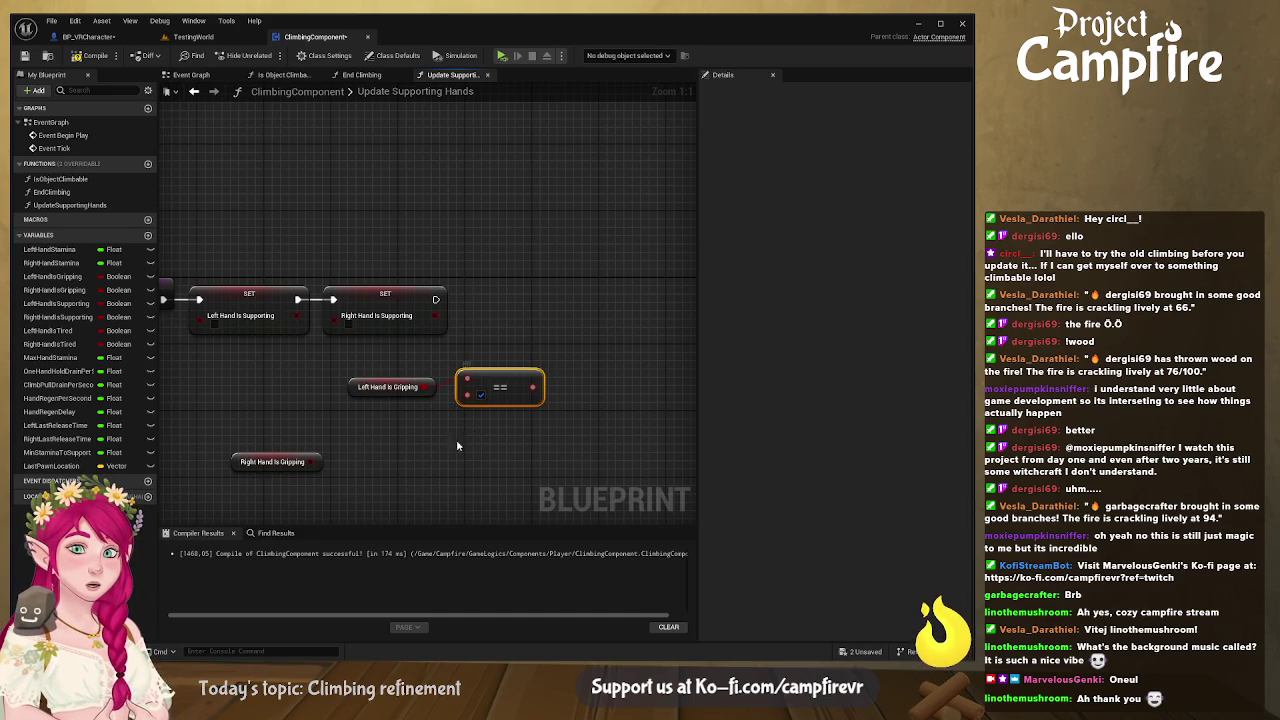
left_click_drag(305, 461, 462, 445)
key("ctrl+v")
left_click_drag(533, 387, 574, 378)
left_click_drag(533, 453, 576, 397)
Step: Add a Branch after the Right Hand Is Supporting setter driven by the AND, then tidy the nodes
left_click_drag(366, 286, 535, 285)
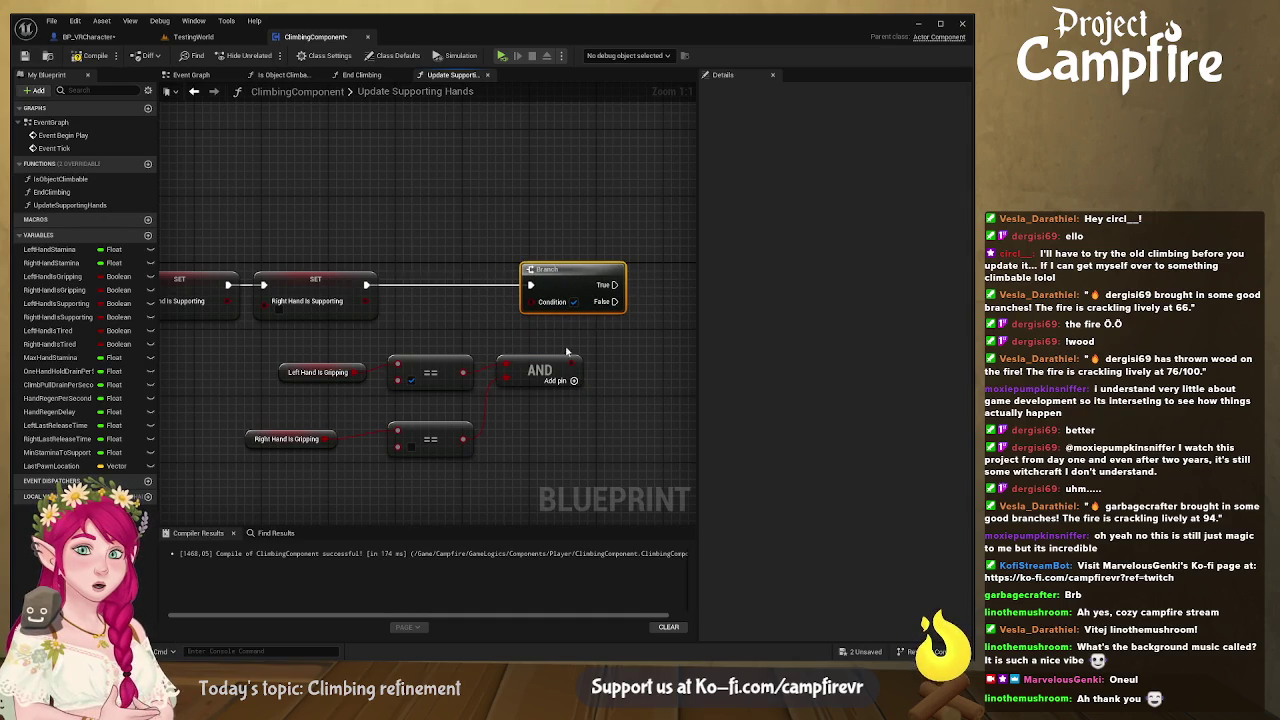
left_click_drag(574, 362, 531, 301)
mouse_move(436, 360)
left_mouse_down()
mouse_move(415, 335)
mouse_move(428, 335)
left_mouse_up()
left_click_drag(289, 373, 277, 348)
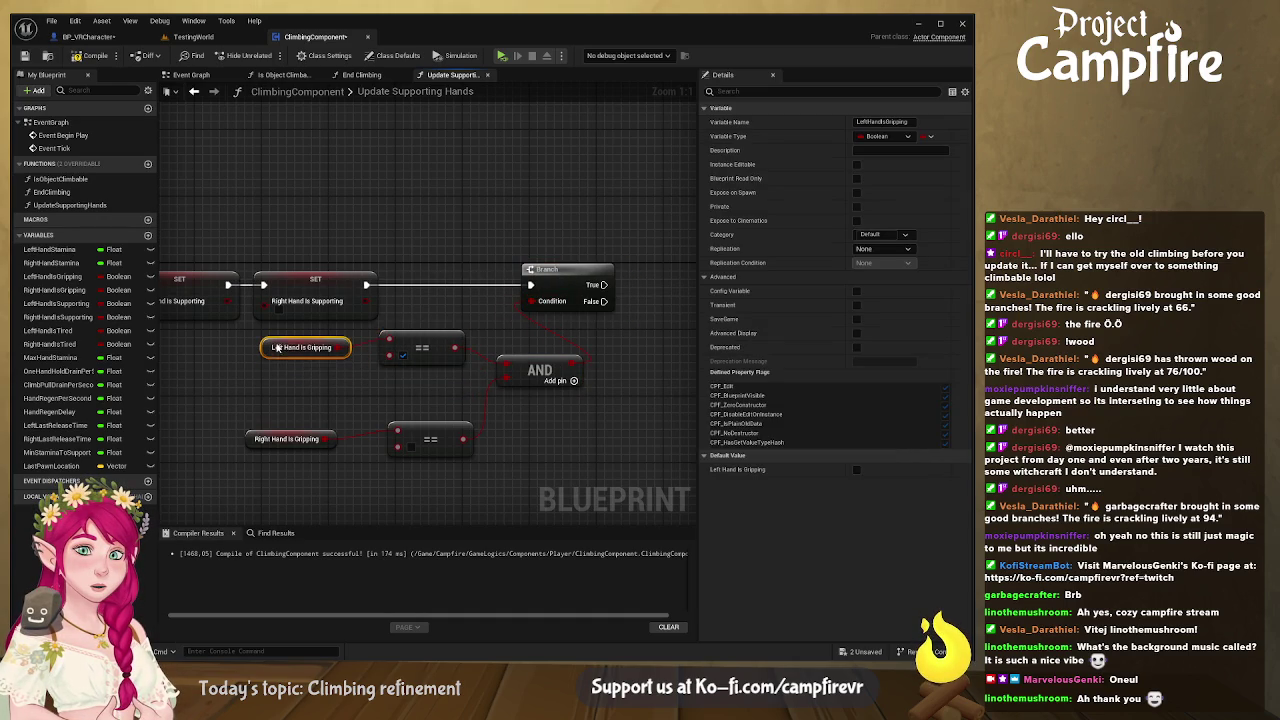
left_click_drag(533, 368, 508, 352)
left_click_drag(446, 428, 437, 378)
left_click_drag(280, 439, 298, 381)
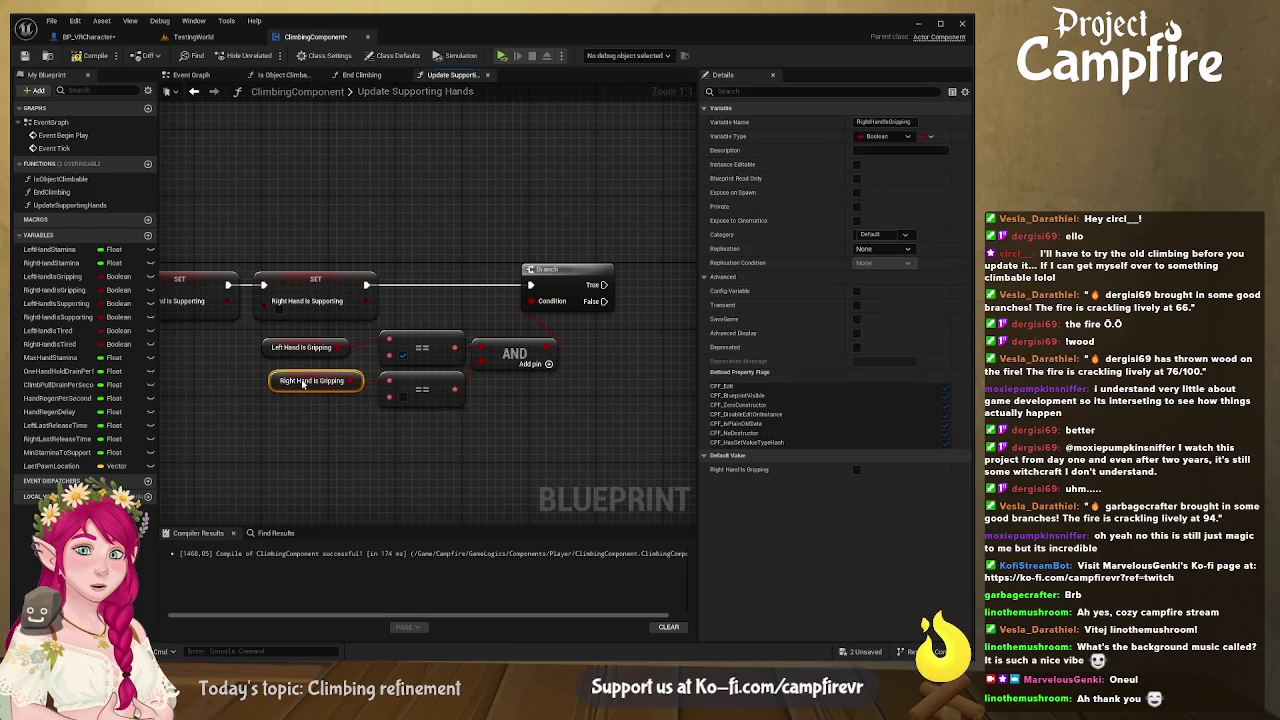
left_click_drag(487, 432, 466, 450)
left_click_drag(495, 370, 495, 362)
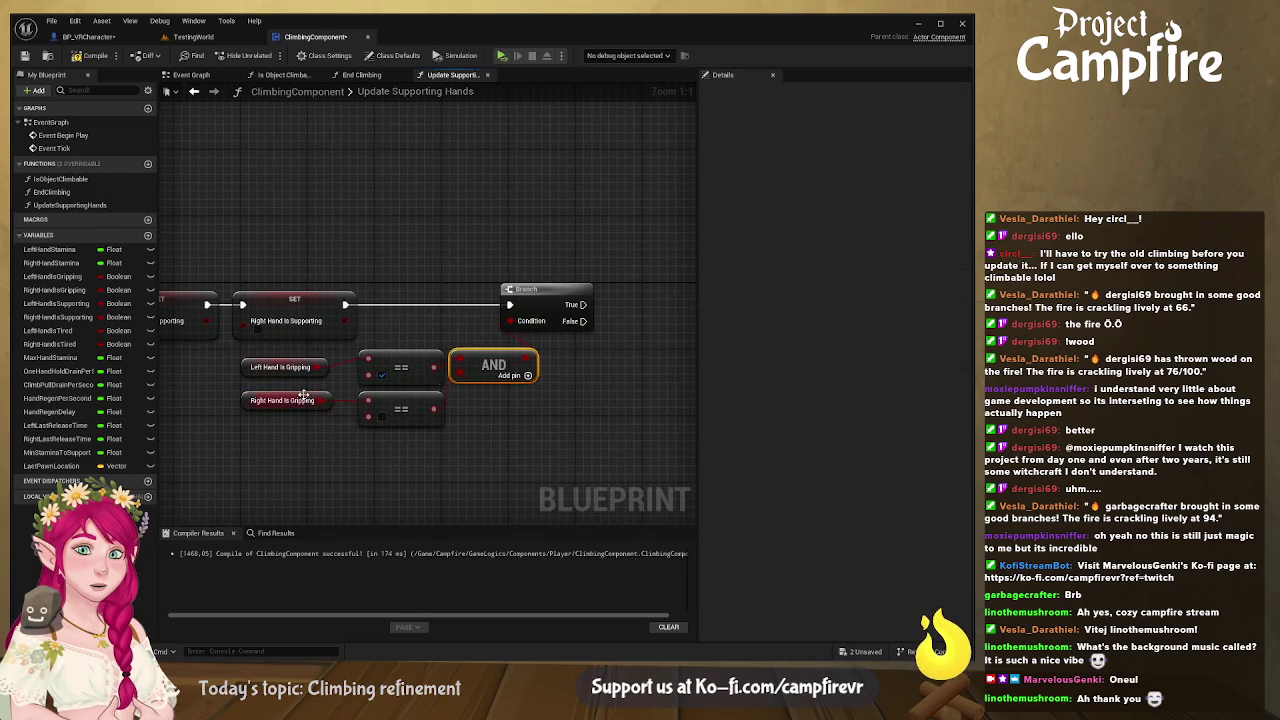
left_click_drag(302, 370, 288, 404)
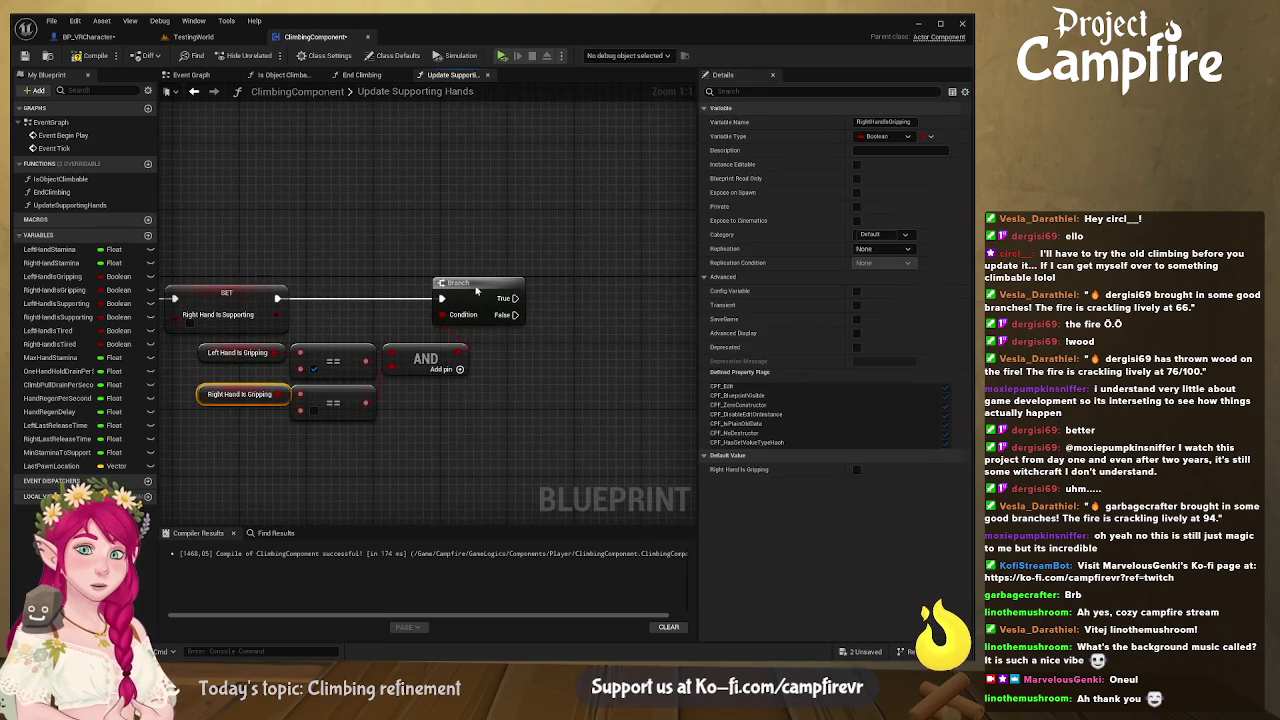
left_click_drag(480, 283, 528, 292)
mouse_move(527, 377)
left_mouse_down()
mouse_move(563, 369)
mouse_move(467, 352)
left_mouse_up()
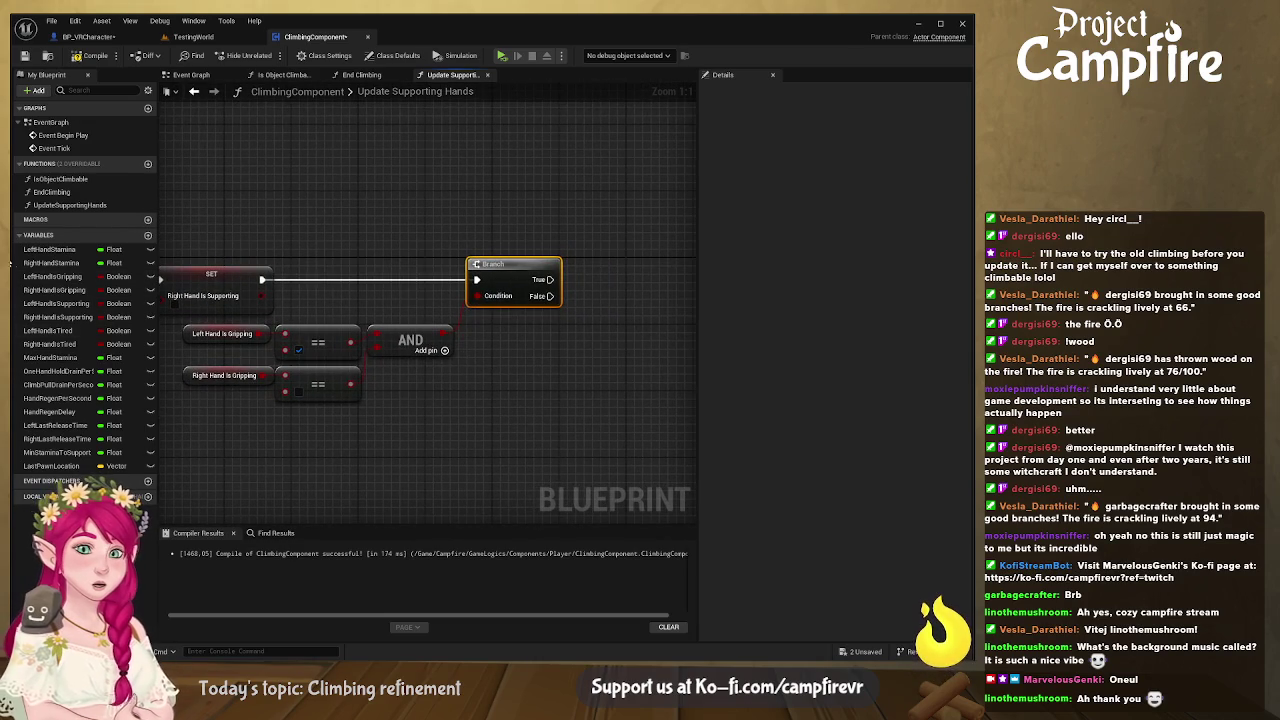
Step: Set Left Hand Is Supporting on the first Branch's True output
left_click(50, 304)
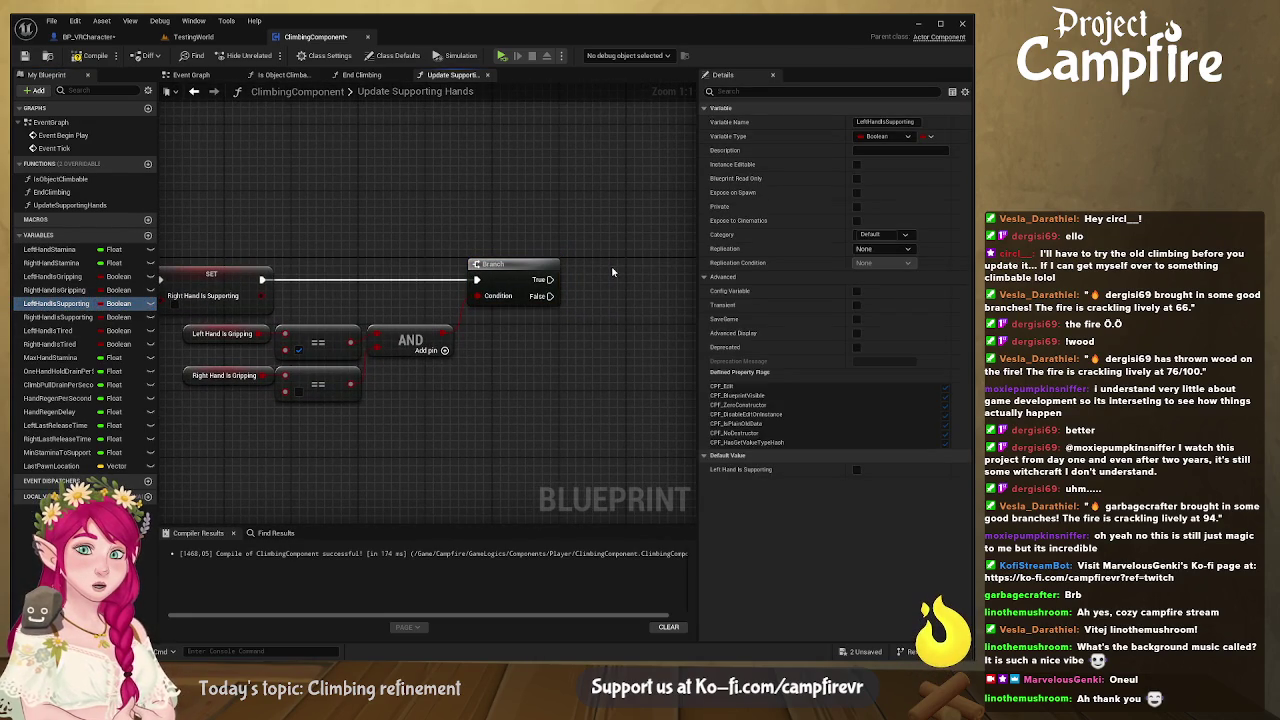
key("ctrl+v")
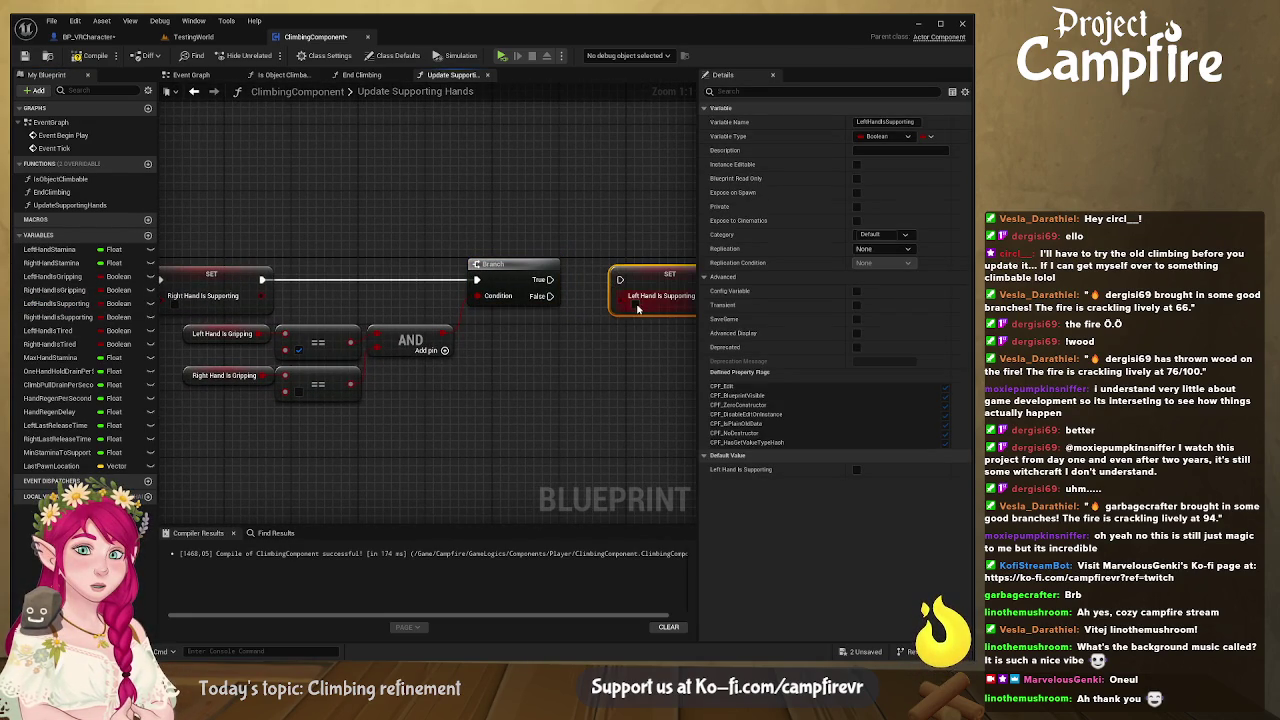
mouse_move(620, 278)
left_mouse_down()
mouse_move(549, 279)
mouse_move(620, 274)
mouse_move(607, 274)
left_mouse_up()
left_click_drag(363, 395, 480, 368)
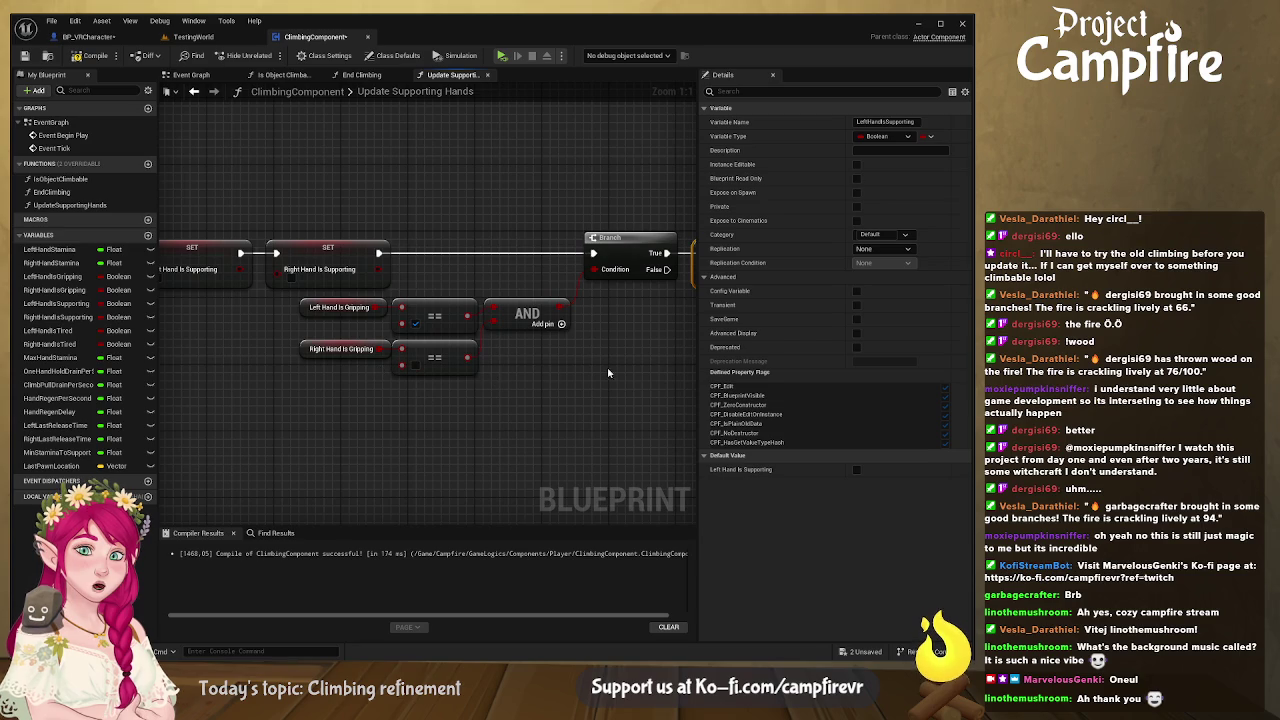
left_click_drag(605, 373, 458, 369)
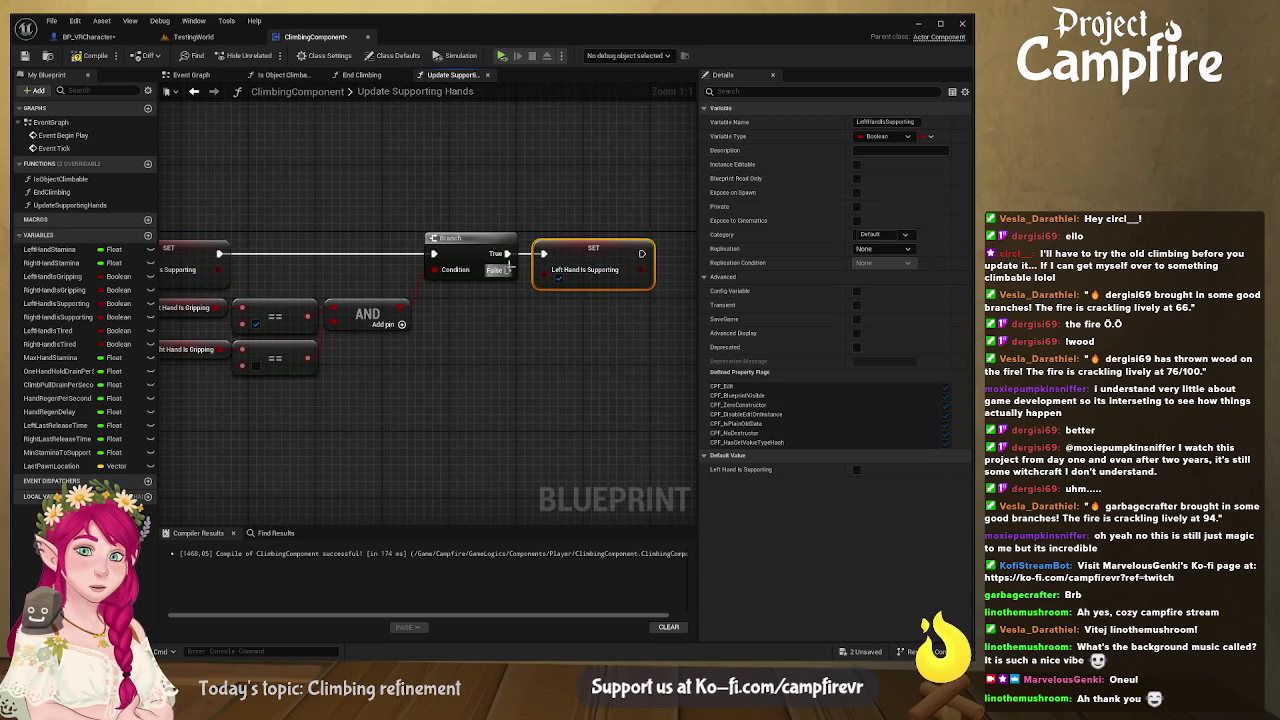
left_click_drag(505, 270, 620, 246)
Step: Duplicate the grip conditions as left false, right true, feeding a second Branch on False
mouse_move(538, 398)
left_mouse_down()
mouse_move(252, 310)
mouse_move(255, 283)
left_mouse_up()
key("ctrl+c")
key("ctrl+v")
left_click_drag(521, 410, 261, 375)
mouse_move(368, 212)
left_mouse_down()
mouse_move(430, 335)
mouse_move(461, 310)
left_mouse_up()
key("b")
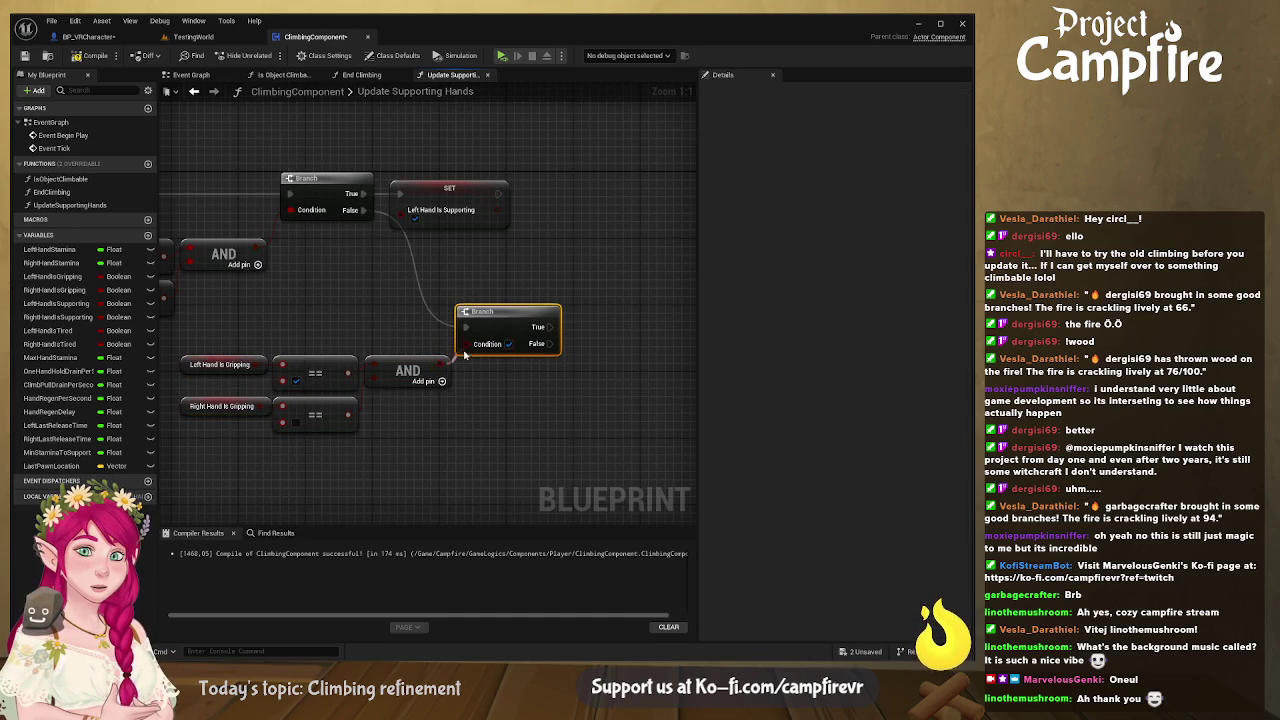
left_click(296, 380)
left_click(296, 421)
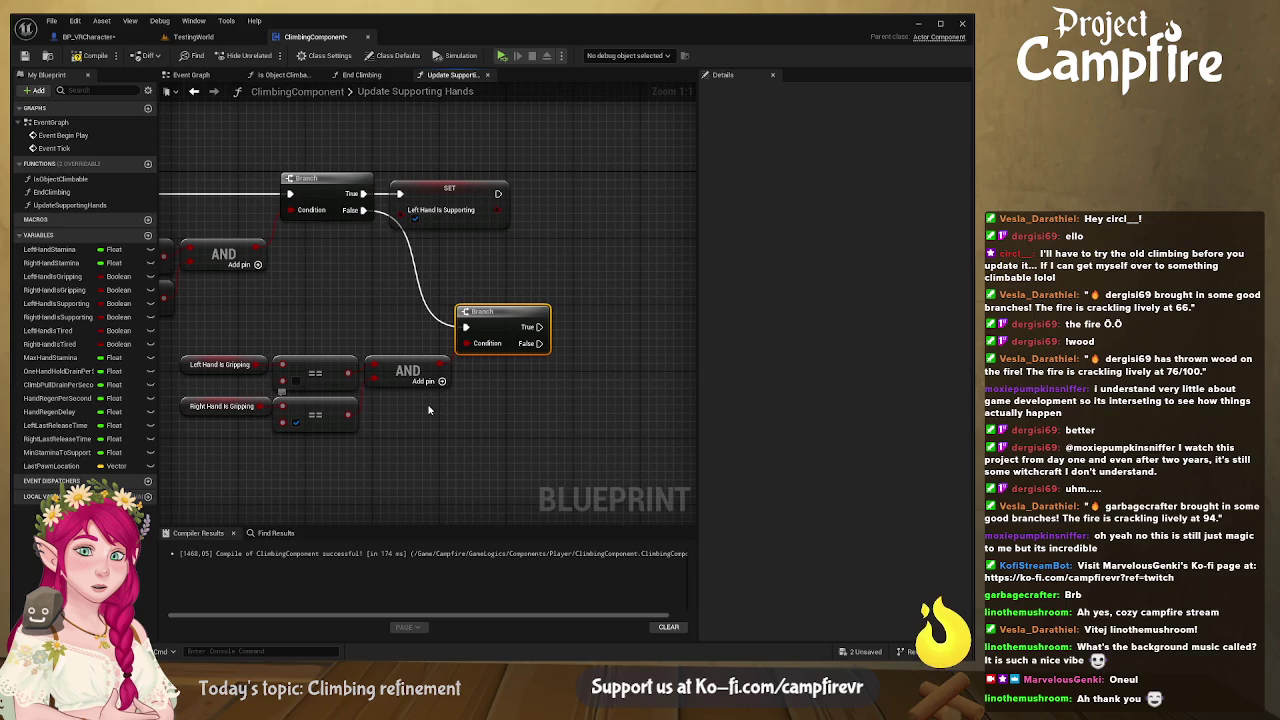
Step: Set Right Hand Is Supporting on the second Branch's True output
left_click_drag(460, 195, 484, 195)
key("ctrl+c")
key("ctrl+v")
mouse_move(566, 192)
left_mouse_down()
mouse_move(665, 312)
mouse_move(652, 314)
left_mouse_up()
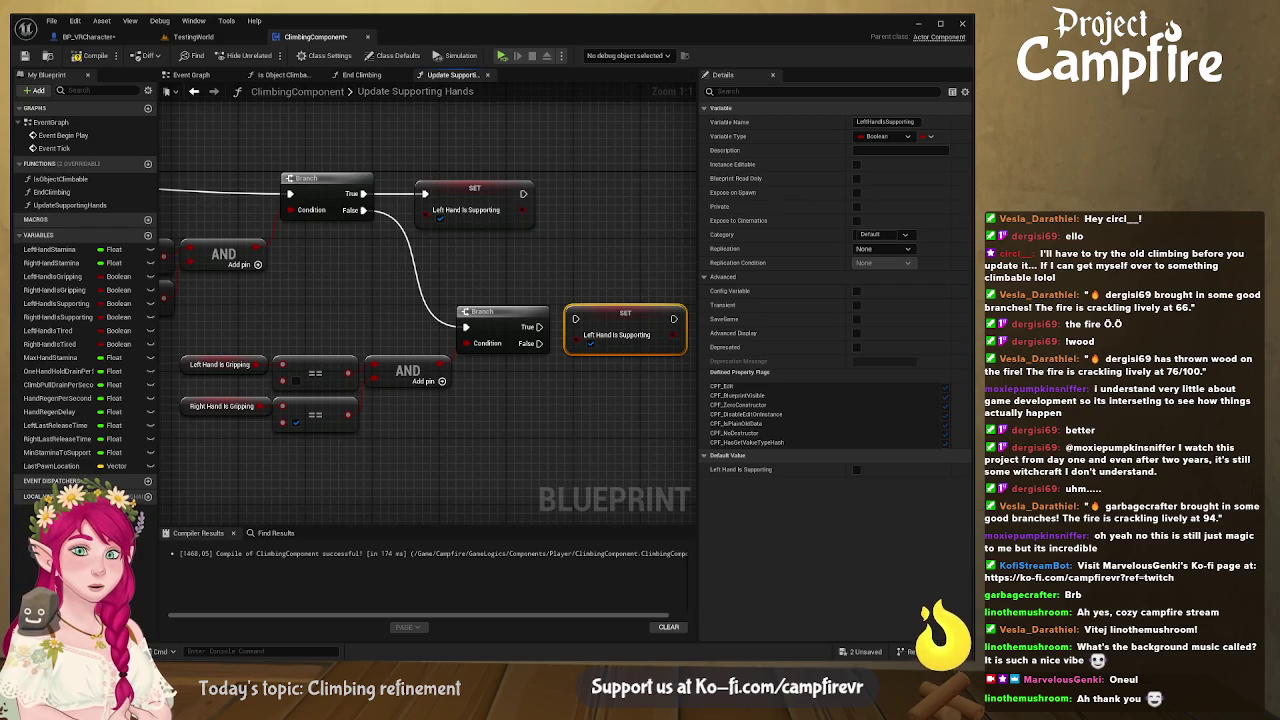
mouse_move(600, 330)
left_mouse_down()
mouse_move(540, 327)
mouse_move(642, 327)
left_mouse_up()
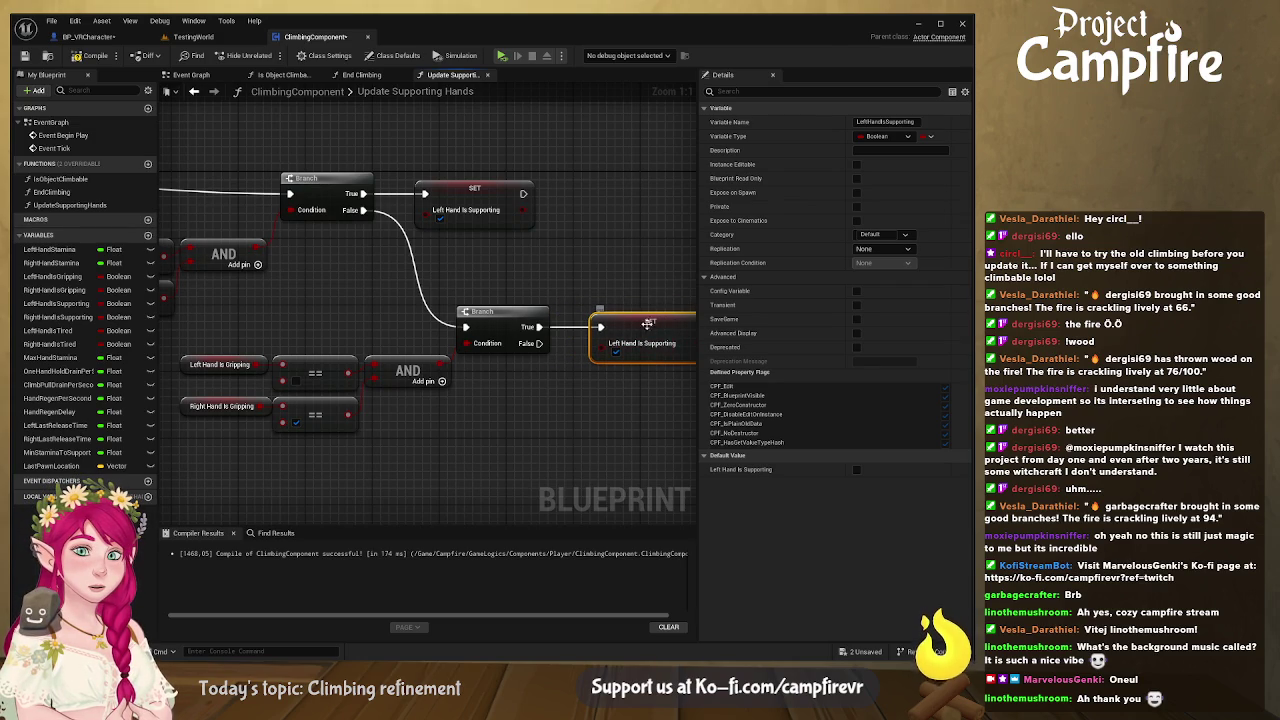
key("Delete")
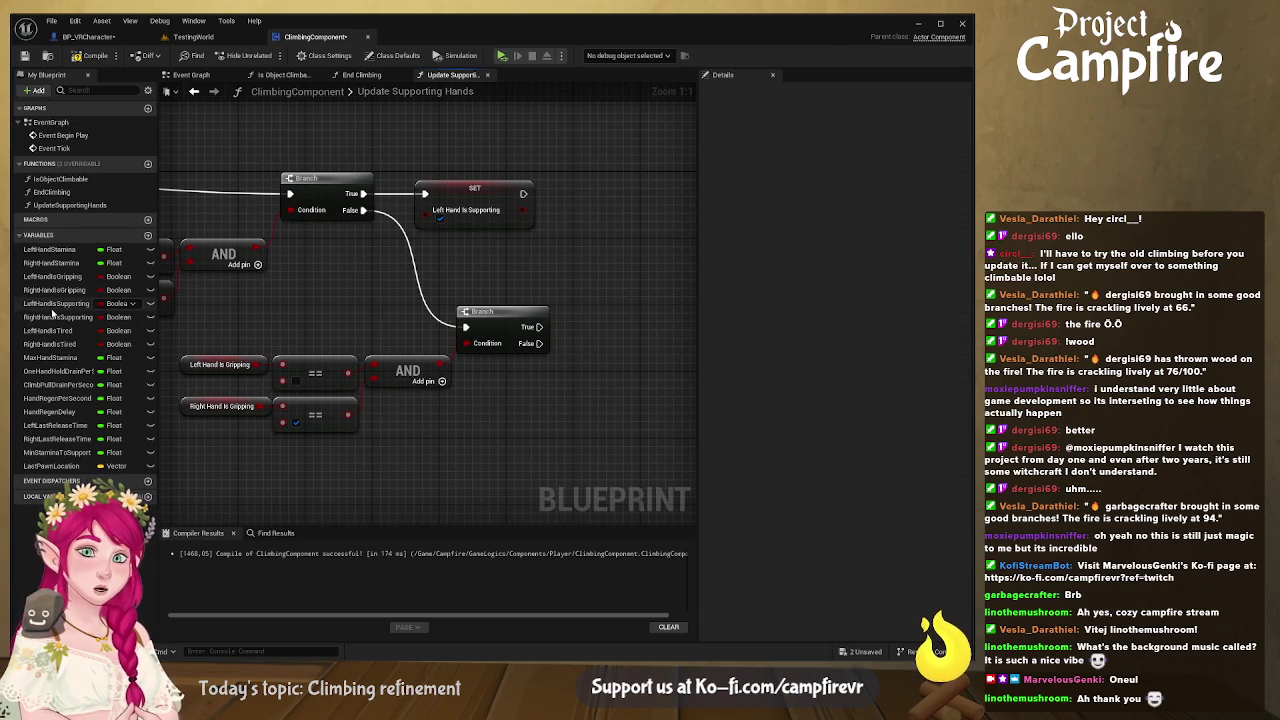
left_click(45, 318)
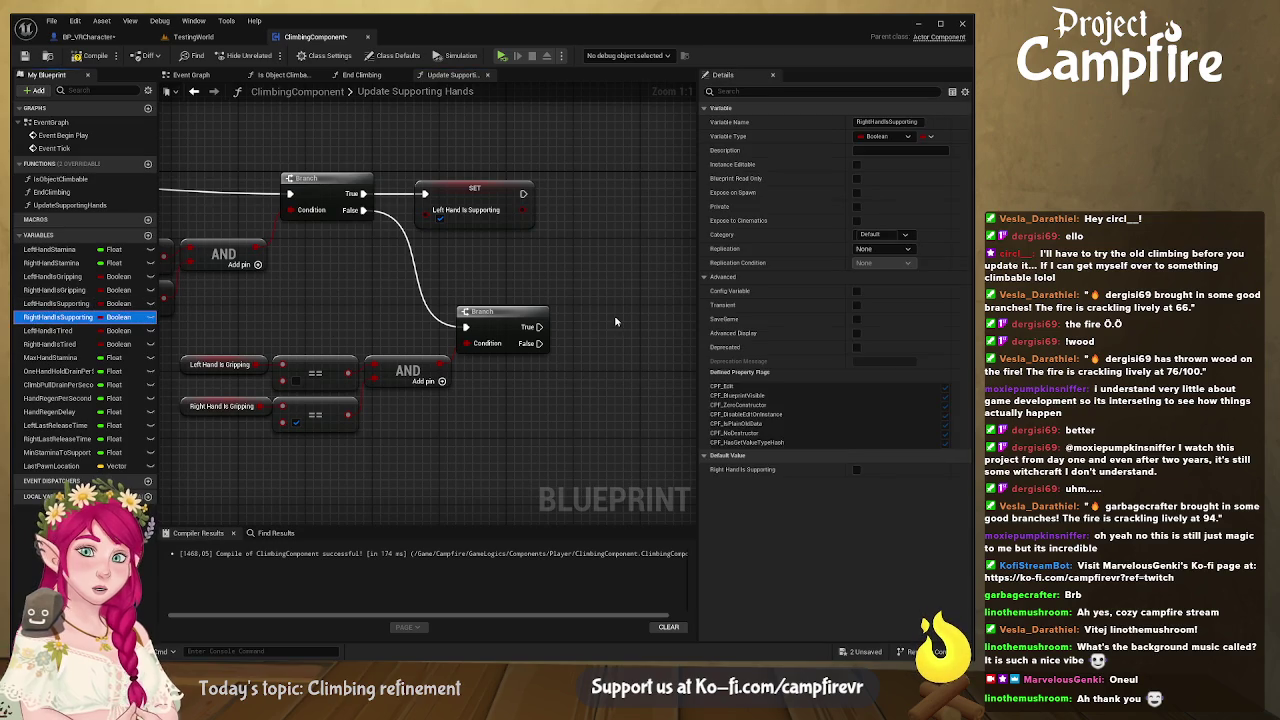
mouse_move(647, 346)
left_mouse_down()
mouse_move(614, 328)
mouse_move(543, 330)
left_mouse_up()
left_click_drag(662, 320, 626, 318)
Step: Paste another copy of the grip conditions and add a third Branch on the False path
mouse_move(579, 393)
left_mouse_down()
mouse_move(537, 356)
mouse_move(514, 262)
mouse_move(516, 342)
mouse_move(511, 329)
left_mouse_up()
left_click_drag(424, 402, 232, 307)
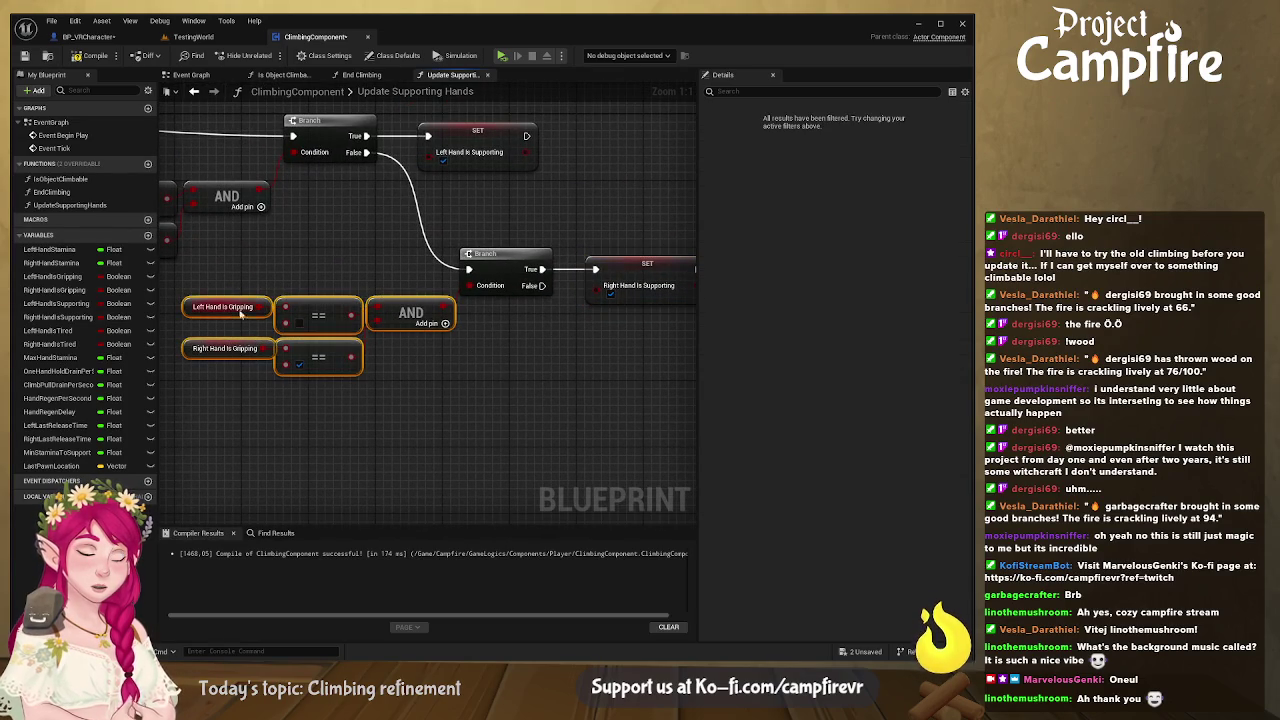
key("ctrl+c")
key("ctrl+v")
left_click_drag(636, 414, 387, 410)
left_click_drag(512, 408, 580, 398)
mouse_move(541, 285)
left_mouse_down()
mouse_move(585, 413)
mouse_move(602, 376)
left_mouse_up()
left_click_drag(371, 449, 336, 385)
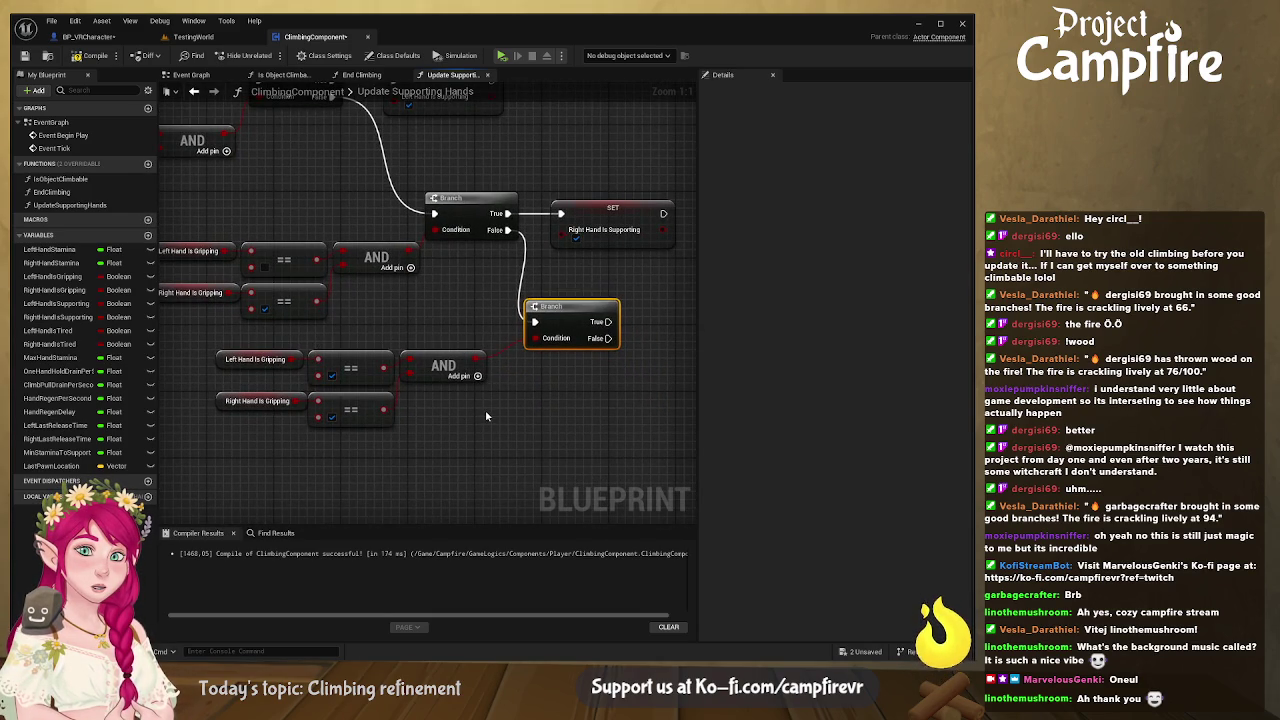
left_click_drag(485, 410, 453, 425)
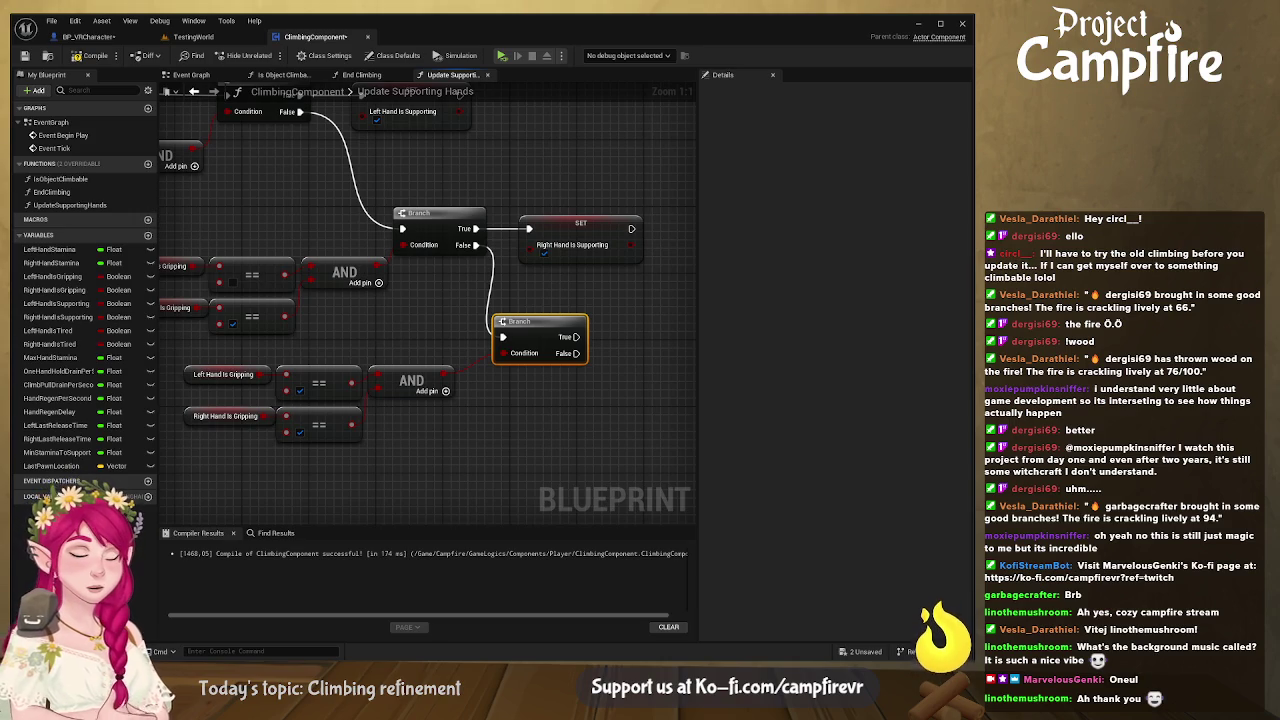
left_click(148, 235)
Step: Create Boolean variable bIsClimbMoving and set it from the third Branch's True path
type("bIsClimbMoving")
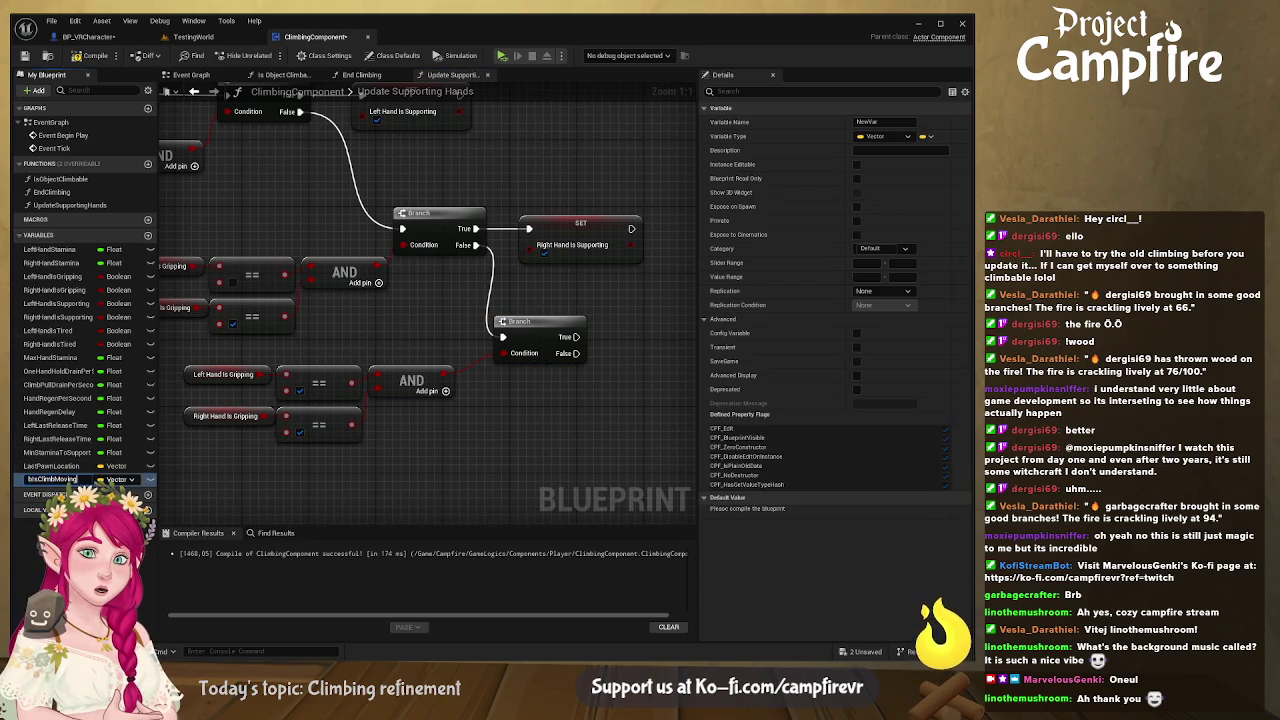
key("Return")
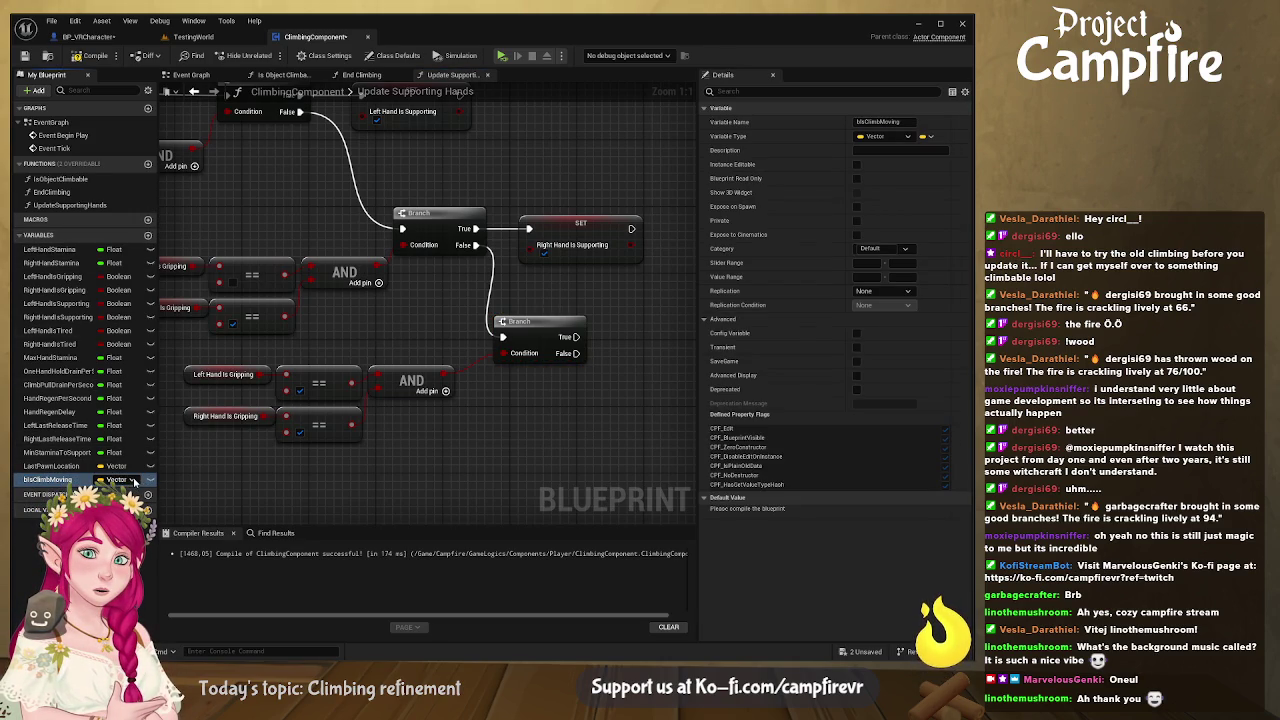
left_click(110, 479)
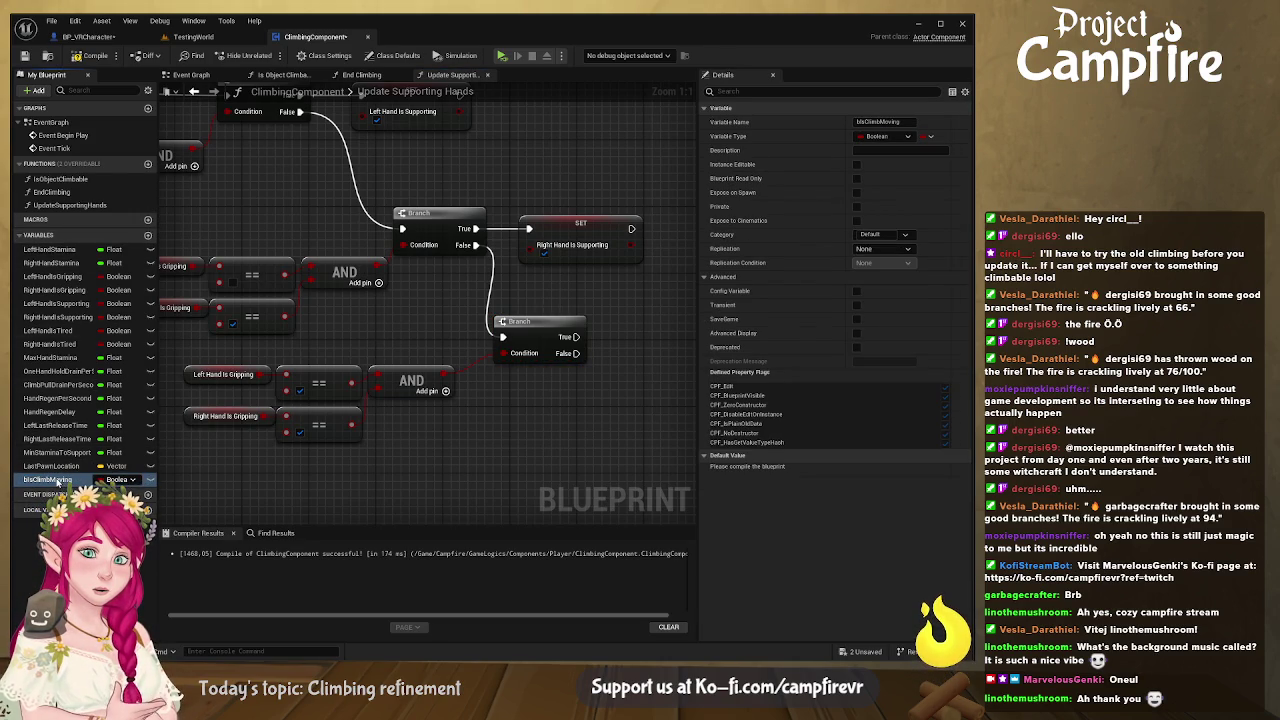
left_click(621, 380)
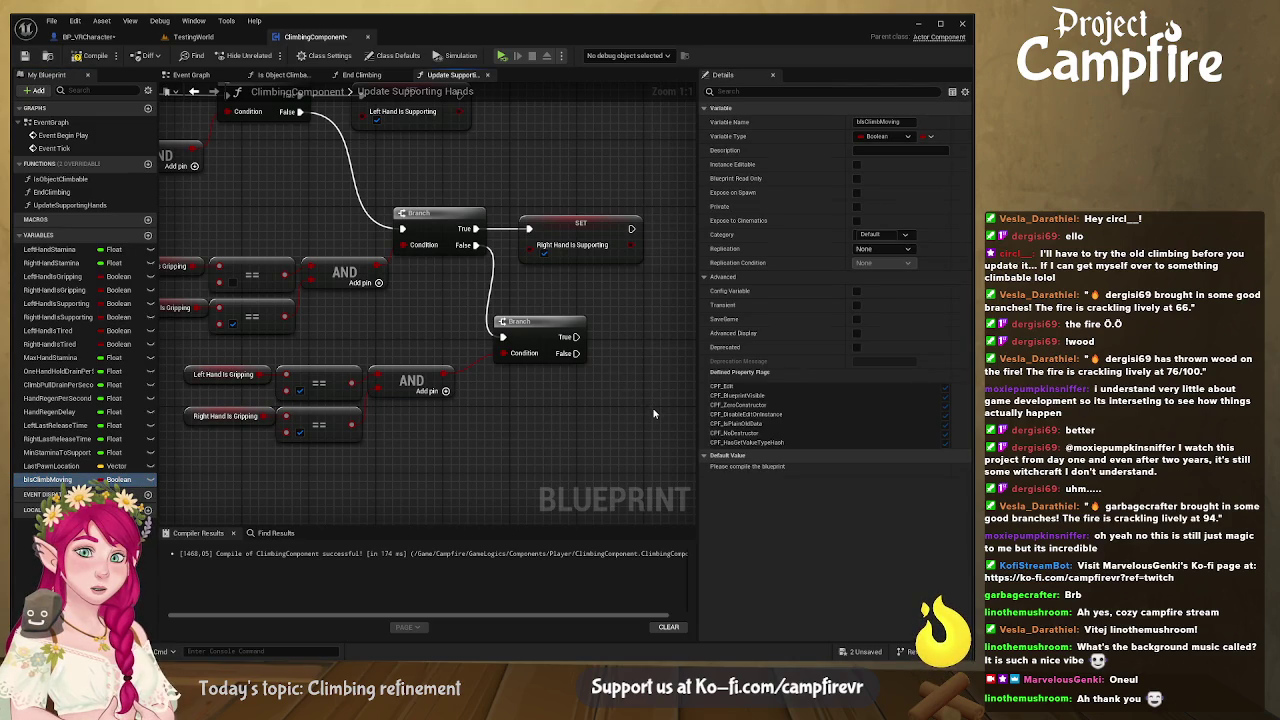
key("ctrl+v")
left_click_drag(630, 378, 600, 340)
left_click_drag(584, 402, 281, 404)
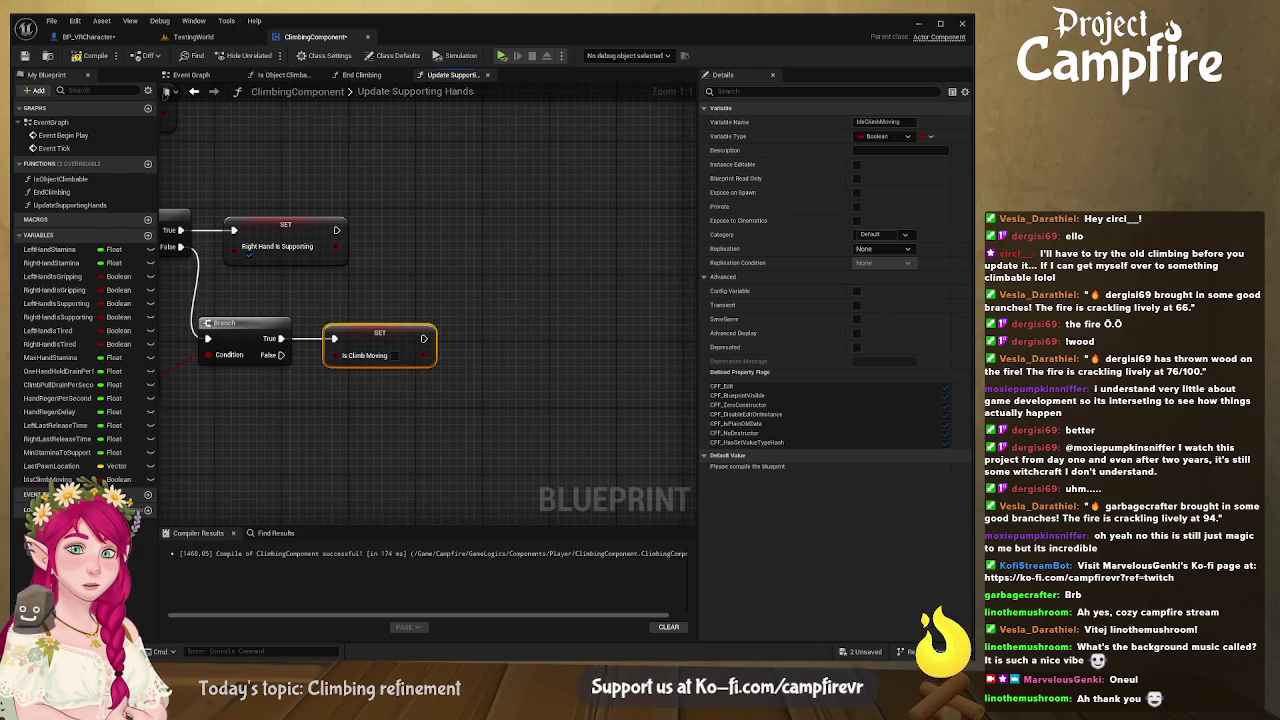
mouse_move(526, 372)
left_mouse_down()
mouse_move(559, 297)
mouse_move(517, 366)
left_mouse_up()
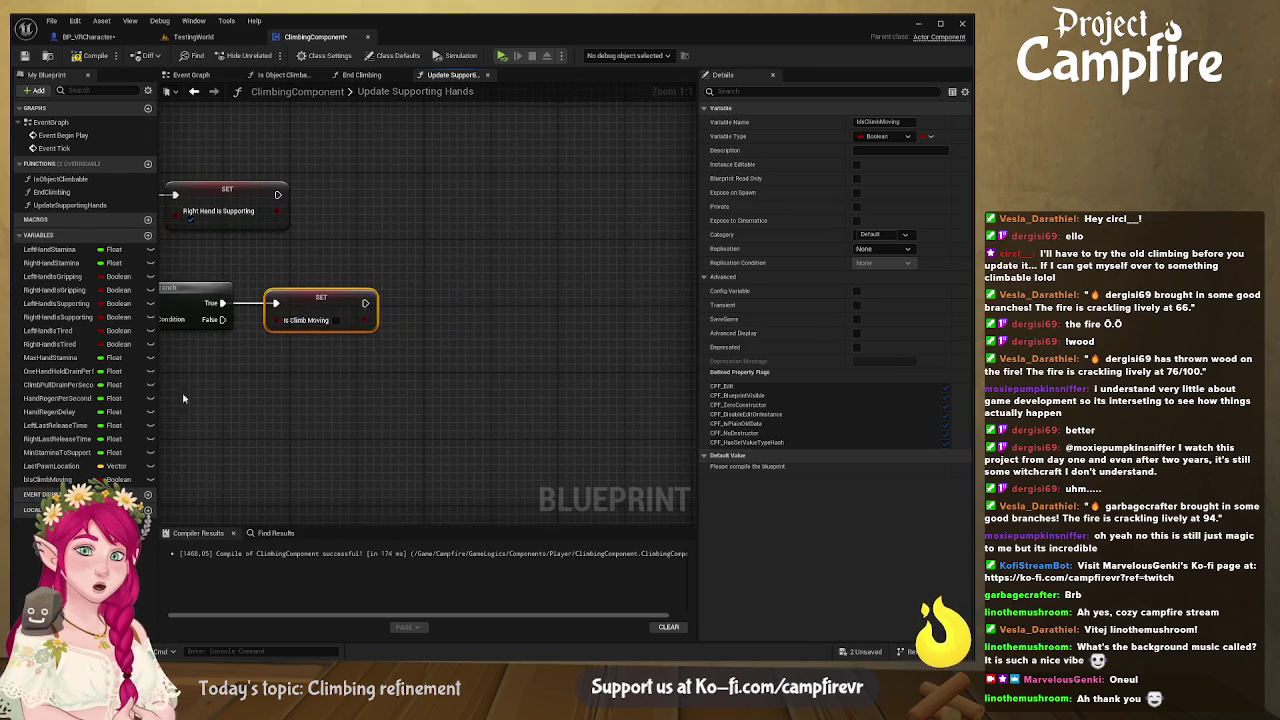
Step: Chain Left Hand Is Supporting and Right Hand Is Supporting setters after Is Climb Moving
left_click(60, 303)
mouse_move(420, 312)
left_mouse_down()
mouse_move(446, 328)
mouse_move(430, 307)
mouse_move(385, 305)
mouse_move(402, 305)
left_mouse_up()
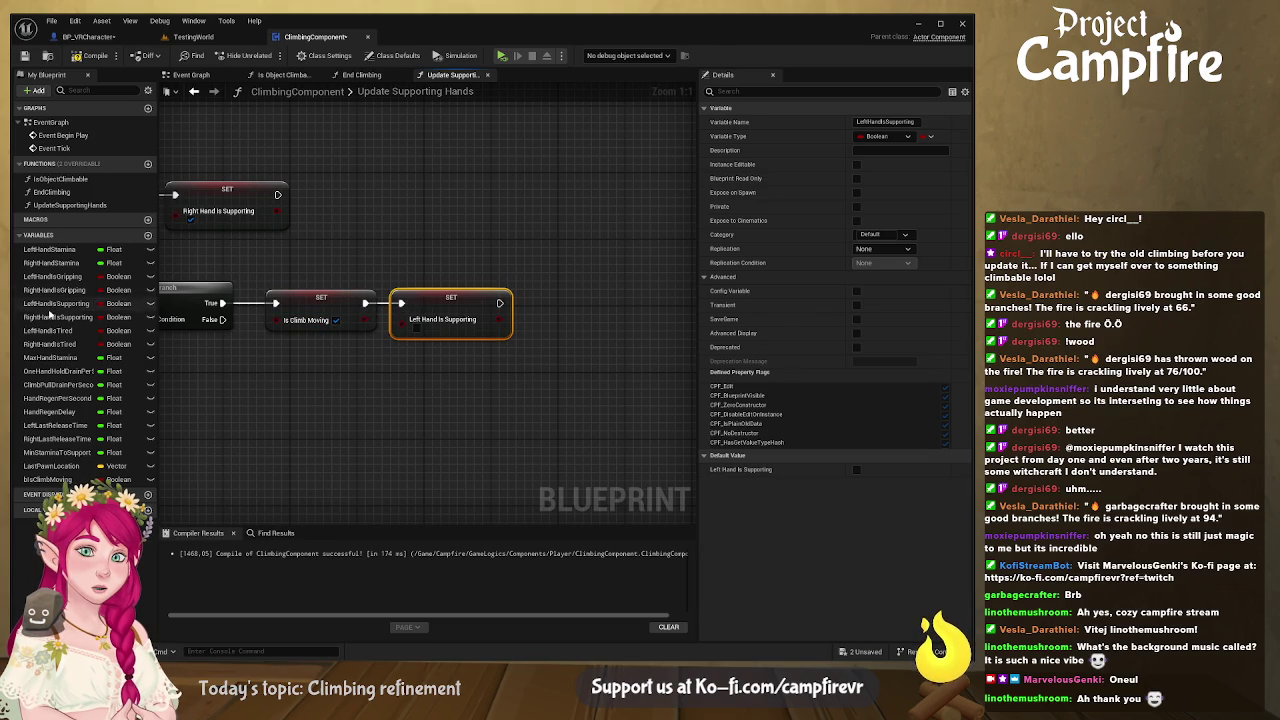
left_click(55, 317)
left_click(555, 305)
key("ctrl+v")
left_click_drag(565, 320, 500, 303)
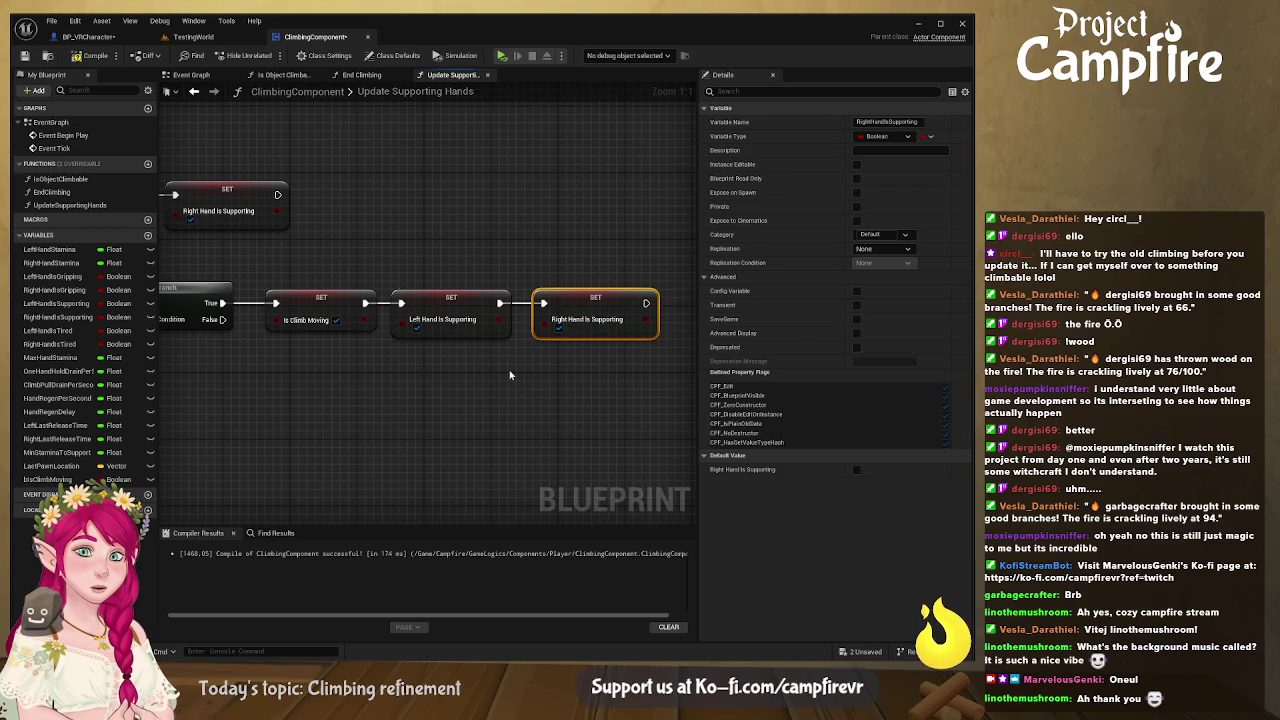
scroll(418, 343, "down", 1)
left_click_drag(445, 364, 490, 355)
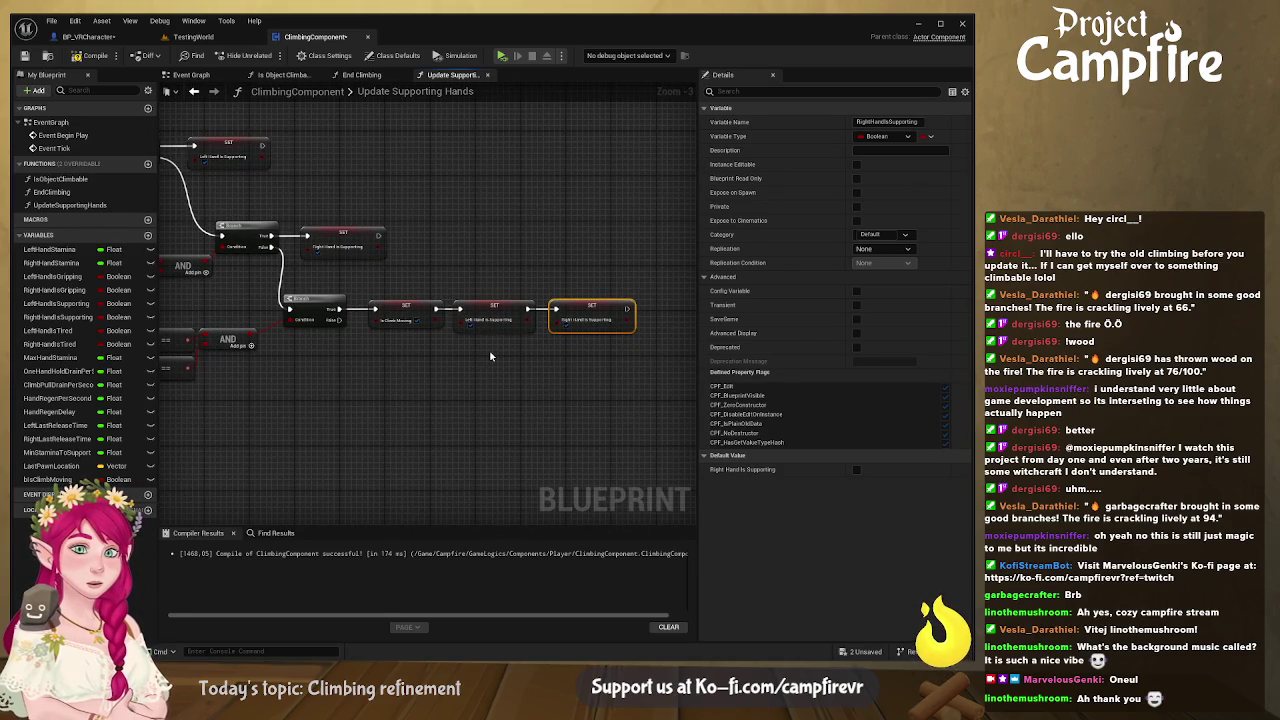
Step: Compile and save the ClimbingComponent blueprint
left_click(95, 55)
left_click(25, 55)
left_click_drag(428, 218, 898, 228)
mouse_move(450, 300)
left_mouse_down()
mouse_move(456, 318)
mouse_move(316, 278)
mouse_move(226, 278)
left_mouse_up()
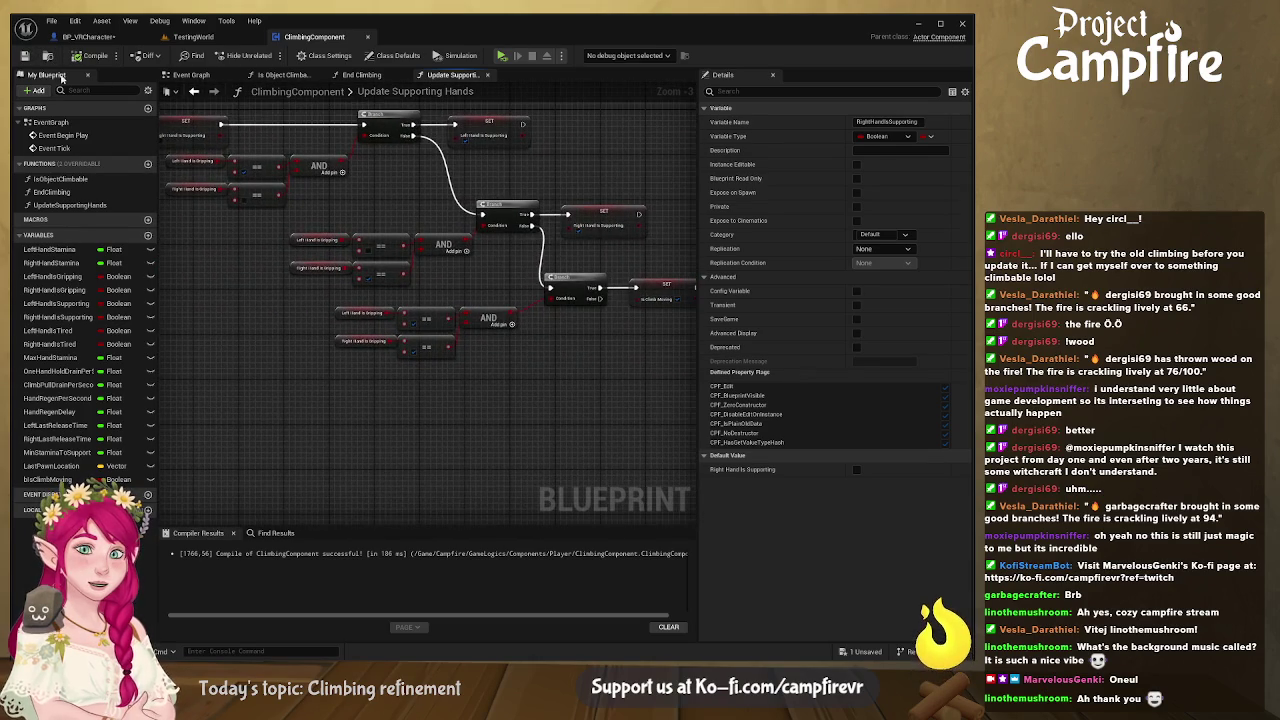
Step: Save BP_VRCharacter, then go back to ClimbingComponent's Update Supporting Hands graph
left_click(88, 36)
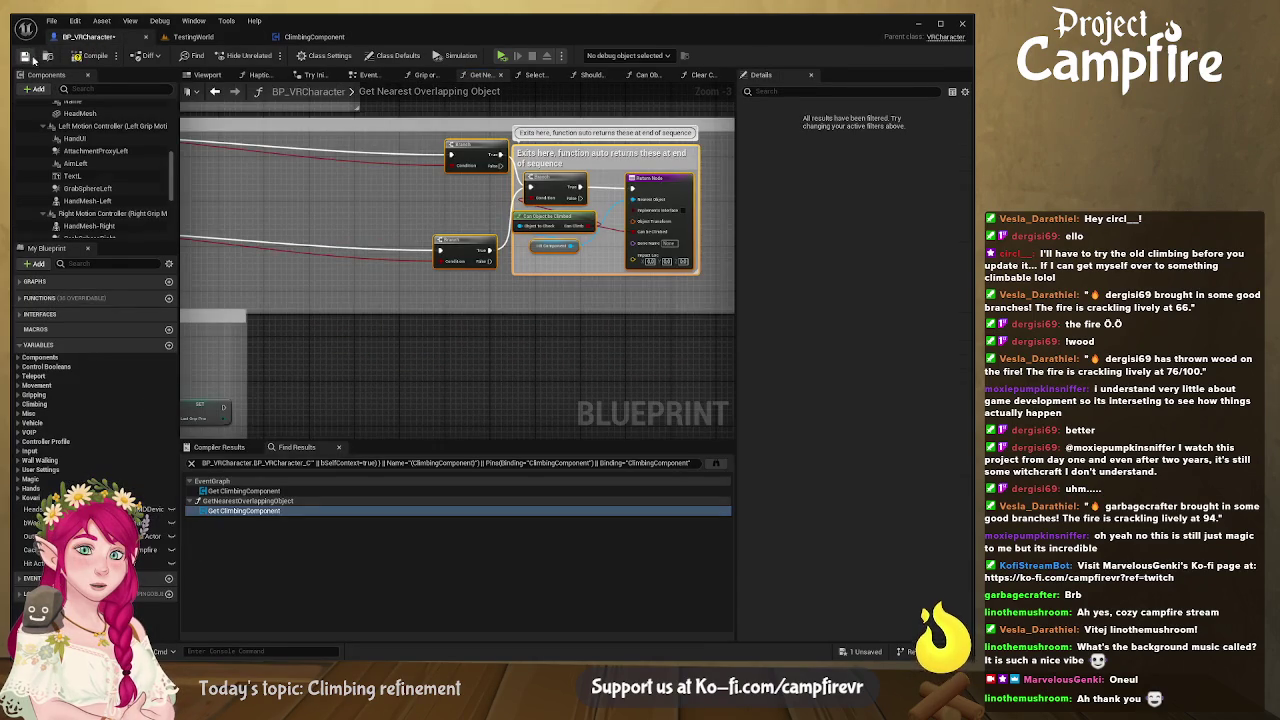
left_click(94, 58)
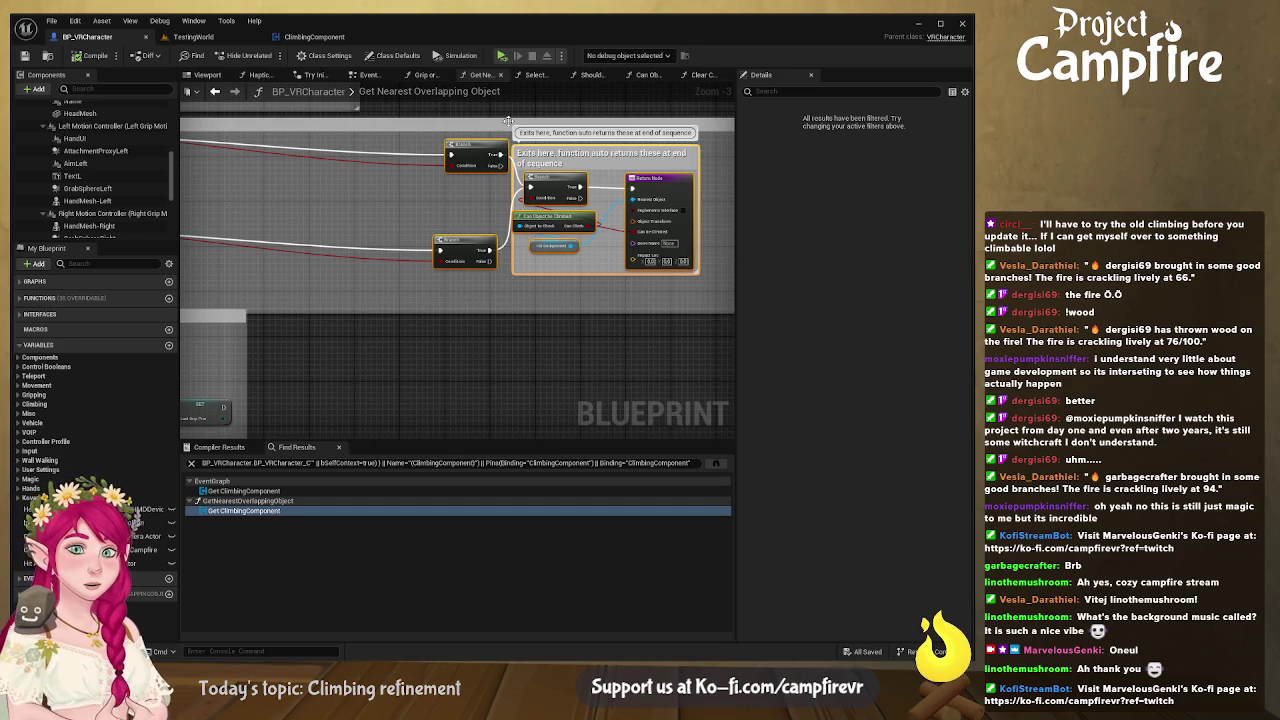
left_click(314, 37)
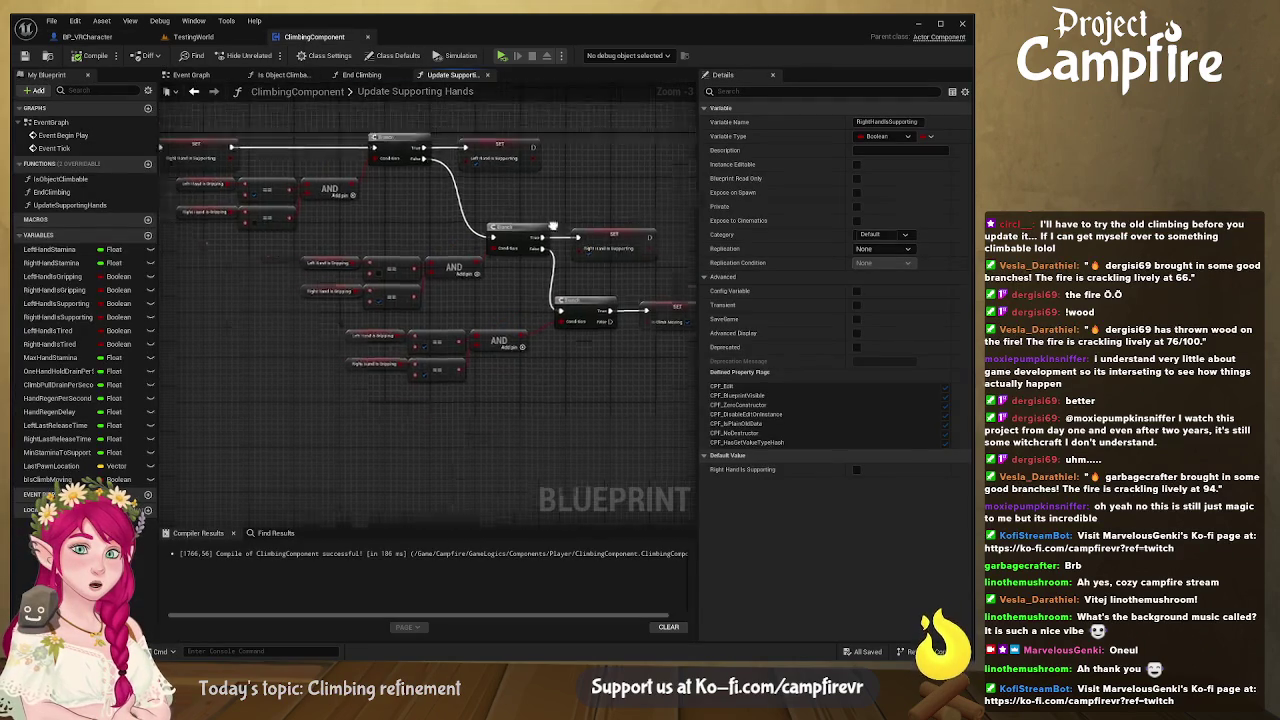
left_click_drag(480, 219, 410, 209)
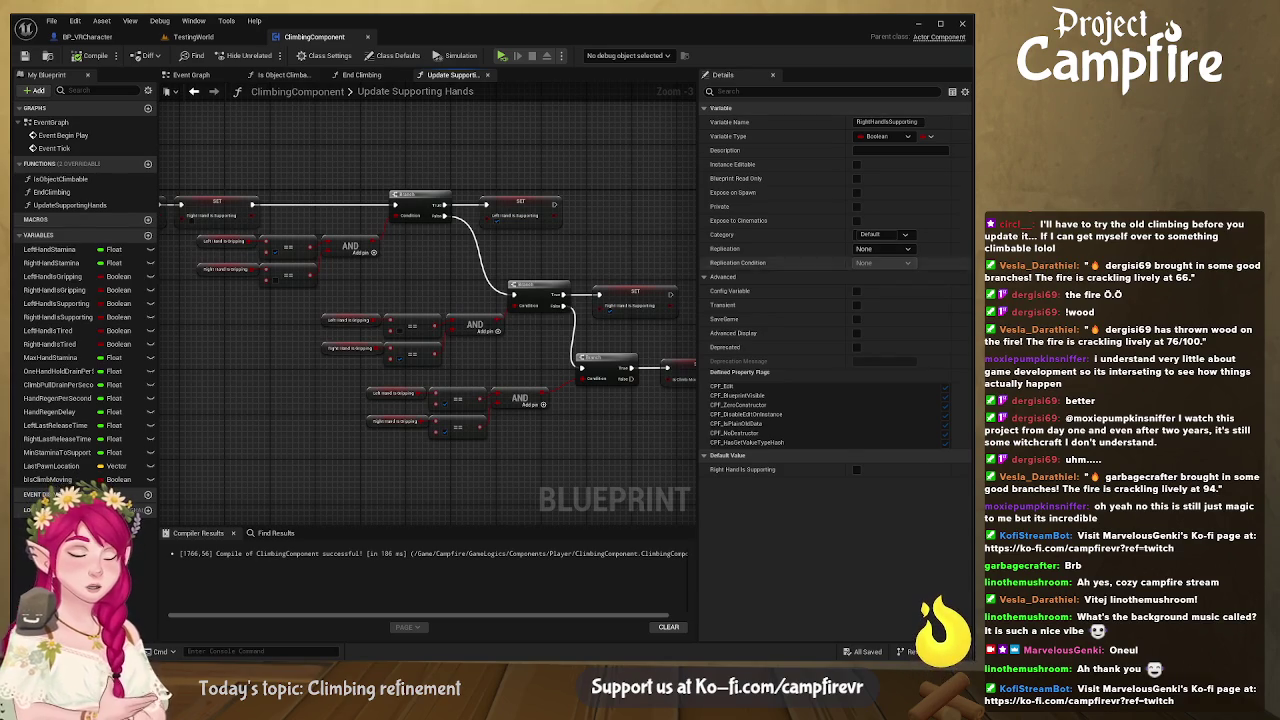
Step: Create a new function named UpdateClimbMovementState
left_click(148, 163)
type("UpdateClimbMovementState")
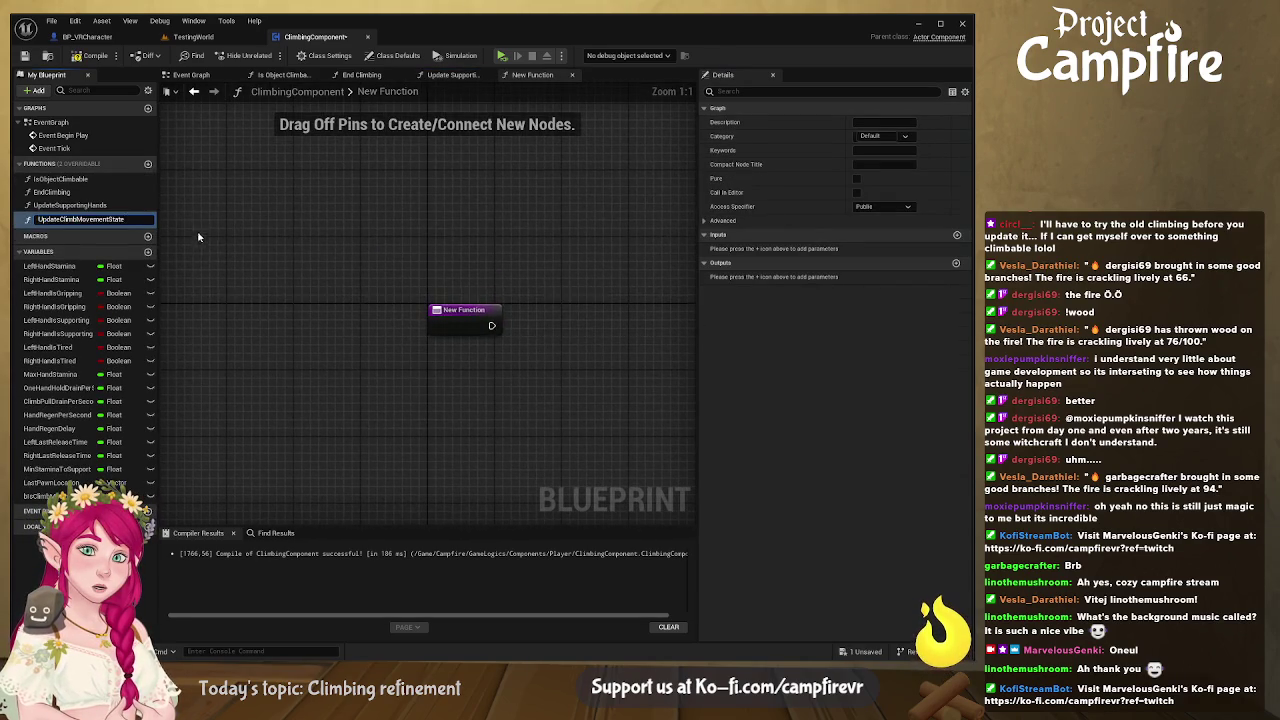
key("Return")
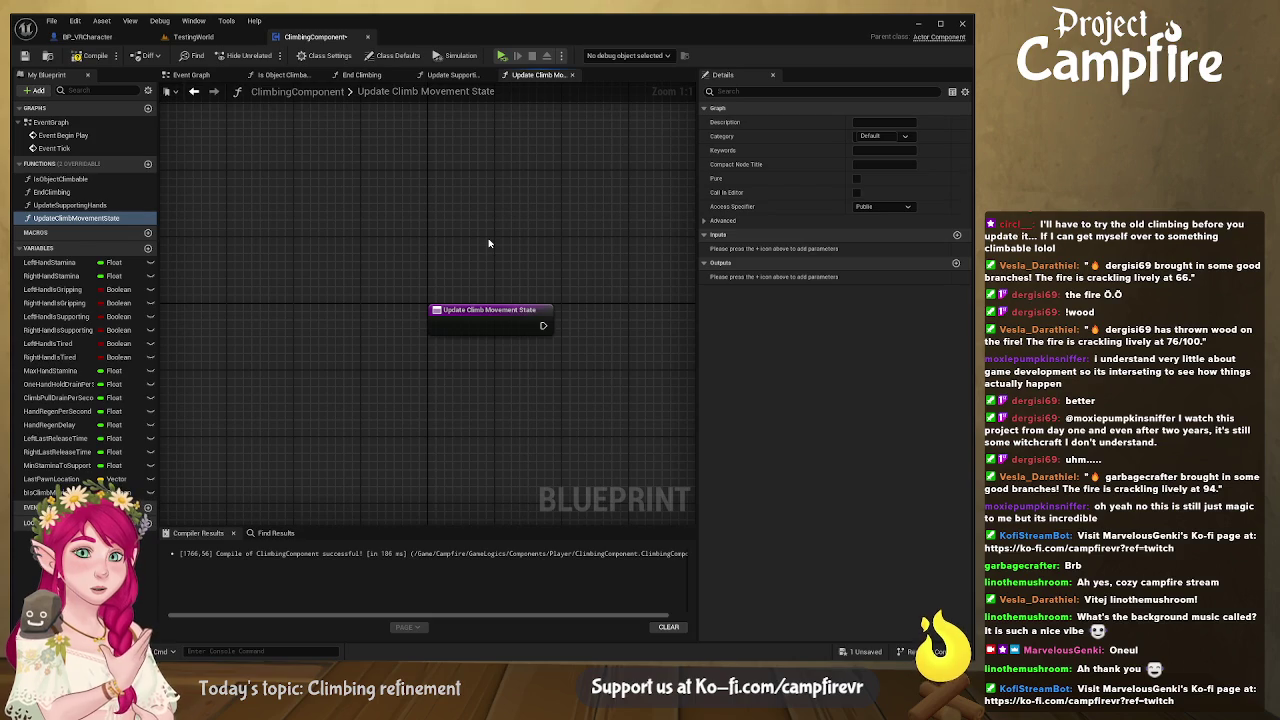
Step: Feed Get Owner's Get Actor Location into a Last Pawn Location setter
key("ctrl+v")
mouse_move(507, 214)
left_mouse_down()
mouse_move(445, 218)
mouse_move(515, 287)
left_mouse_up()
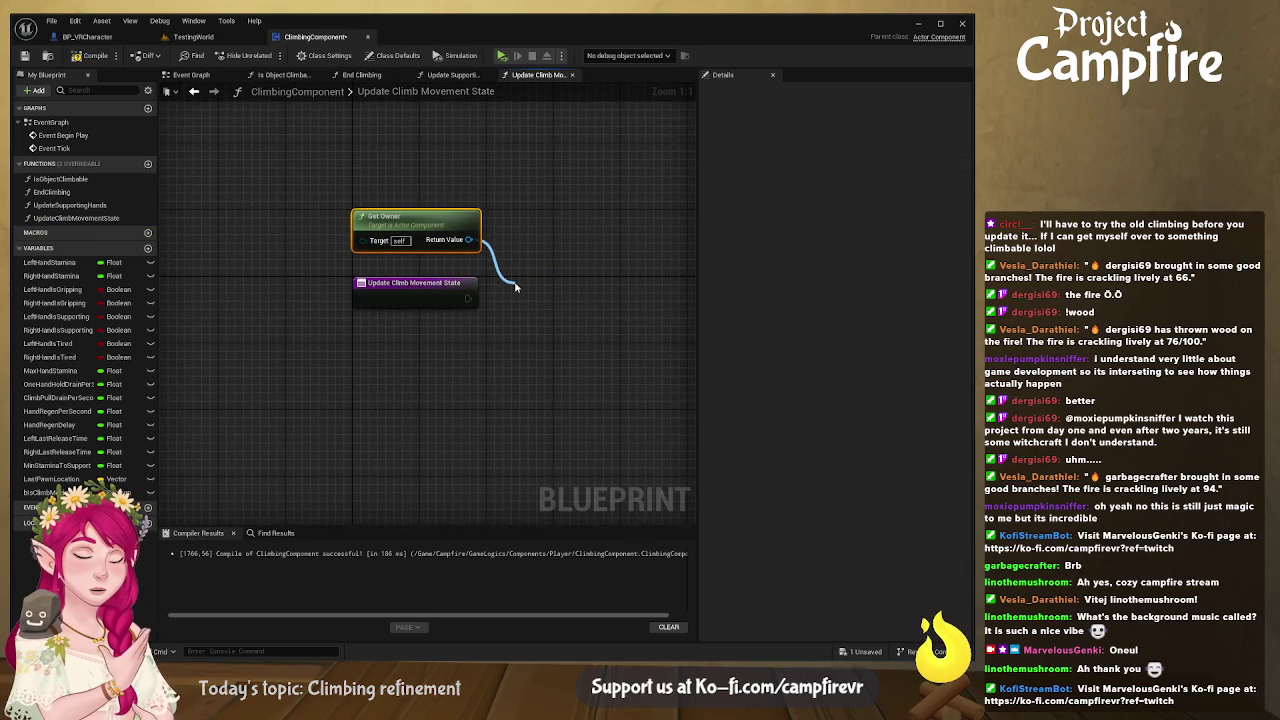
left_click_drag(515, 287, 531, 236)
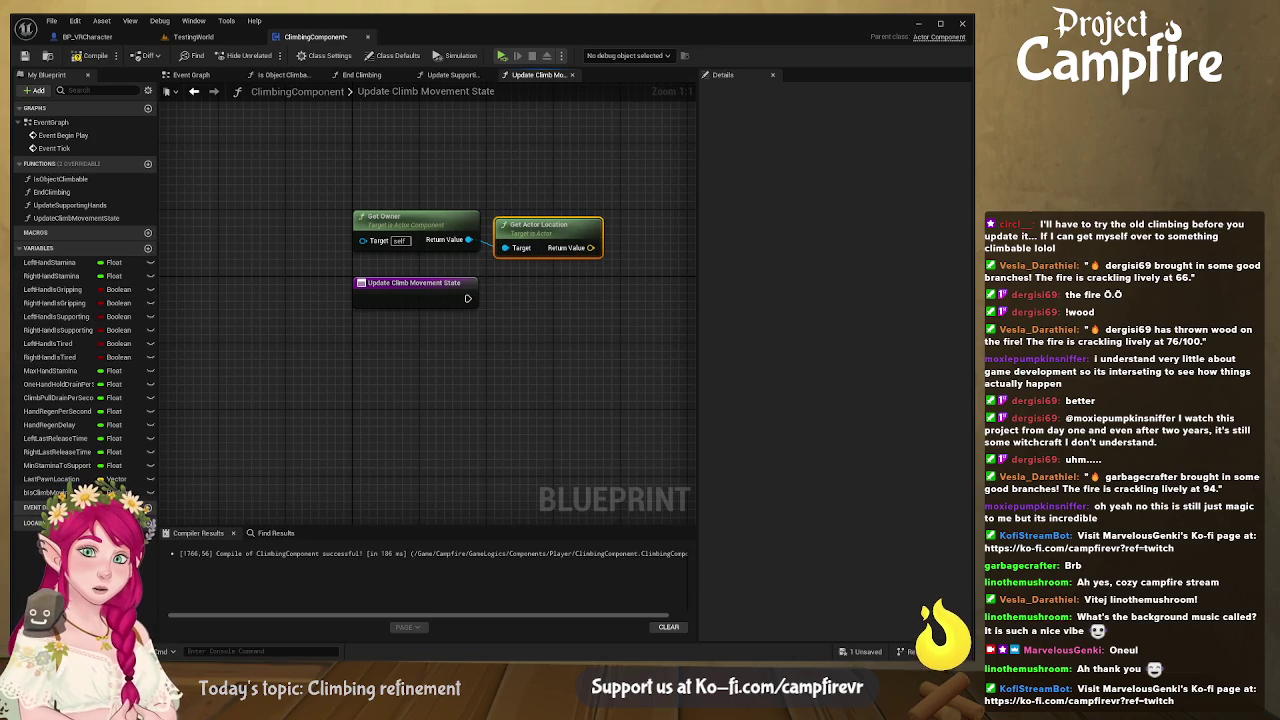
left_click(52, 479)
mouse_move(52, 479)
left_mouse_down()
mouse_move(568, 321)
mouse_move(544, 296)
mouse_move(575, 340)
mouse_move(540, 298)
mouse_move(601, 302)
mouse_move(541, 294)
left_mouse_up()
mouse_move(345, 176)
left_mouse_down()
mouse_move(604, 262)
mouse_move(412, 387)
mouse_move(420, 340)
mouse_move(514, 321)
left_mouse_up()
left_click_drag(555, 378, 465, 369)
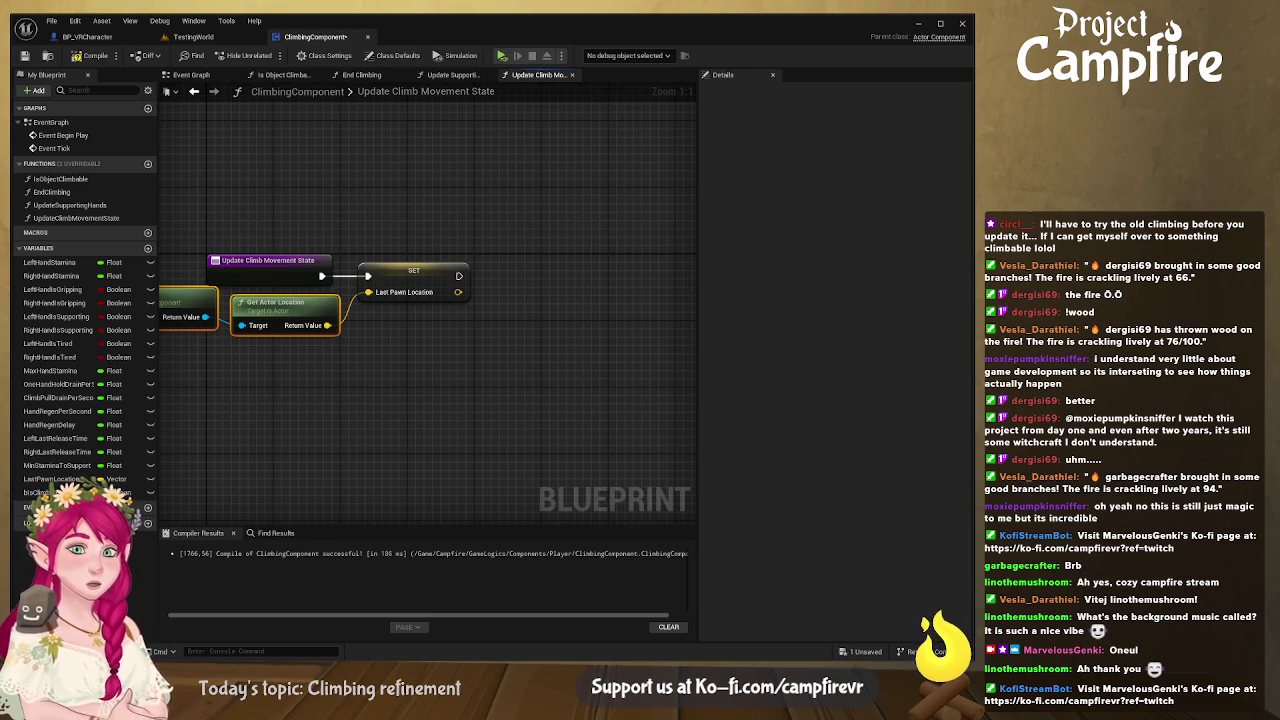
Step: Swap the setter for a Distance (Vector) node taking Last Pawn Location and Get Actor Location
left_click(441, 269)
key("Delete")
left_click_drag(428, 283, 500, 273)
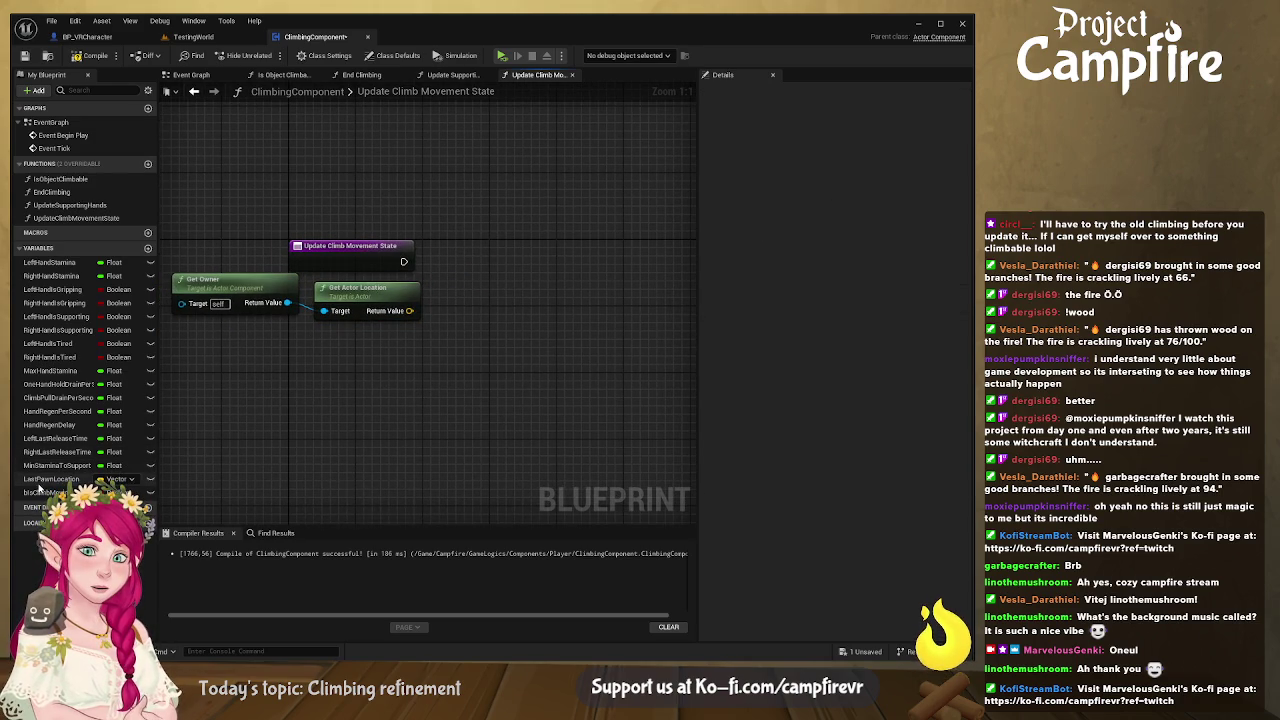
left_click(45, 480)
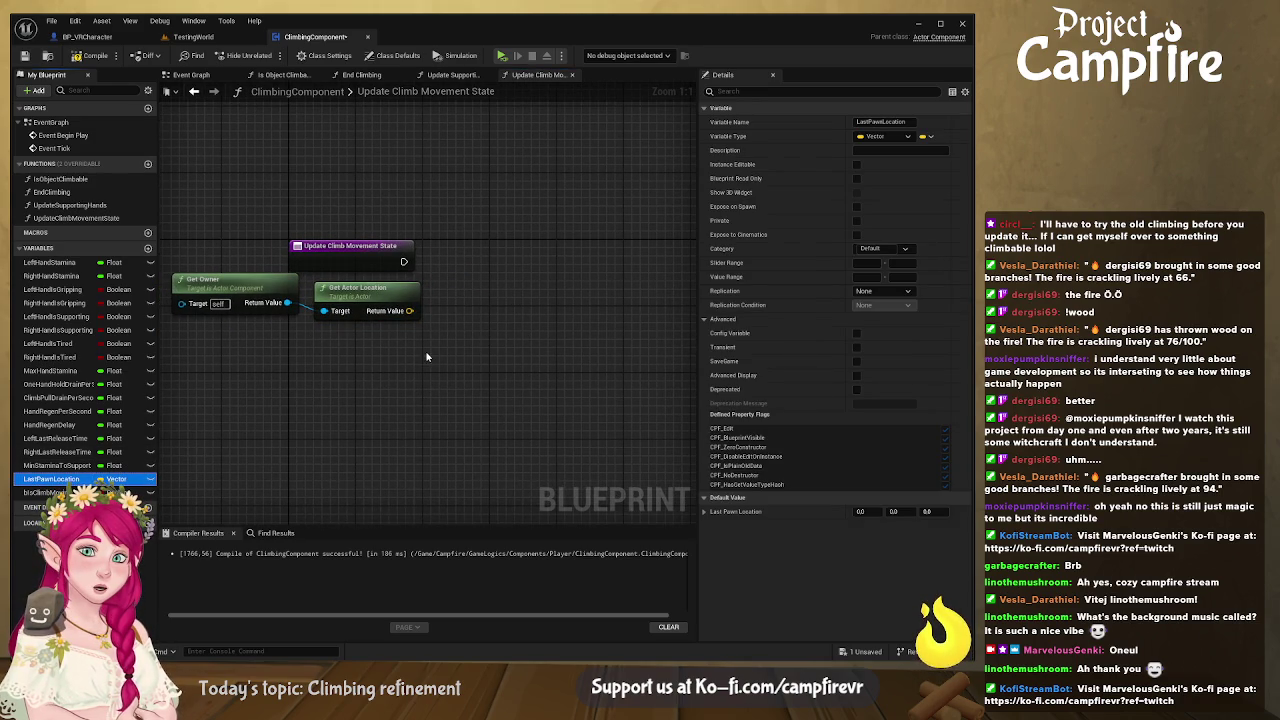
mouse_move(430, 357)
left_mouse_down()
mouse_move(482, 380)
mouse_move(457, 358)
mouse_move(381, 350)
mouse_move(488, 289)
left_mouse_up()
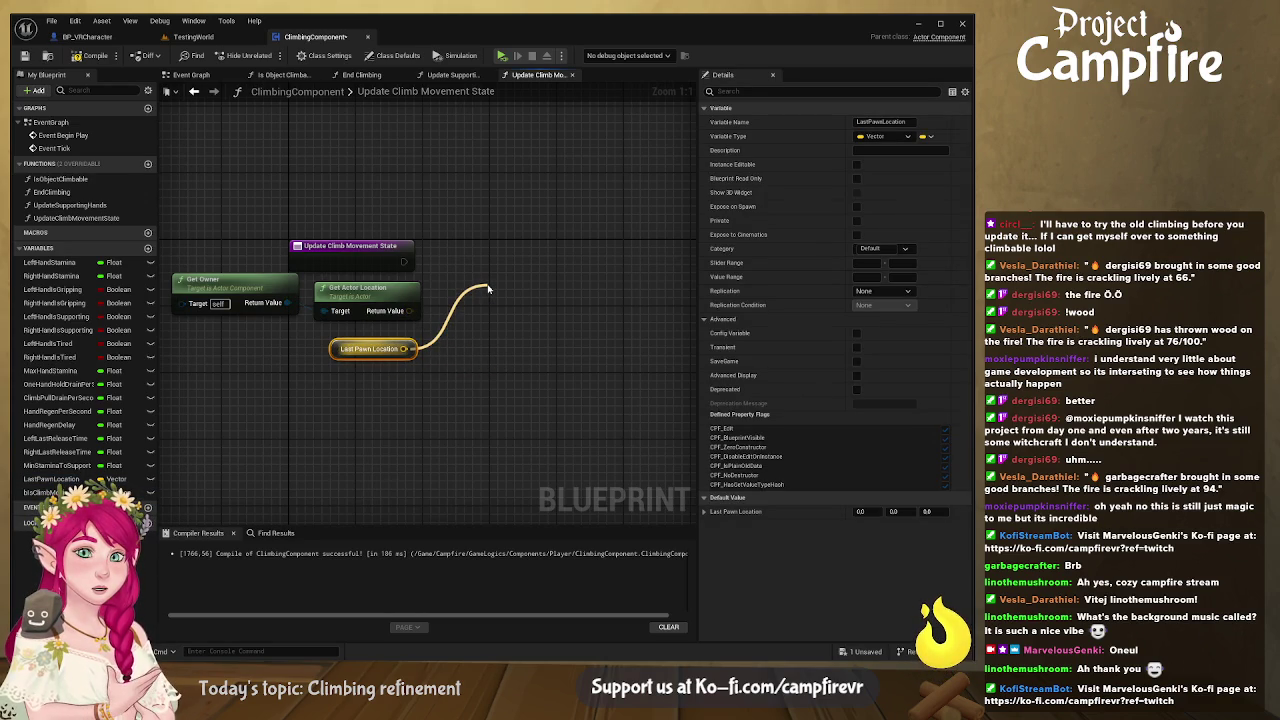
left_click_drag(488, 289, 488, 289)
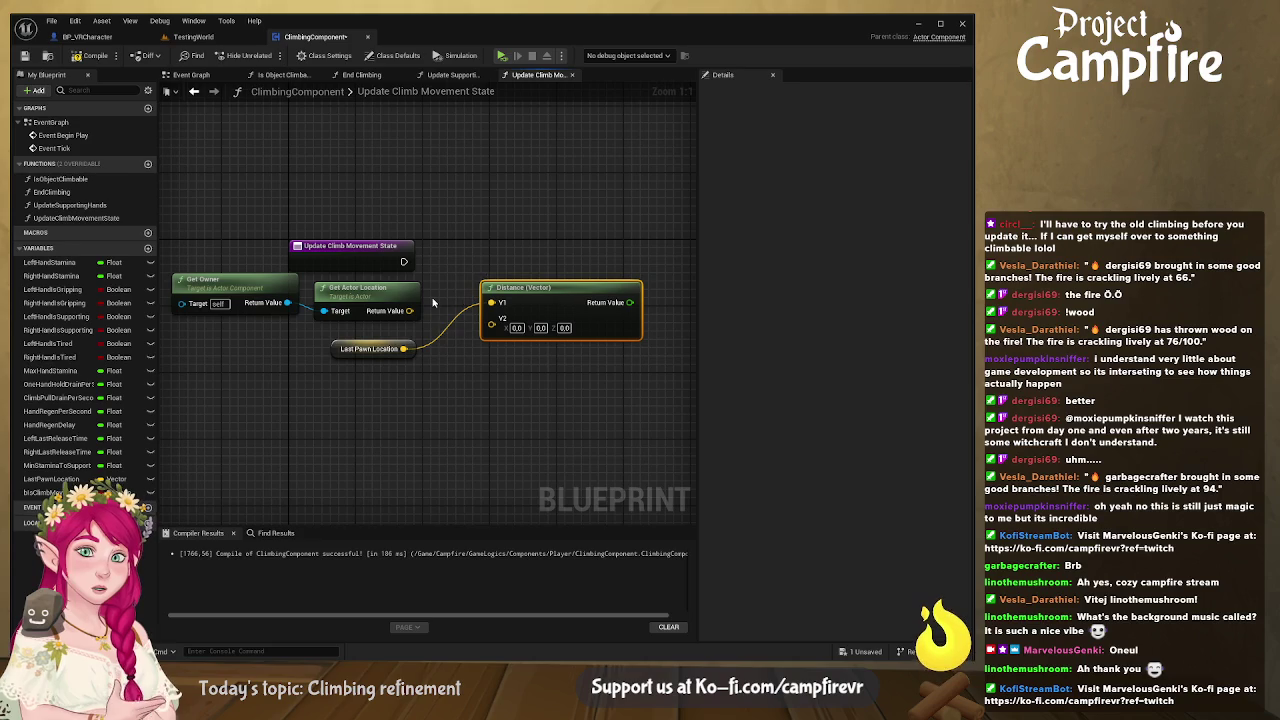
mouse_move(373, 348)
left_mouse_down()
mouse_move(445, 303)
mouse_move(400, 195)
mouse_move(445, 280)
left_mouse_up()
mouse_move(366, 293)
left_mouse_down()
mouse_move(380, 317)
mouse_move(491, 318)
mouse_move(469, 307)
left_mouse_up()
Step: Arrange the four measurement nodes neatly under the function entry
mouse_move(283, 285)
left_mouse_down()
mouse_move(362, 289)
mouse_move(330, 310)
left_mouse_up()
left_click_drag(548, 370, 315, 272)
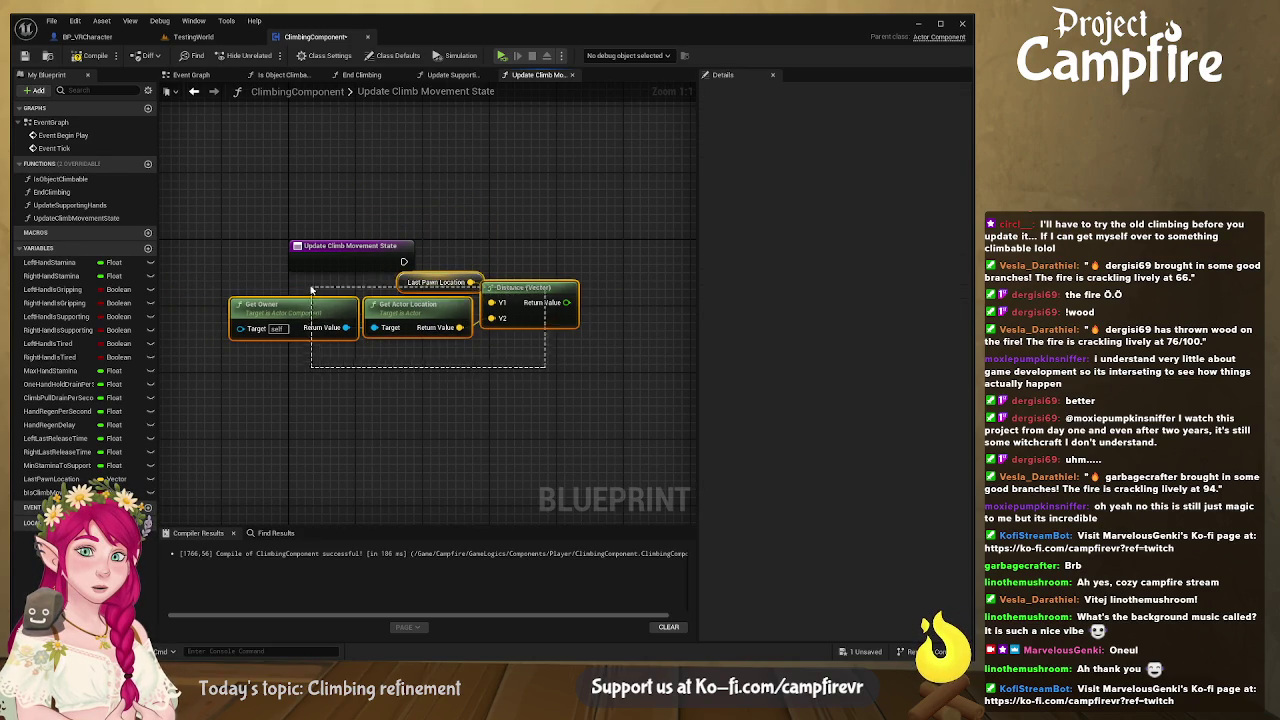
left_click_drag(512, 296, 411, 317)
left_click(310, 298)
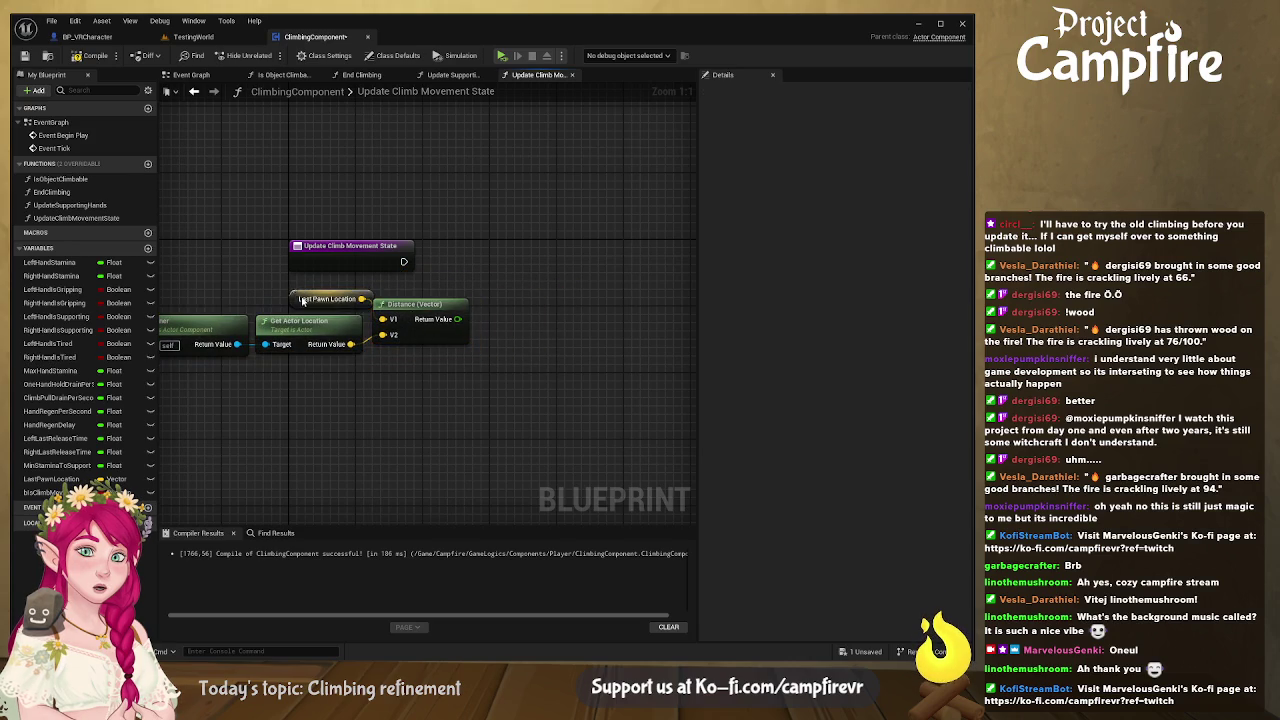
left_click_drag(310, 298, 278, 298)
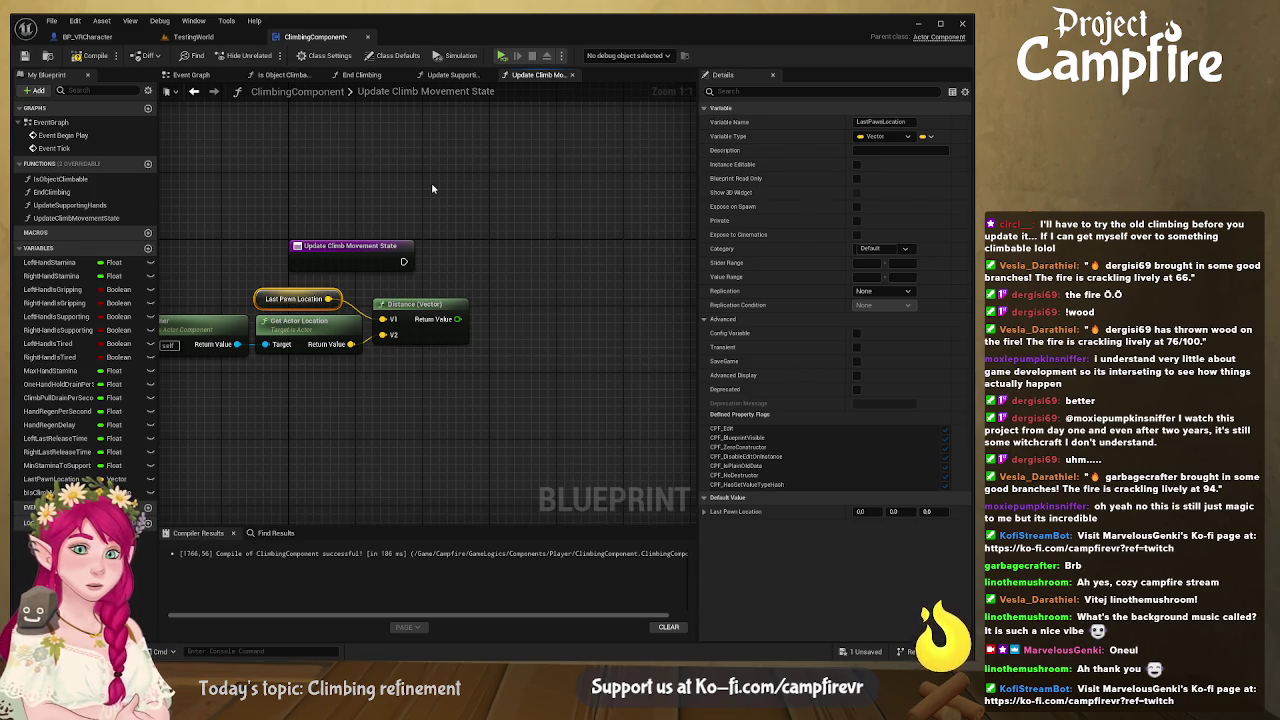
Step: In Update Supporting Hands, delete the lower Branch's Is Climb Moving setter and unused comparison nodes
left_click(452, 75)
scroll(455, 310, "up", 2)
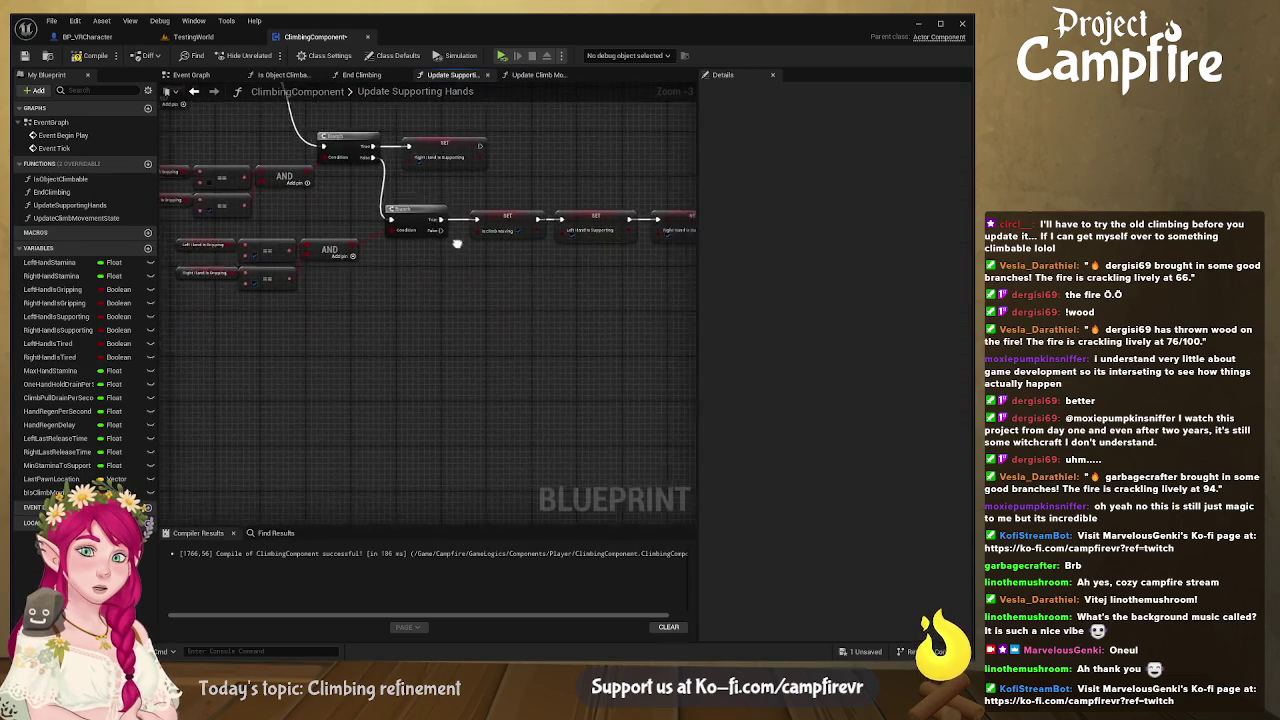
mouse_move(455, 310)
left_mouse_down()
mouse_move(549, 310)
mouse_move(463, 218)
left_mouse_up()
left_click(461, 221)
left_click_drag(579, 225, 585, 251)
key("Delete")
mouse_move(410, 325)
left_mouse_down()
mouse_move(308, 320)
mouse_move(165, 242)
left_mouse_up()
key("Delete")
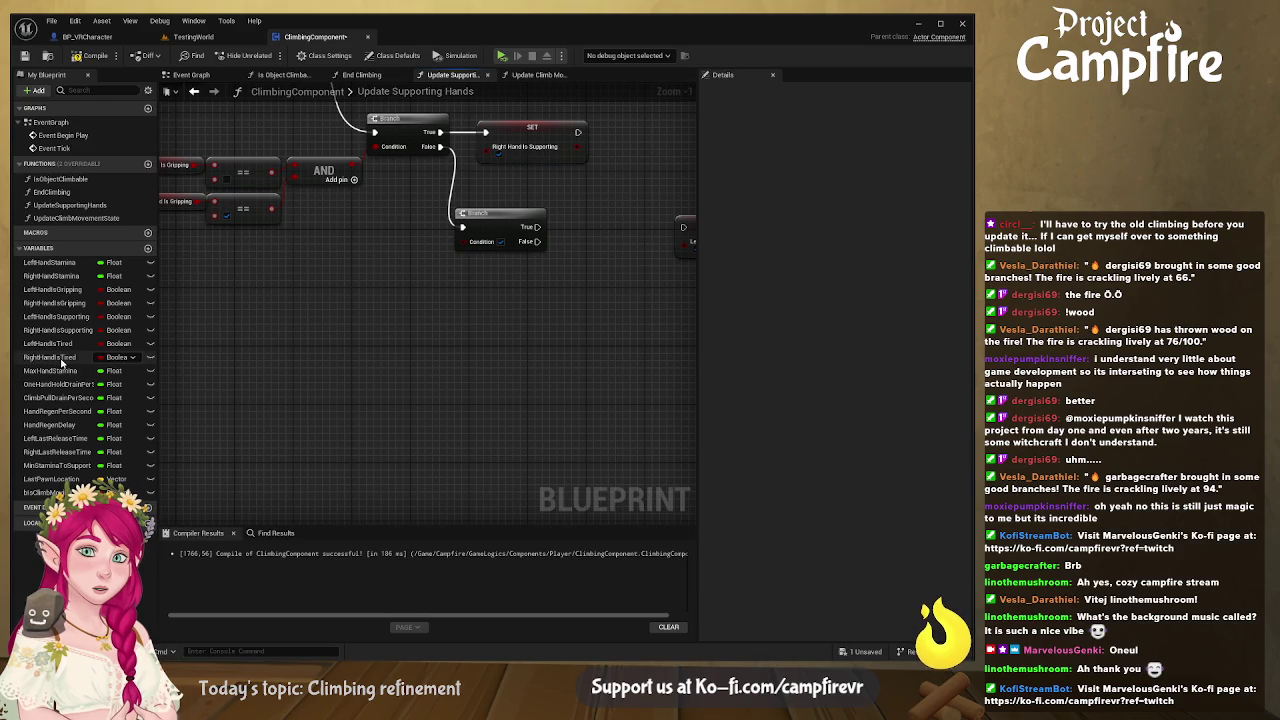
Step: Make Is Climb Moving the Branch condition driving both hand setters, then compile and save
left_click(45, 492)
mouse_move(45, 492)
left_mouse_down()
mouse_move(318, 278)
mouse_move(463, 241)
left_mouse_up()
left_click_drag(301, 279, 373, 256)
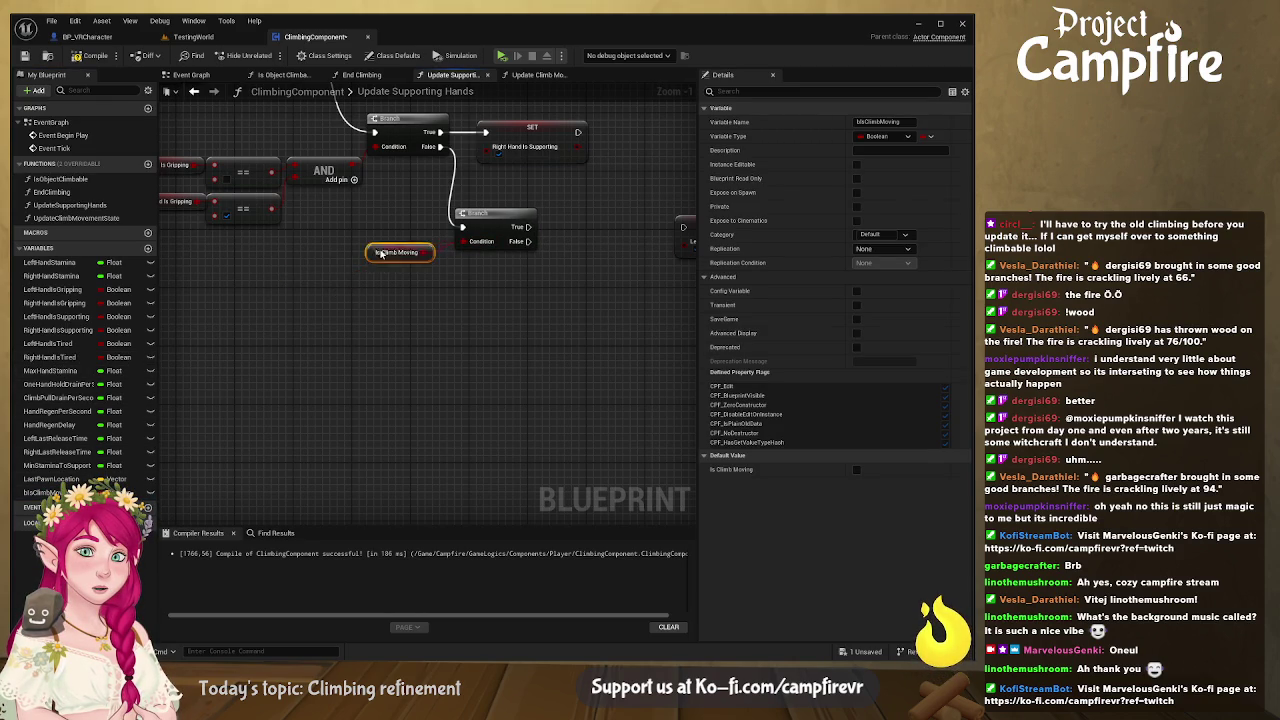
mouse_move(430, 224)
left_mouse_down()
mouse_move(599, 260)
mouse_move(504, 260)
left_mouse_up()
left_click_drag(260, 259, 322, 260)
left_click(87, 56)
left_click(25, 56)
Step: Add an Is Climb Moving setter to the UpdateClimbMovementState graph
left_click(537, 75)
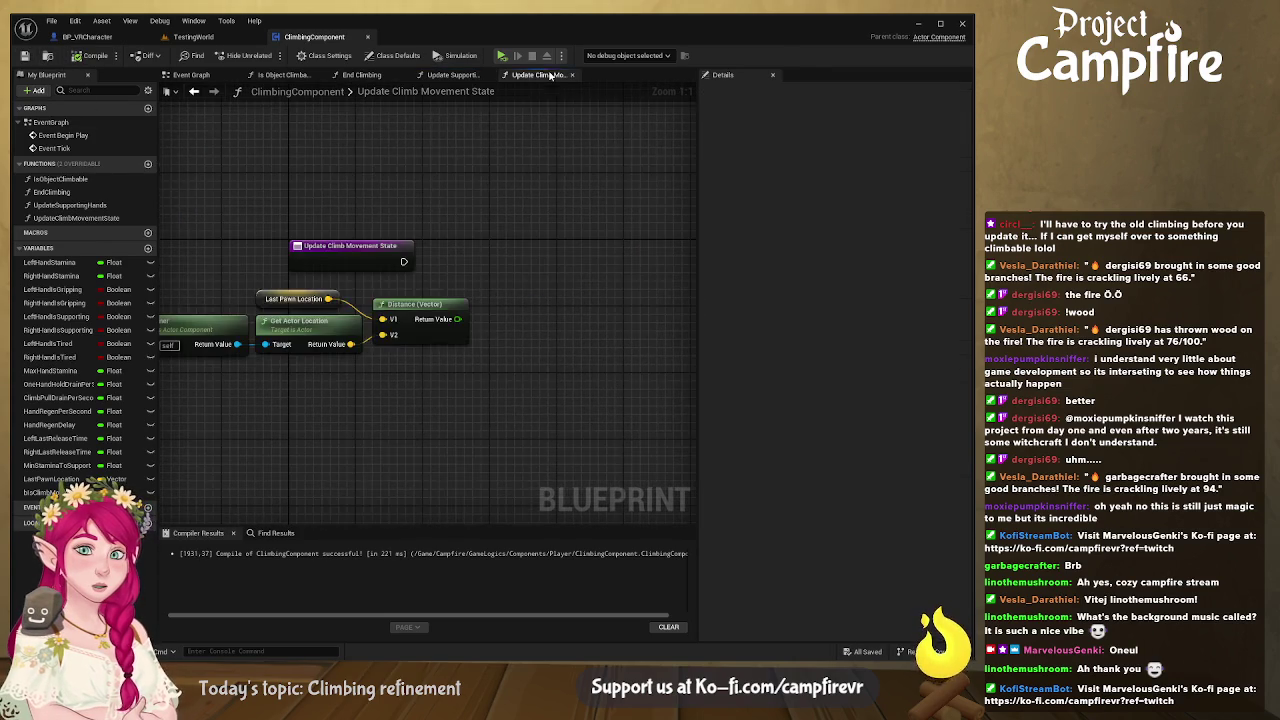
mouse_move(491, 229)
left_mouse_down()
mouse_move(566, 171)
mouse_move(501, 193)
left_mouse_up()
left_click(45, 492)
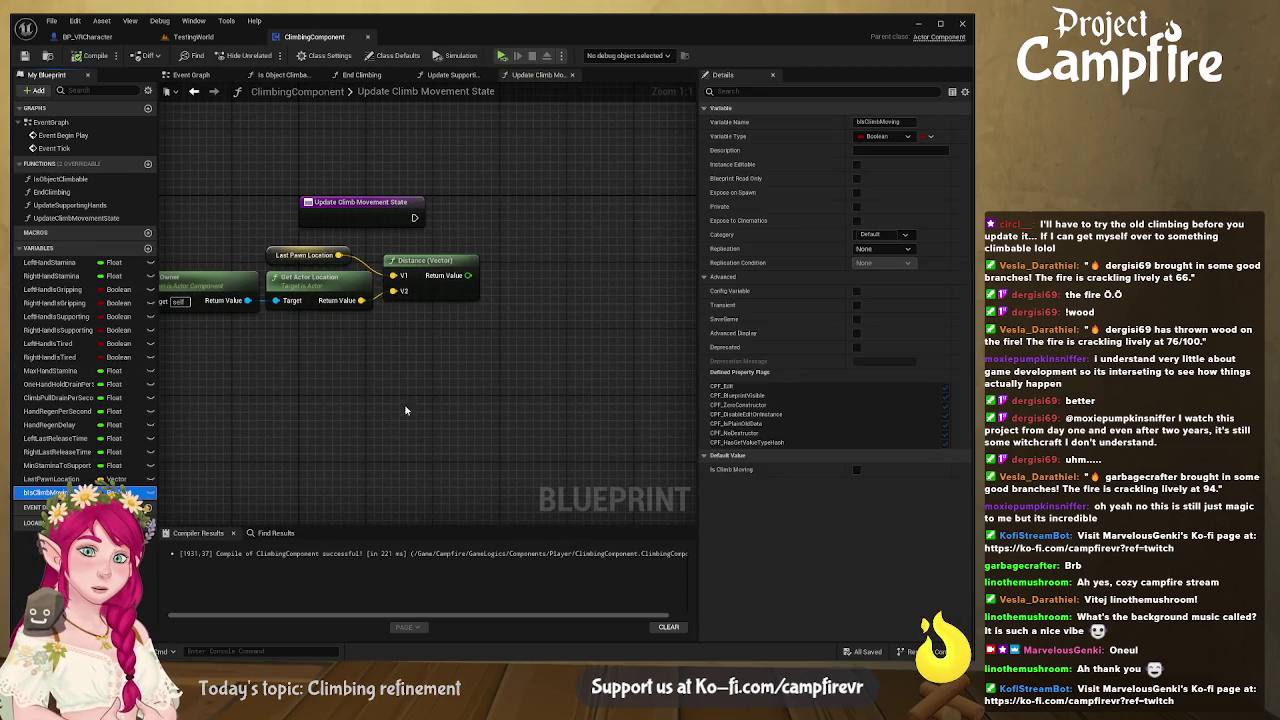
left_click_drag(658, 270, 658, 268, "alt")
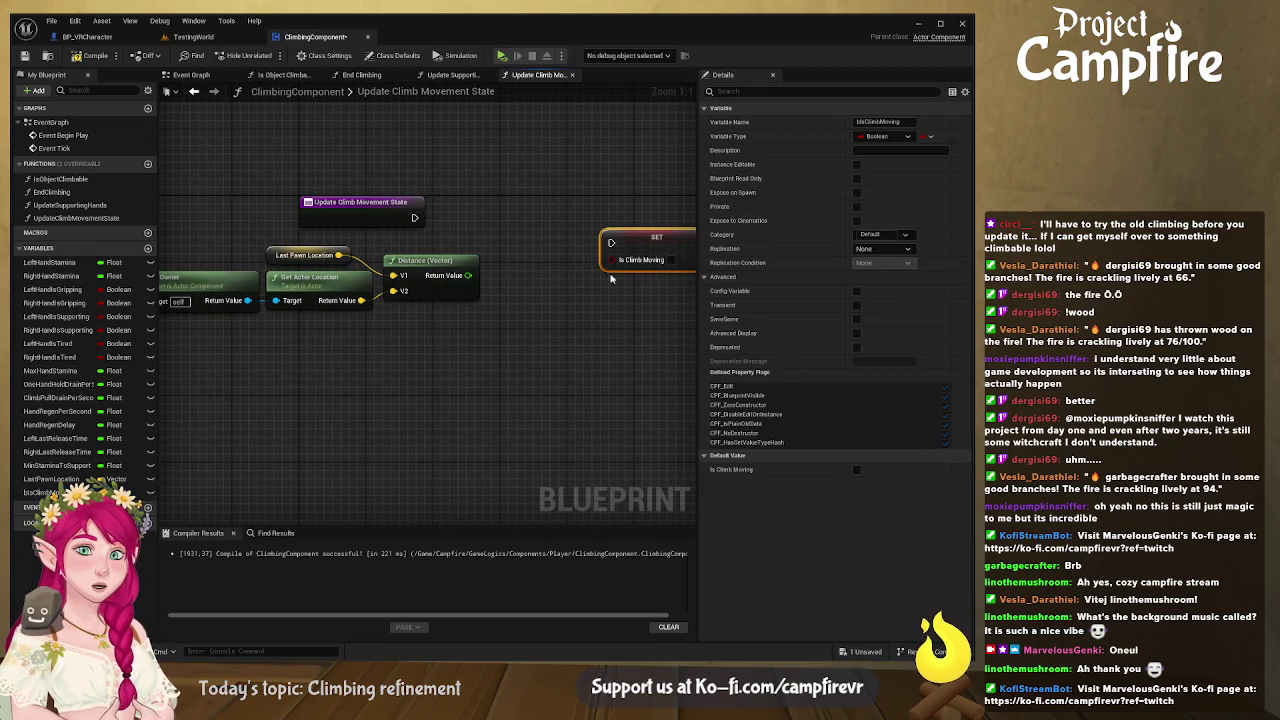
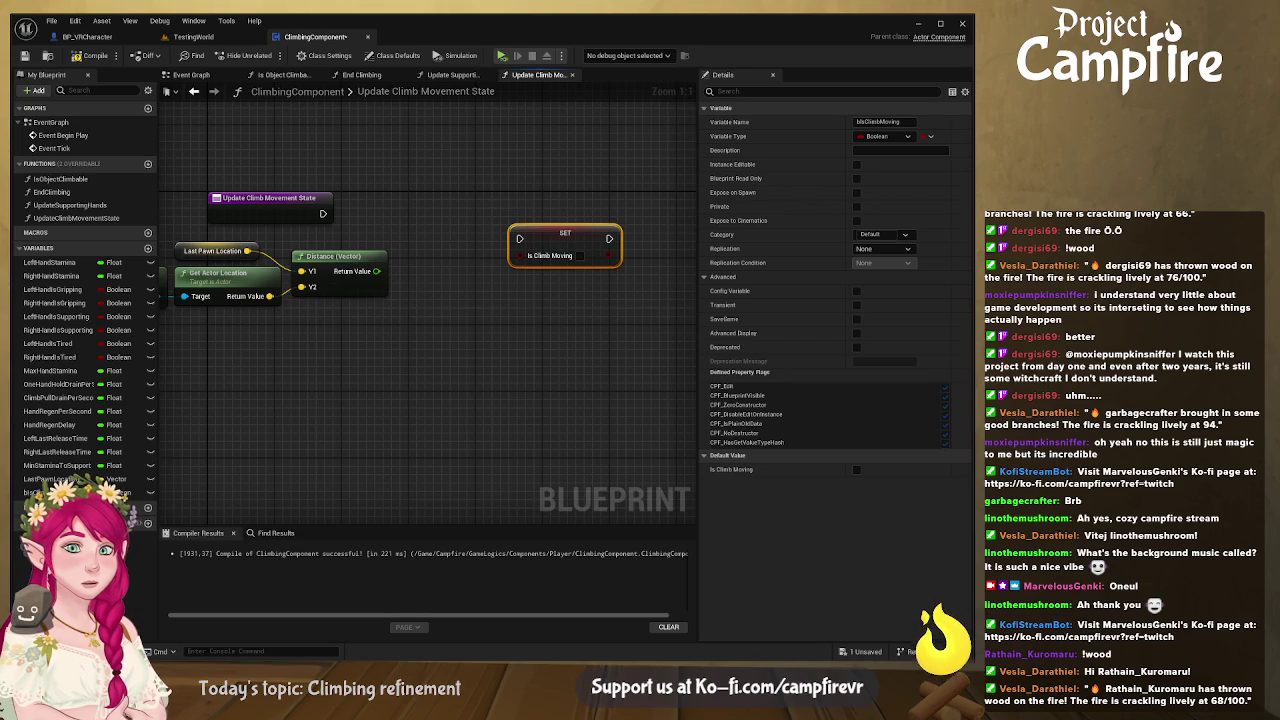
Step: Compare Distance with a >= node against 100 and feed the result into a new Branch
left_click_drag(443, 323, 555, 356)
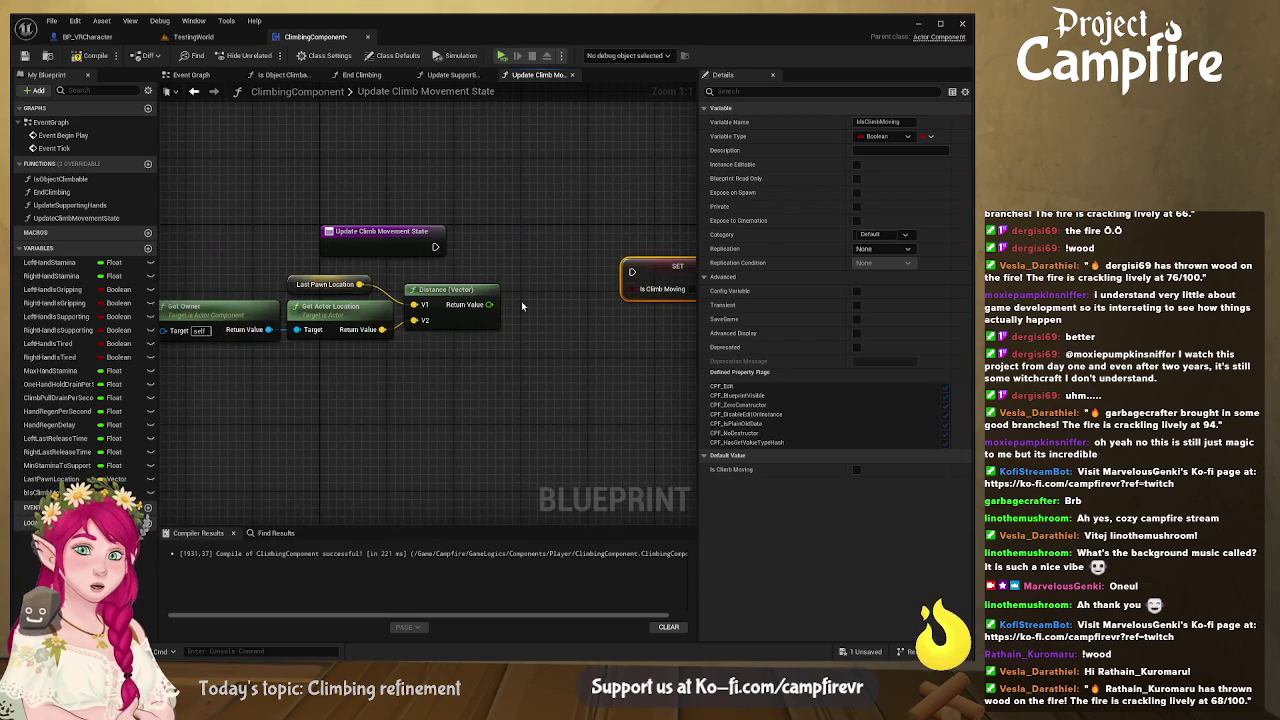
mouse_move(489, 304)
left_mouse_down()
mouse_move(585, 327)
mouse_move(553, 343)
left_mouse_up()
left_click(547, 350)
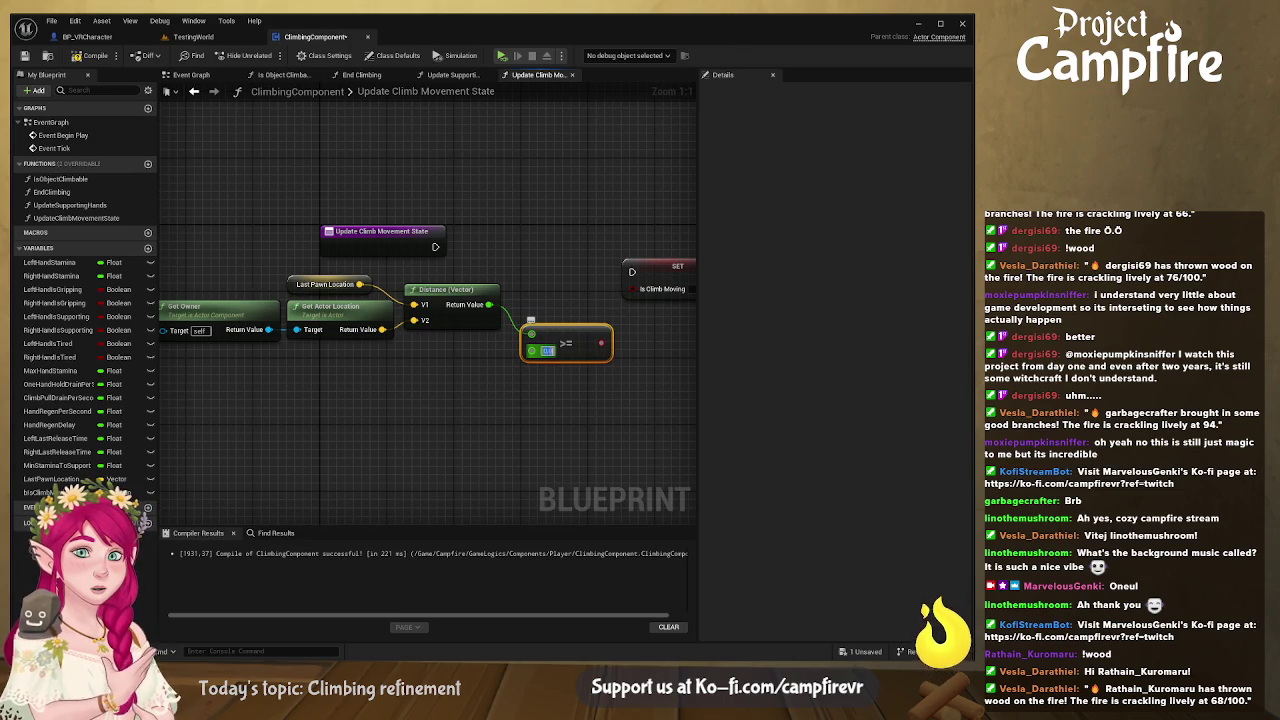
key("Return")
type("100")
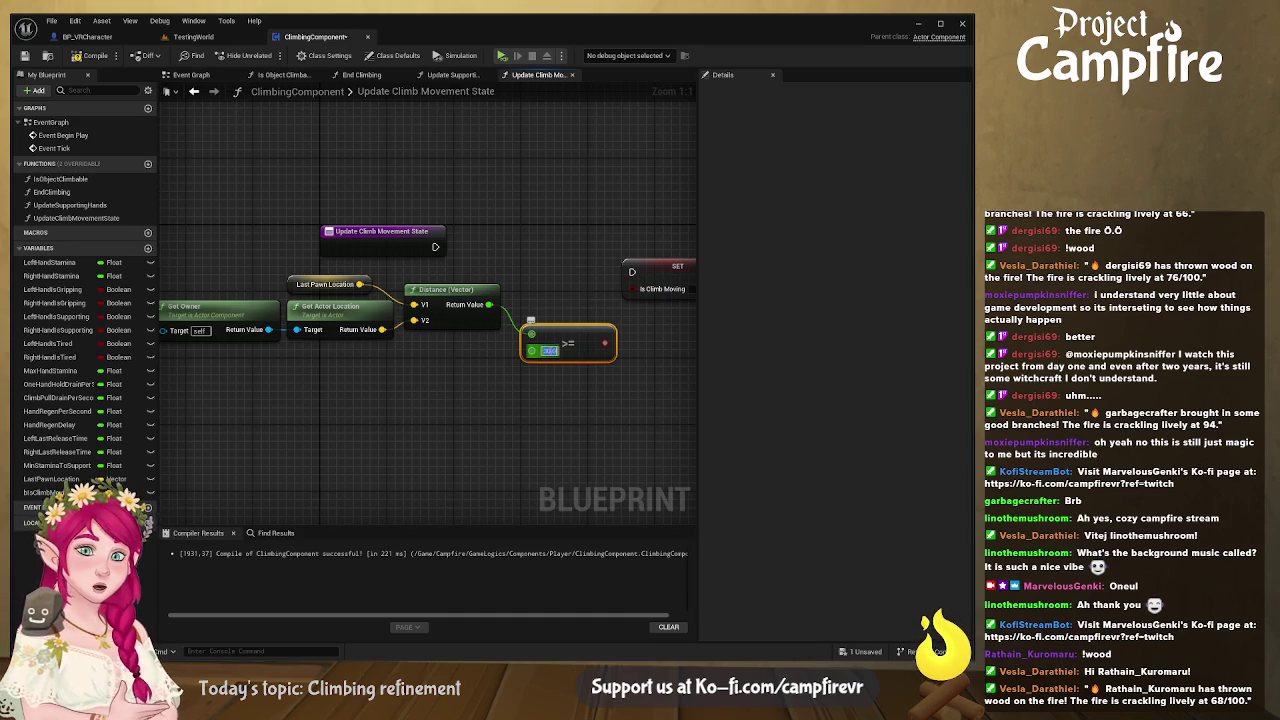
key("Return")
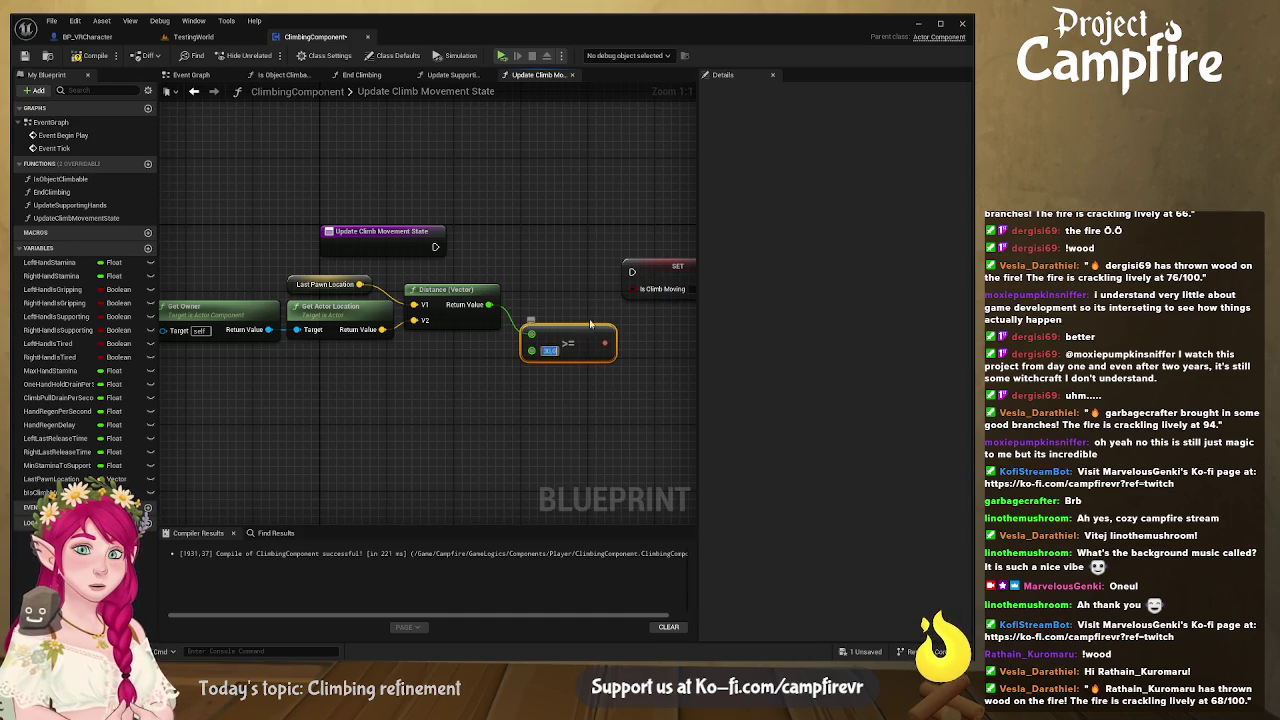
left_click_drag(605, 343, 587, 297)
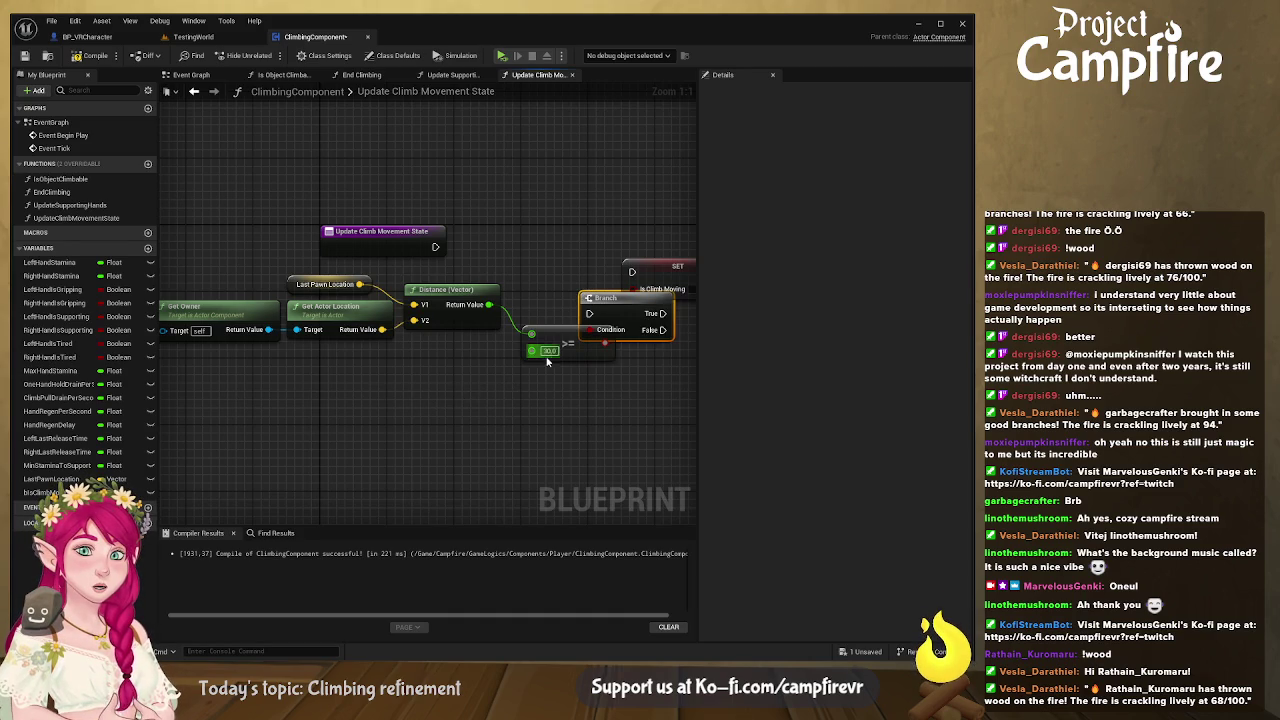
Step: Promote the threshold to a Min Movement variable and connect the function entry to the Branch
mouse_move(532, 351)
left_mouse_down()
mouse_move(423, 392)
mouse_move(497, 431)
mouse_move(515, 457)
mouse_move(514, 440)
left_mouse_up()
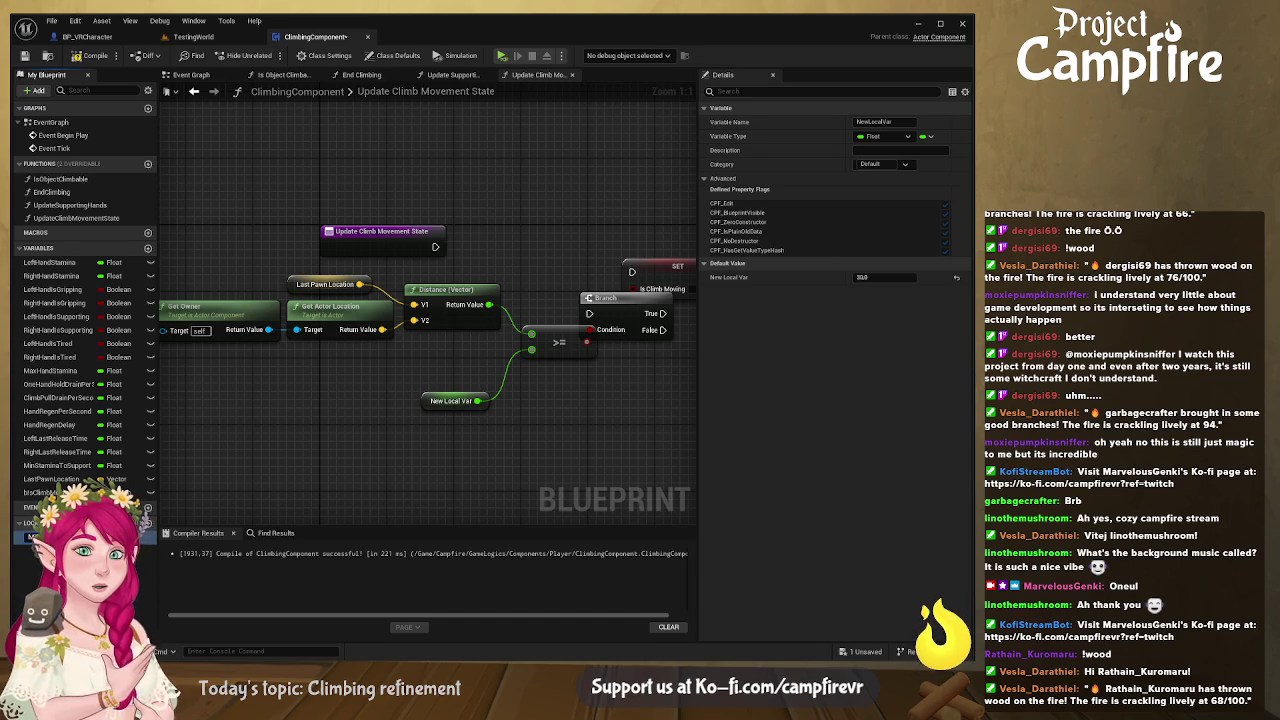
key("Return")
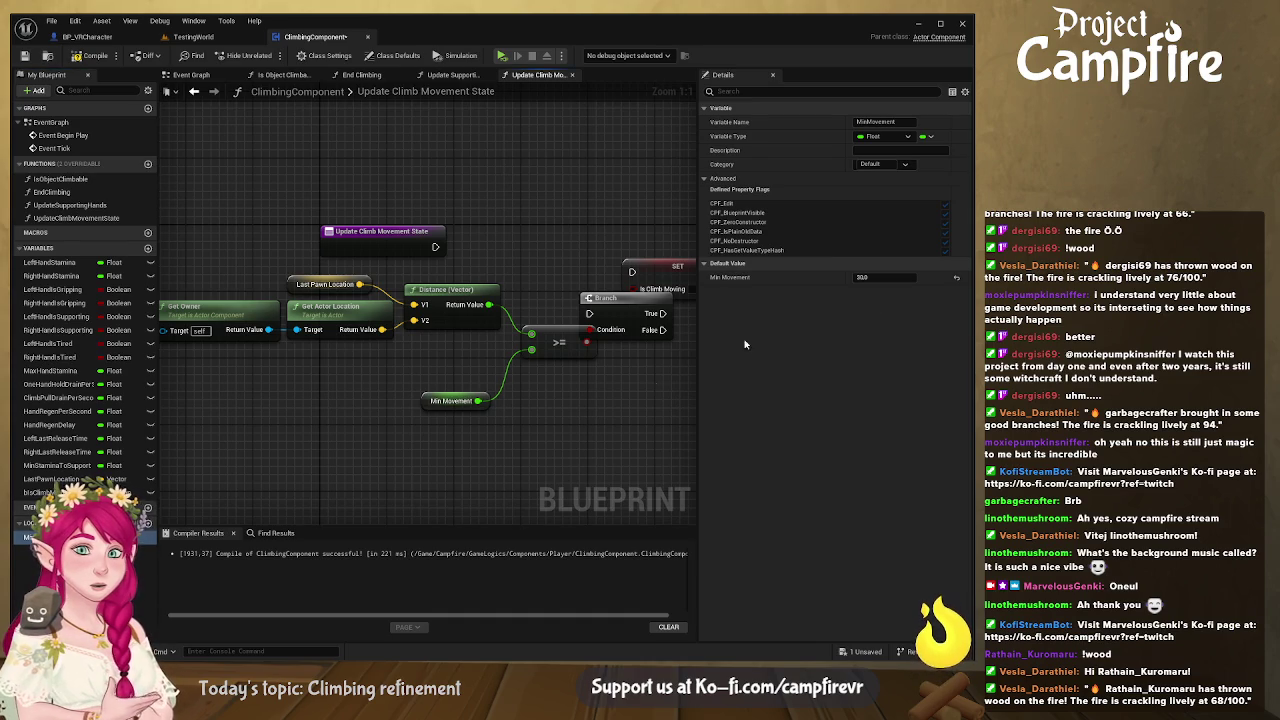
left_click_drag(450, 400, 460, 367)
left_click_drag(500, 316, 585, 257)
left_click_drag(432, 344, 432, 286)
mouse_move(251, 292)
left_mouse_down()
mouse_move(405, 300)
mouse_move(468, 279)
left_mouse_up()
Step: Wire Branch True and False to the two SET Is Climb Moving nodes
left_click_drag(610, 259, 660, 274)
mouse_move(520, 292)
left_mouse_down()
mouse_move(582, 280)
mouse_move(654, 293)
mouse_move(662, 276)
mouse_move(558, 274)
mouse_move(554, 322)
left_mouse_up()
left_click_drag(417, 305, 484, 321)
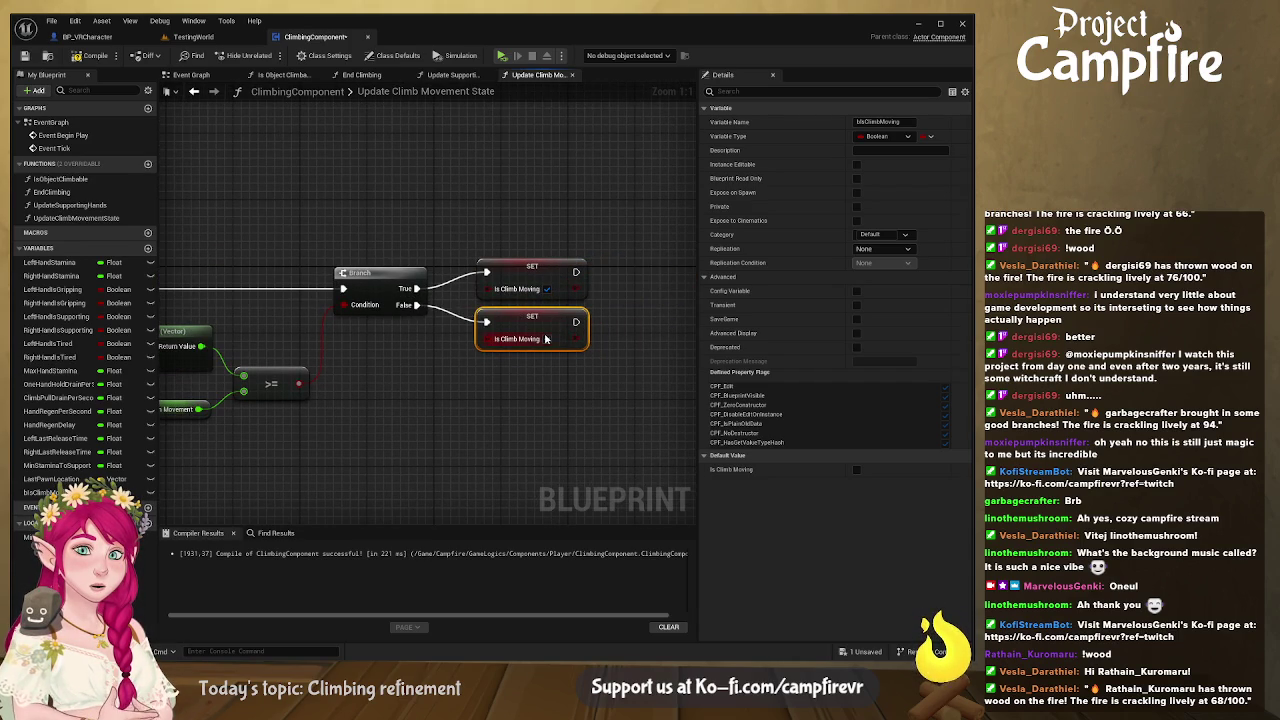
Step: Compile and save the ClimbingComponent blueprint
left_click(436, 393)
scroll(466, 388, "down", 5)
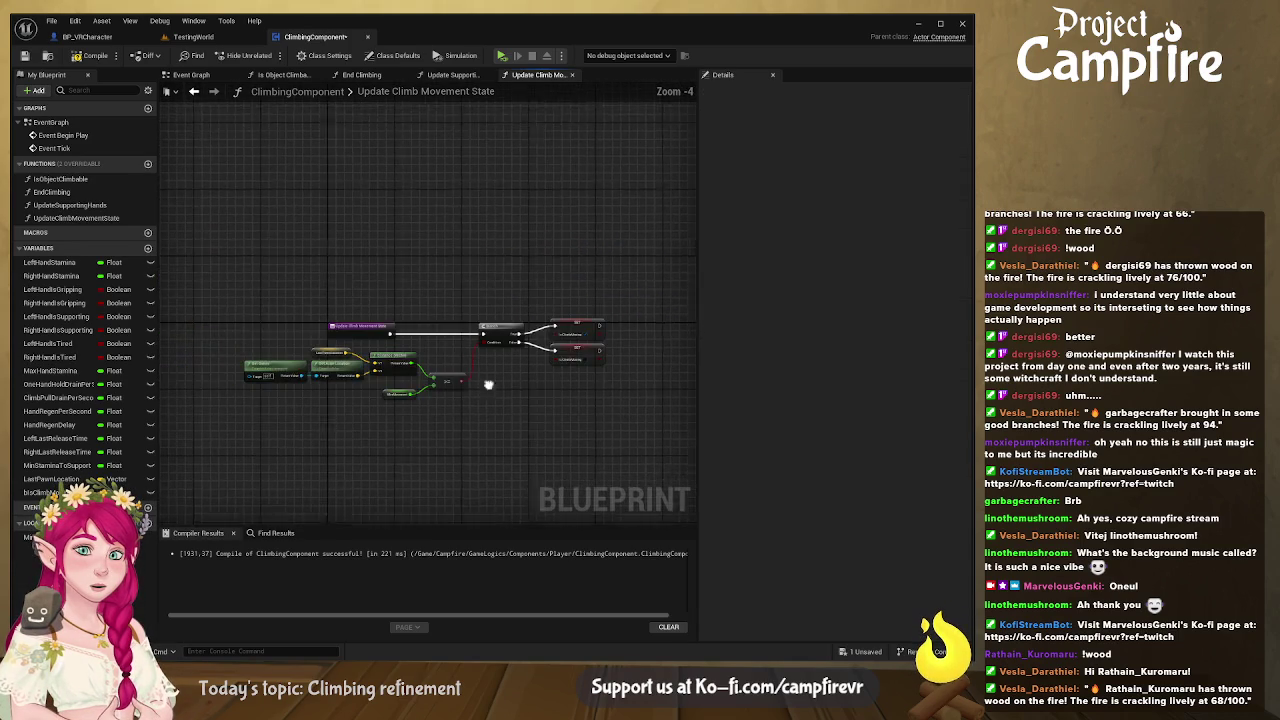
left_click(88, 55)
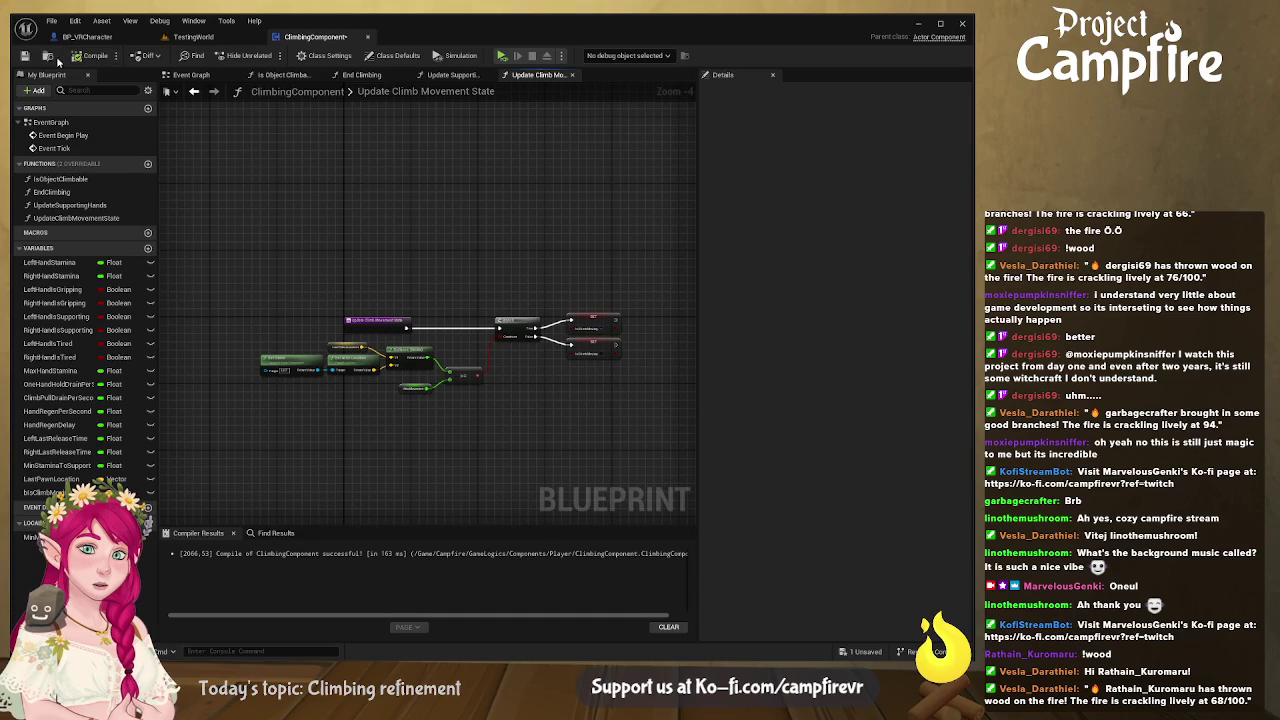
left_click(24, 55)
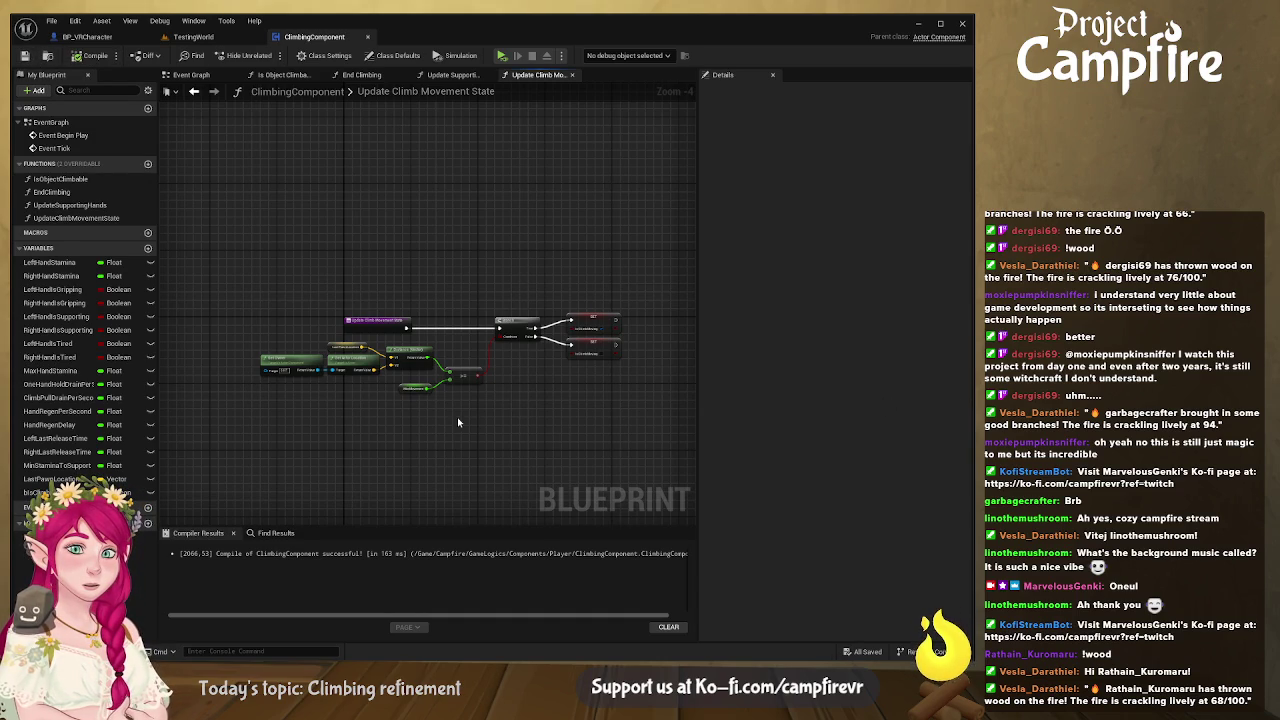
Step: Set Min Movement's default value to 5.0, then compile and save again
scroll(423, 415, "up", 4)
left_click(380, 388)
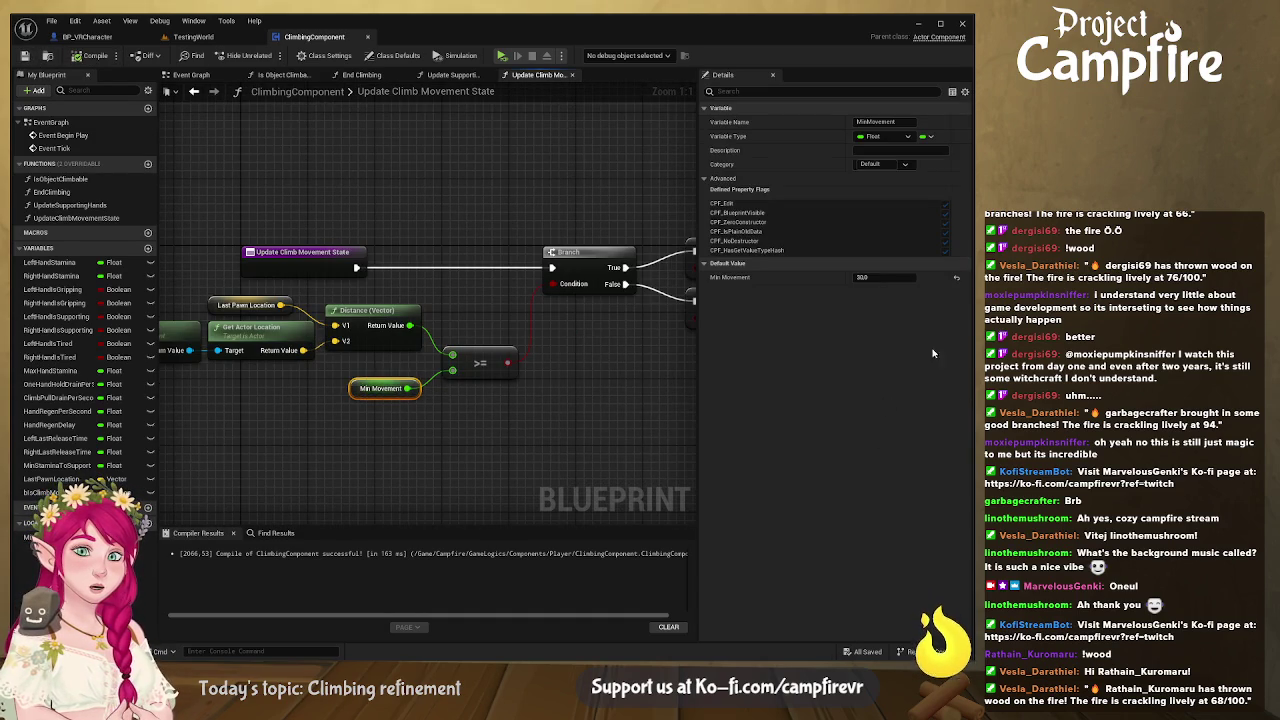
left_click(874, 275)
type("5")
key("Return")
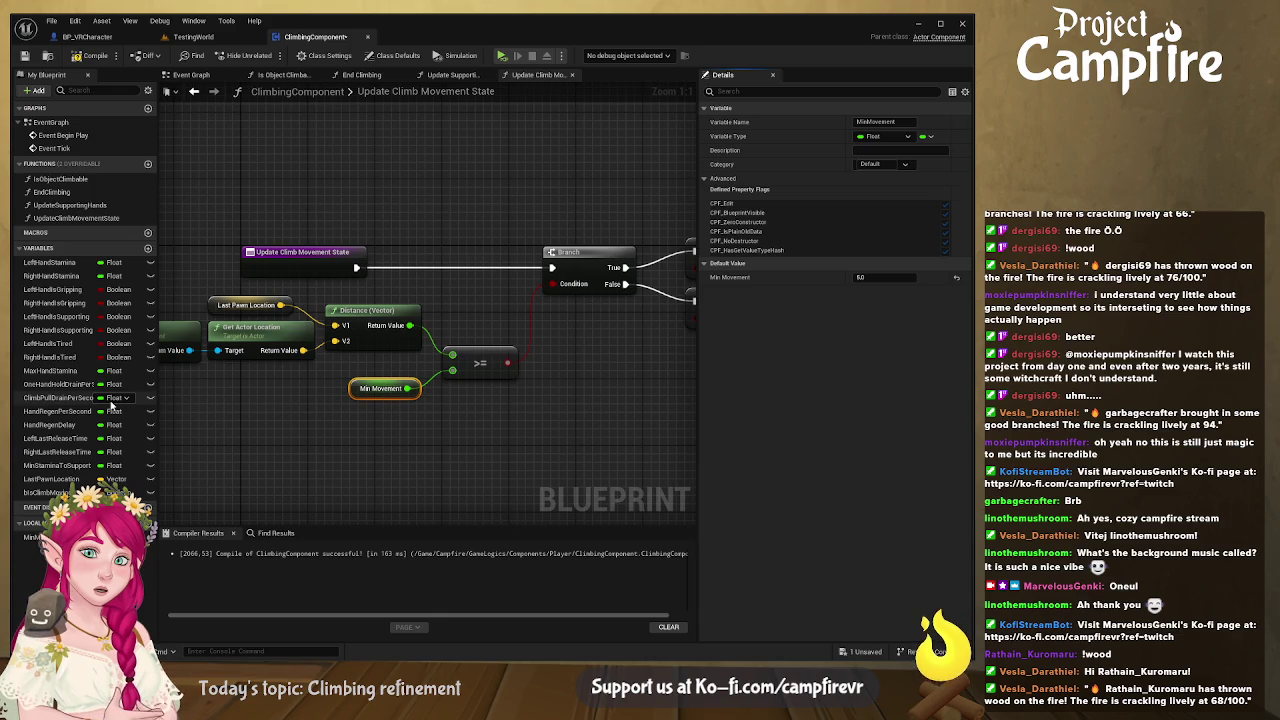
left_click_drag(557, 384, 382, 403)
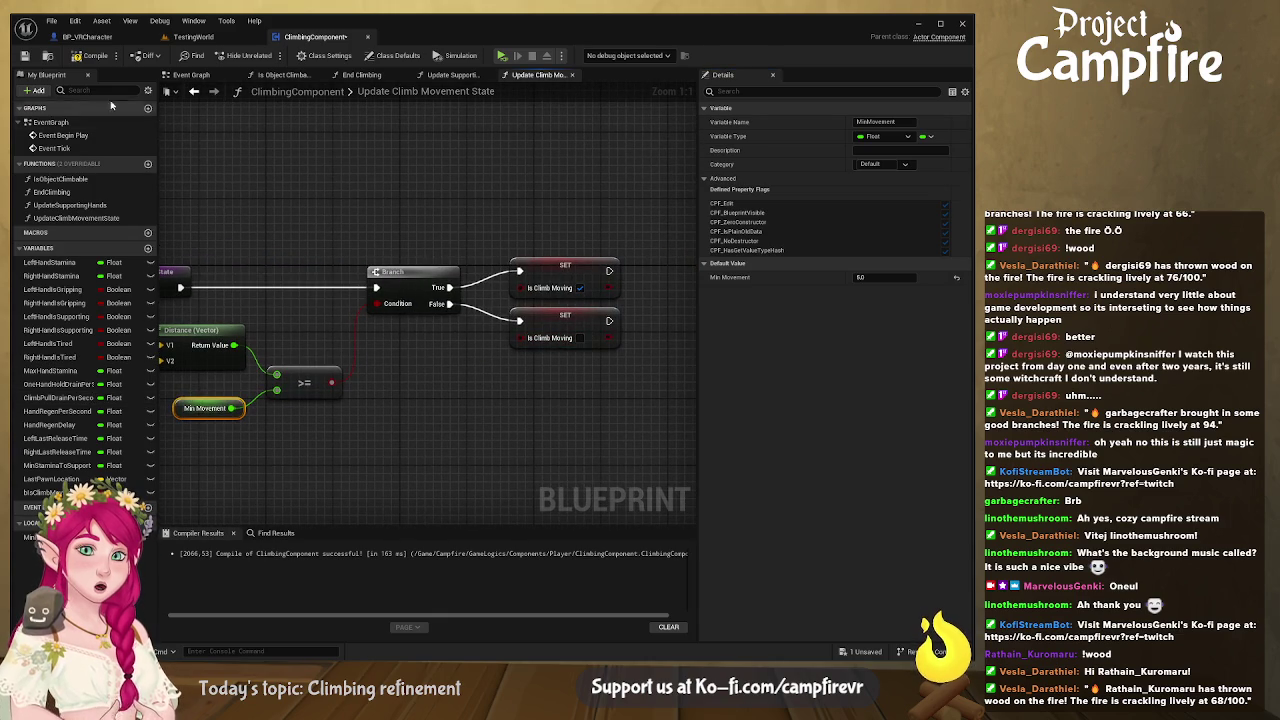
left_click(25, 55)
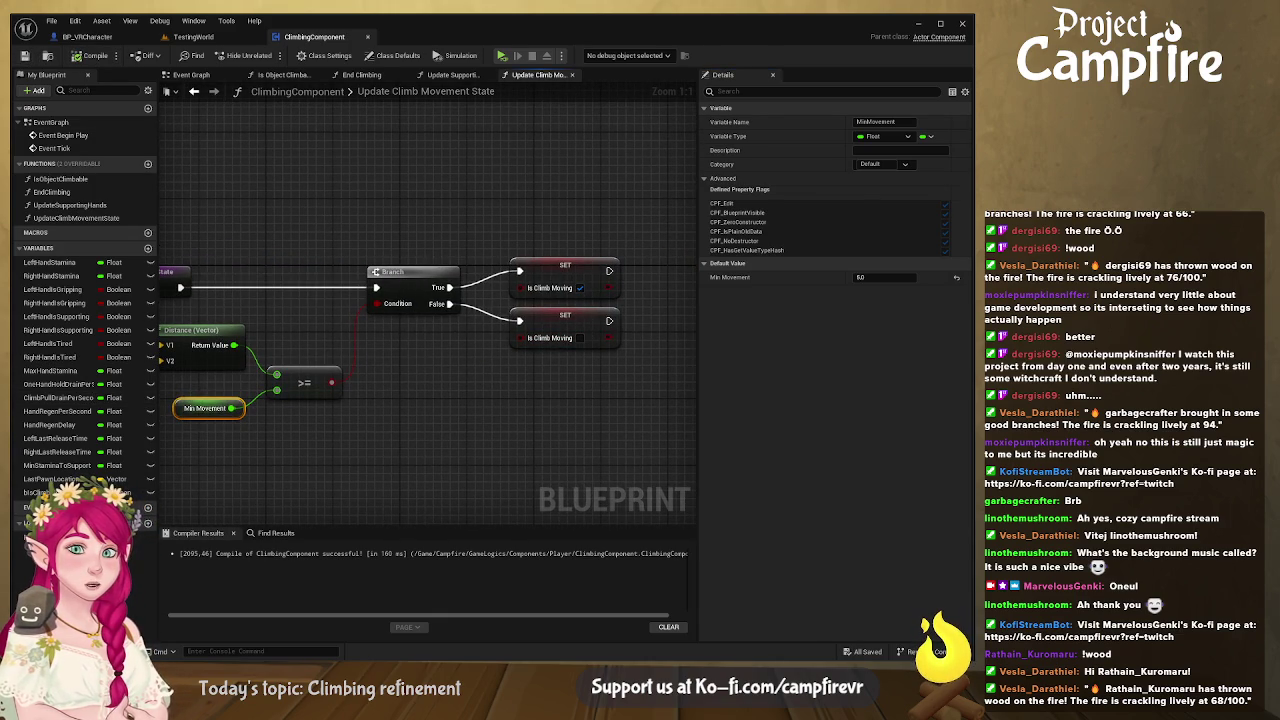
Step: Create a new function named UpdateClimbStamina
left_click(148, 163)
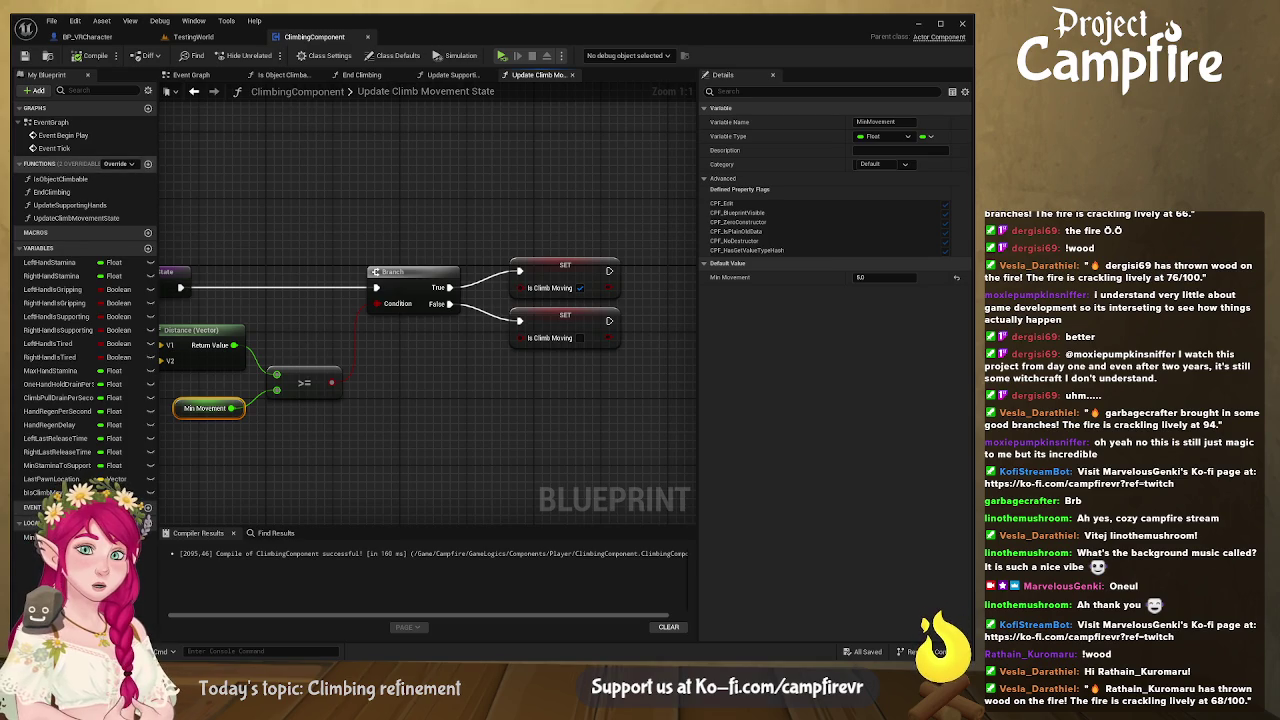
type("UpdateClimbStamina")
key("Return")
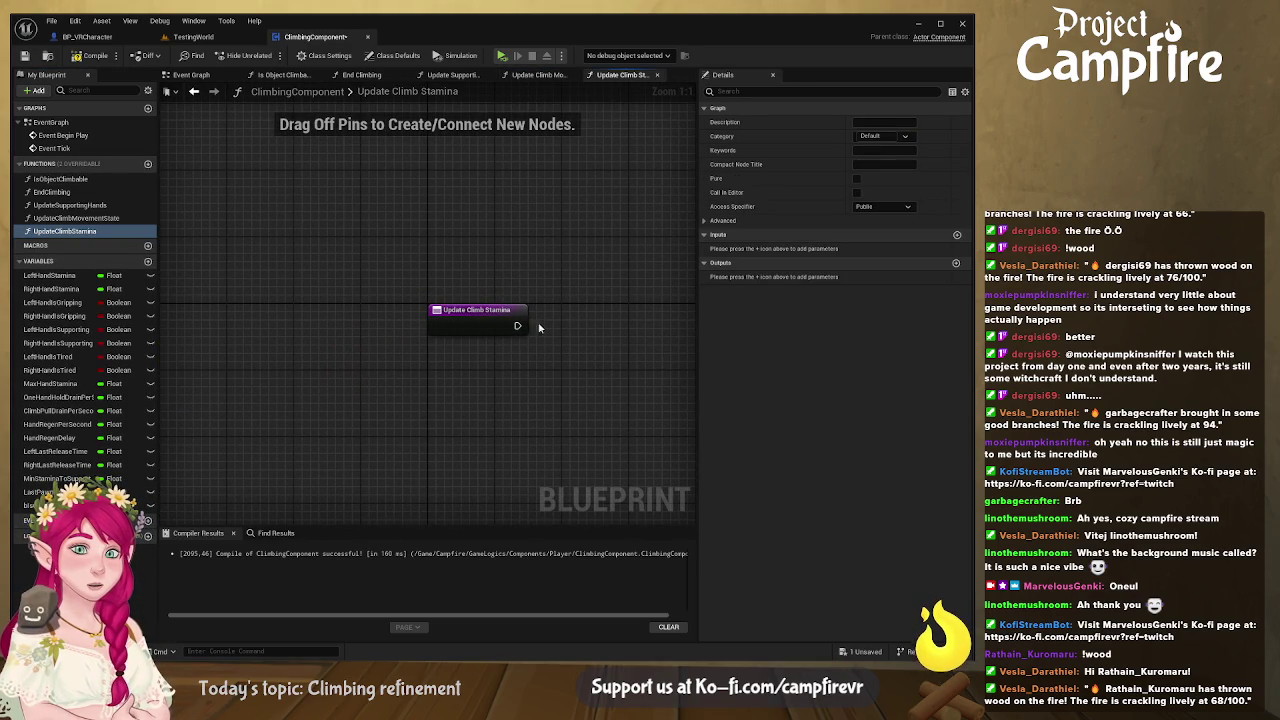
Step: Add a float input named Delta Time to the Update Climb Stamina entry node, saving the component
left_click(490, 314)
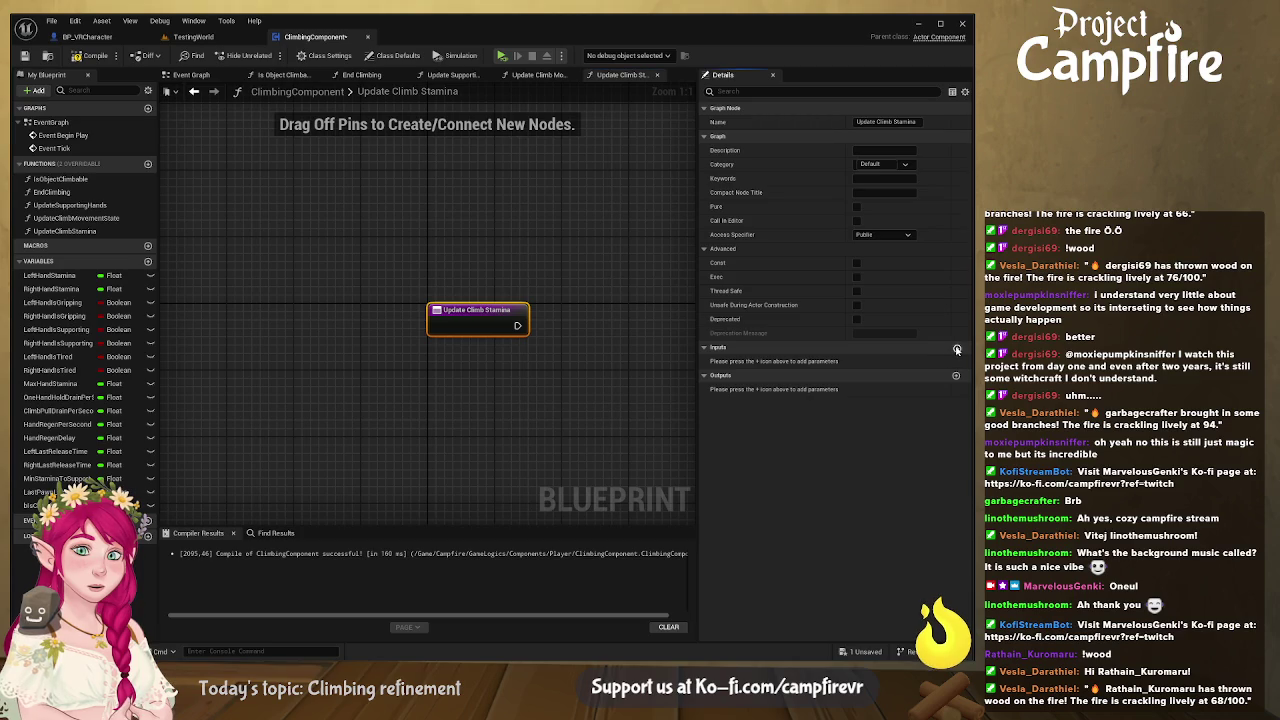
left_click(956, 347)
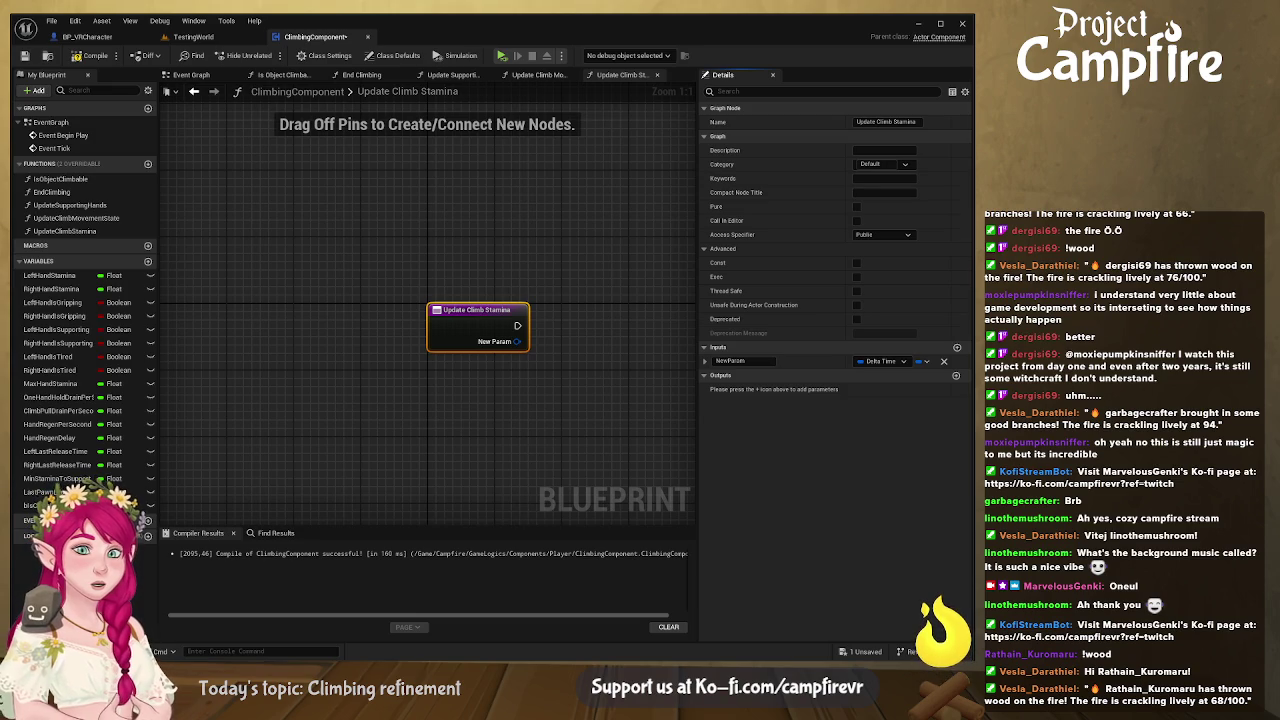
left_click_drag(574, 319, 423, 302)
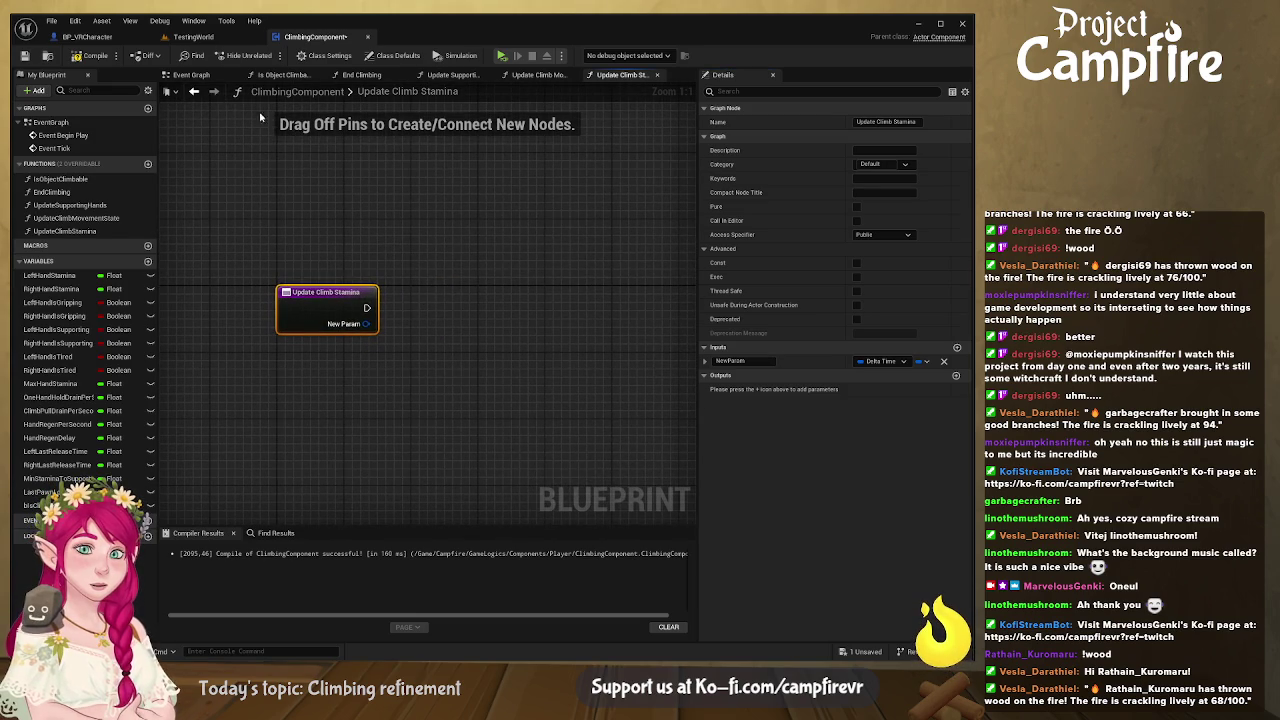
left_click(25, 55)
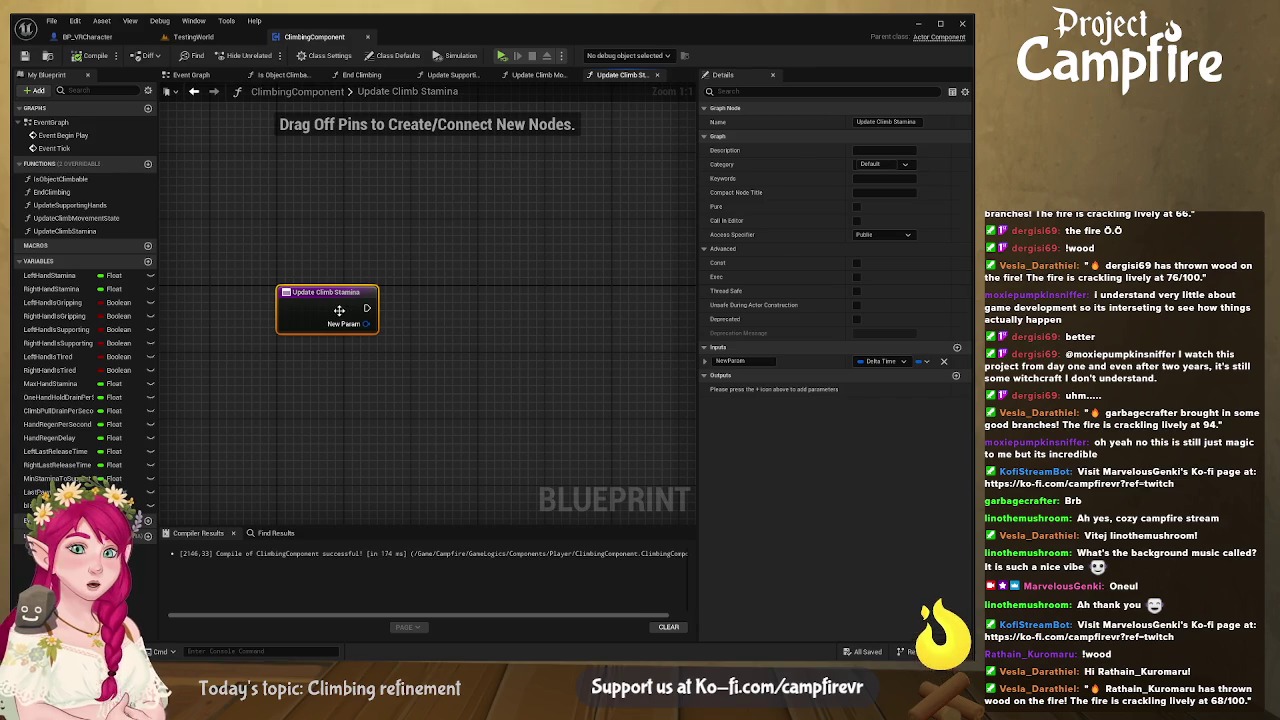
left_click(750, 362)
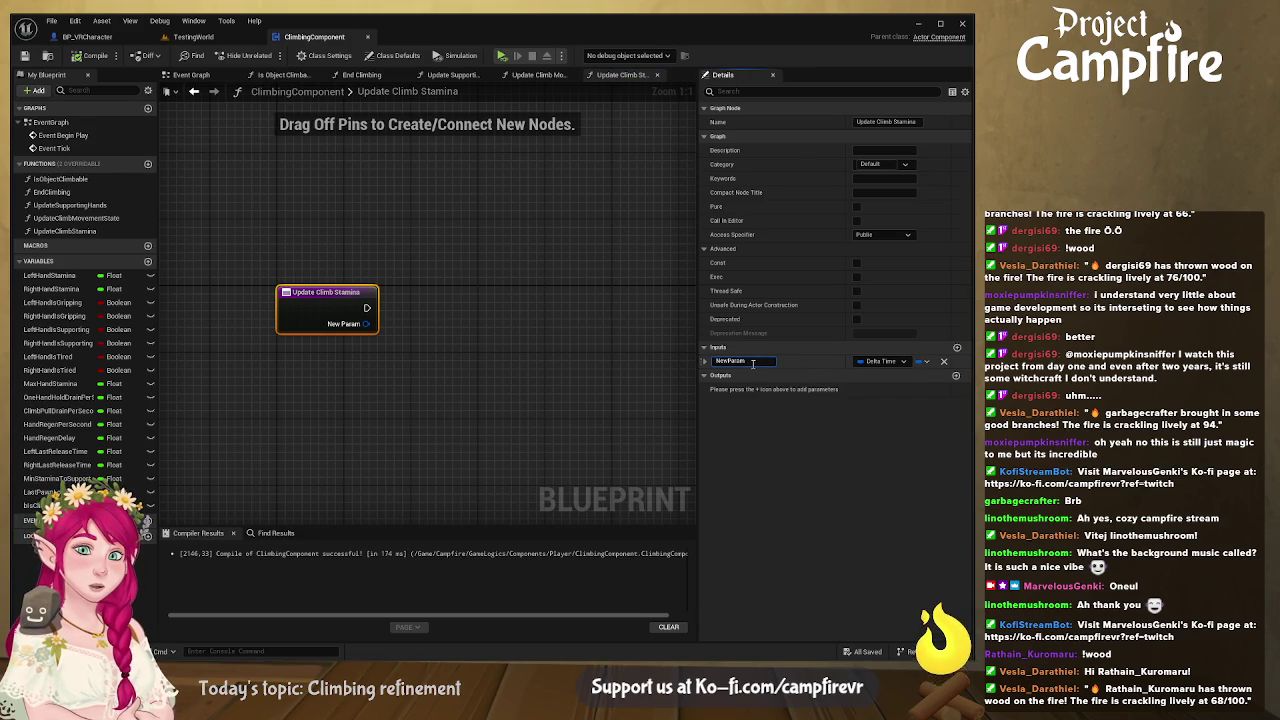
type("De")
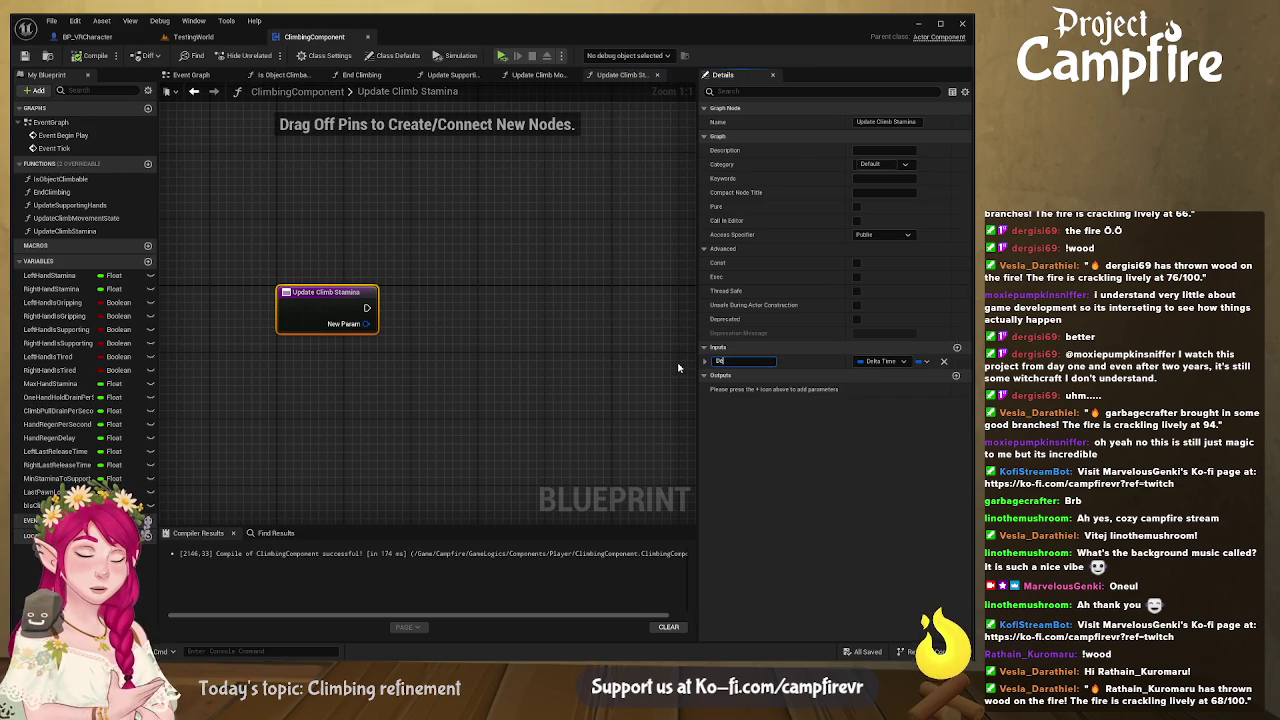
type("lta Time")
key("Return")
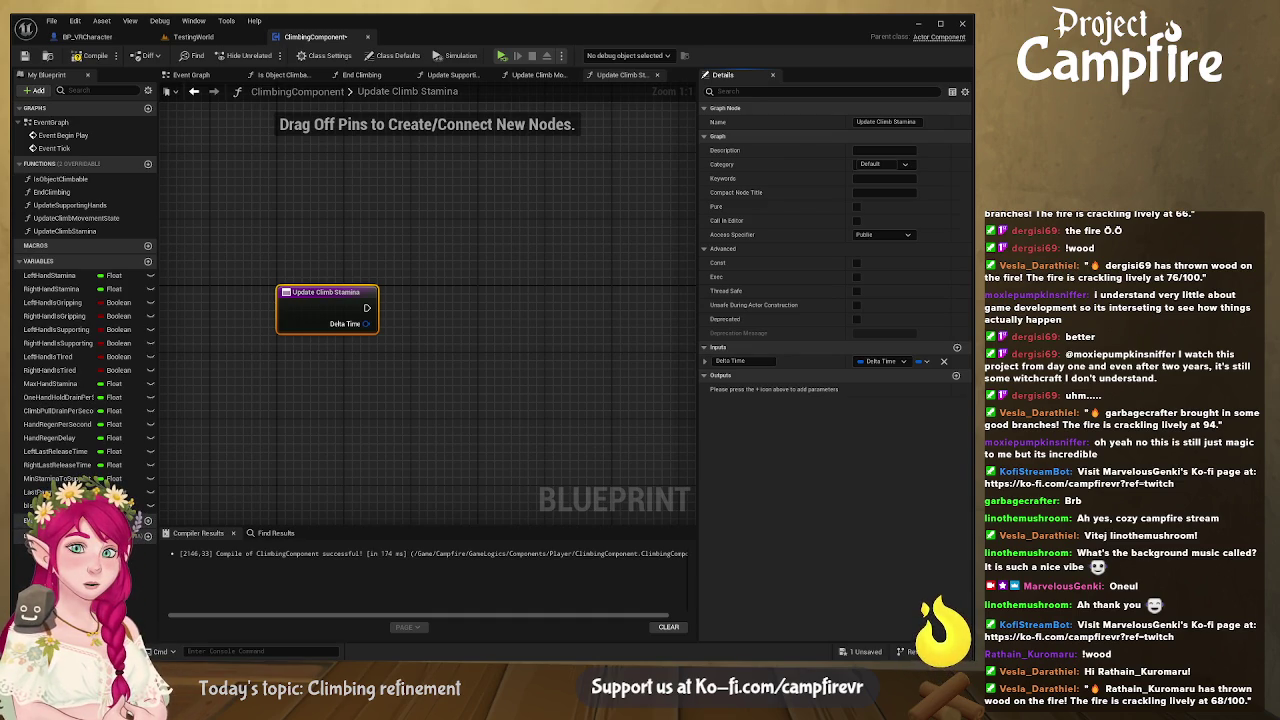
Step: Add a Branch on Left Hand Is Supporting right after the function entry
left_click_drag(446, 346, 381, 343)
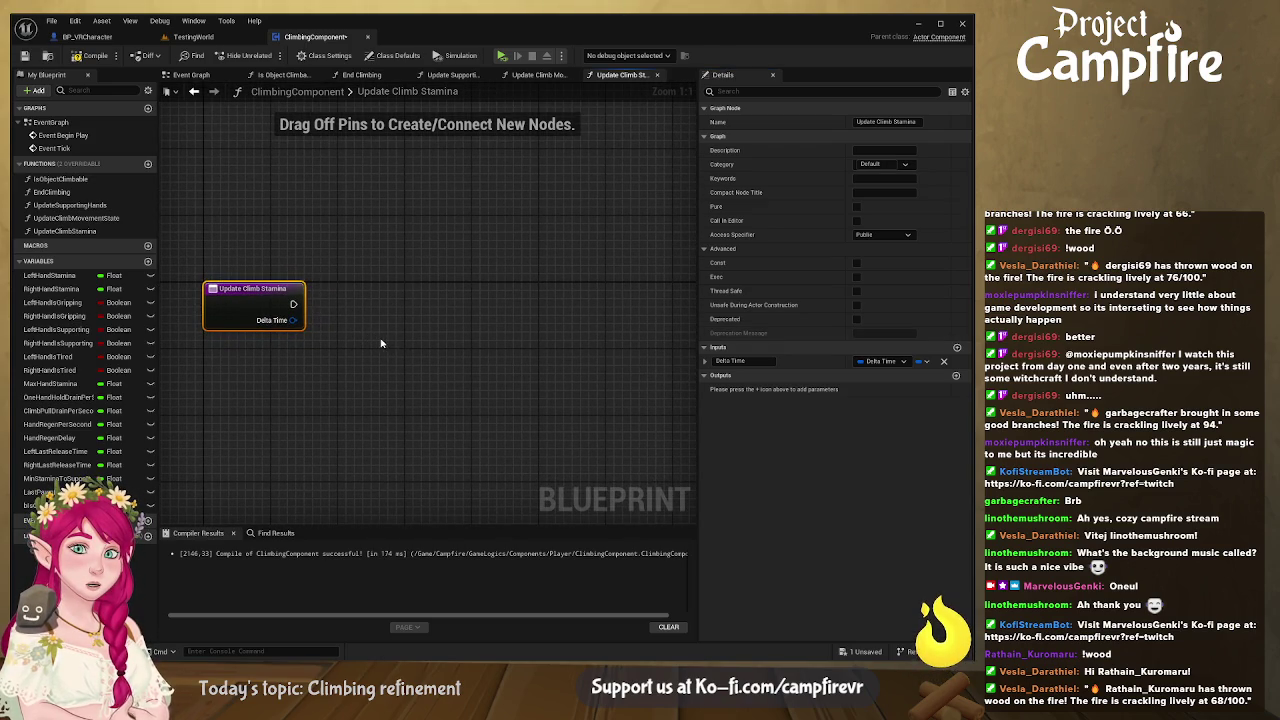
left_click(47, 334)
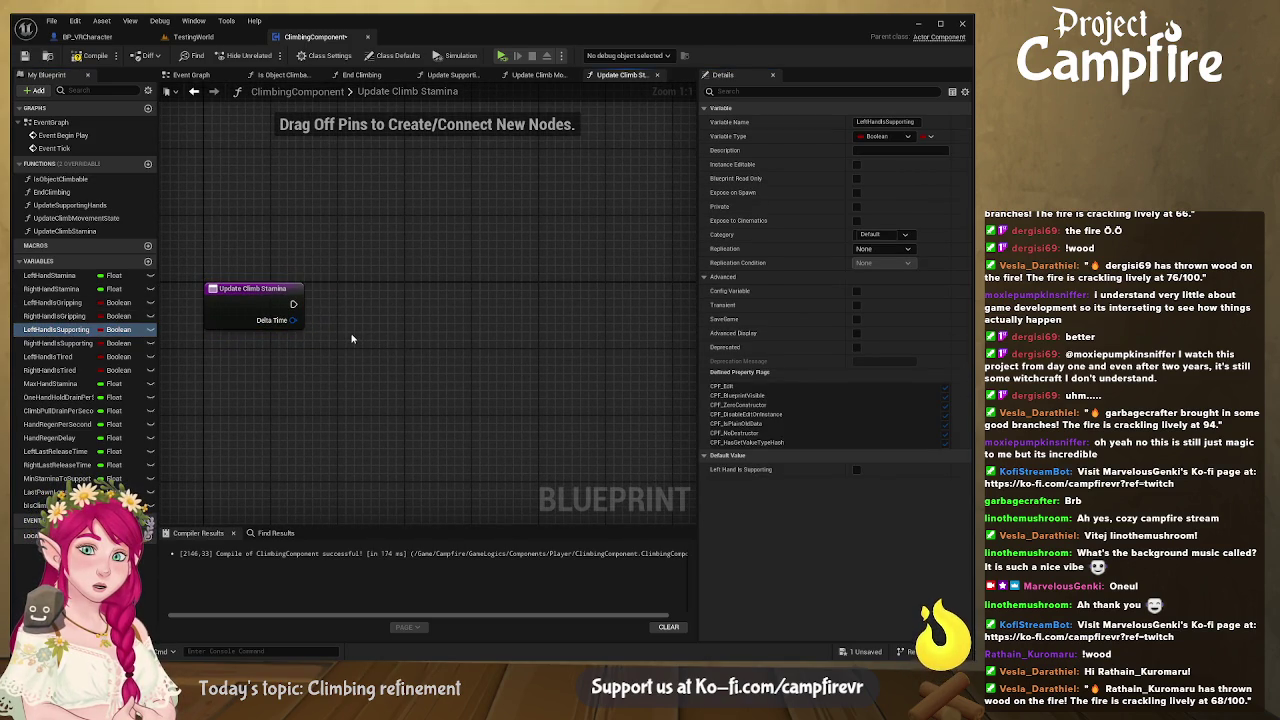
mouse_move(394, 358)
left_mouse_down()
mouse_move(394, 345)
mouse_move(503, 310)
left_mouse_up()
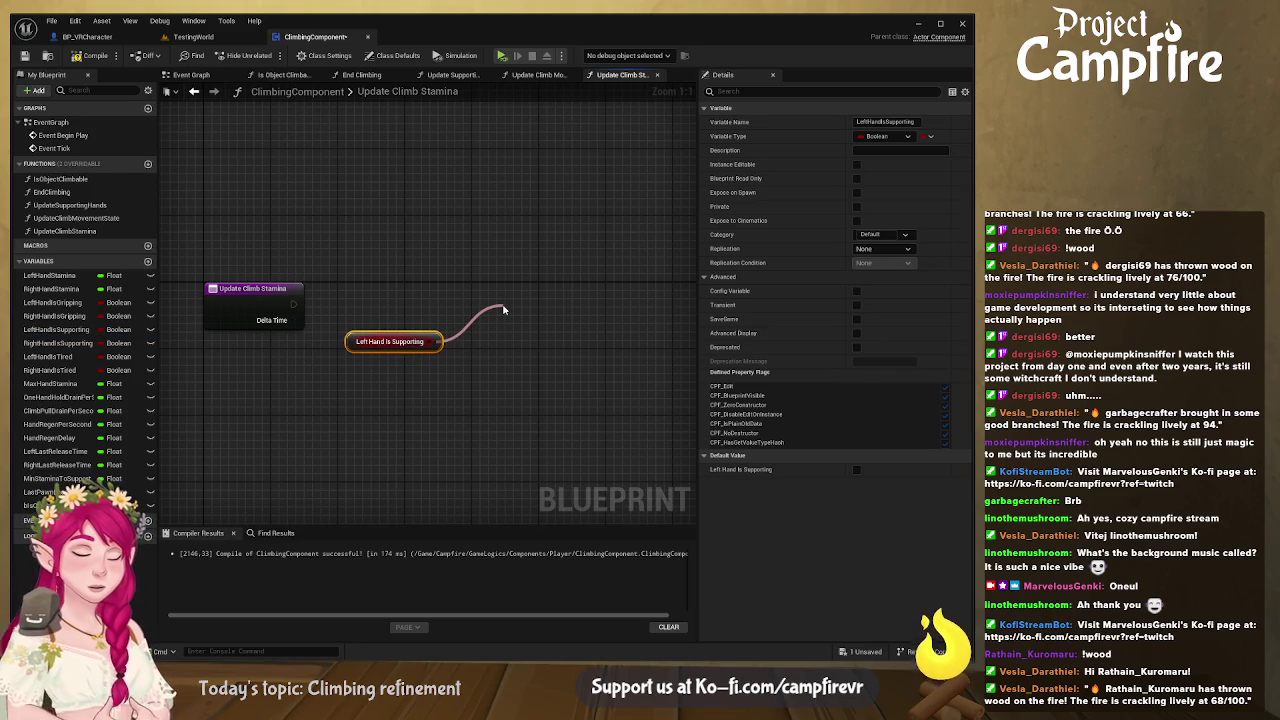
left_click_drag(503, 310, 293, 304)
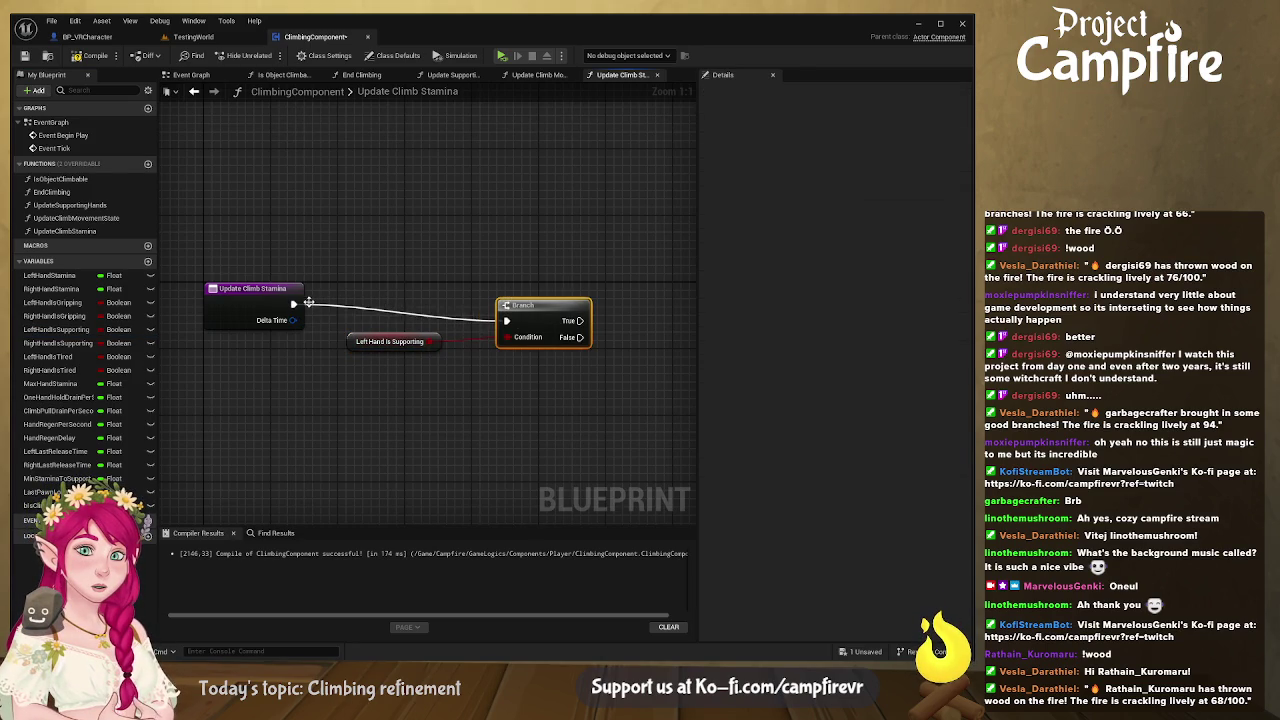
left_click_drag(528, 305, 470, 289)
left_click_drag(397, 341, 354, 341)
Step: Off the True path, add a second Branch conditioned on Is Climb Moving
left_click(474, 430)
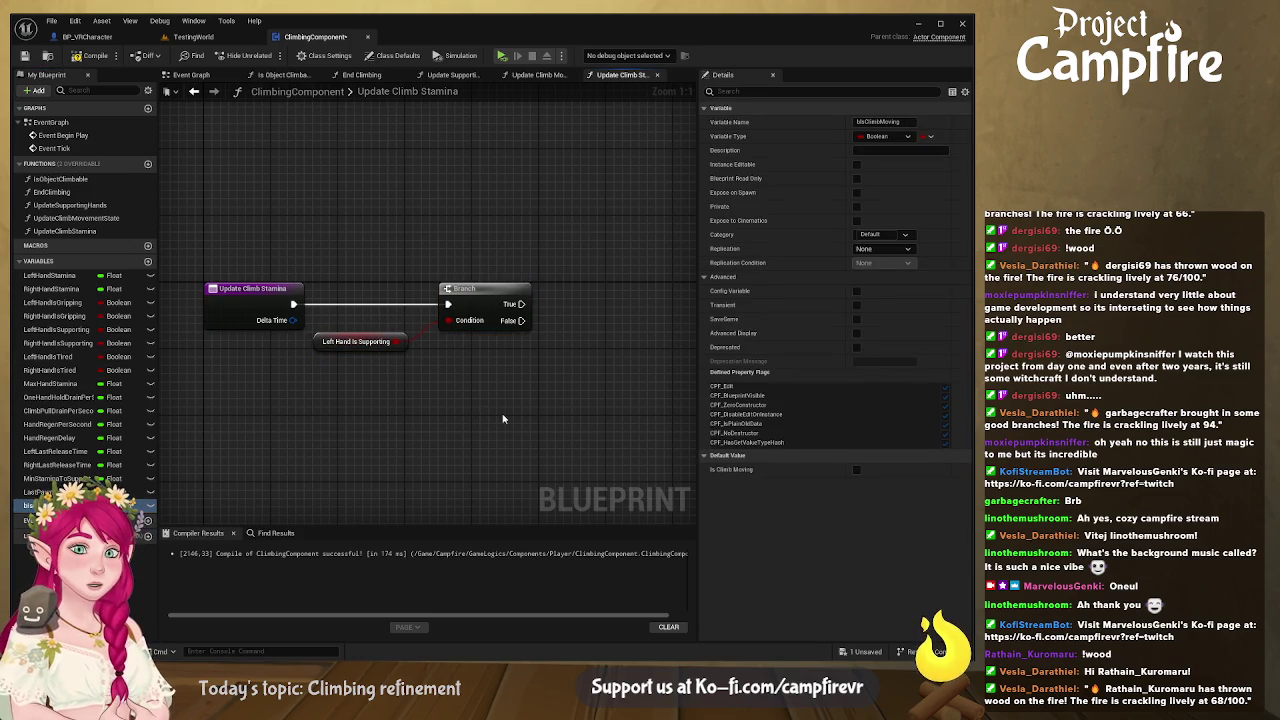
left_click_drag(545, 416, 580, 338)
mouse_move(521, 303)
left_mouse_down()
mouse_move(582, 355)
mouse_move(582, 296)
left_mouse_up()
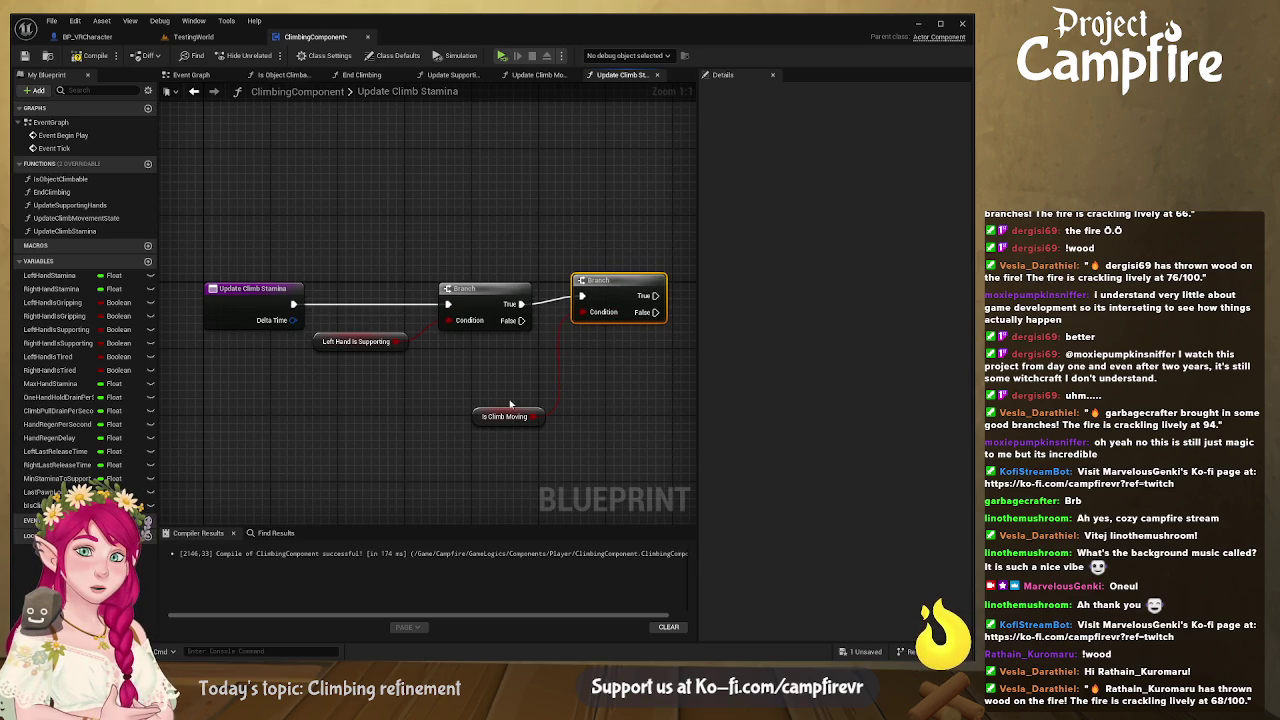
left_click_drag(489, 410, 481, 235)
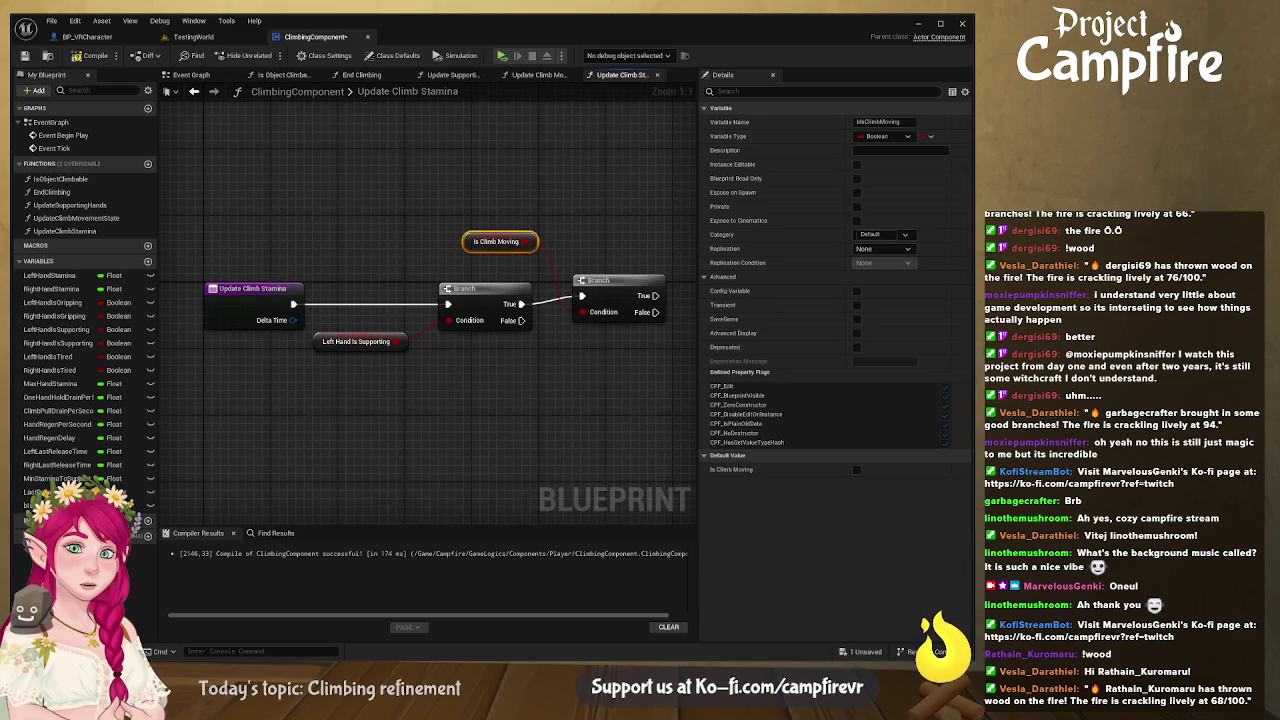
left_click_drag(602, 341, 430, 325)
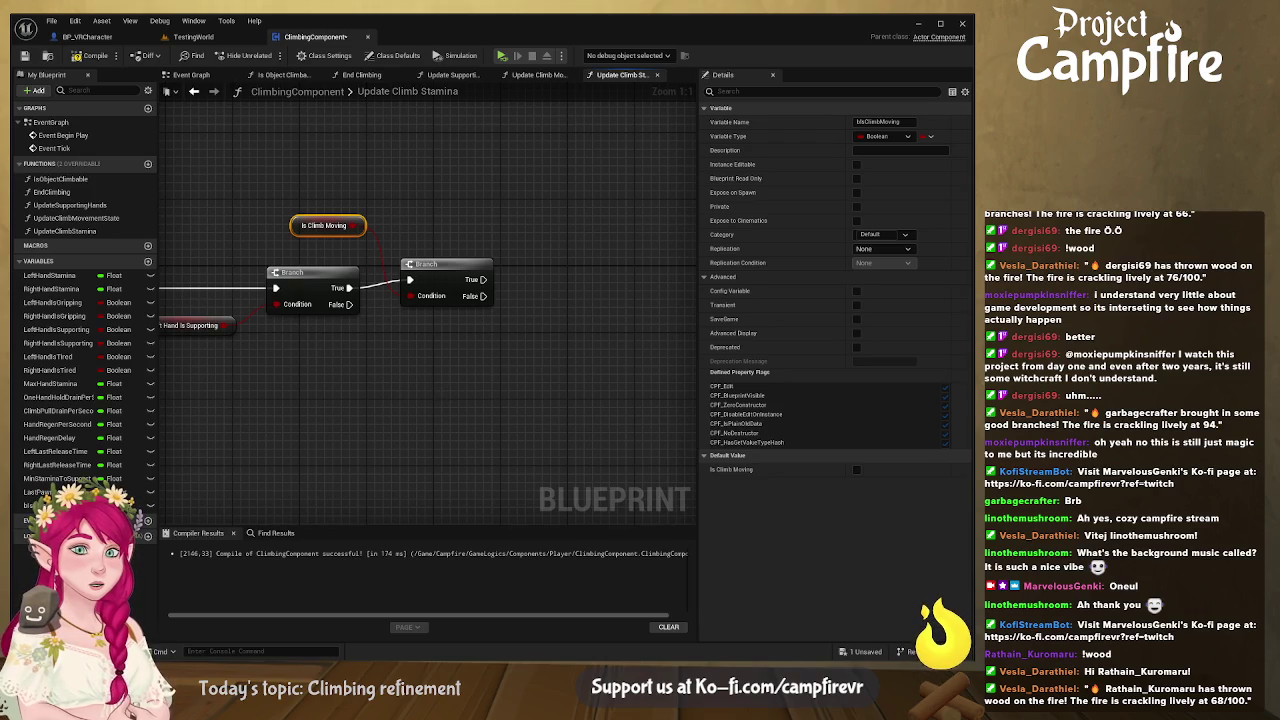
Step: Place Climb Pull Drain Per Second and One Hand Hold Drain Per Second getters beside the Branches
left_click_drag(535, 365, 471, 360)
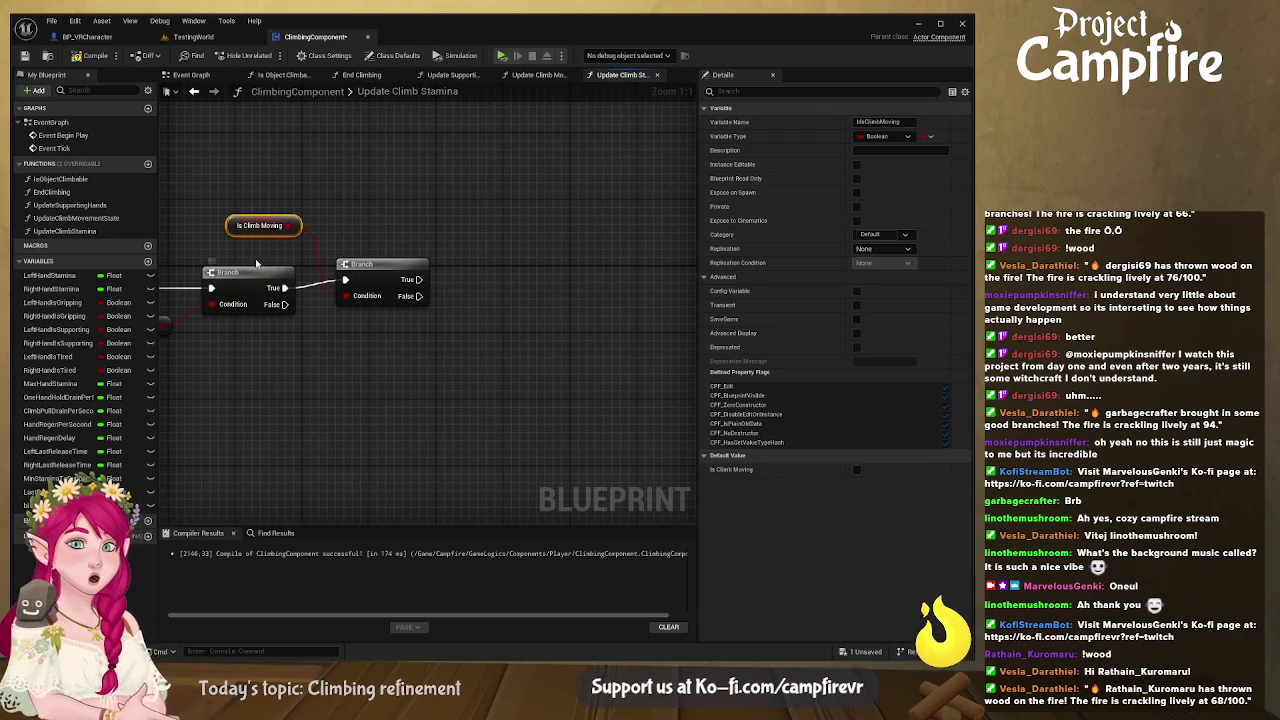
left_click_drag(63, 415, 434, 398)
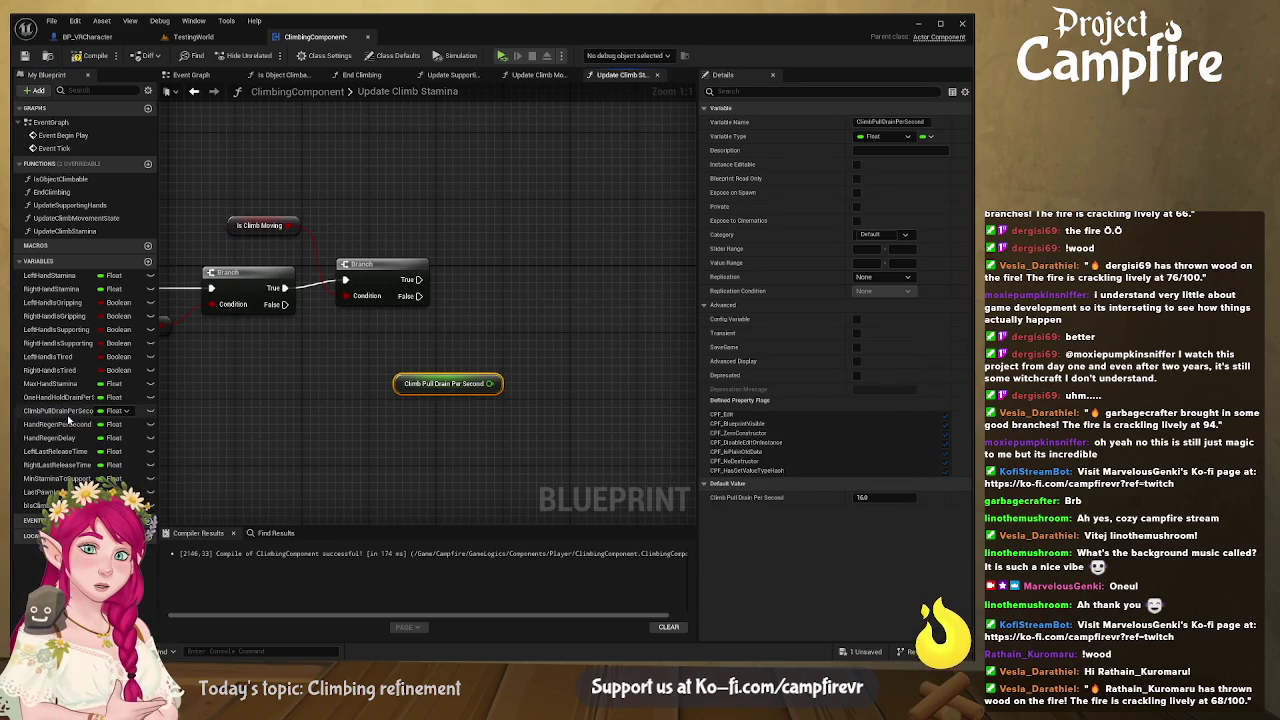
left_click(65, 398)
mouse_move(396, 444)
left_mouse_down()
mouse_move(436, 460)
mouse_move(440, 445)
left_mouse_up()
left_click_drag(349, 381, 391, 395)
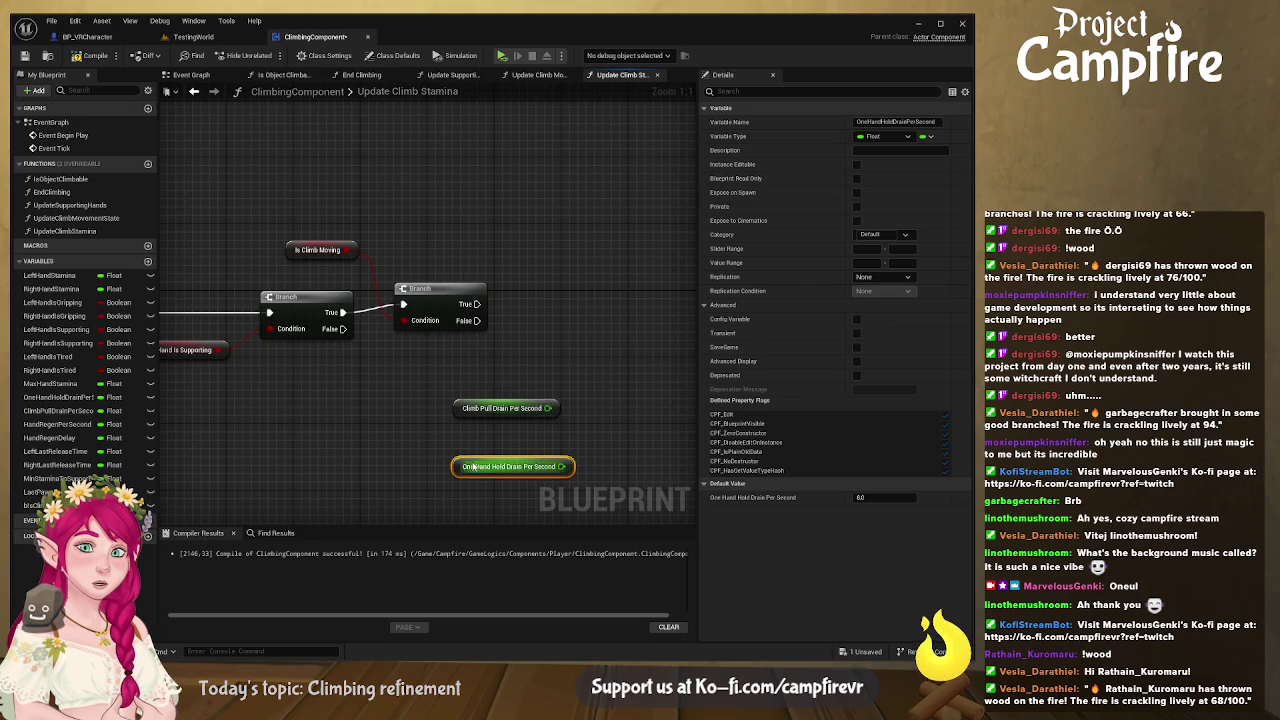
mouse_move(471, 415)
left_mouse_down()
mouse_move(516, 331)
mouse_move(431, 246)
left_mouse_up()
left_click_drag(476, 464, 415, 349)
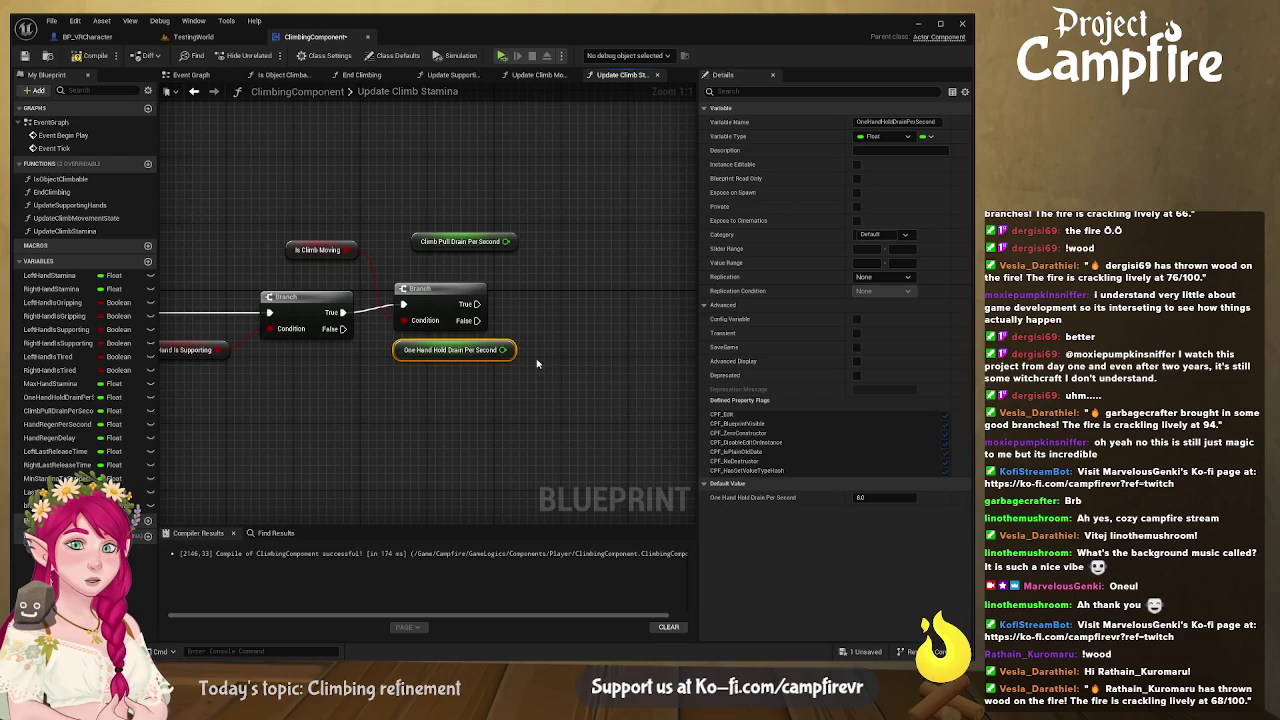
Step: Feed Left Hand Stamina into two subtract nodes, one per drain rate
left_click(65, 280)
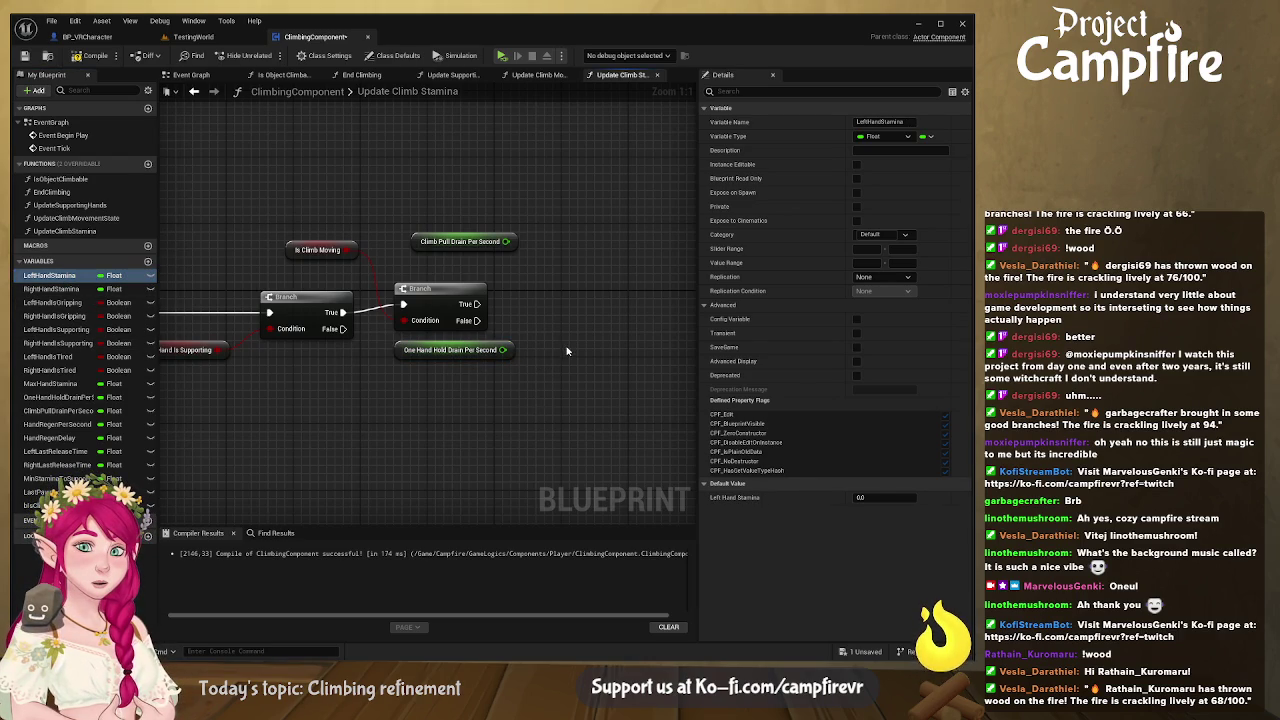
left_click_drag(566, 350, 568, 352)
left_click(300, 343)
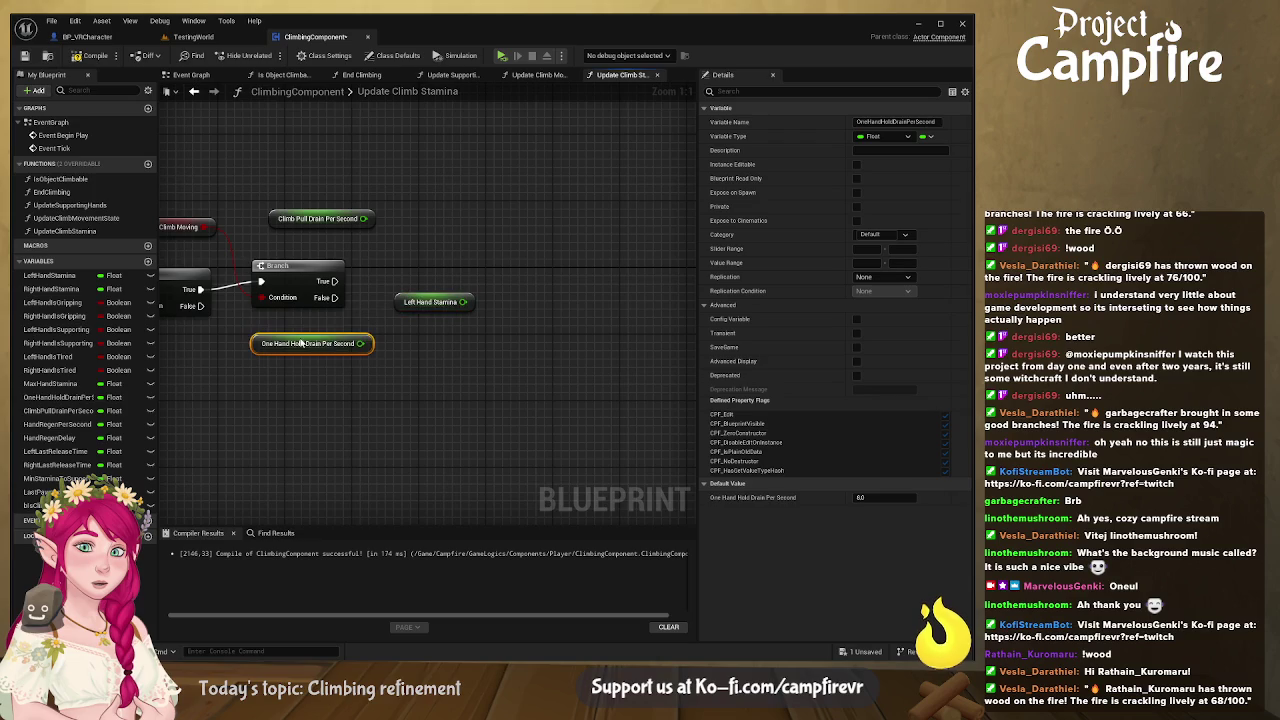
mouse_move(410, 309)
left_mouse_down()
mouse_move(368, 293)
mouse_move(484, 256)
left_mouse_up()
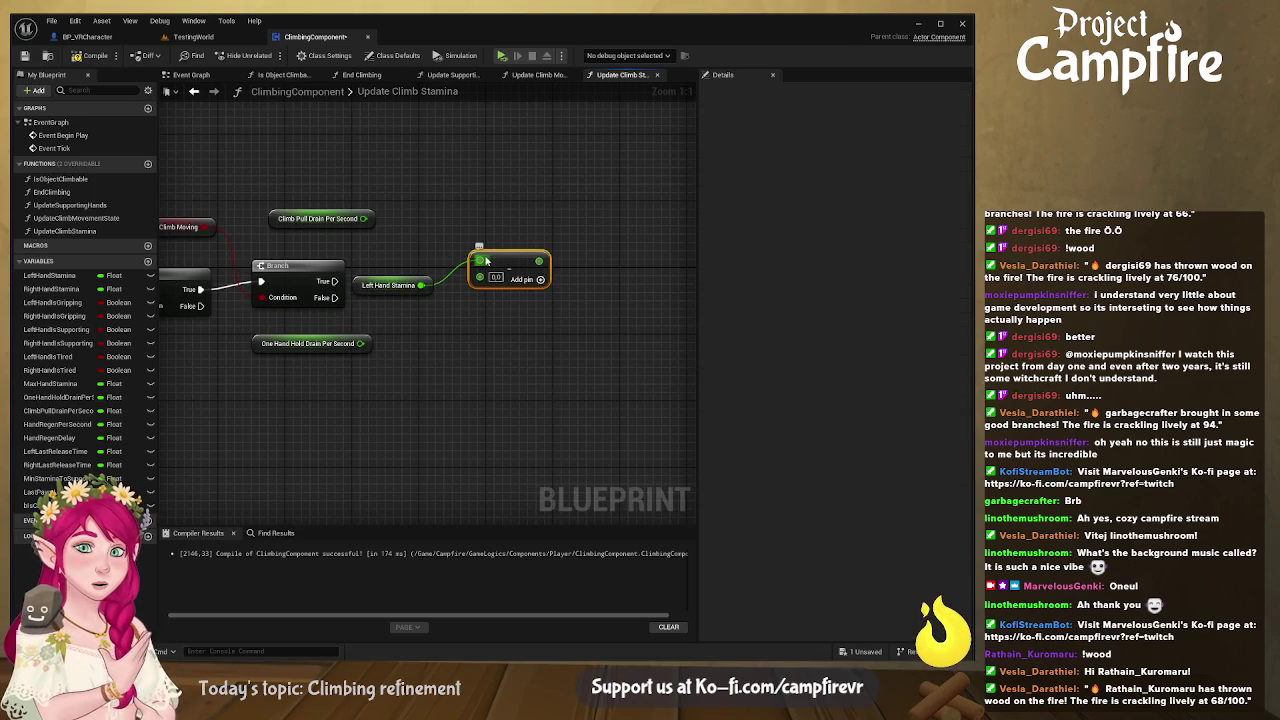
left_click_drag(509, 261, 509, 245)
key("ctrl+c")
key("ctrl+v")
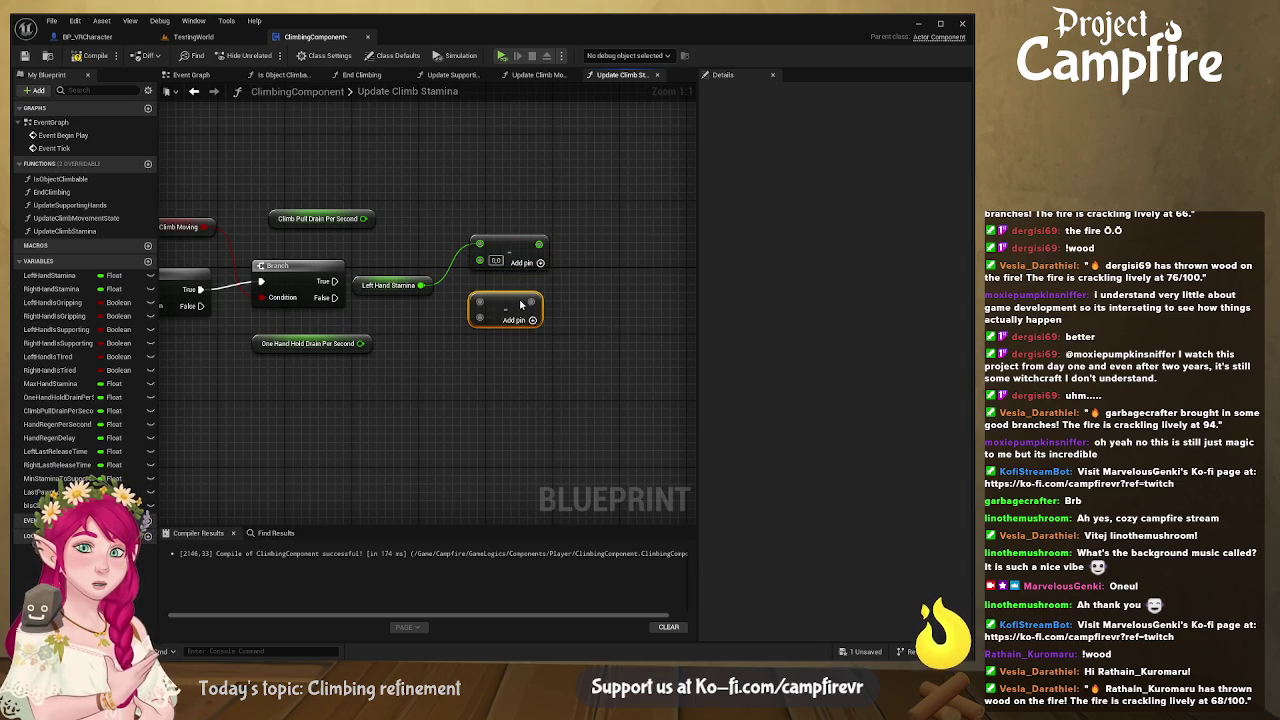
left_click_drag(421, 285, 480, 294)
left_click_drag(366, 218, 480, 260)
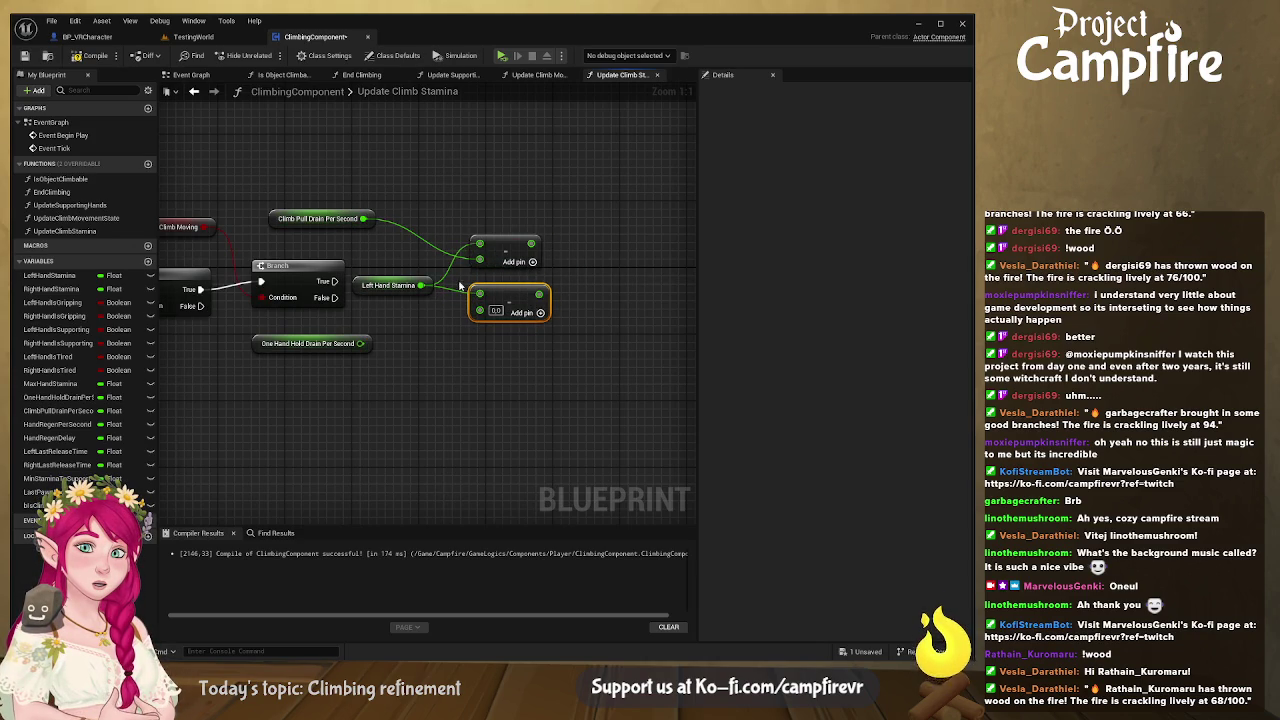
mouse_move(360, 343)
left_mouse_down()
mouse_move(480, 310)
mouse_move(504, 316)
left_mouse_up()
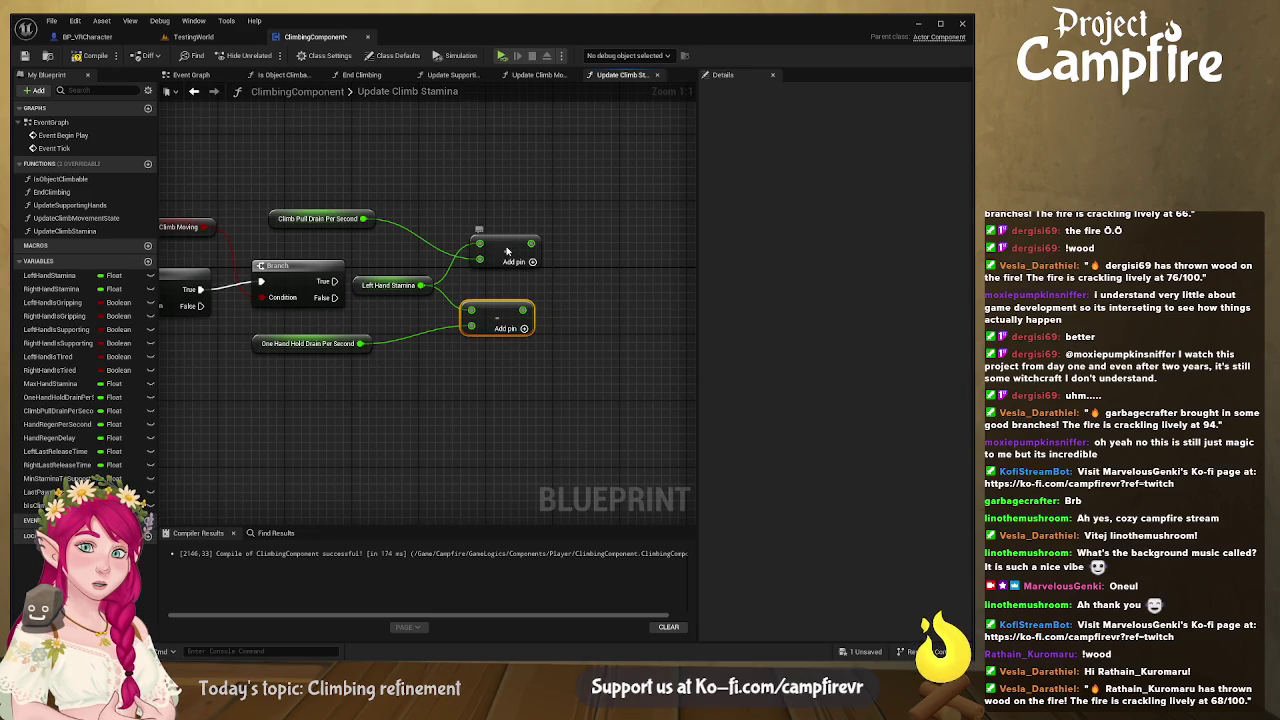
left_click_drag(502, 249, 502, 274)
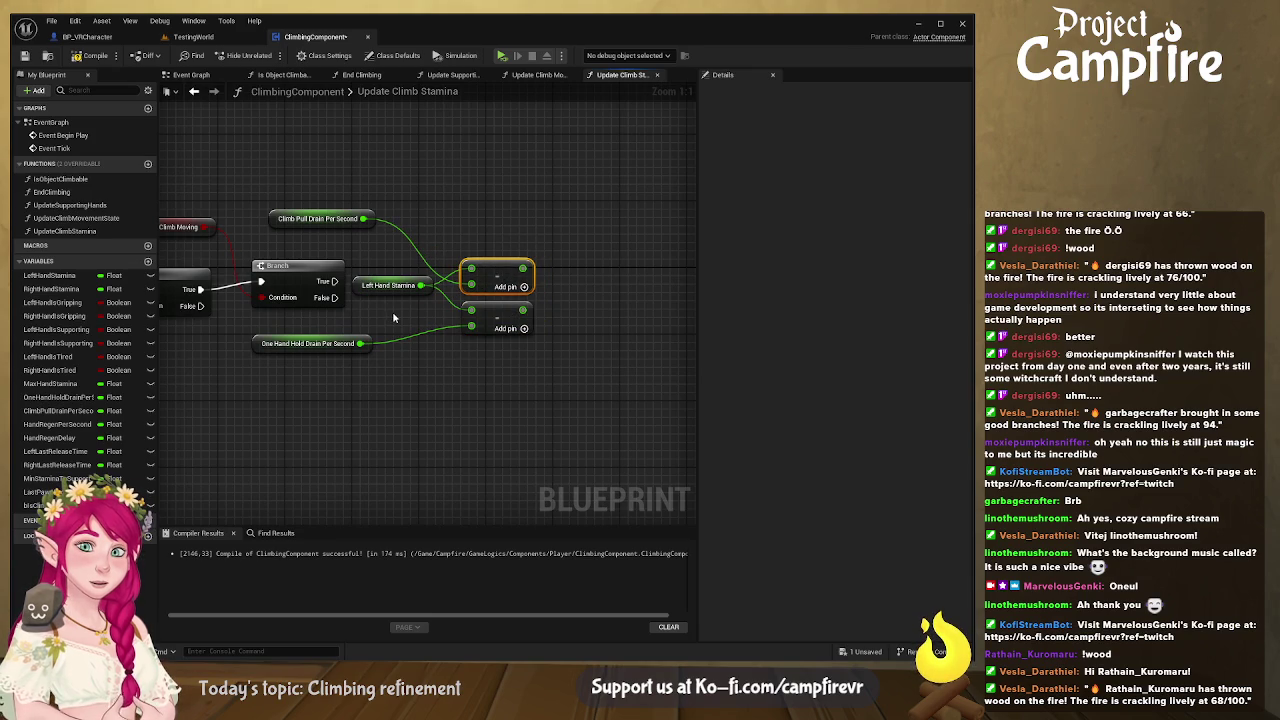
Step: Multiply both drain rates by Delta Time using duplicated multiply nodes
left_click_drag(536, 306, 469, 296)
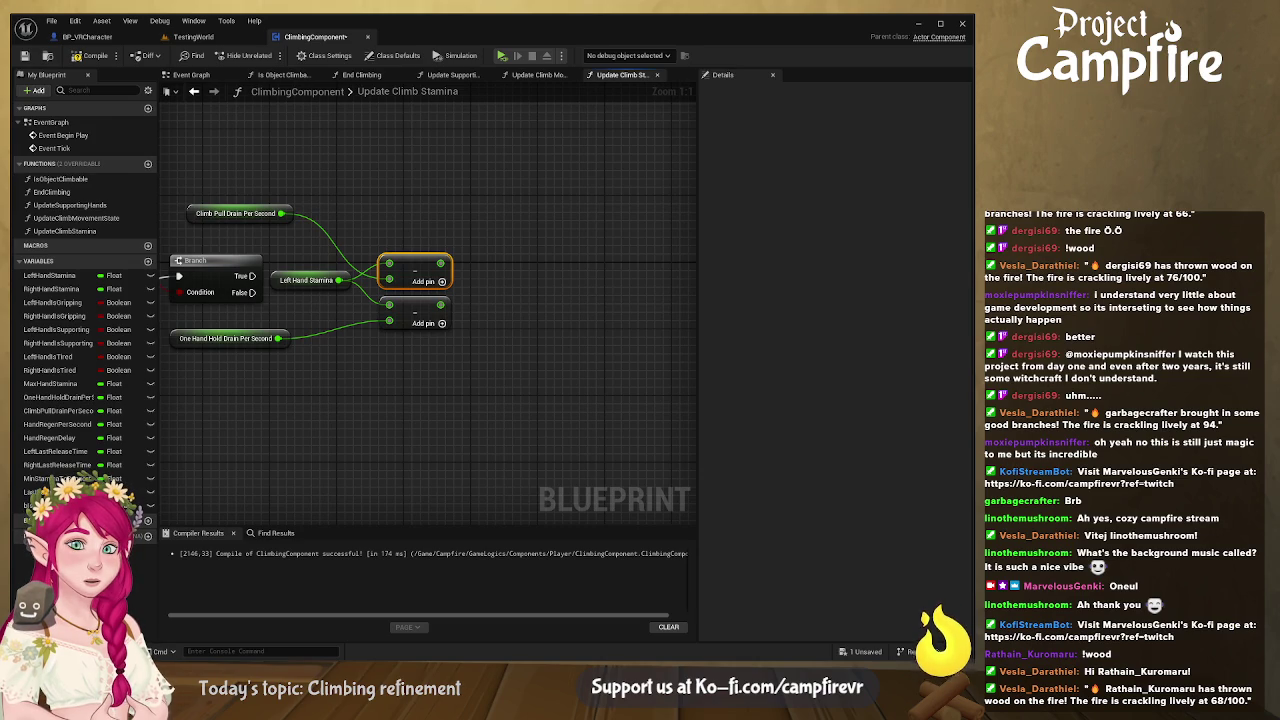
mouse_move(460, 360)
left_mouse_down()
mouse_move(657, 361)
mouse_move(615, 360)
left_mouse_up()
mouse_move(452, 338)
left_mouse_down()
mouse_move(400, 340)
mouse_move(590, 321)
left_mouse_up()
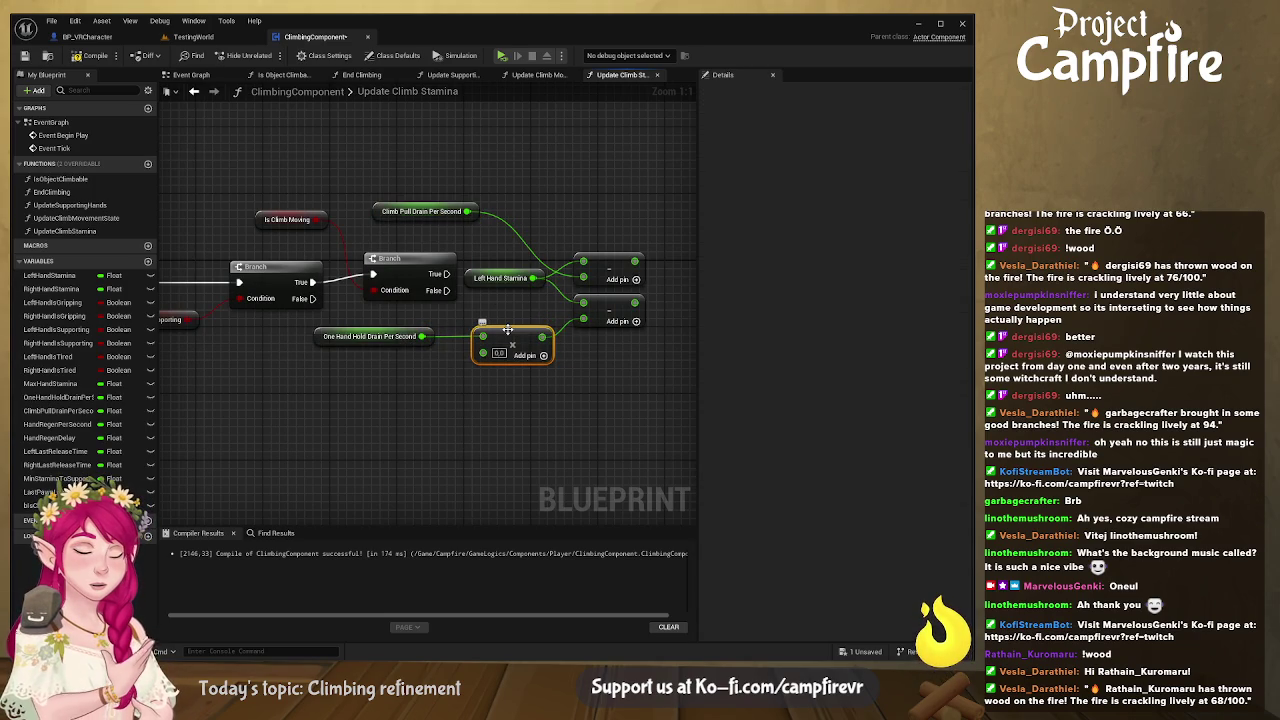
key("ctrl+c")
key("ctrl+v")
mouse_move(500, 208)
left_mouse_down()
mouse_move(466, 211)
mouse_move(528, 218)
mouse_move(583, 262)
left_mouse_up()
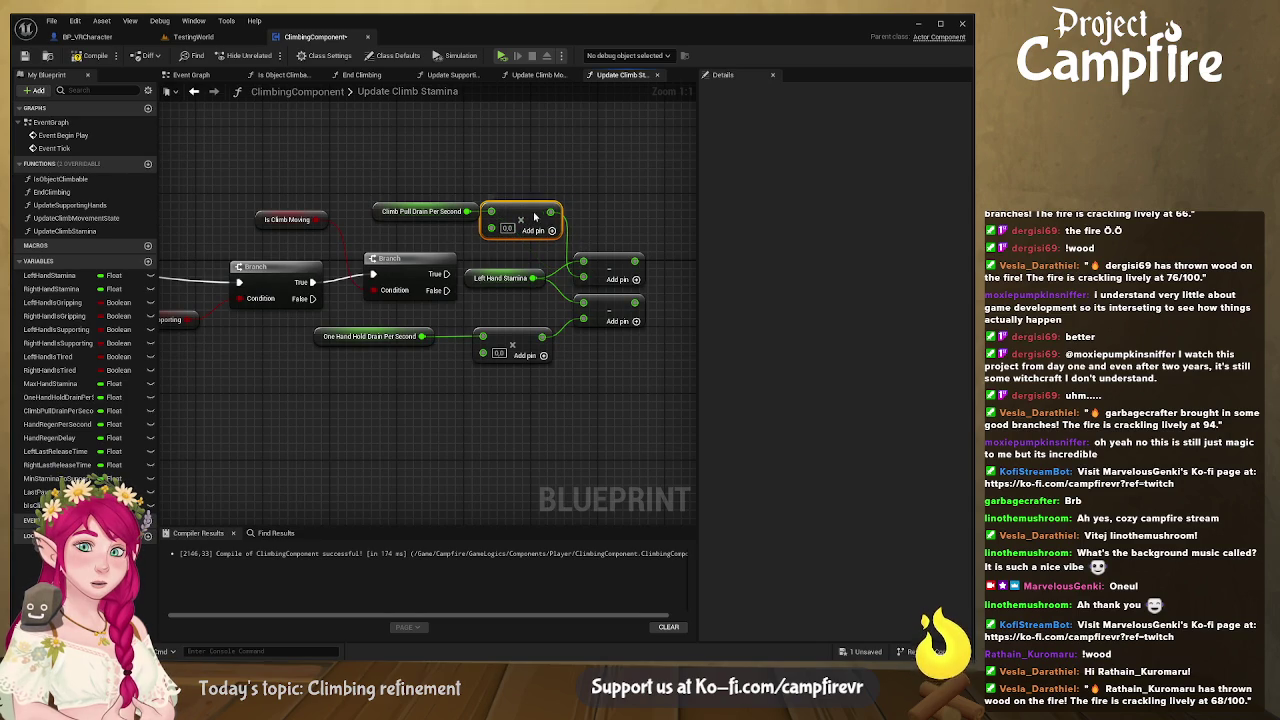
mouse_move(270, 352)
left_mouse_down()
mouse_move(288, 368)
mouse_move(520, 375)
left_mouse_up()
mouse_move(335, 318)
left_mouse_down()
mouse_move(660, 250)
mouse_move(430, 254)
left_mouse_up()
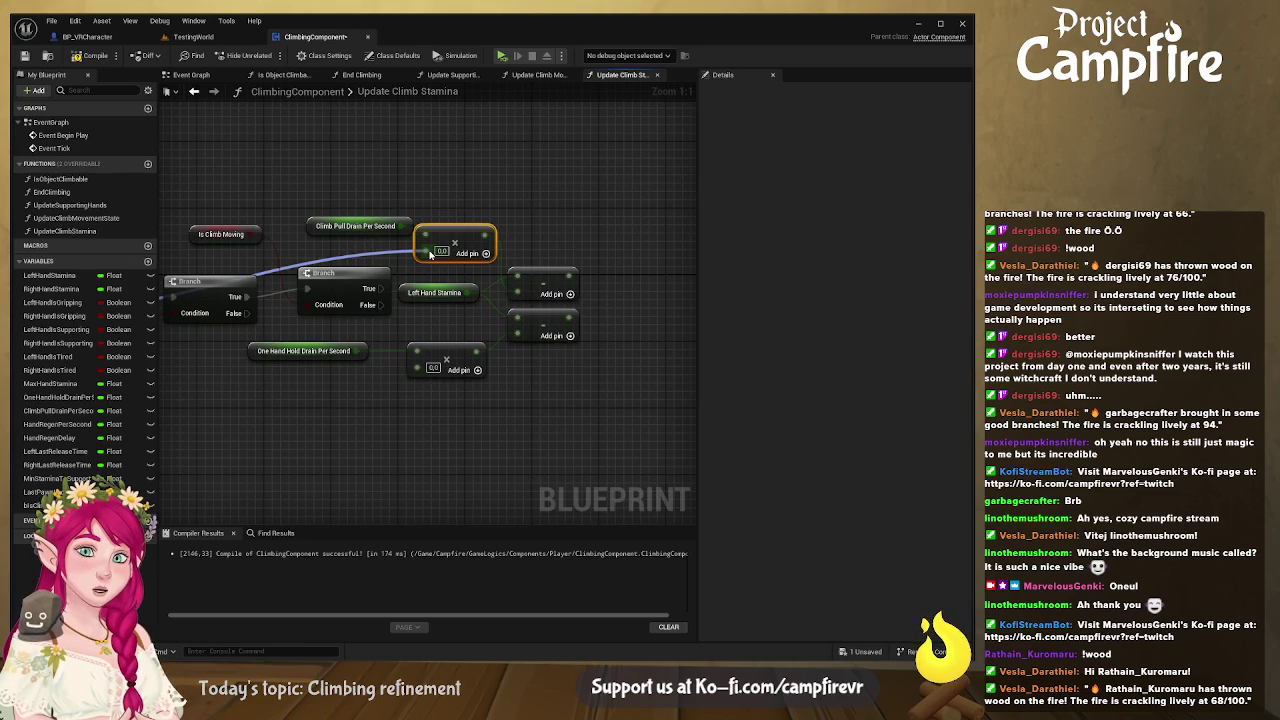
mouse_move(430, 254)
left_mouse_down()
mouse_move(251, 248)
mouse_move(288, 297)
left_mouse_up()
Step: Feed a Break GetDeltaTime result from Delta Time into the Climb Pull Drain multiply
left_click_drag(290, 300, 637, 313)
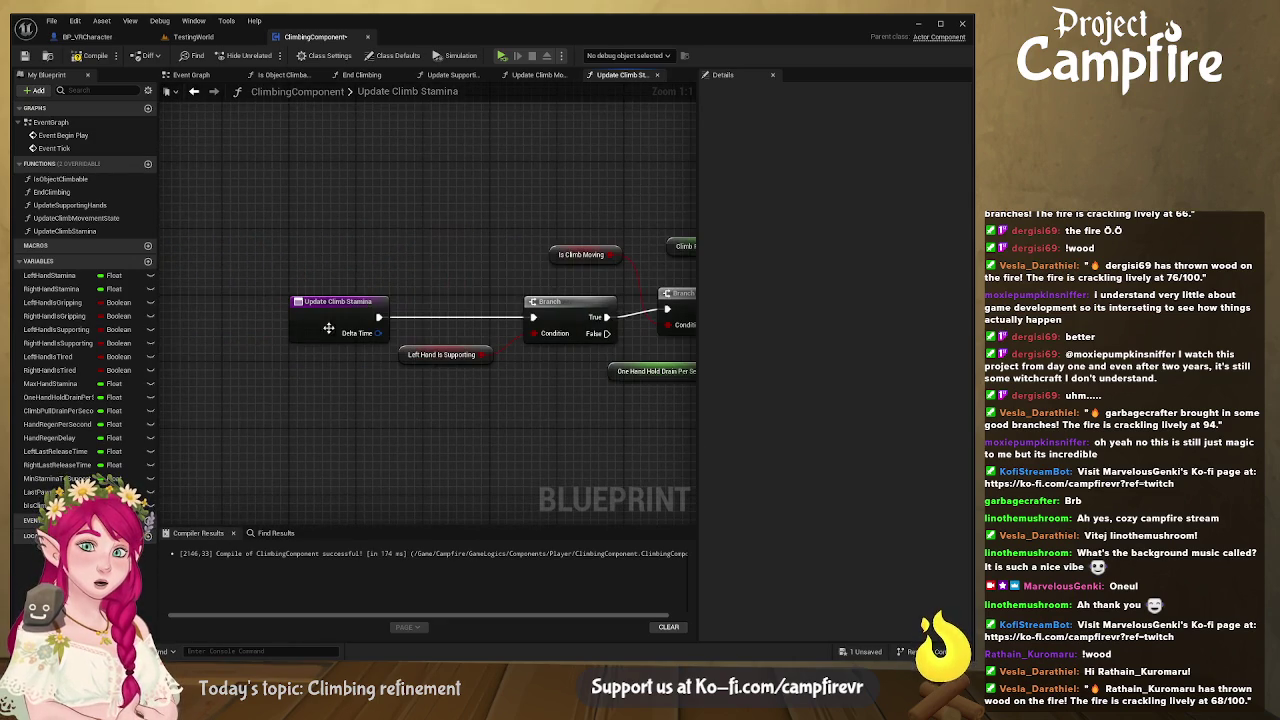
left_click_drag(378, 333, 469, 240)
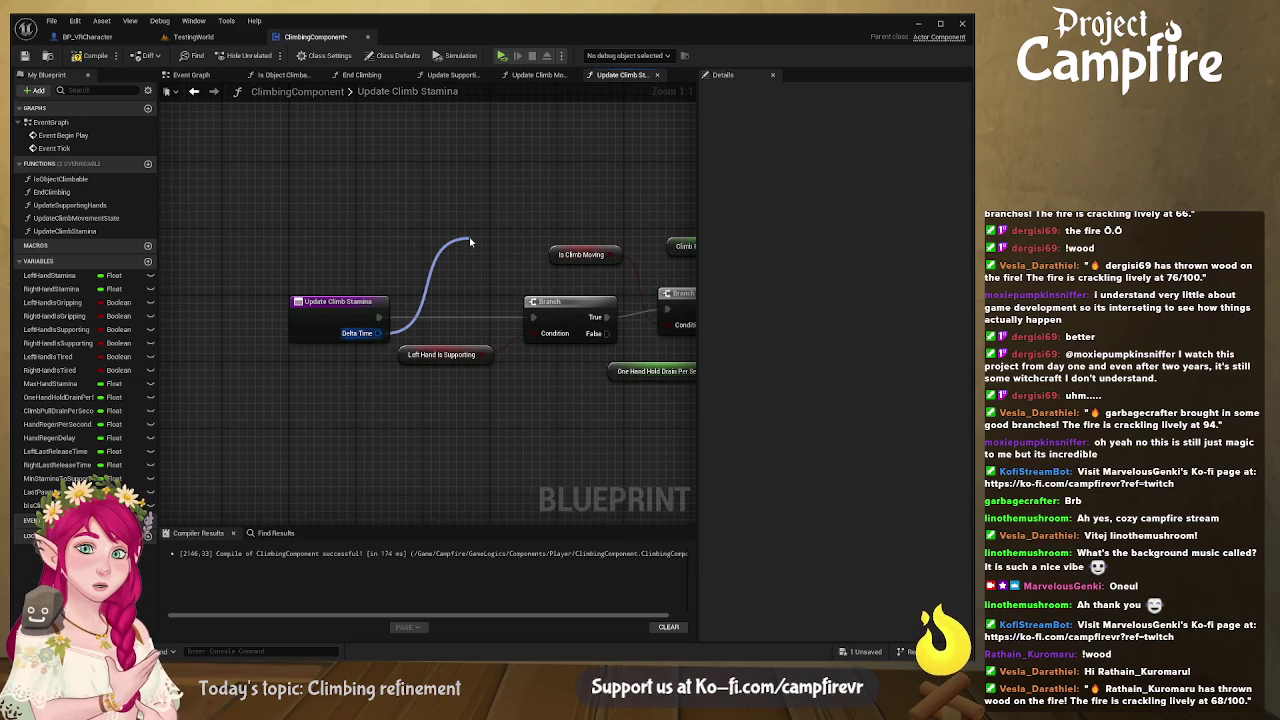
left_click_drag(470, 240, 484, 206)
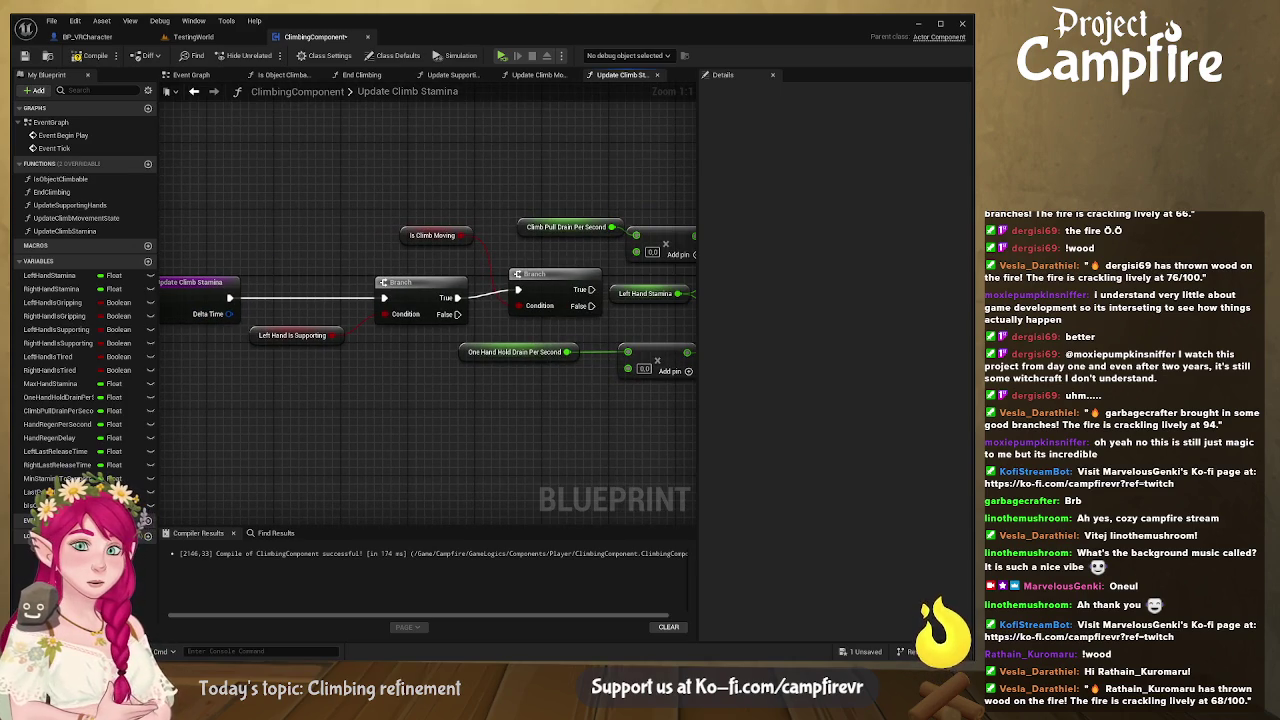
mouse_move(229, 313)
left_mouse_down()
mouse_move(330, 252)
mouse_move(359, 211)
left_mouse_up()
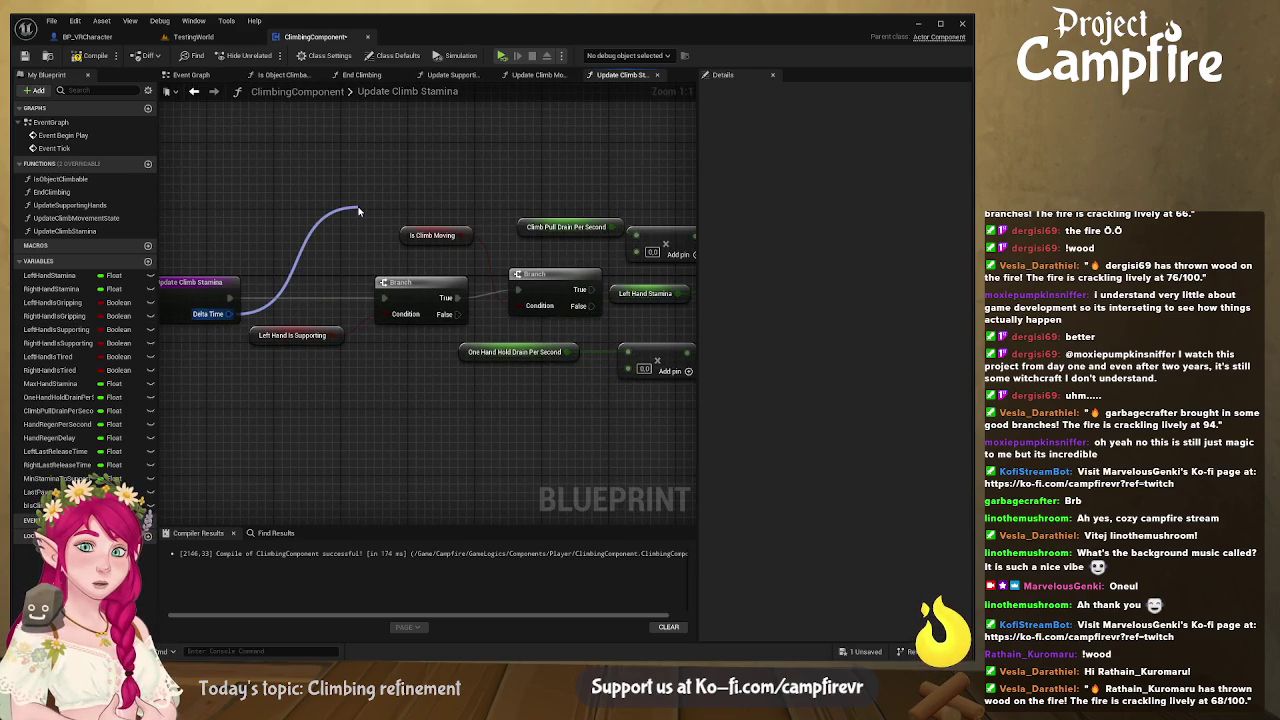
left_click(477, 332)
left_click_drag(489, 211, 455, 194)
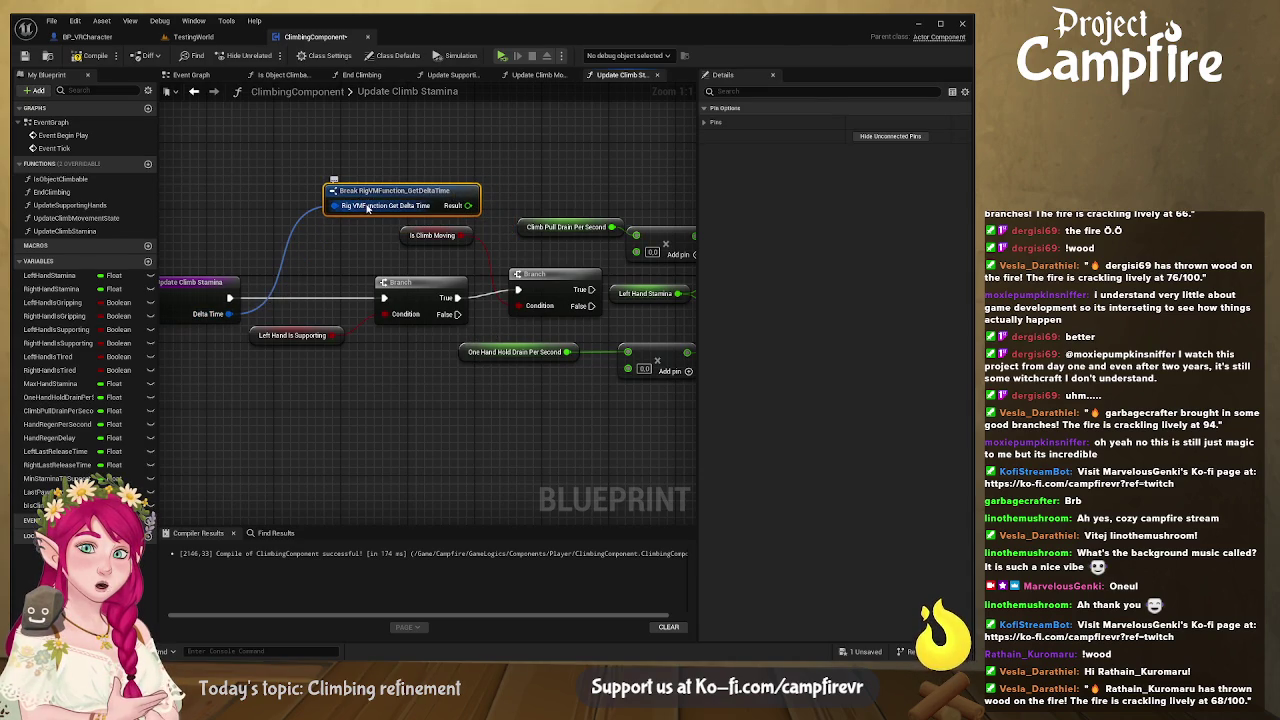
left_click_drag(465, 205, 635, 251)
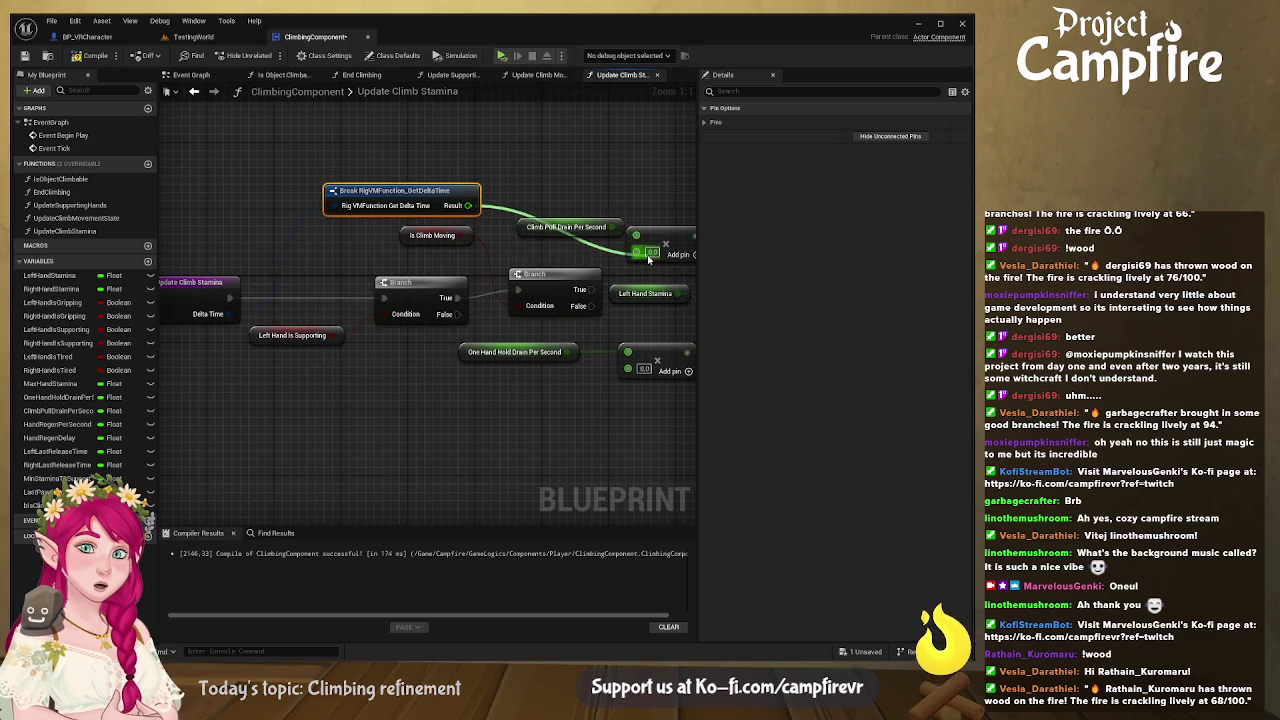
left_click_drag(438, 196, 354, 191)
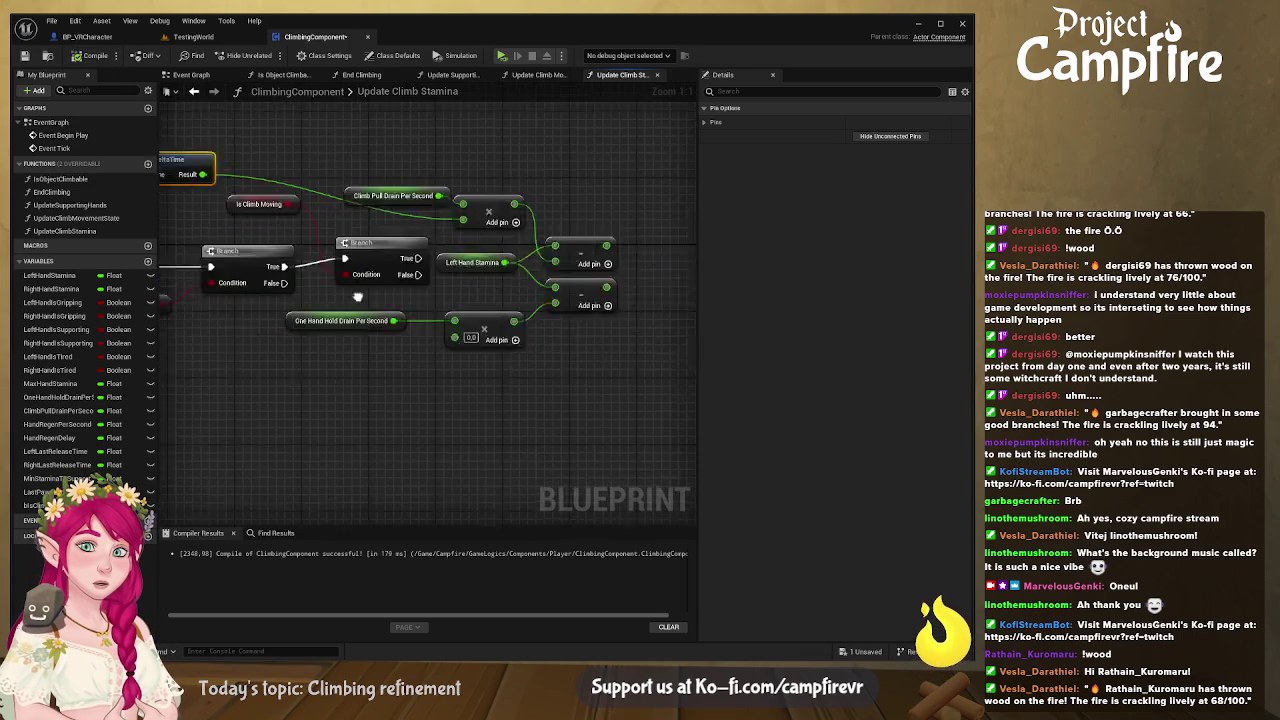
Step: Delete an extra pasted delta time node and reposition the Break GetDeltaTime node
left_click_drag(357, 296, 533, 282)
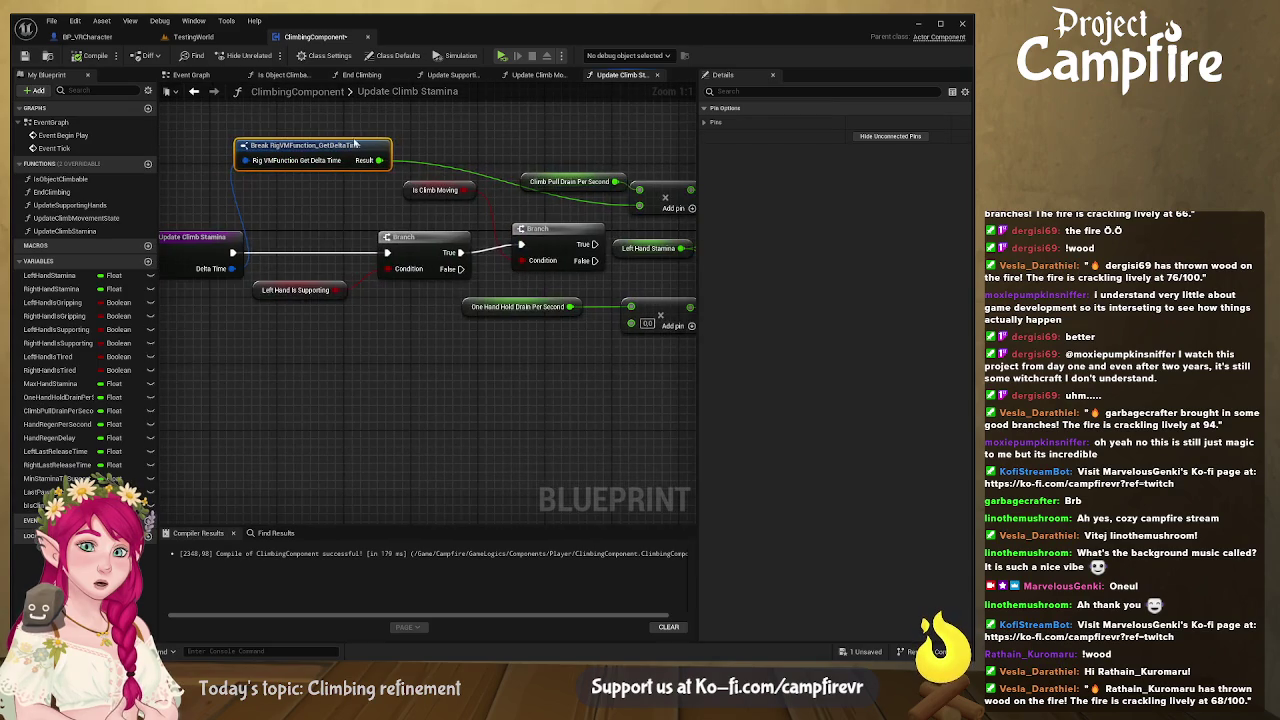
key("ctrl+v")
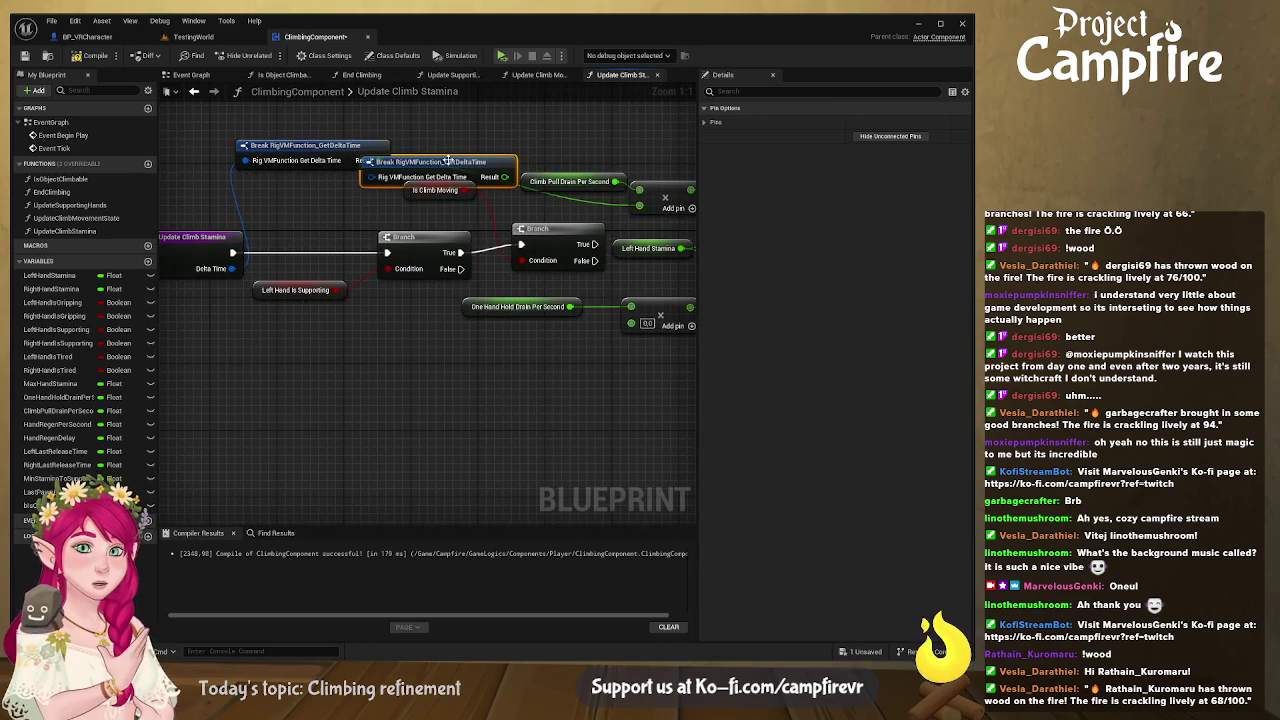
mouse_move(459, 157)
left_mouse_down()
mouse_move(316, 183)
mouse_move(415, 191)
left_mouse_up()
key("Delete")
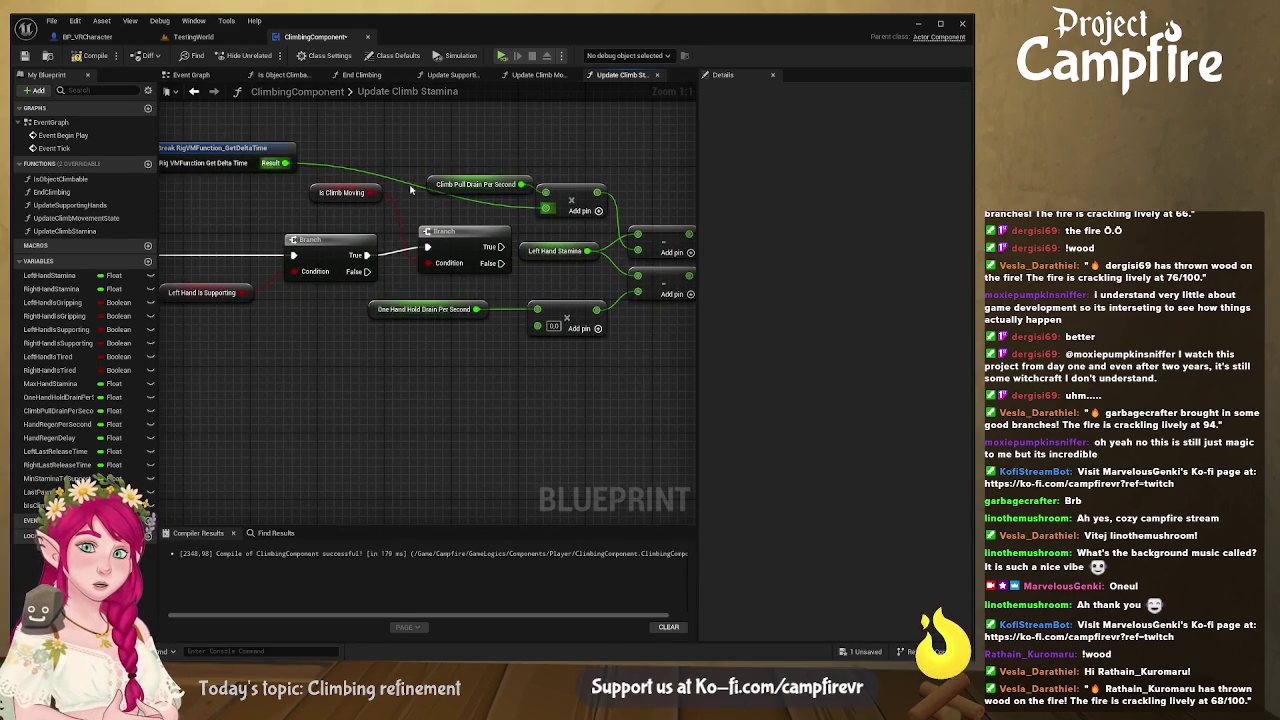
left_click(284, 167)
mouse_move(284, 167)
left_mouse_down()
mouse_move(325, 180)
mouse_move(339, 130)
mouse_move(345, 183)
left_mouse_up()
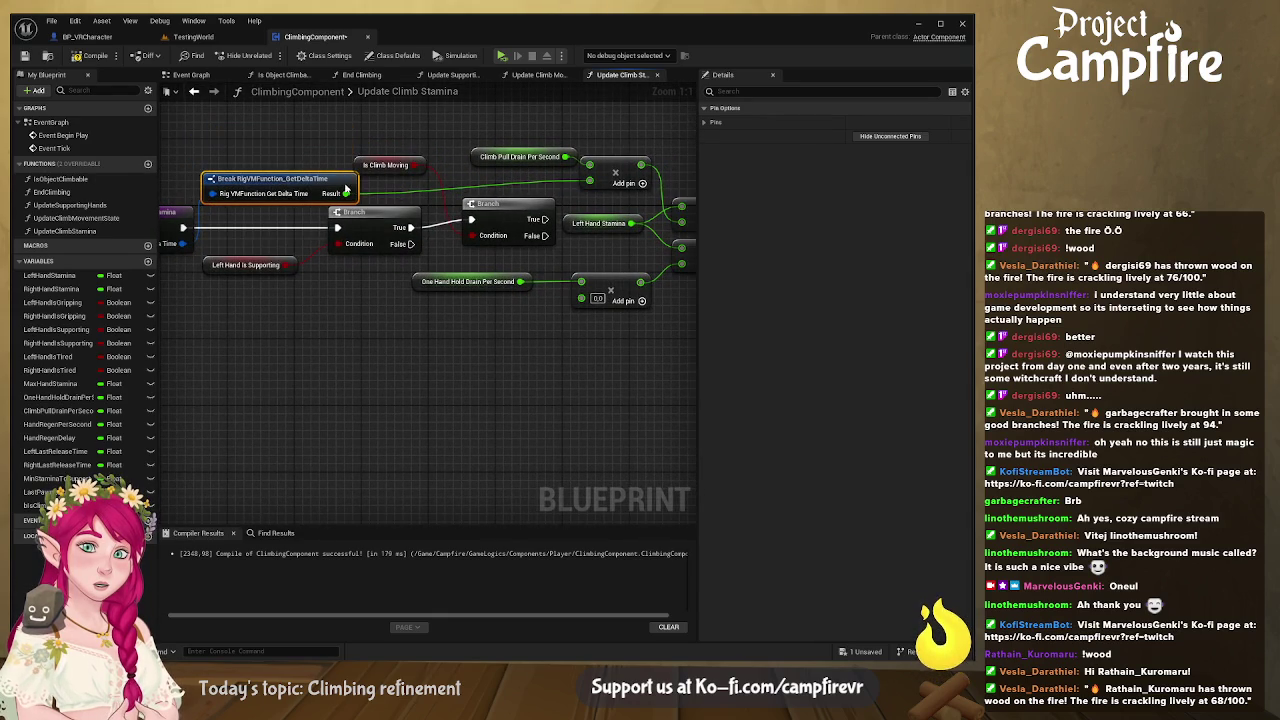
left_click_drag(491, 205, 381, 193)
double_click(450, 171)
mouse_move(453, 173)
left_mouse_down()
mouse_move(458, 275)
mouse_move(471, 288)
left_mouse_up()
left_click_drag(455, 176, 448, 186)
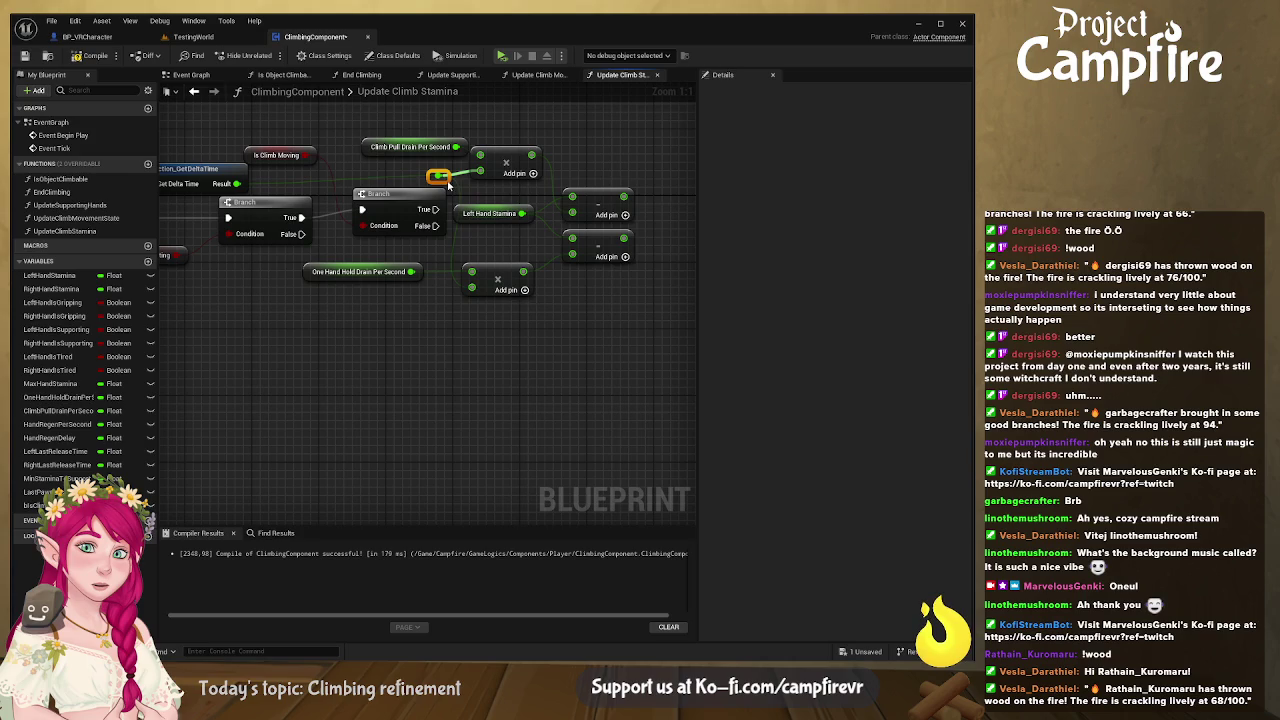
mouse_move(590, 300)
left_mouse_down()
mouse_move(463, 298)
mouse_move(435, 285)
left_mouse_up()
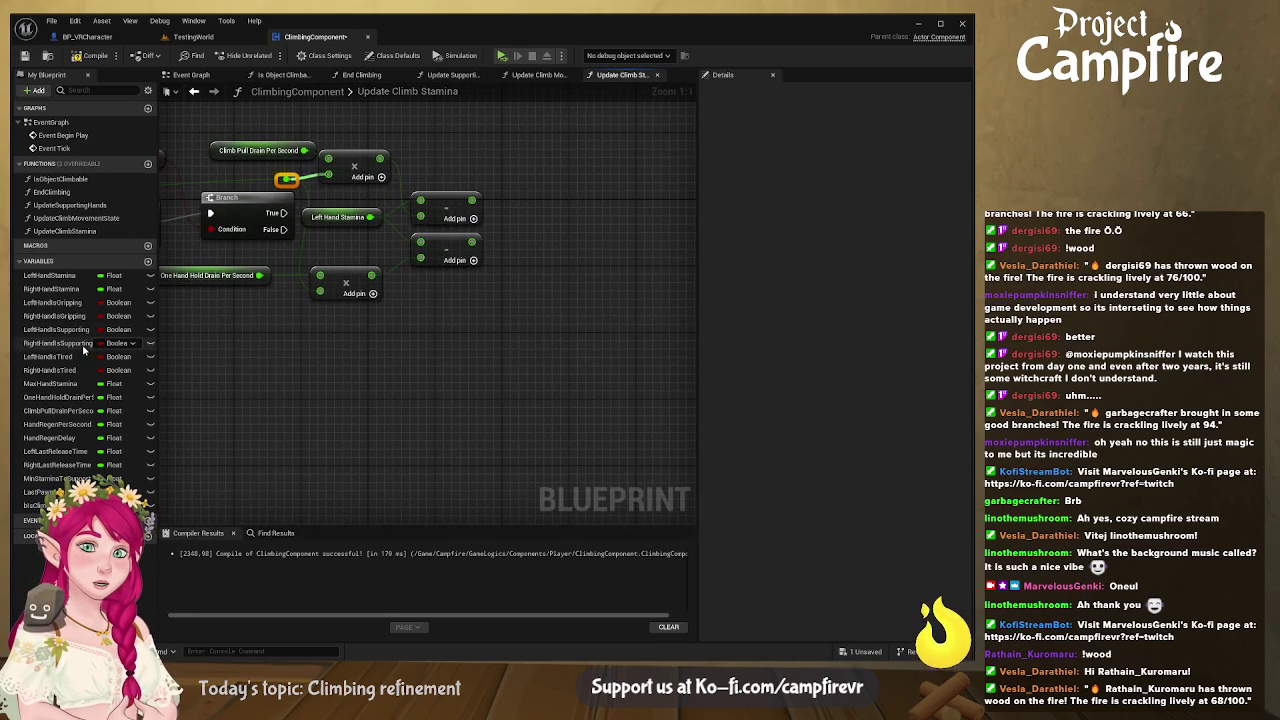
left_click(50, 275)
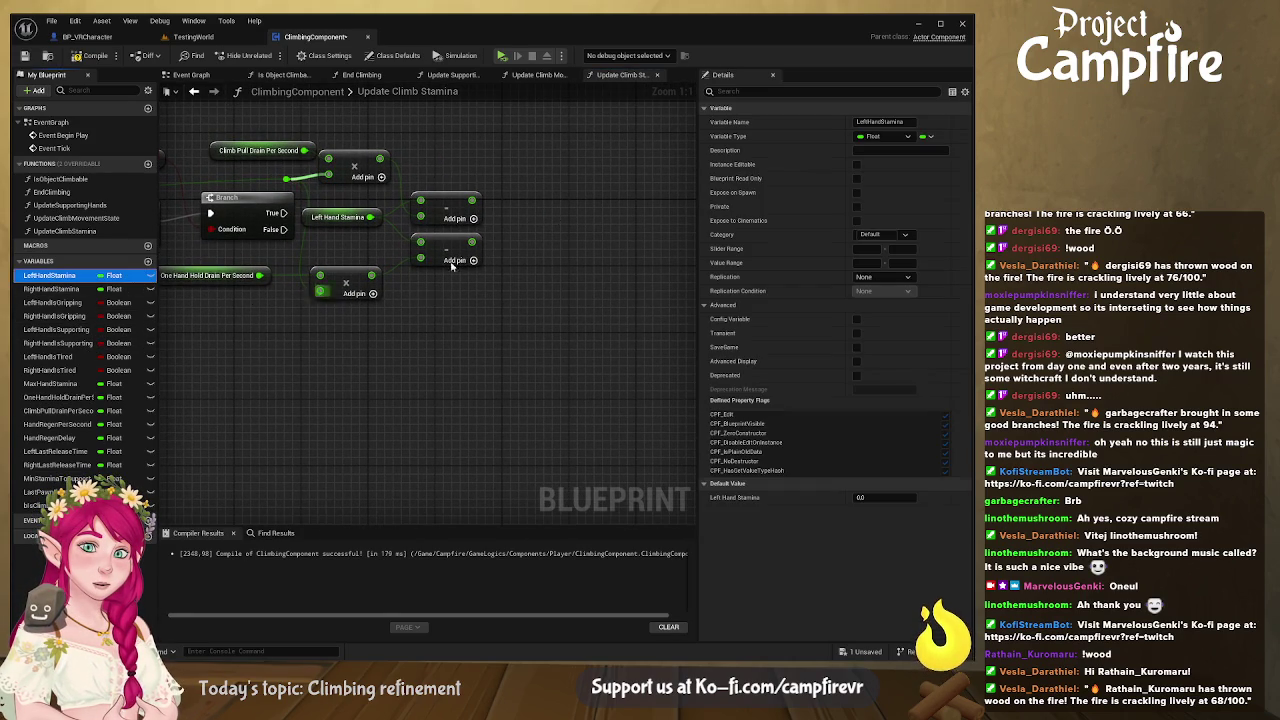
left_click_drag(587, 185, 590, 185)
mouse_move(514, 208)
left_mouse_down()
mouse_move(395, 227)
mouse_move(466, 222)
mouse_move(355, 218)
mouse_move(491, 208)
left_mouse_up()
mouse_move(288, 217)
left_mouse_down()
mouse_move(557, 193)
mouse_move(340, 200)
left_mouse_up()
double_click(512, 194)
left_click(592, 192)
mouse_move(592, 192)
left_mouse_down()
mouse_move(626, 193)
mouse_move(645, 215)
mouse_move(593, 276)
left_mouse_up()
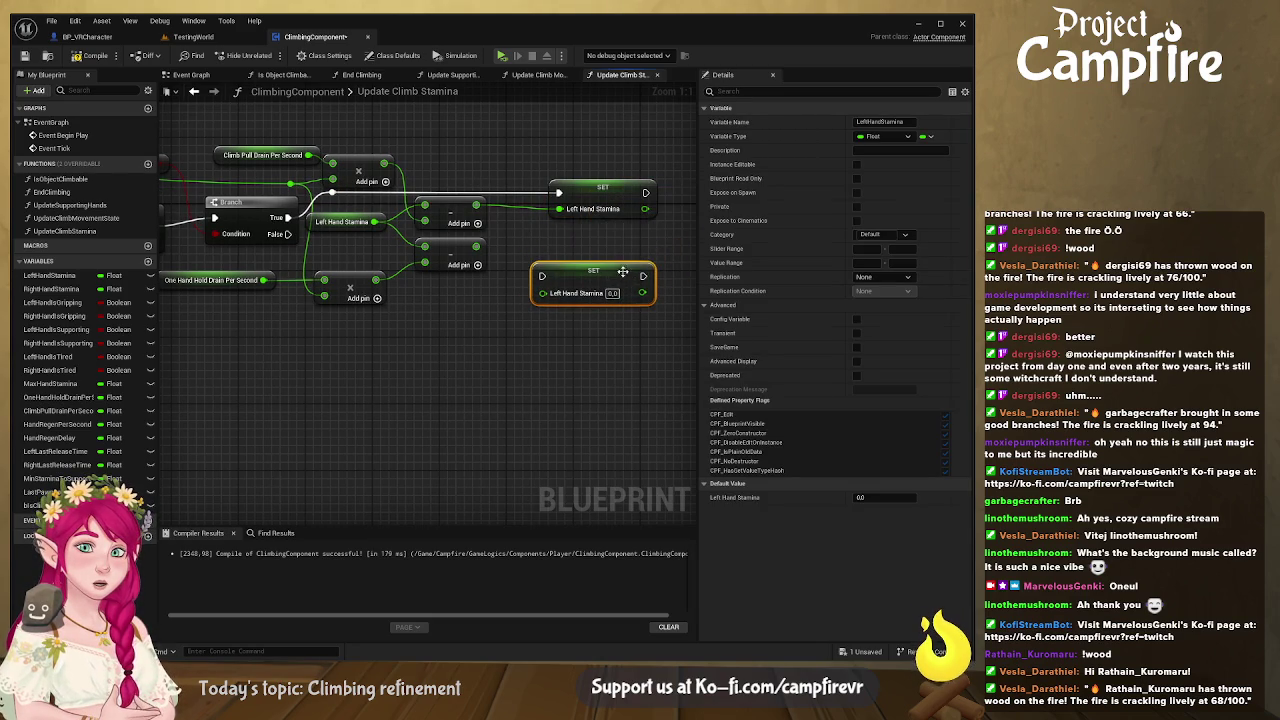
mouse_move(285, 234)
left_mouse_down()
mouse_move(541, 276)
mouse_move(344, 280)
left_mouse_up()
double_click(505, 274)
left_click(340, 269)
left_click(507, 321)
mouse_move(476, 246)
left_mouse_down()
mouse_move(538, 303)
mouse_move(543, 293)
left_mouse_up()
left_click_drag(598, 186, 575, 192)
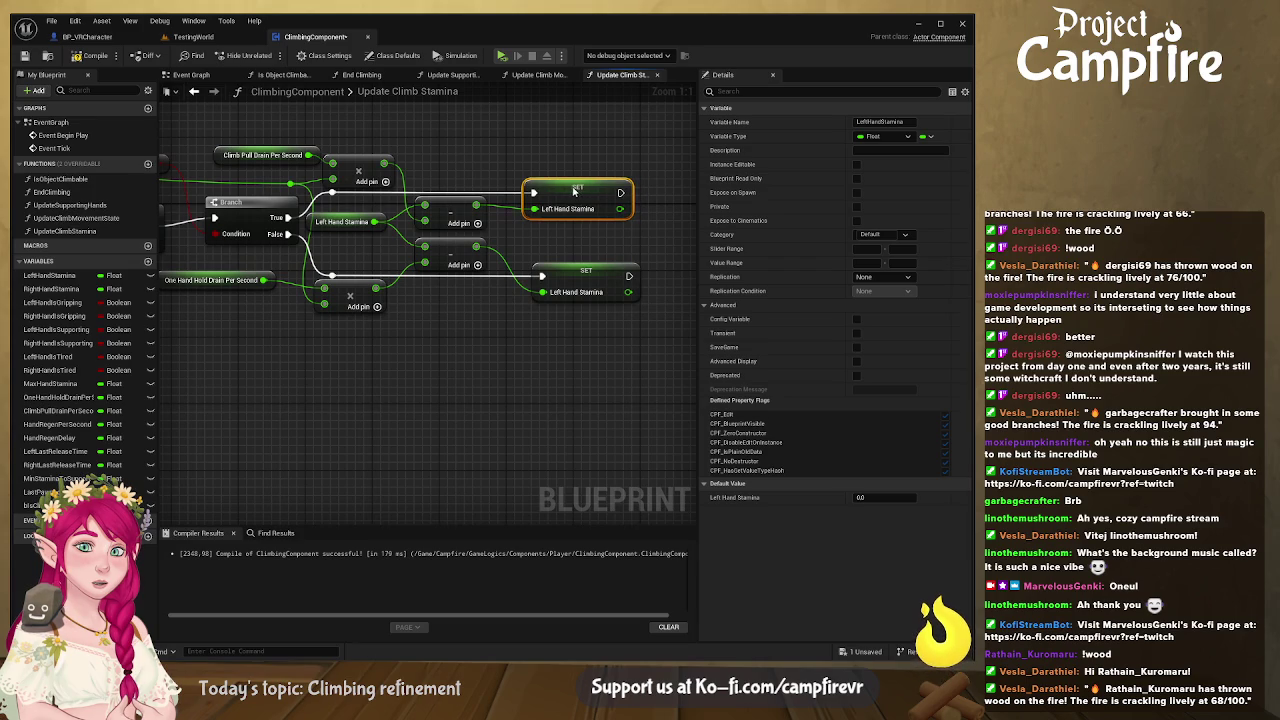
left_click_drag(591, 268, 582, 272)
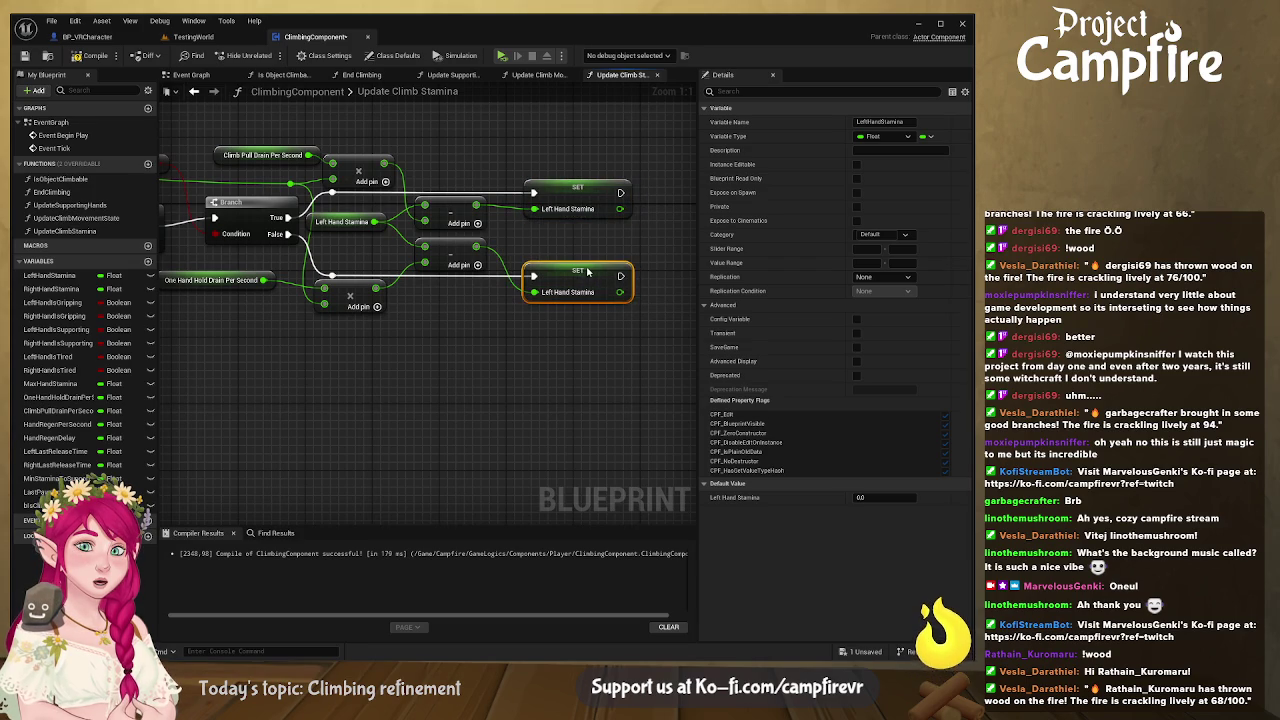
left_click(455, 383)
scroll(455, 383, "down", 4)
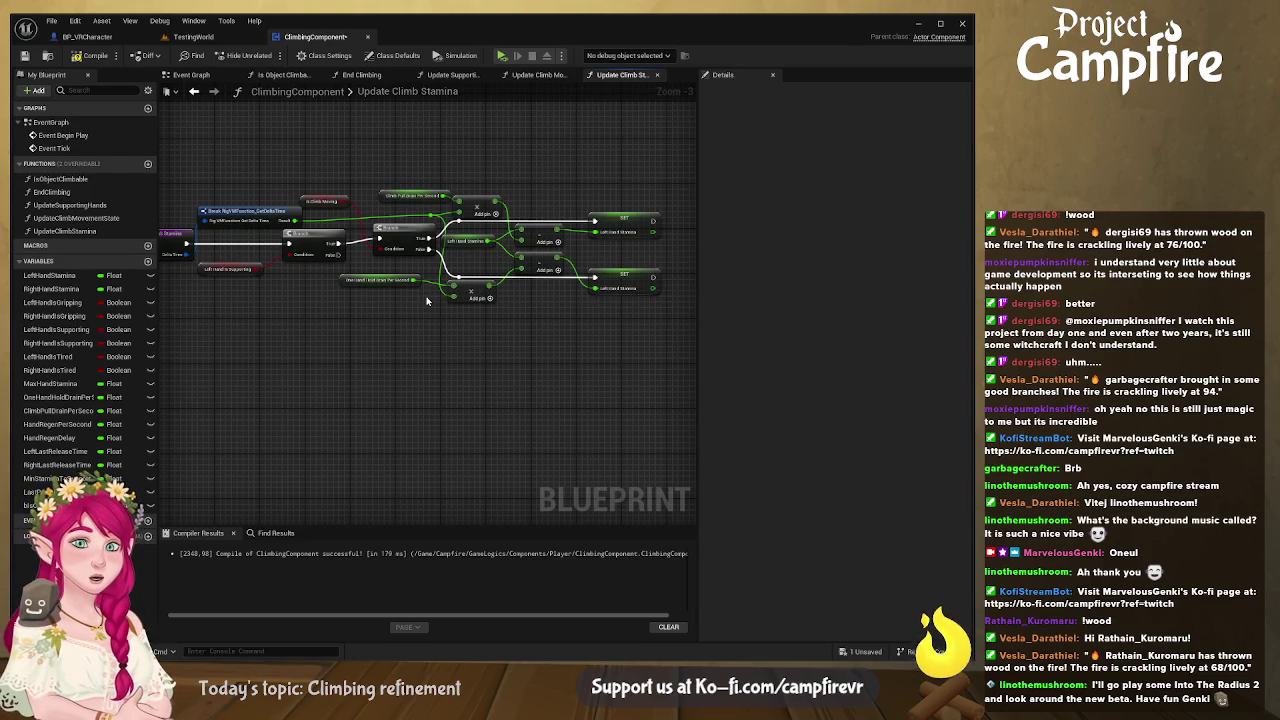
Step: Compile and save, then clamp the upper stamina result to a max of 100 before its SET
left_click(90, 55)
left_click(25, 57)
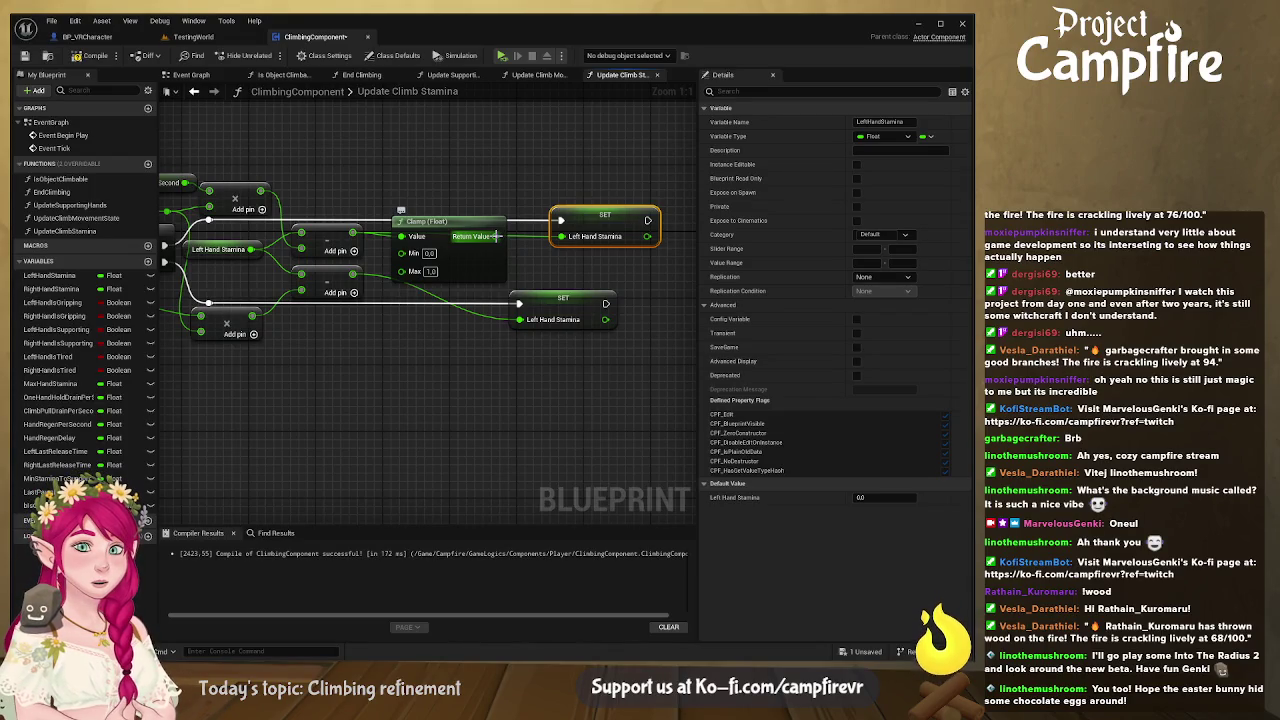
left_click_drag(494, 236, 562, 236)
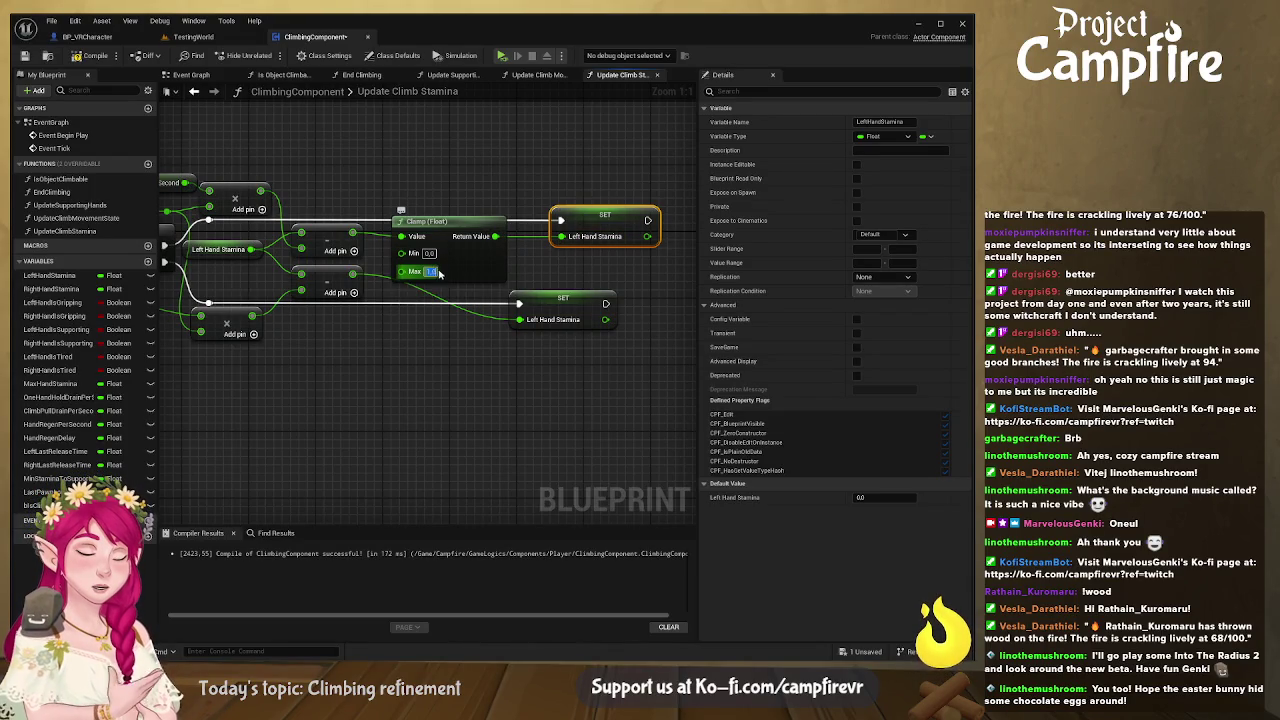
type("100")
key("Return")
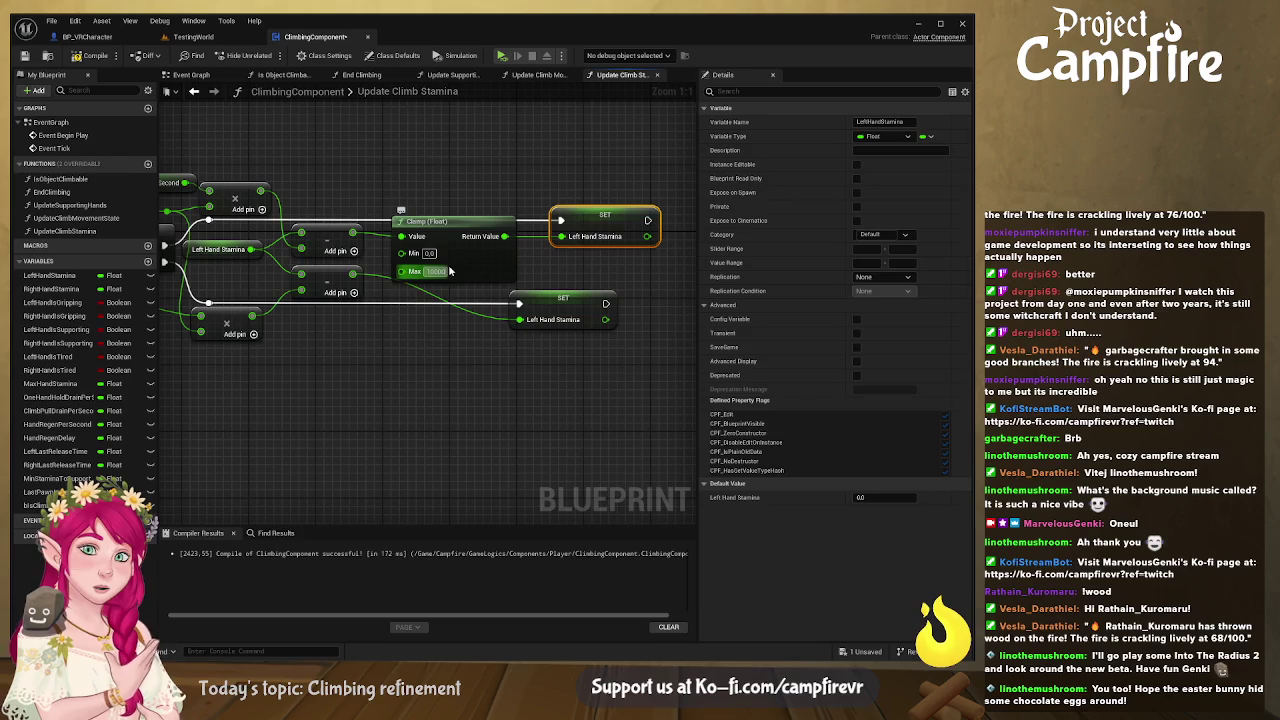
left_click(450, 271)
Step: Duplicate the Clamp (Float) node and route the lower subtraction through it into its SET
left_click(454, 228)
key("ctrl+w")
mouse_move(472, 262)
left_mouse_down()
mouse_move(437, 318)
mouse_move(451, 304)
left_mouse_up()
mouse_move(550, 299)
left_mouse_down()
mouse_move(628, 301)
mouse_move(584, 298)
left_mouse_up()
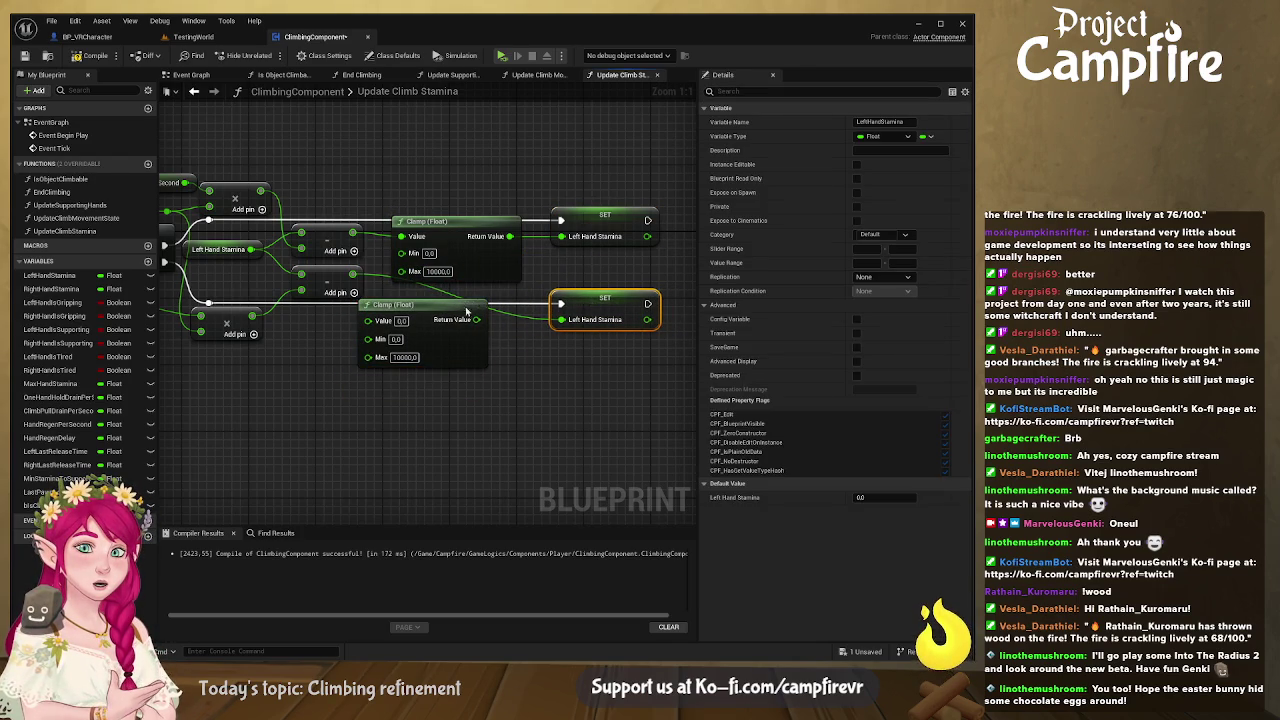
left_click_drag(466, 310, 498, 302)
left_click_drag(352, 273, 400, 312)
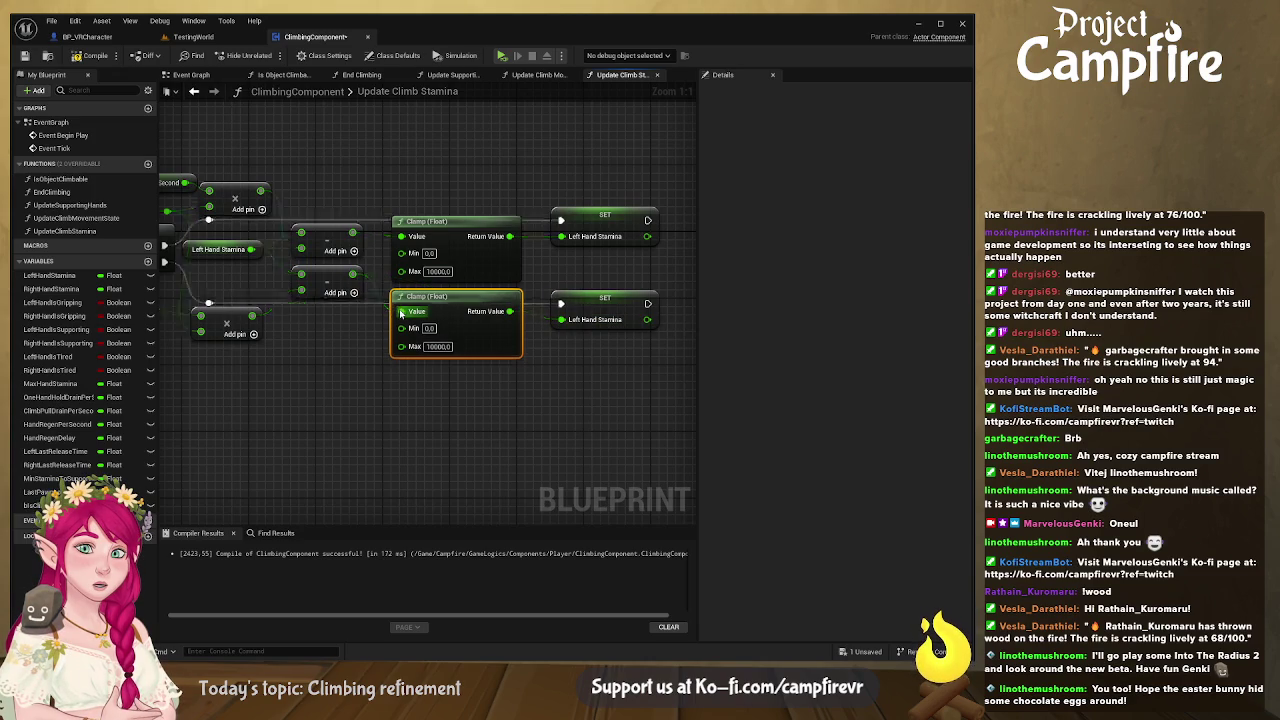
left_click(379, 361)
left_click(467, 300)
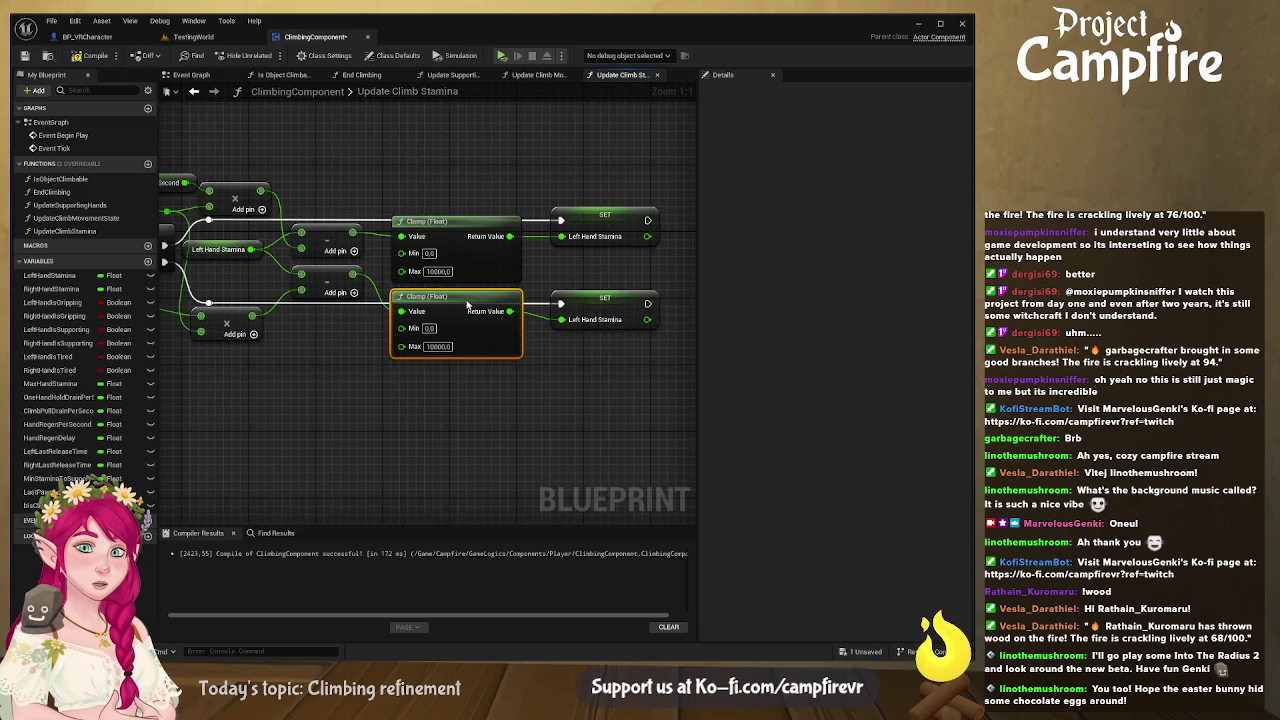
left_click(402, 391)
scroll(402, 391, "down", 4)
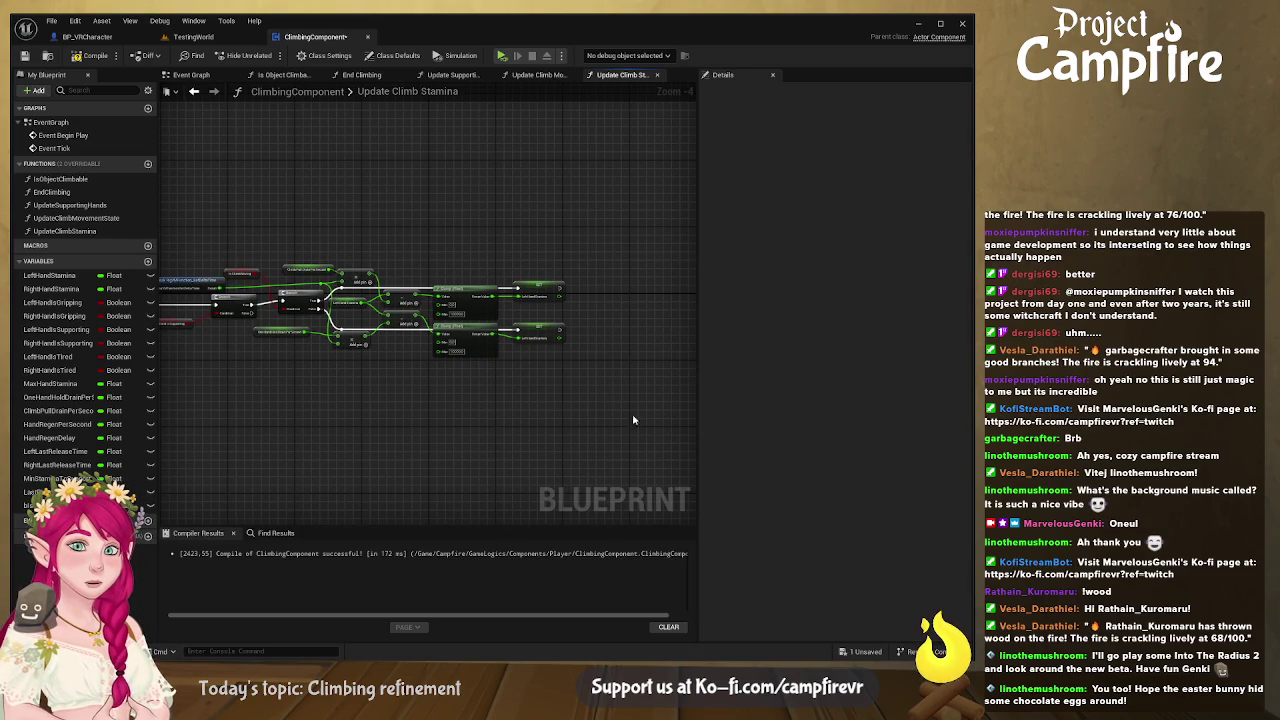
scroll(474, 366, "up", 5)
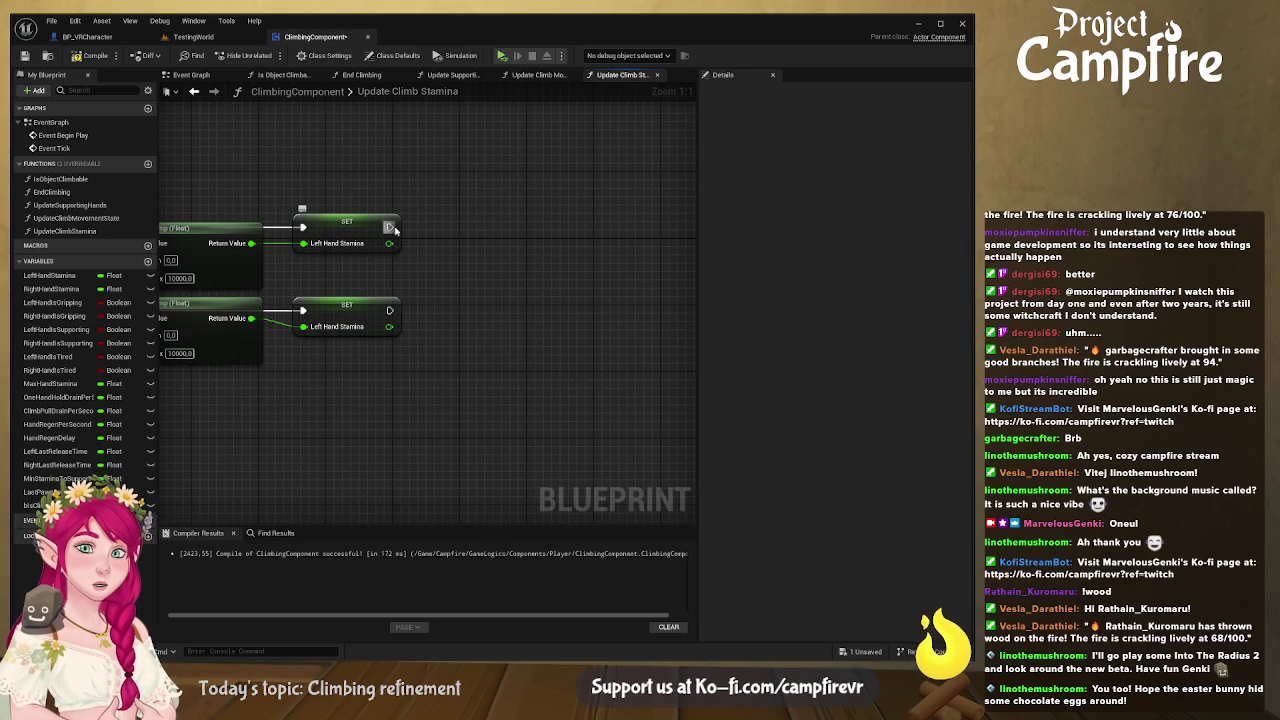
Step: After each stamina SET, add a <= 0.0 check driving a Branch
mouse_move(389, 227)
left_mouse_down()
mouse_move(466, 246)
mouse_move(410, 251)
mouse_move(477, 253)
left_mouse_up()
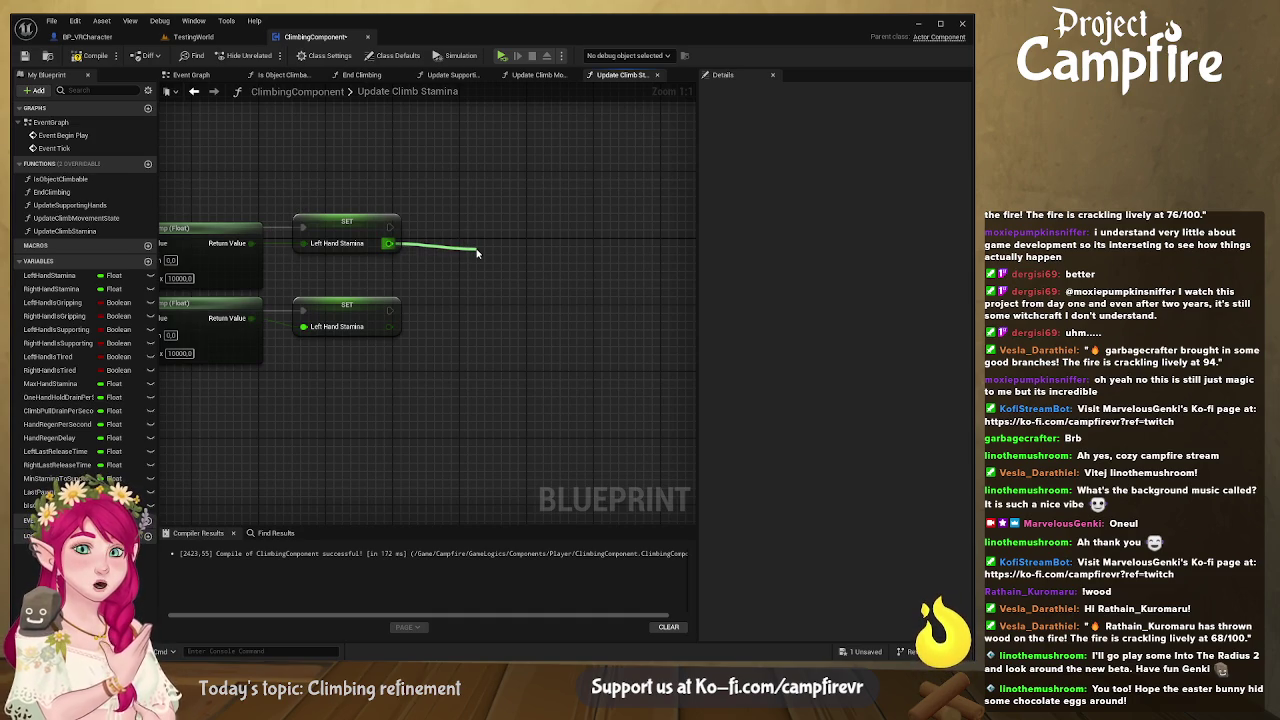
left_click_drag(477, 253, 464, 255)
mouse_move(389, 227)
left_mouse_down()
mouse_move(512, 229)
mouse_move(523, 262)
mouse_move(541, 220)
left_mouse_up()
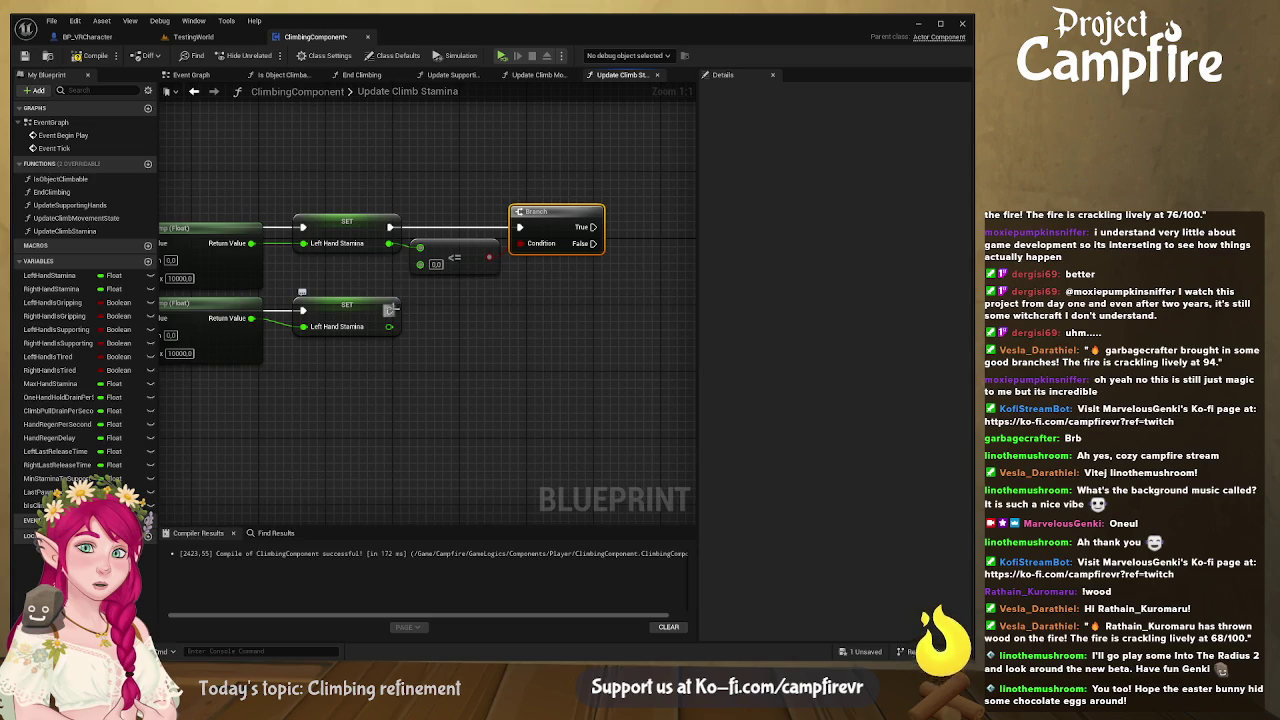
left_click_drag(574, 290, 408, 234)
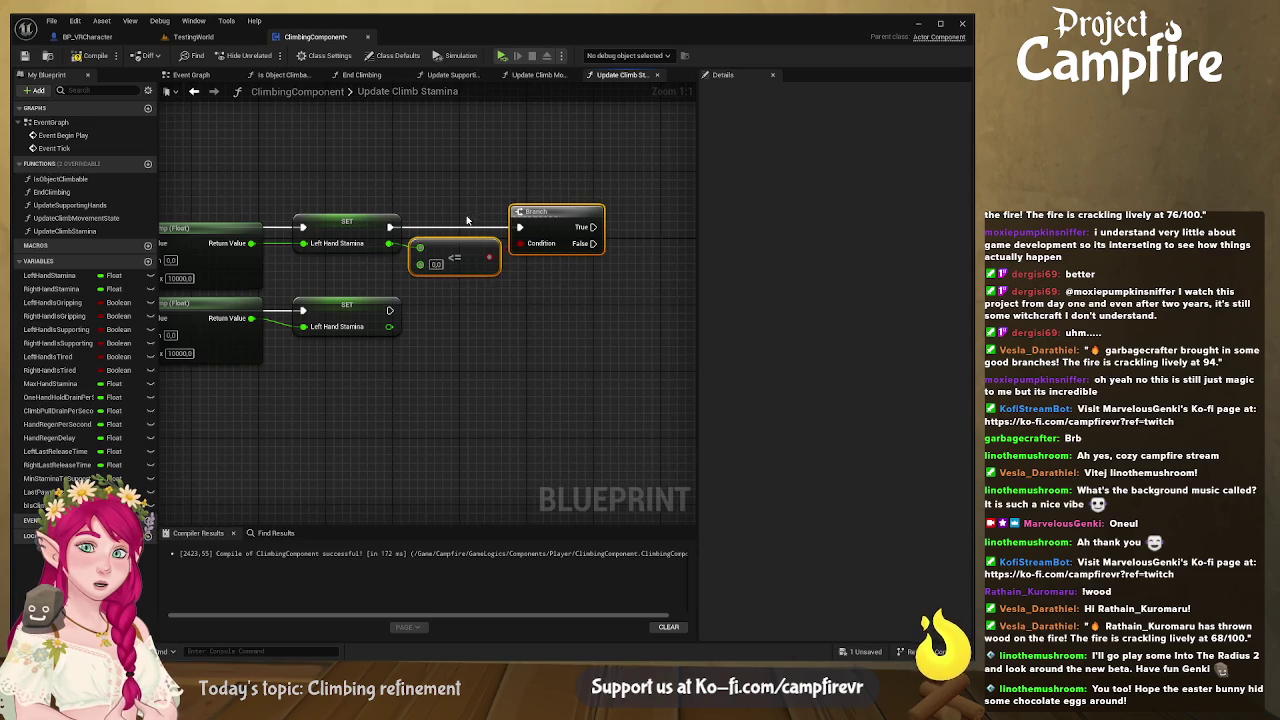
key("ctrl+c")
key("ctrl+v")
mouse_move(550, 355)
left_mouse_down()
mouse_move(405, 330)
mouse_move(421, 333)
left_mouse_up()
left_click_drag(397, 226, 517, 227)
left_click_drag(397, 310, 517, 310)
left_click_drag(570, 367, 418, 367)
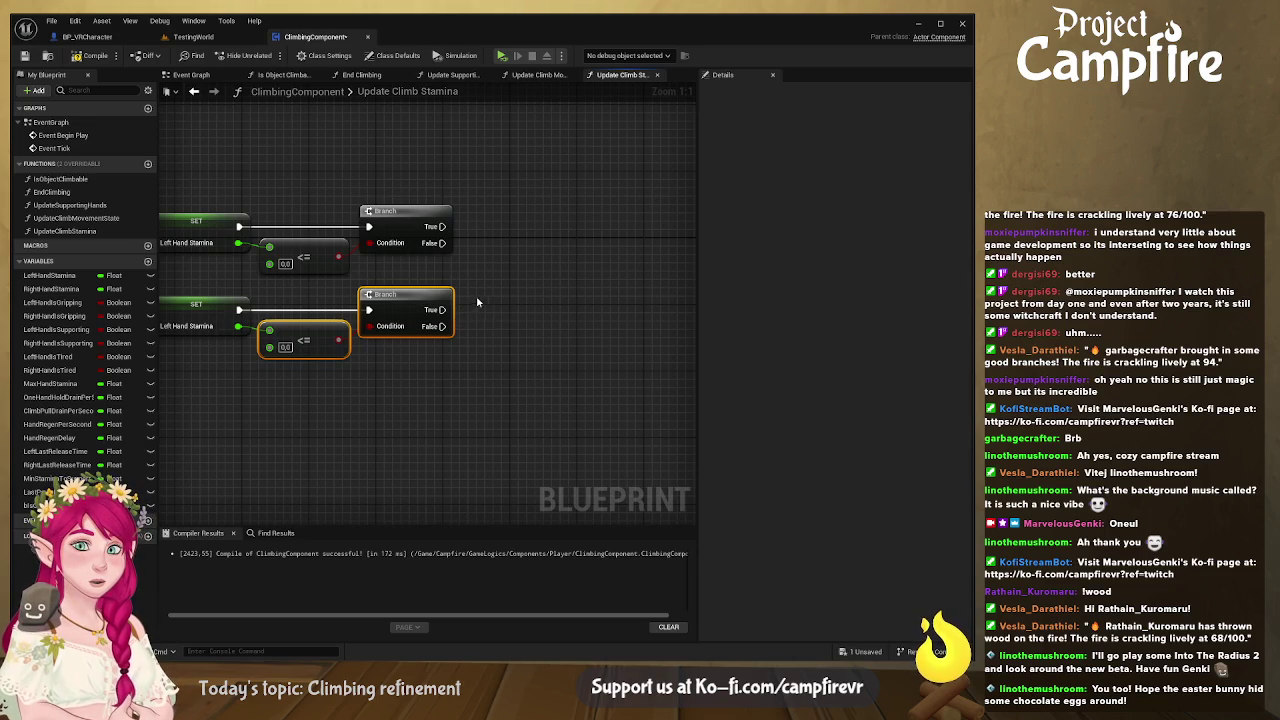
left_click_drag(475, 303, 429, 306)
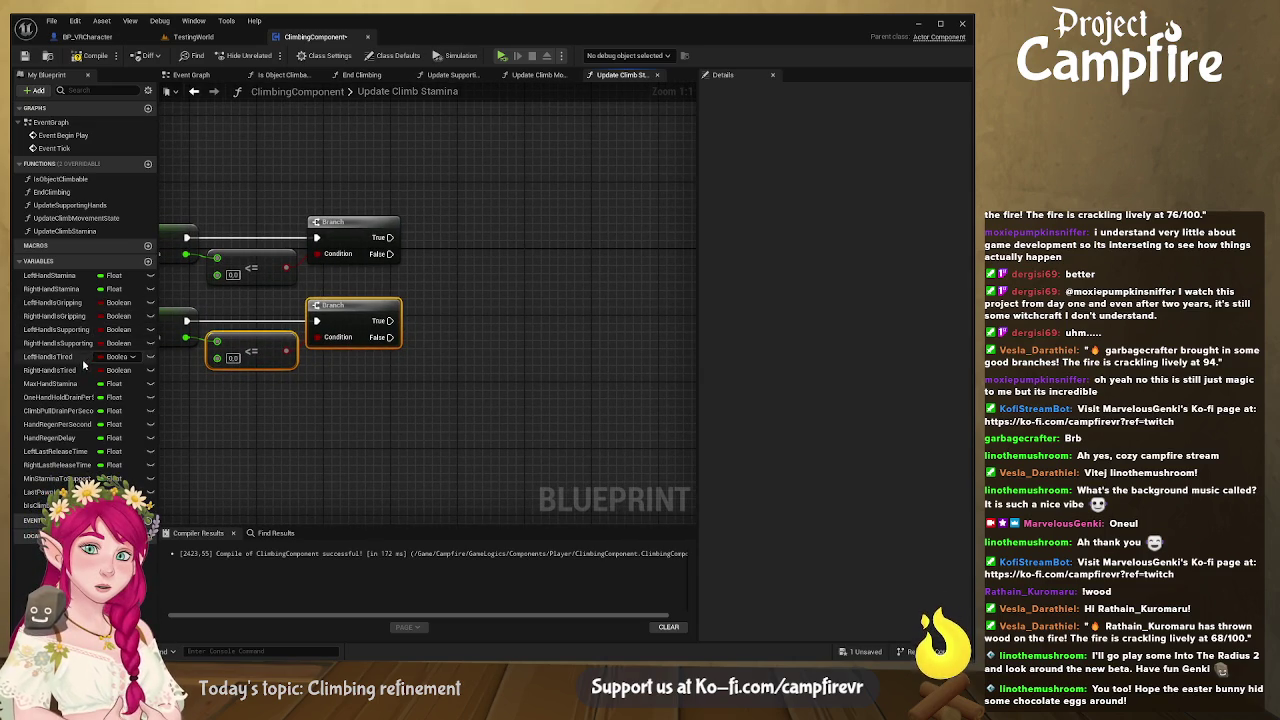
Step: Set Left Hand Is Tired to true on Branch True and false on Branch False
left_click(65, 357)
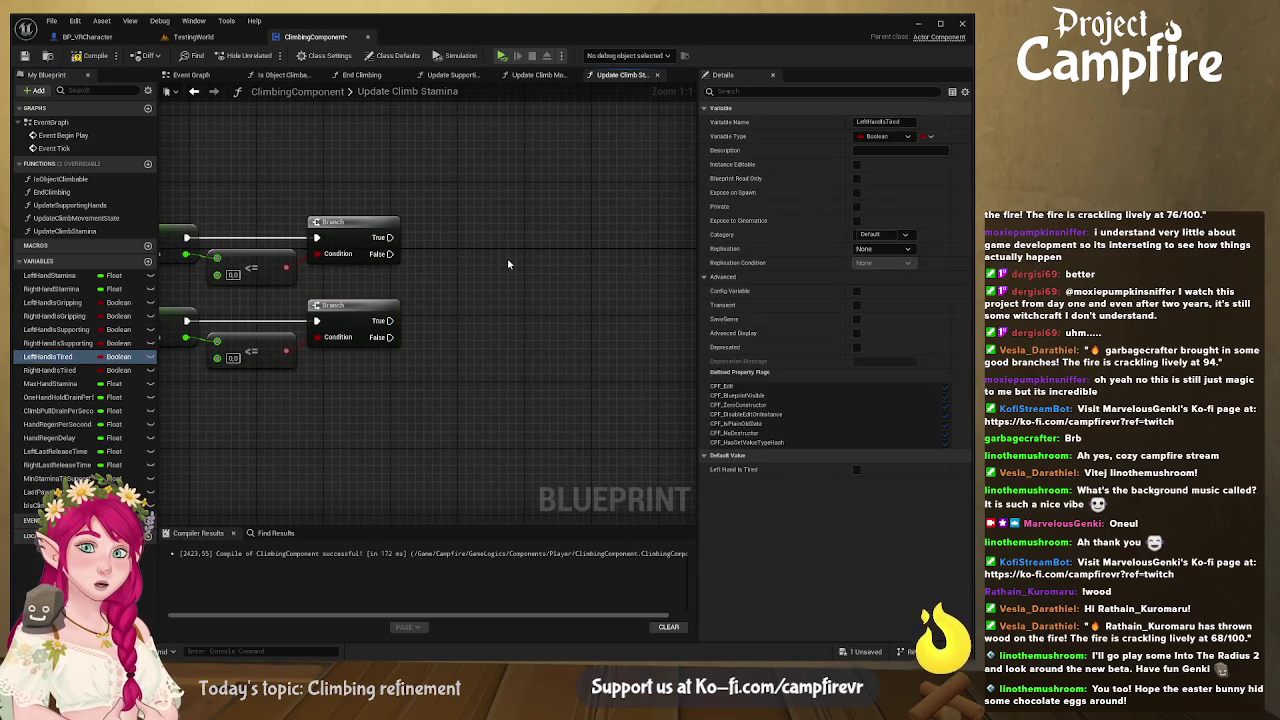
key("ctrl+v")
left_click_drag(474, 240, 477, 204)
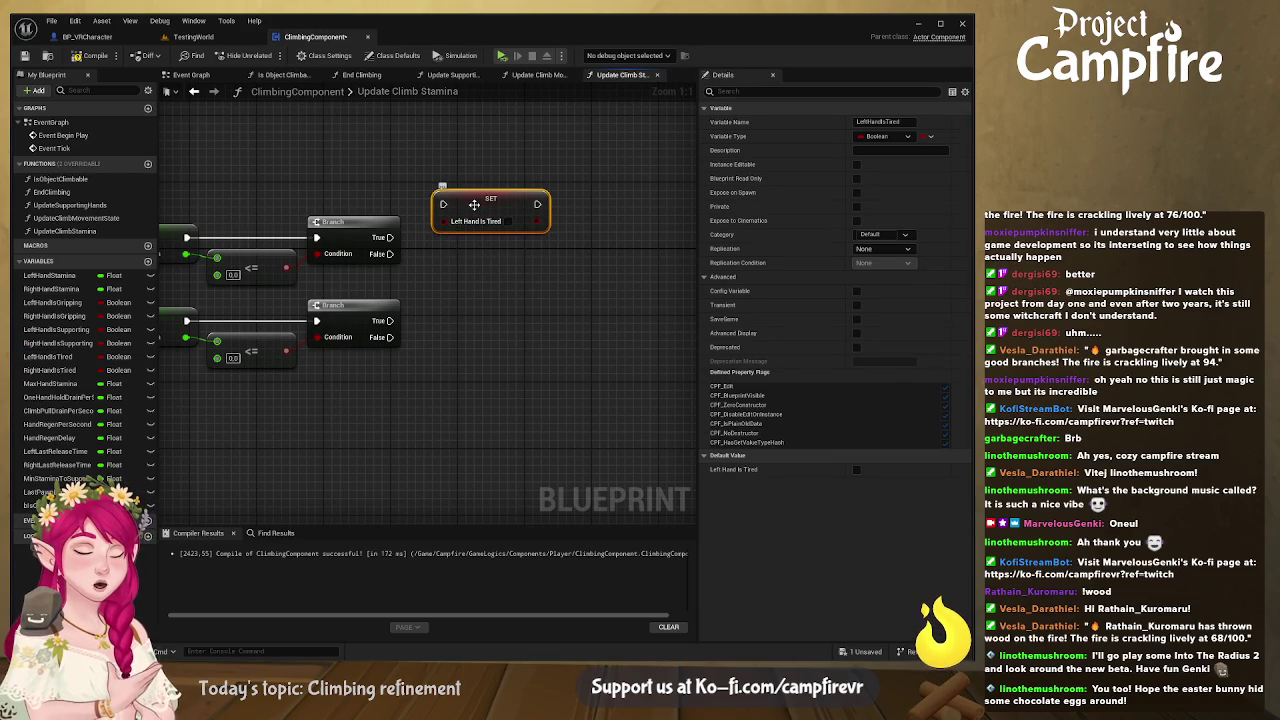
key("ctrl+v")
mouse_move(579, 221)
left_mouse_down()
mouse_move(520, 290)
mouse_move(547, 224)
mouse_move(495, 298)
mouse_move(515, 322)
left_mouse_up()
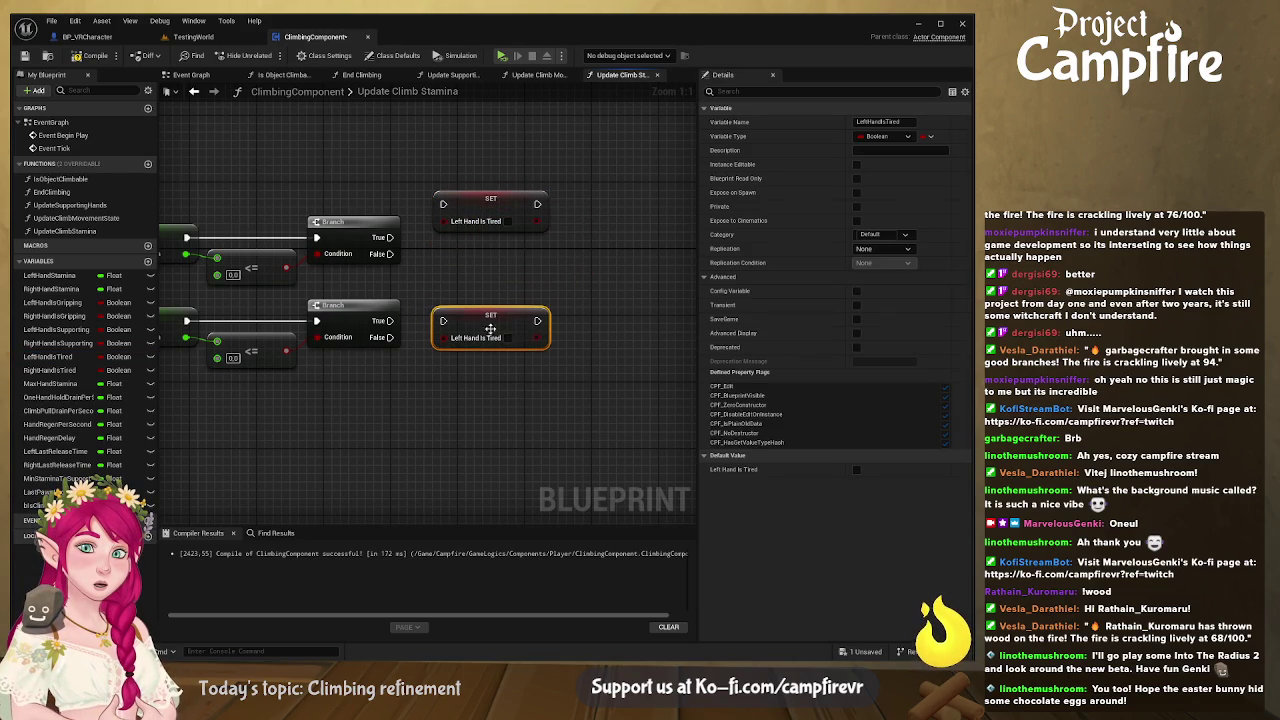
left_click(508, 221)
left_click_drag(392, 237, 443, 204)
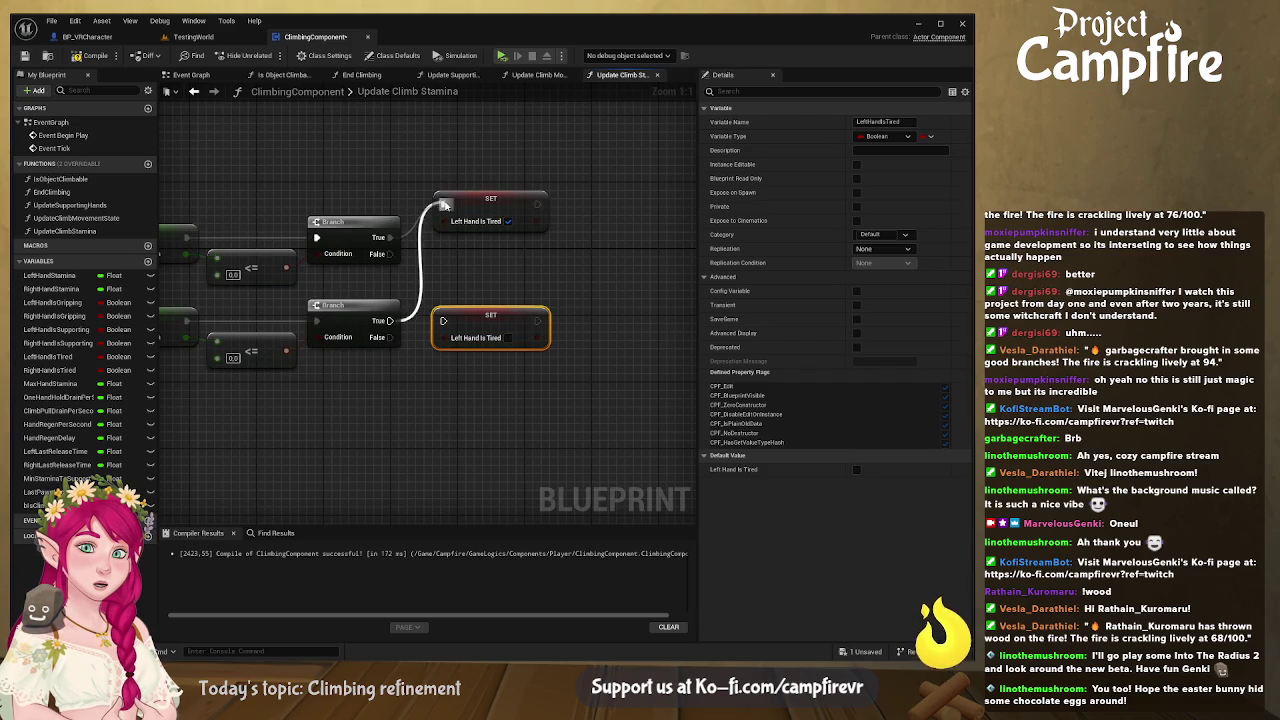
mouse_move(390, 253)
left_mouse_down()
mouse_move(443, 337)
mouse_move(428, 330)
mouse_move(514, 317)
mouse_move(498, 317)
left_mouse_up()
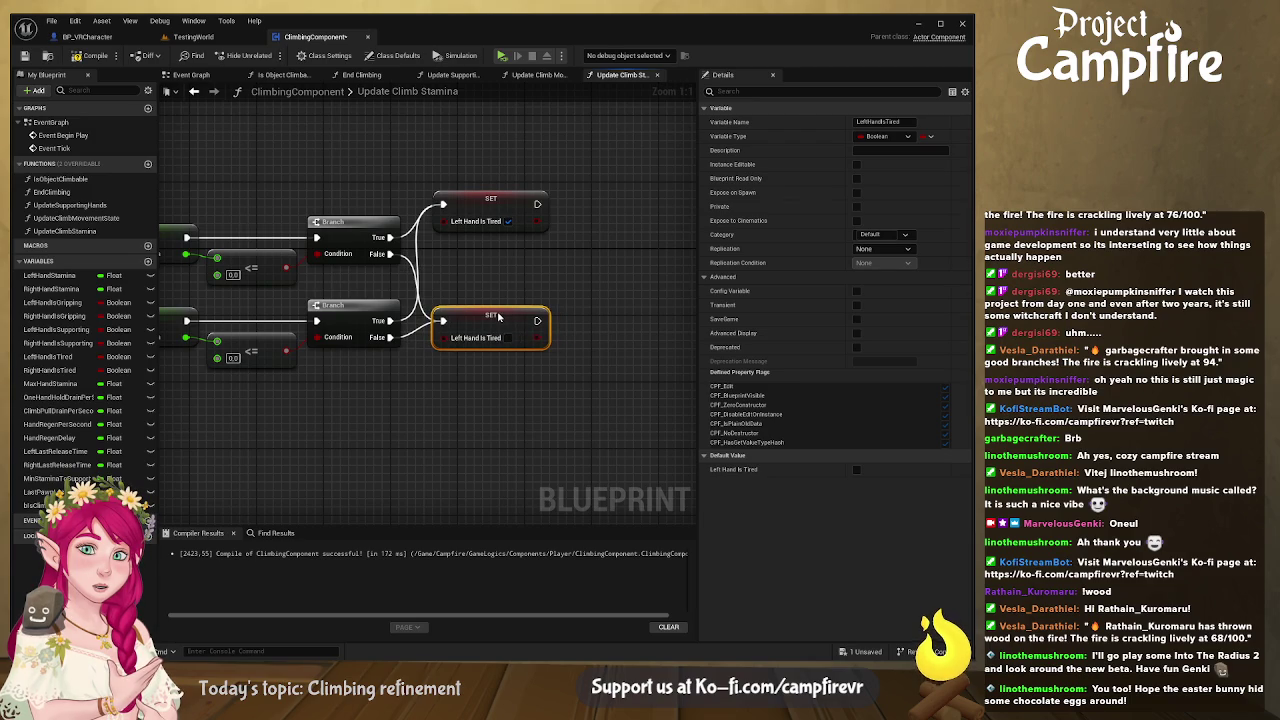
left_click_drag(508, 206, 507, 239)
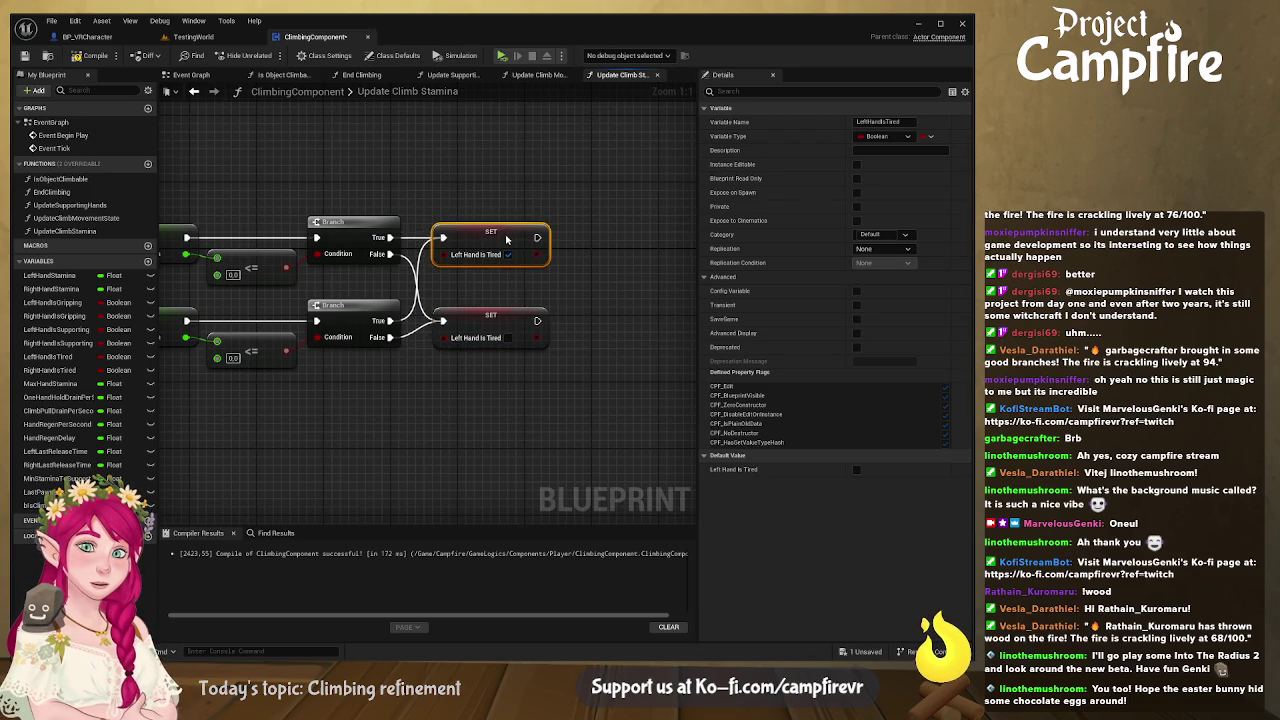
left_click_drag(482, 322, 498, 333)
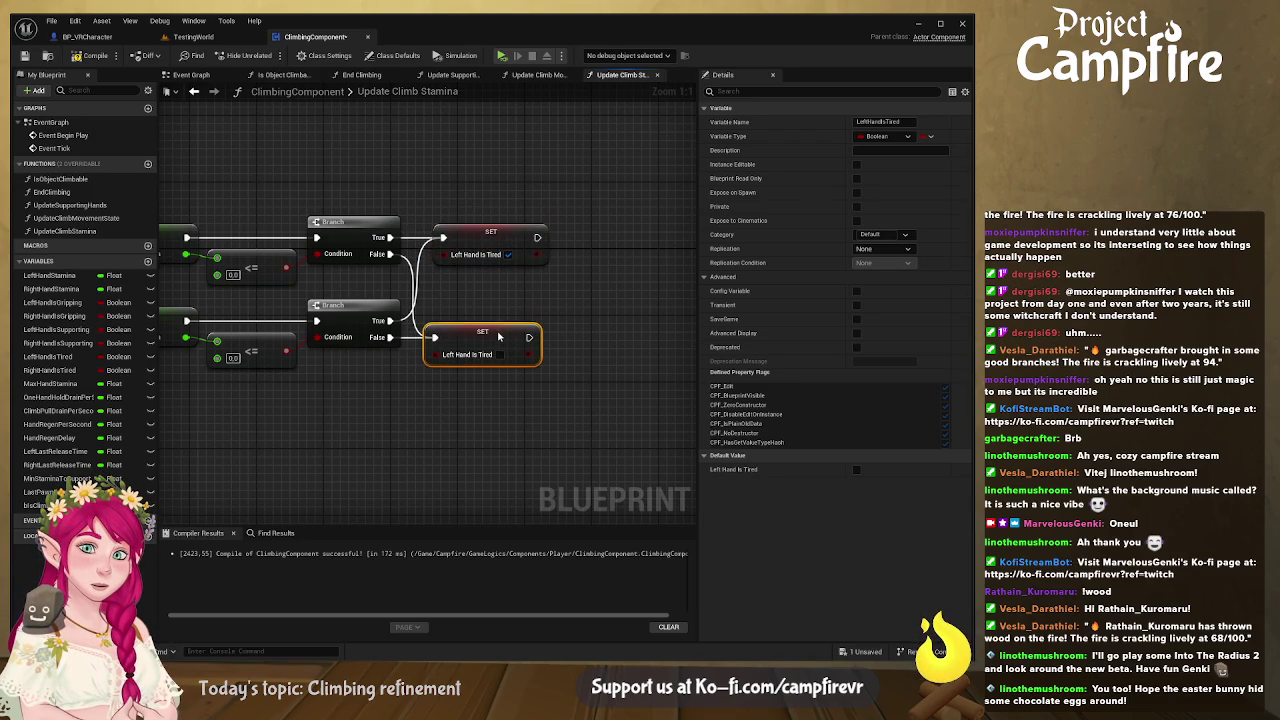
left_click(518, 310)
Step: Shift the stamina drain nodes left to tidy the graph layout
scroll(507, 317, "down", 1)
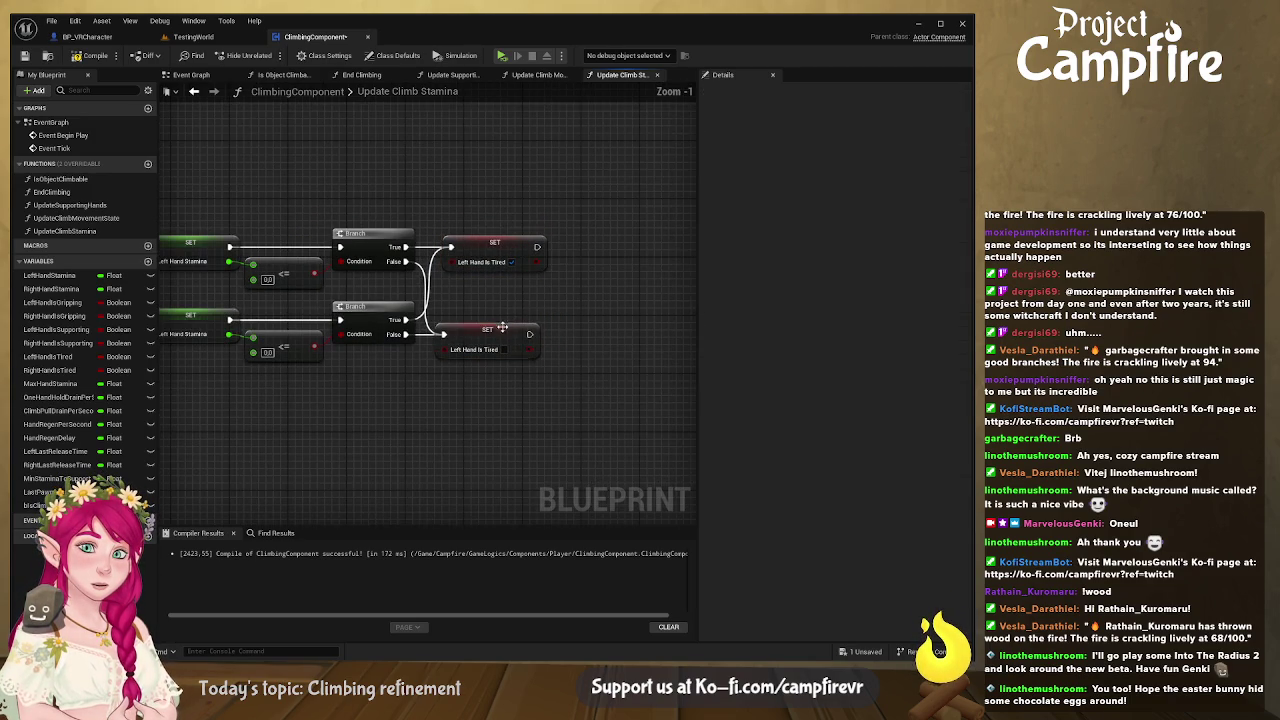
left_click(503, 324)
scroll(503, 321, "down", 2)
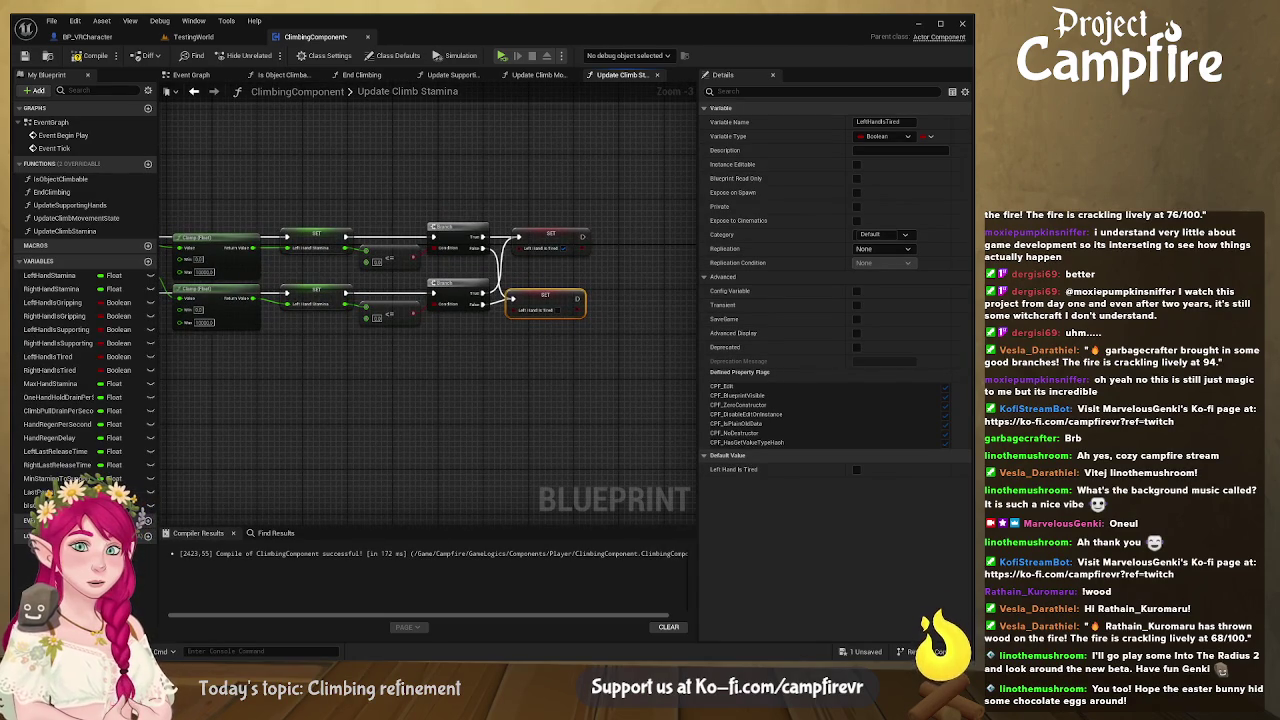
mouse_move(671, 357)
left_mouse_down()
mouse_move(760, 300)
mouse_move(900, 280)
left_mouse_up()
mouse_move(454, 305)
left_mouse_down()
mouse_move(329, 320)
mouse_move(397, 325)
left_mouse_up()
mouse_move(252, 181)
left_mouse_down()
mouse_move(404, 280)
mouse_move(478, 284)
left_mouse_up()
left_click_drag(443, 238, 298, 233)
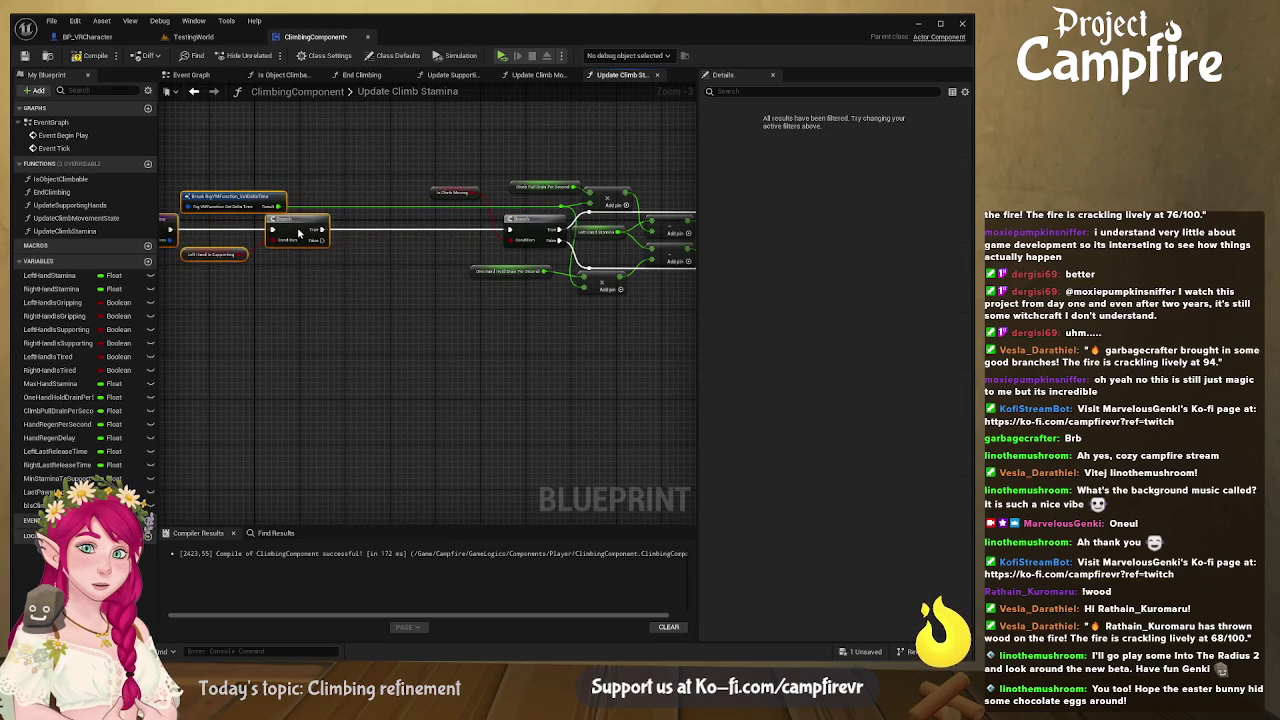
mouse_move(390, 305)
left_mouse_down()
mouse_move(483, 274)
mouse_move(320, 226)
mouse_move(219, 257)
left_mouse_up()
Step: Move the Is Climb Moving check and its Branch down, then wire the first Branch's False into it through a reroute
scroll(456, 298, "up", 2)
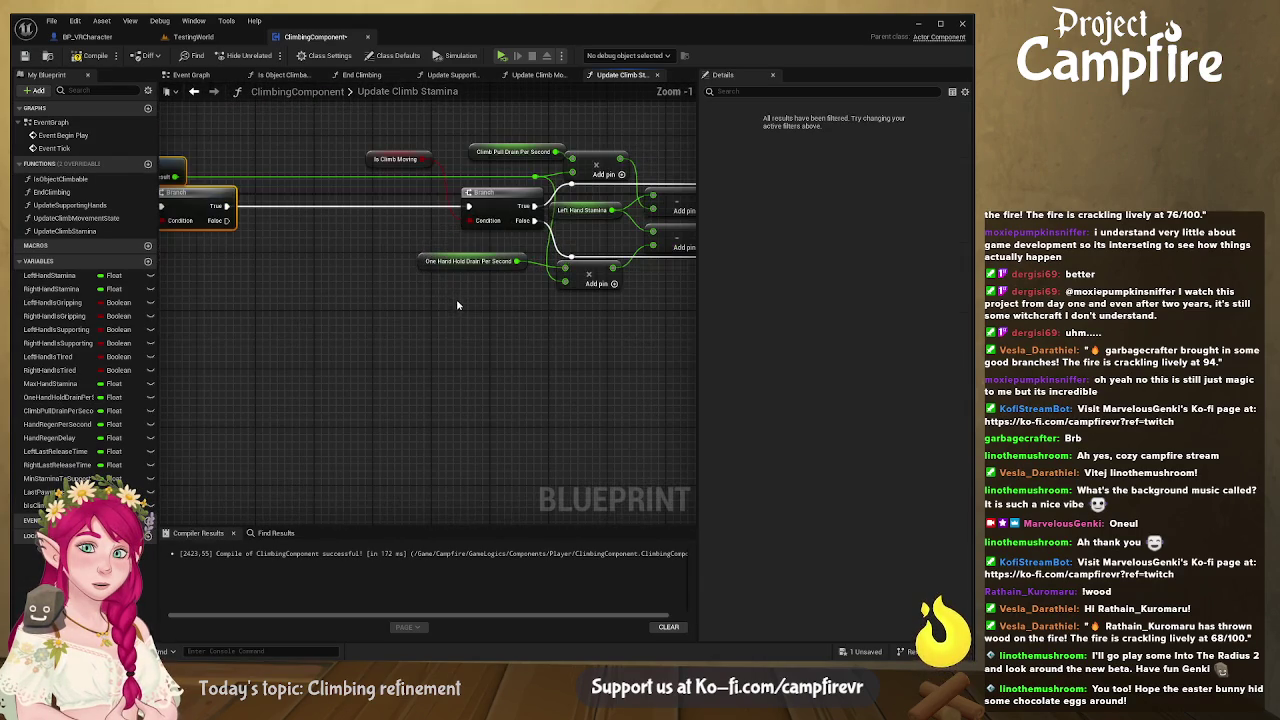
left_click(400, 158)
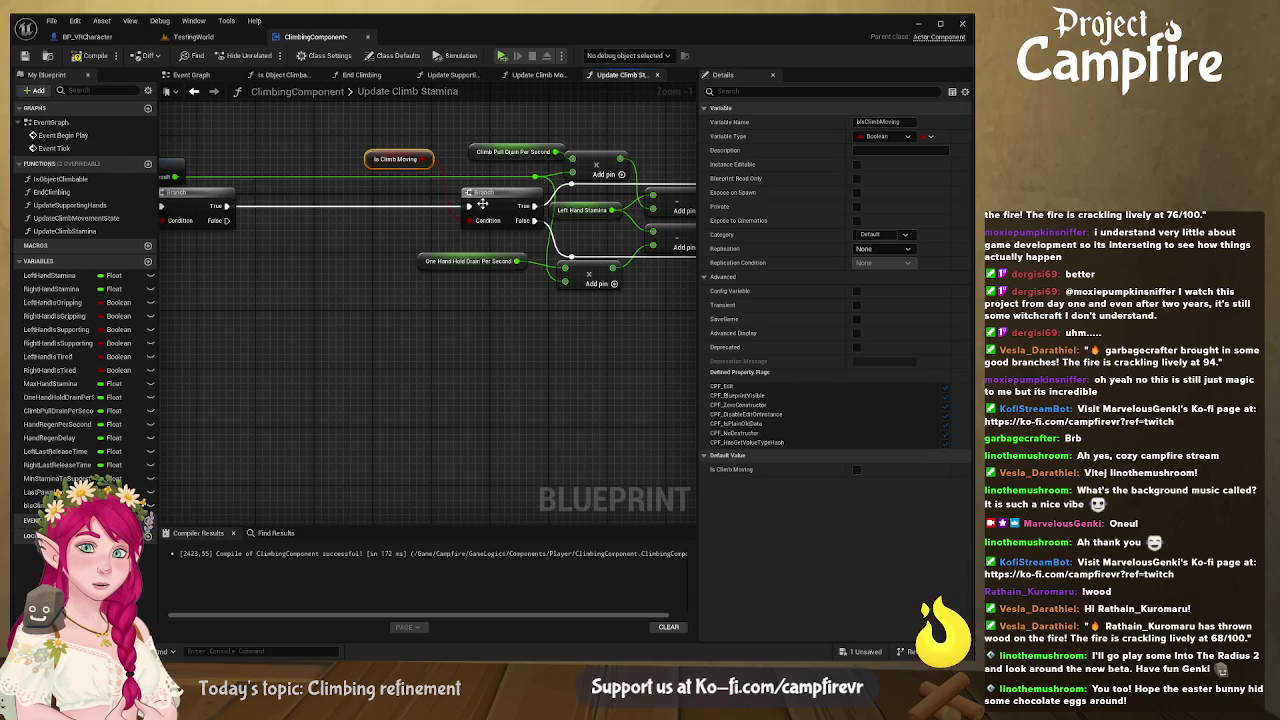
left_click(491, 195, "ctrl")
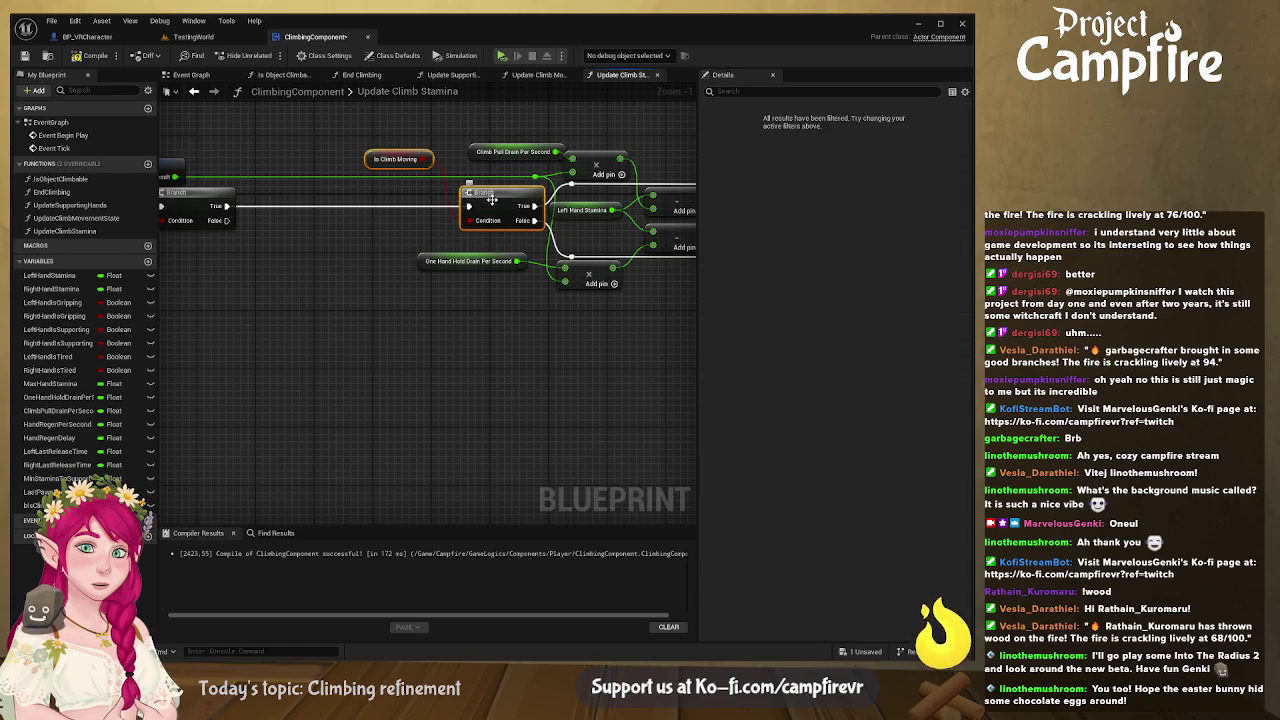
mouse_move(491, 205)
left_mouse_down()
mouse_move(592, 292)
mouse_move(546, 376)
mouse_move(396, 343)
left_mouse_up()
left_click_drag(229, 221, 373, 345)
double_click(286, 266)
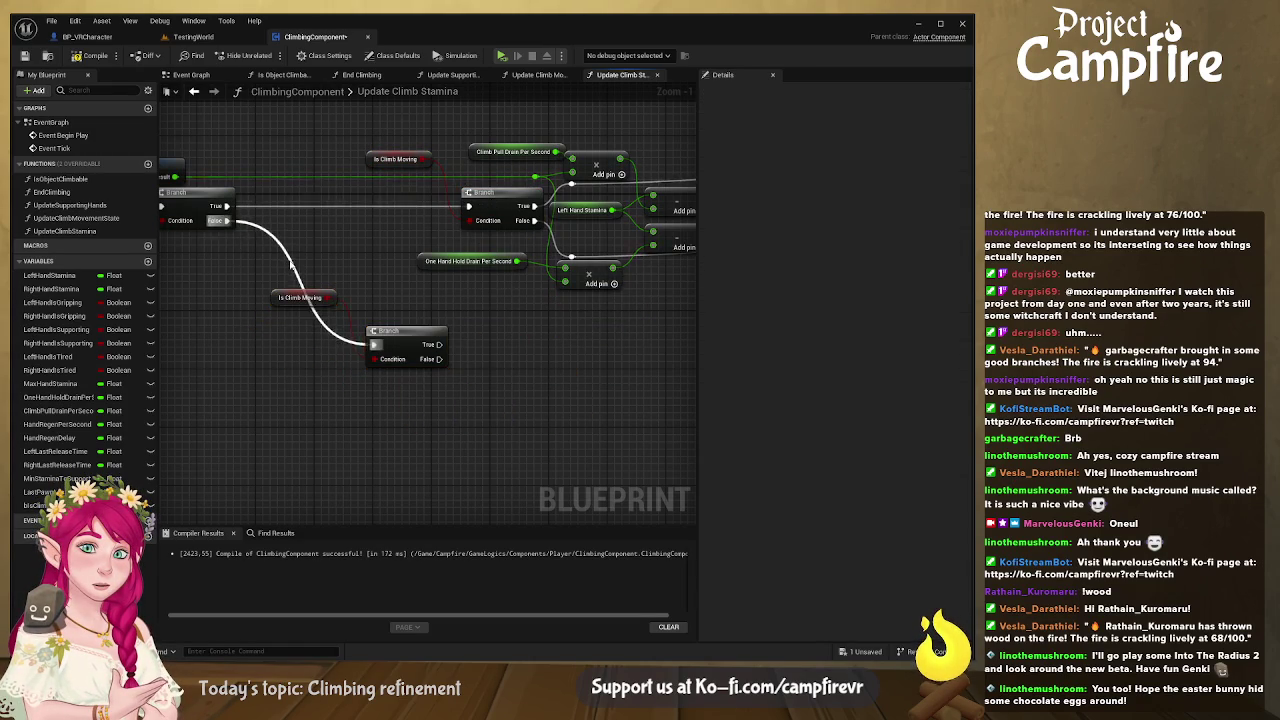
mouse_move(294, 258)
left_mouse_down()
mouse_move(318, 314)
mouse_move(268, 350)
mouse_move(343, 349)
mouse_move(280, 350)
mouse_move(380, 317)
left_mouse_up()
Step: Select the drain-per-second getters, Left Hand Stamina, both Add nodes and both Clamp (Float) nodes together
mouse_move(561, 298)
left_mouse_down()
mouse_move(427, 257)
mouse_move(336, 311)
left_mouse_up()
left_click(340, 243)
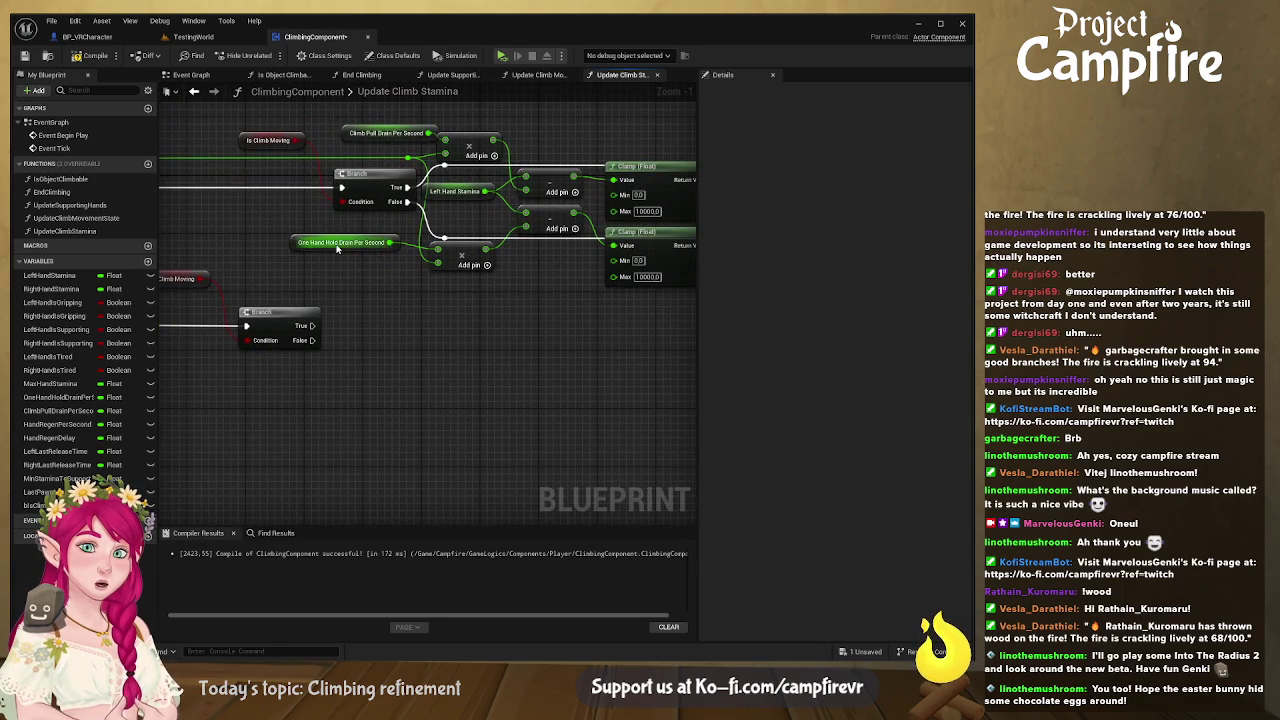
left_click(425, 134, "ctrl")
left_click(474, 146, "ctrl")
left_click(468, 193, "ctrl")
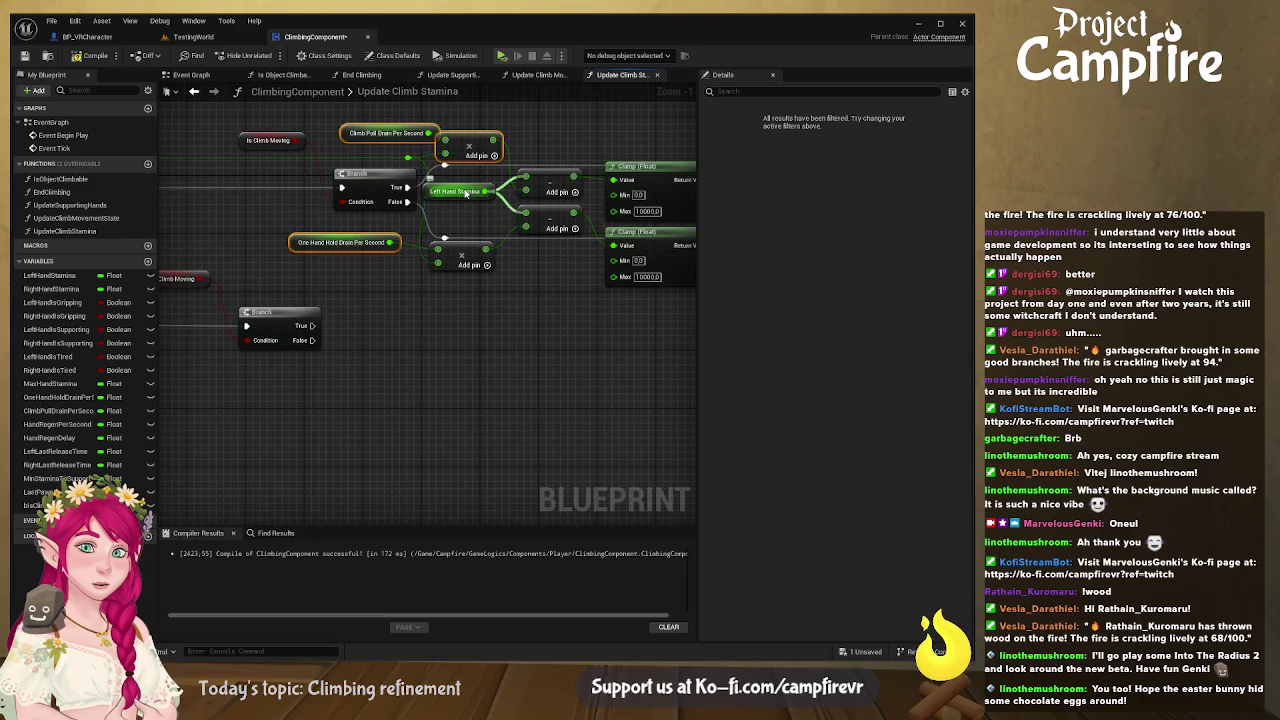
mouse_move(300, 224)
left_mouse_down()
mouse_move(509, 228)
mouse_move(490, 226)
left_mouse_up()
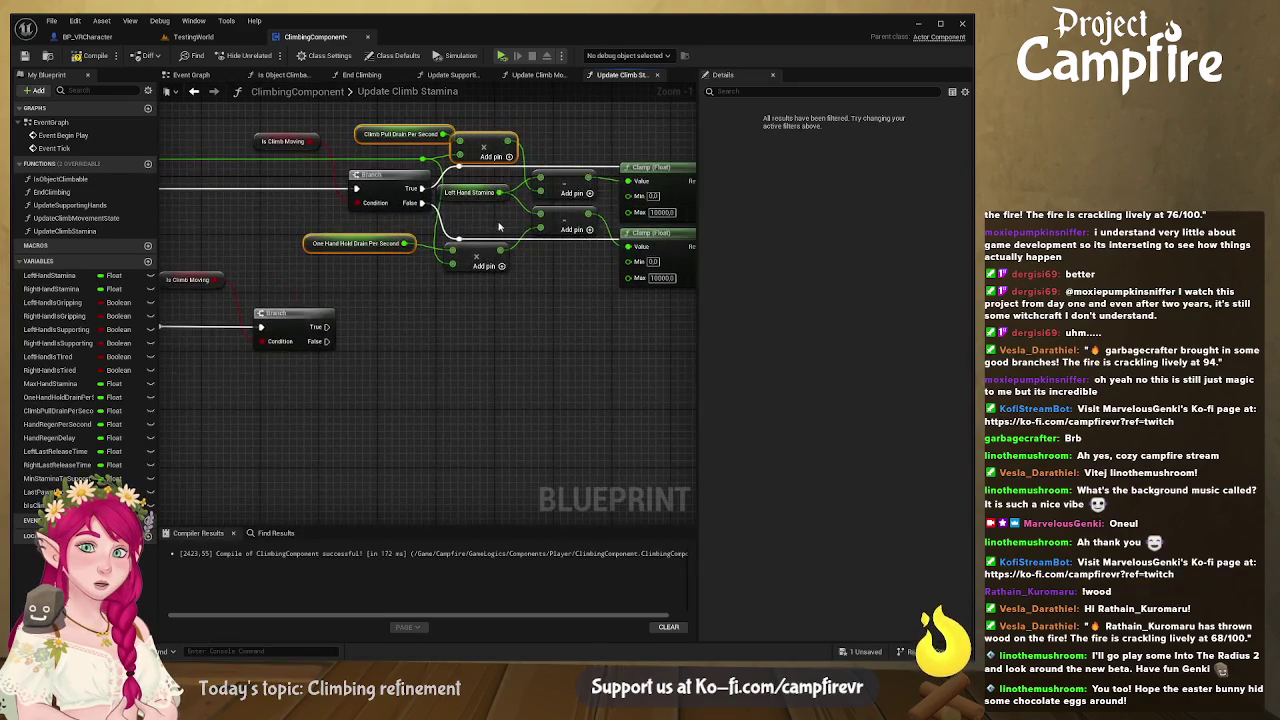
left_click(478, 252, "ctrl")
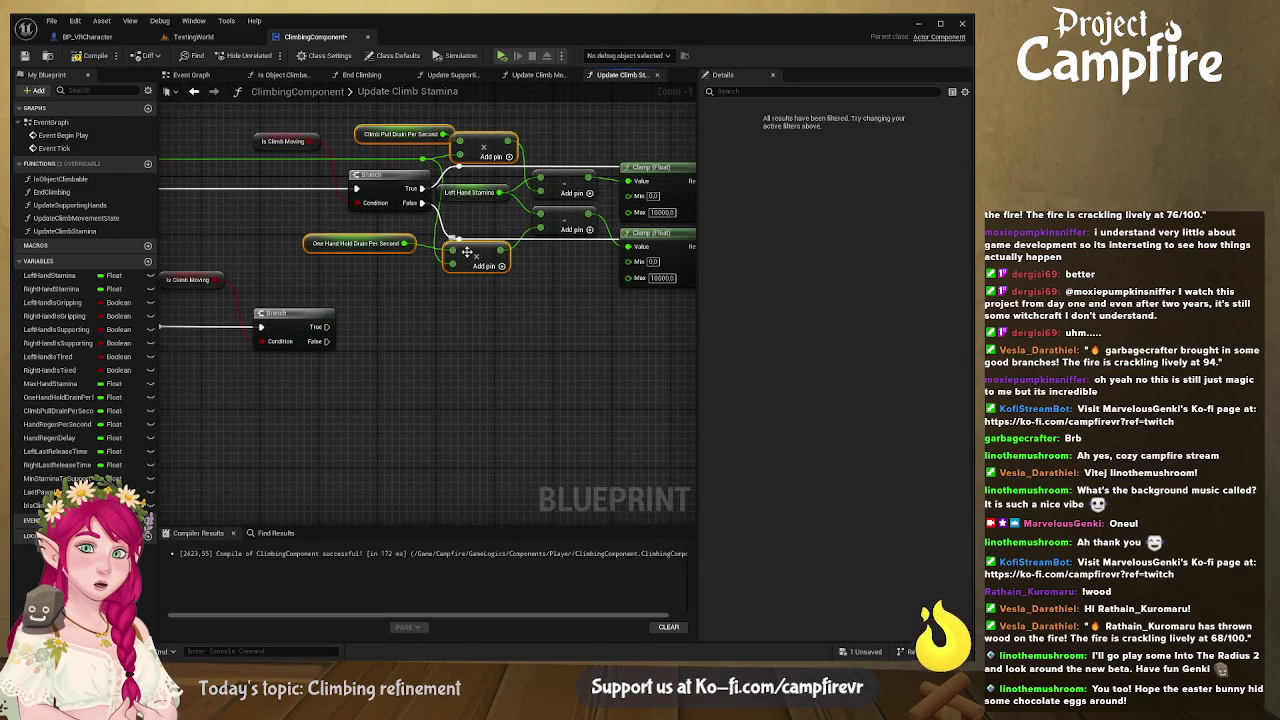
left_click(557, 181, "ctrl")
left_click(553, 214, "ctrl")
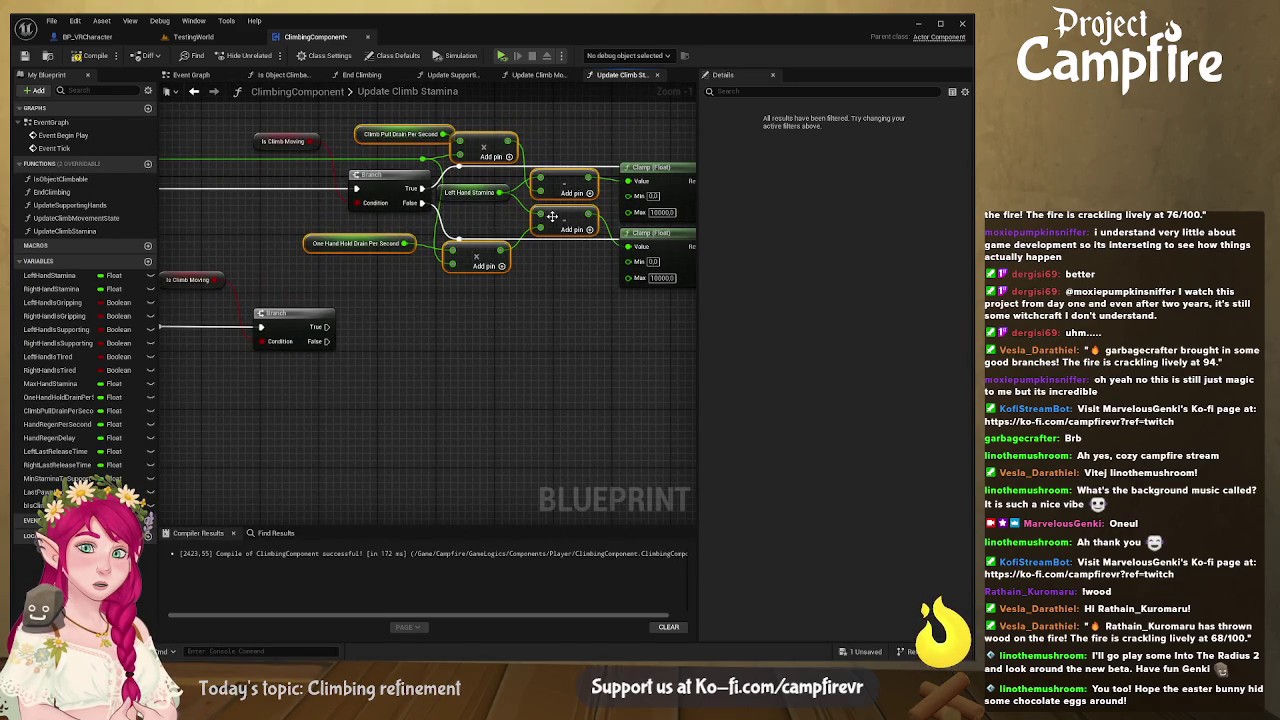
left_click(659, 176, "ctrl")
left_click(657, 240, "ctrl")
left_click_drag(657, 240, 497, 258)
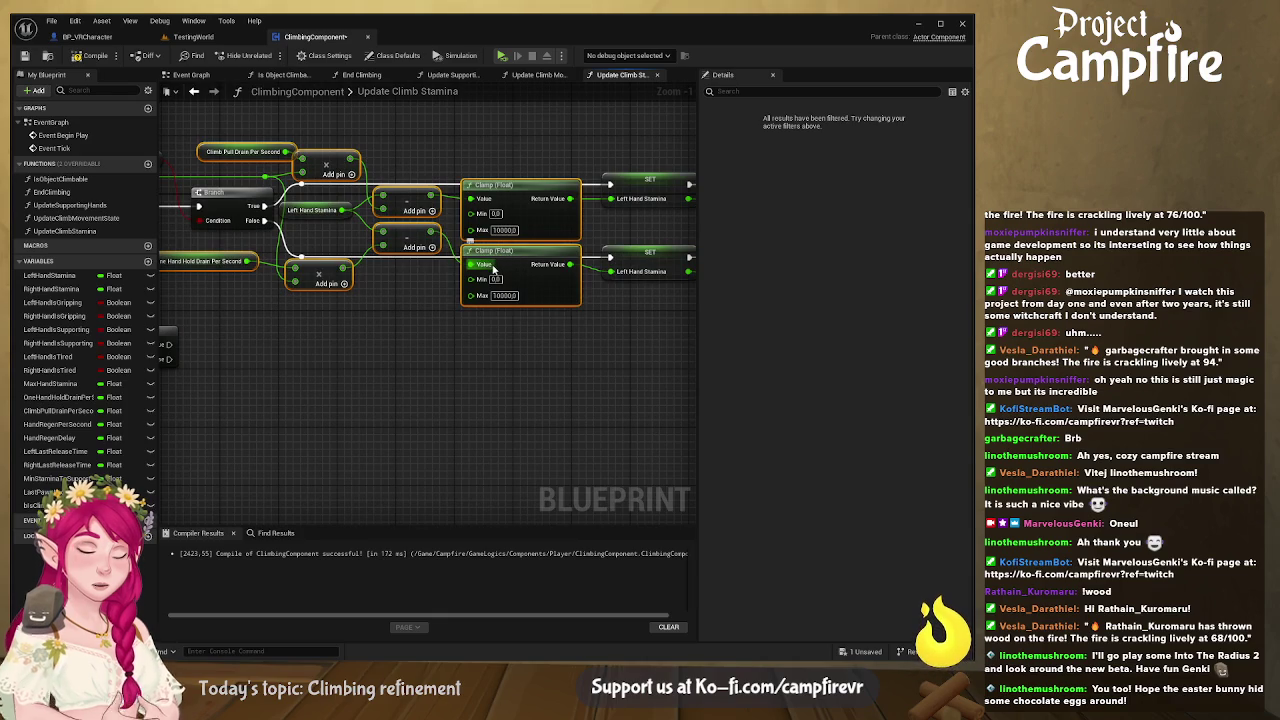
Step: Paste the copied stamina math below and add a Branch driven by Is Climb Moving
key("ctrl+v")
mouse_move(655, 363)
left_mouse_down()
mouse_move(420, 355)
mouse_move(423, 260)
left_mouse_up()
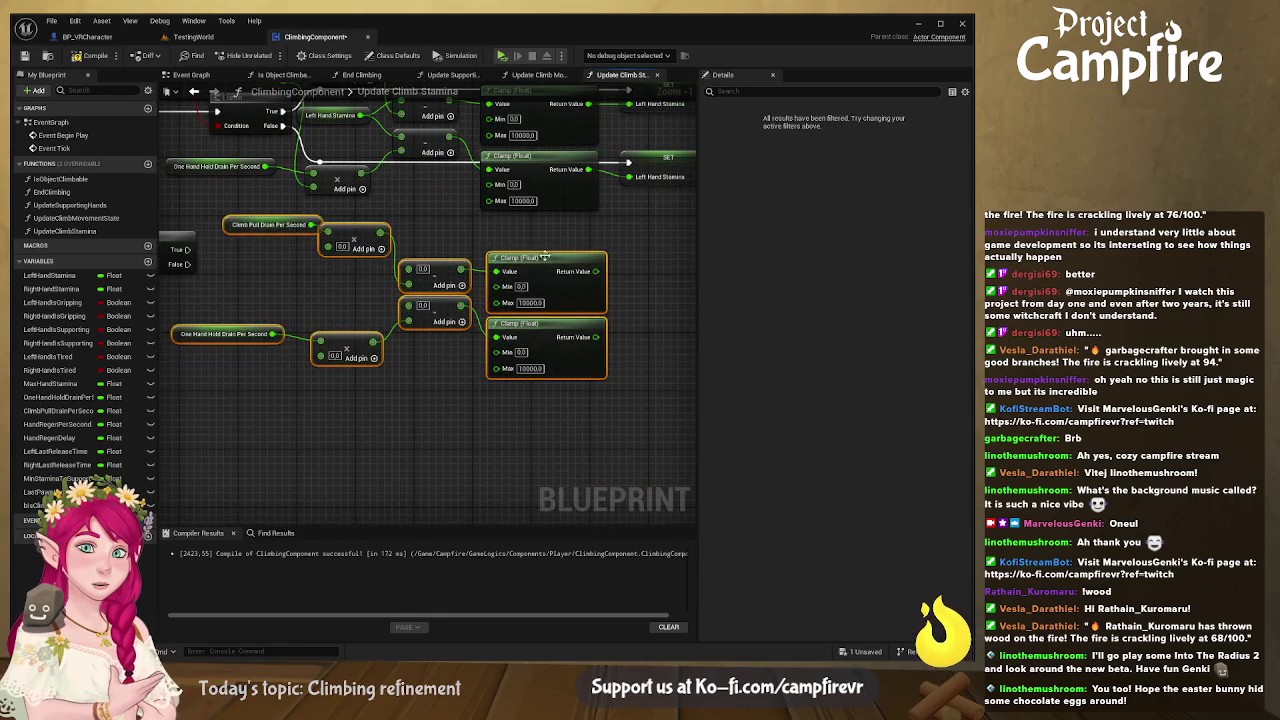
left_click_drag(545, 257, 522, 260)
left_click_drag(318, 270, 327, 286)
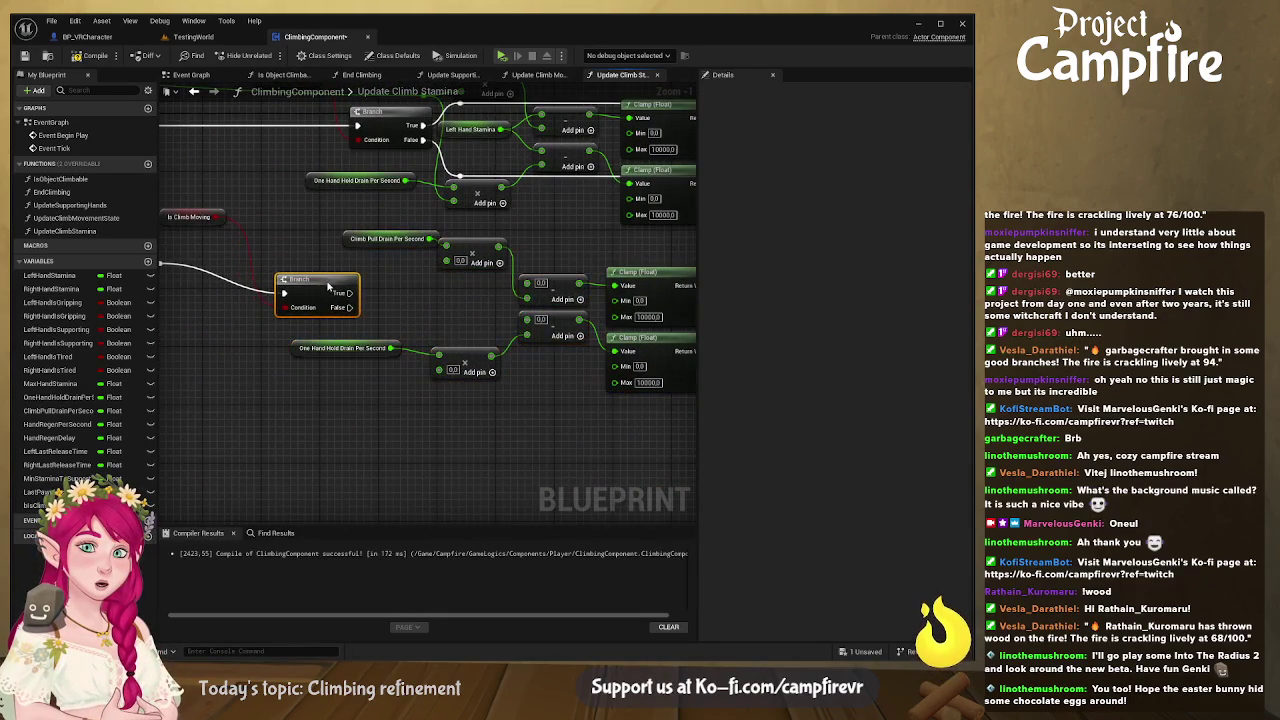
left_click(210, 220)
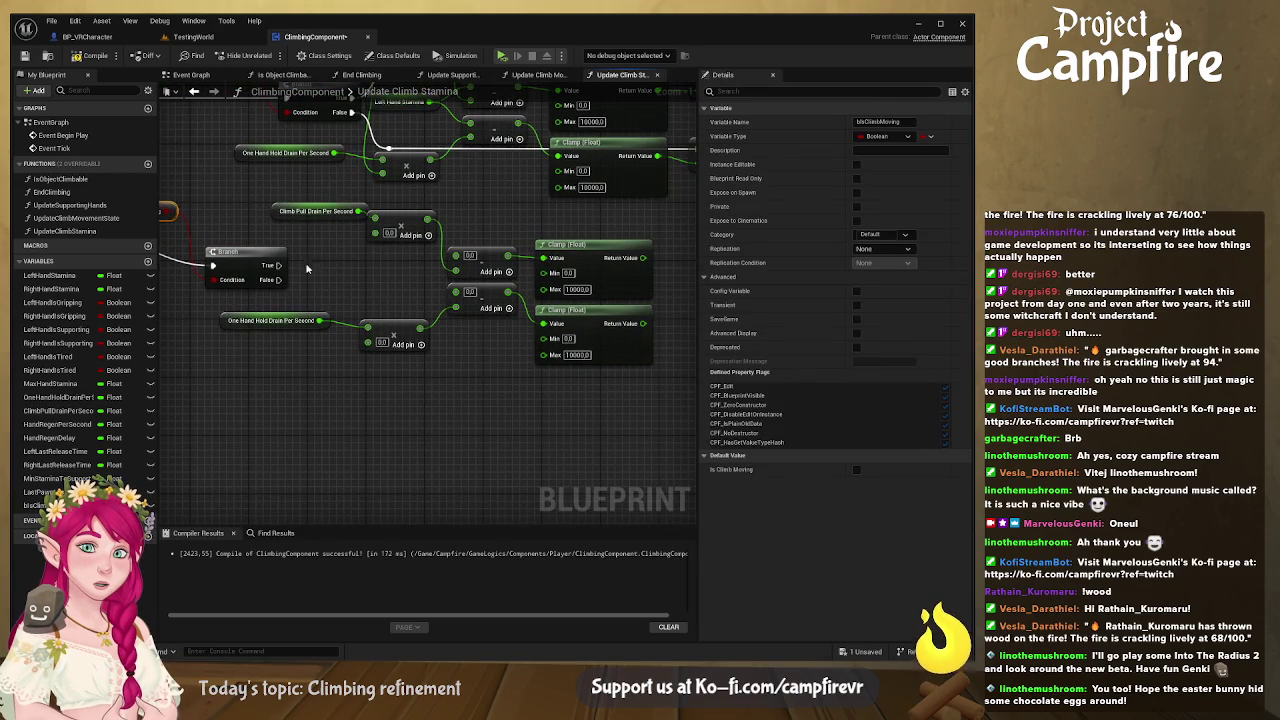
mouse_move(278, 263)
left_mouse_down()
mouse_move(342, 323)
mouse_move(408, 327)
left_mouse_up()
Step: Add two SET Right Hand Stamina nodes, one stacked below the other
mouse_move(670, 190)
left_mouse_down()
mouse_move(522, 208)
mouse_move(367, 202)
left_mouse_up()
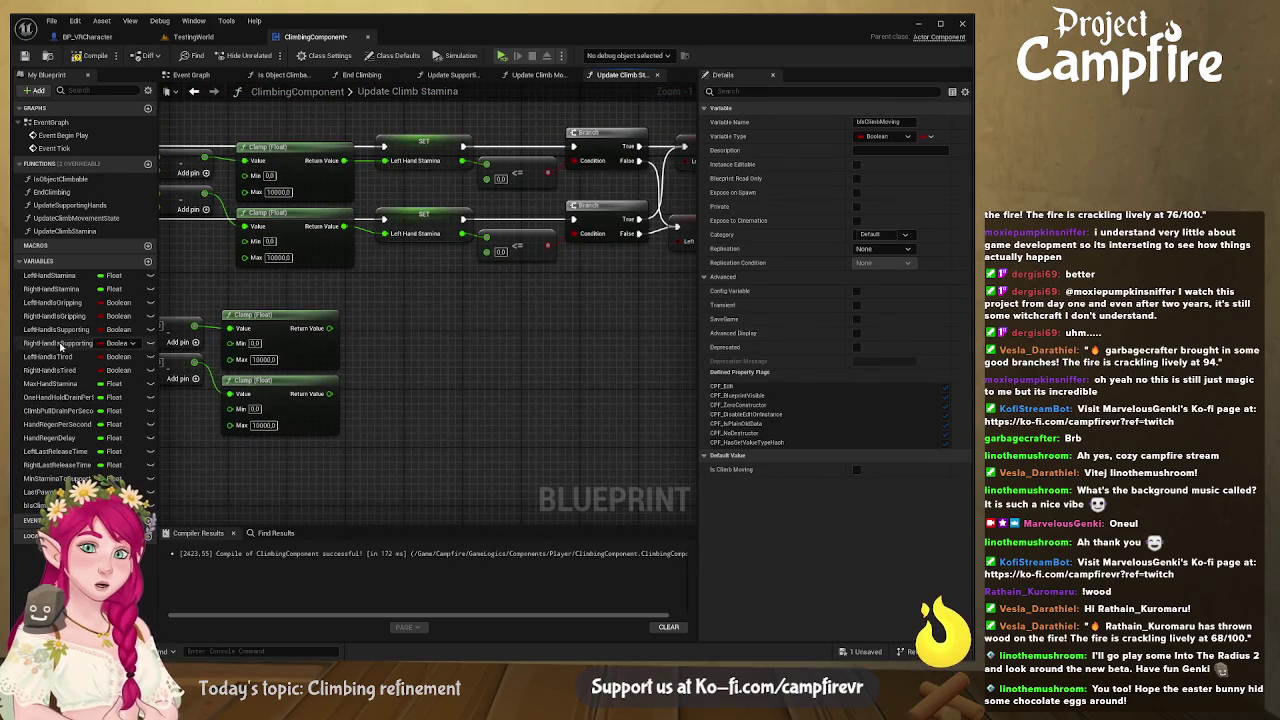
left_click(50, 289)
mouse_move(453, 383)
left_mouse_down()
mouse_move(458, 368)
mouse_move(389, 300)
left_mouse_up()
left_click(460, 372)
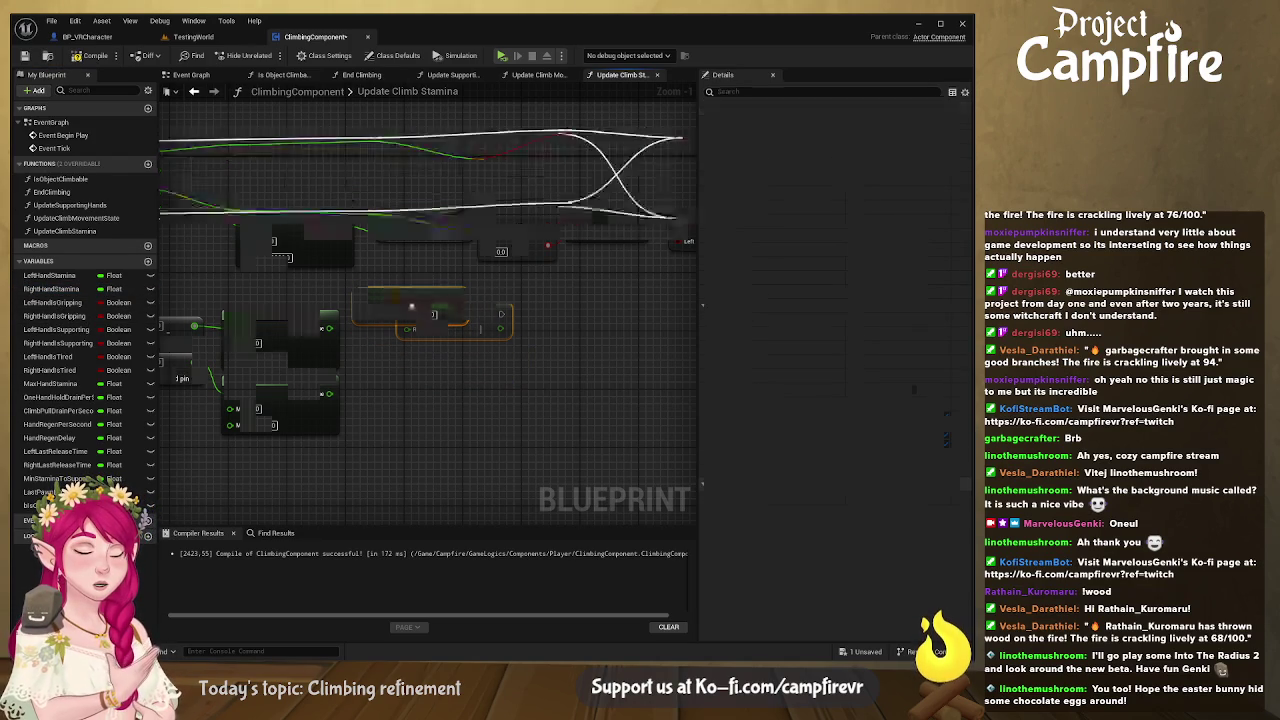
key("ctrl+c")
key("ctrl+v")
mouse_move(437, 392)
left_mouse_down()
mouse_move(437, 435)
mouse_move(437, 383)
left_mouse_up()
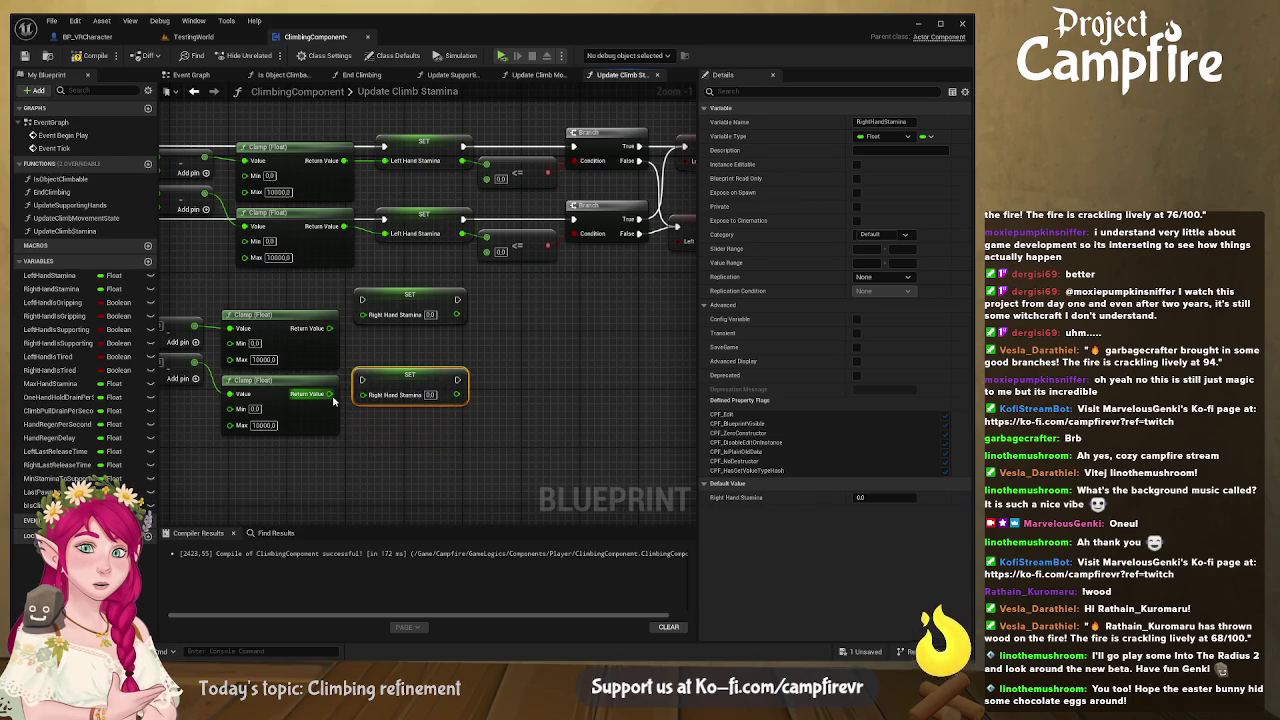
Step: Feed each Clamp result into its Right Hand Stamina setter and run the lower Branch's True into the upper one
left_click_drag(330, 393, 362, 394)
left_click_drag(330, 328, 363, 314)
mouse_move(193, 293)
left_mouse_down()
mouse_move(391, 263)
mouse_move(434, 276)
left_mouse_up()
left_click_drag(215, 317, 607, 283)
left_click(270, 319)
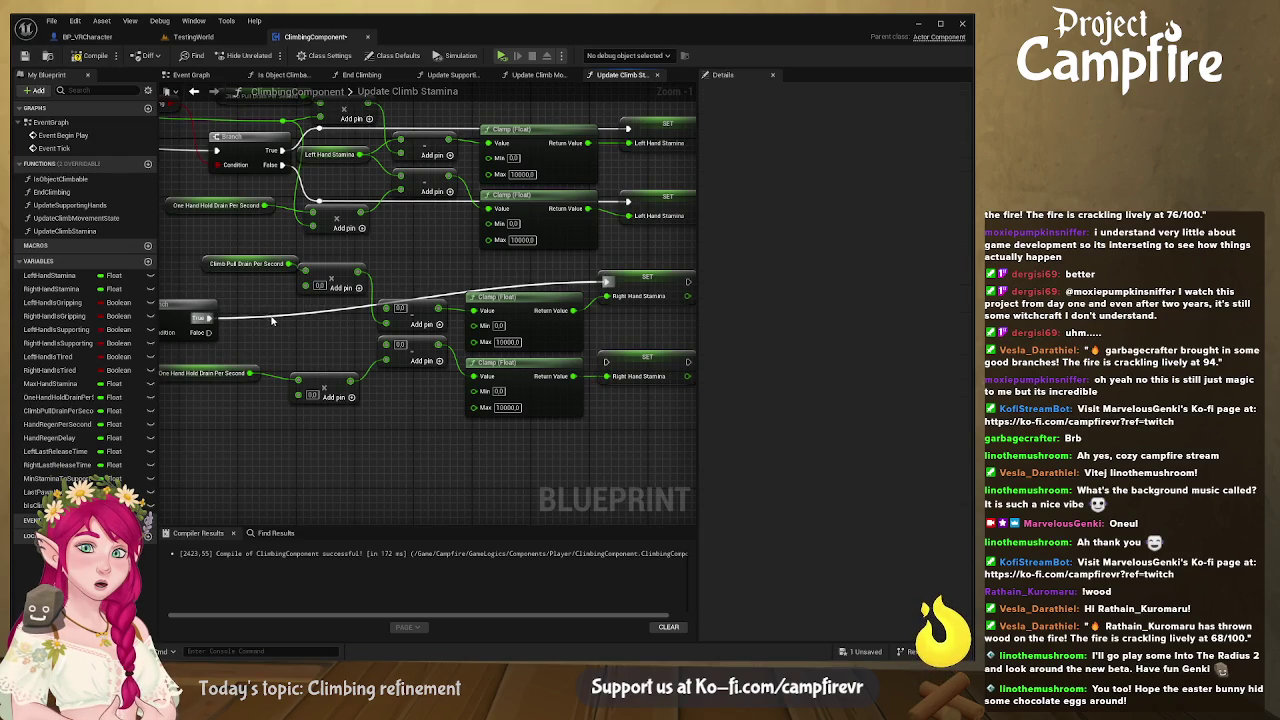
Step: Tidy the True execution wire with a reroute point and shift the upper setter into line
double_click(270, 316)
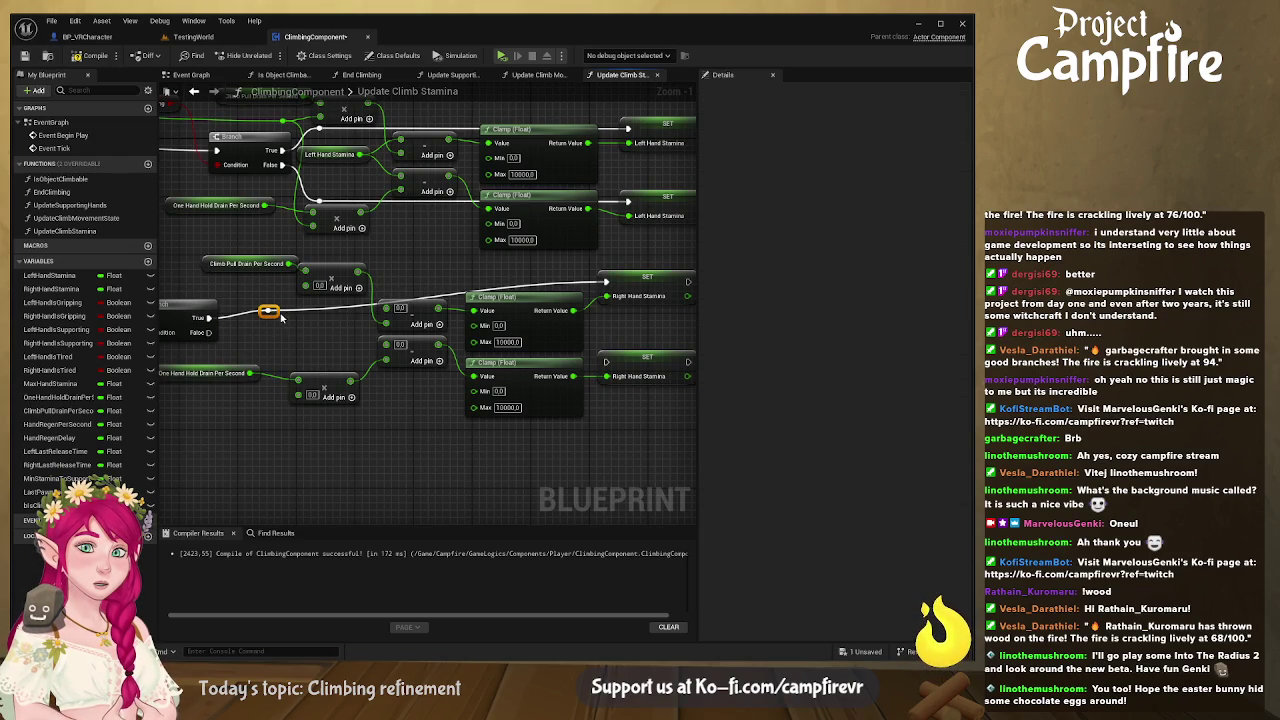
left_click(295, 332)
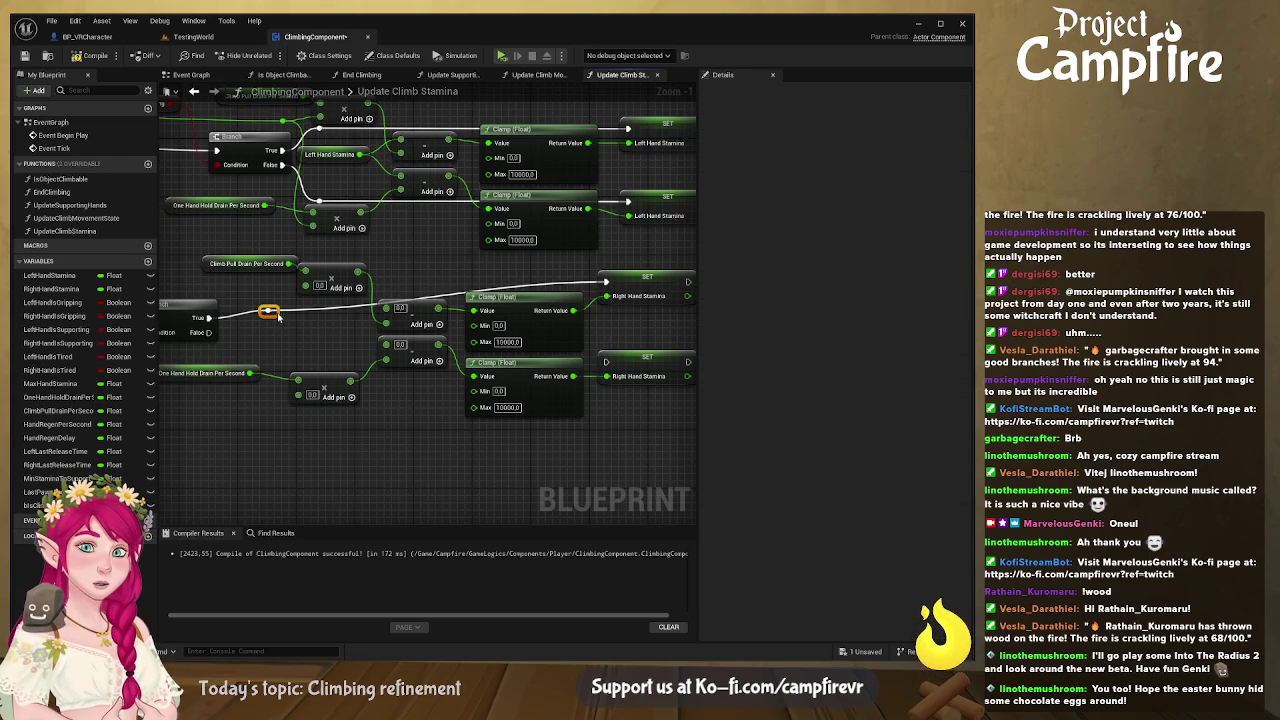
left_click_drag(279, 316, 278, 308)
mouse_move(646, 284)
left_mouse_down()
mouse_move(644, 298)
mouse_move(616, 287)
left_mouse_up()
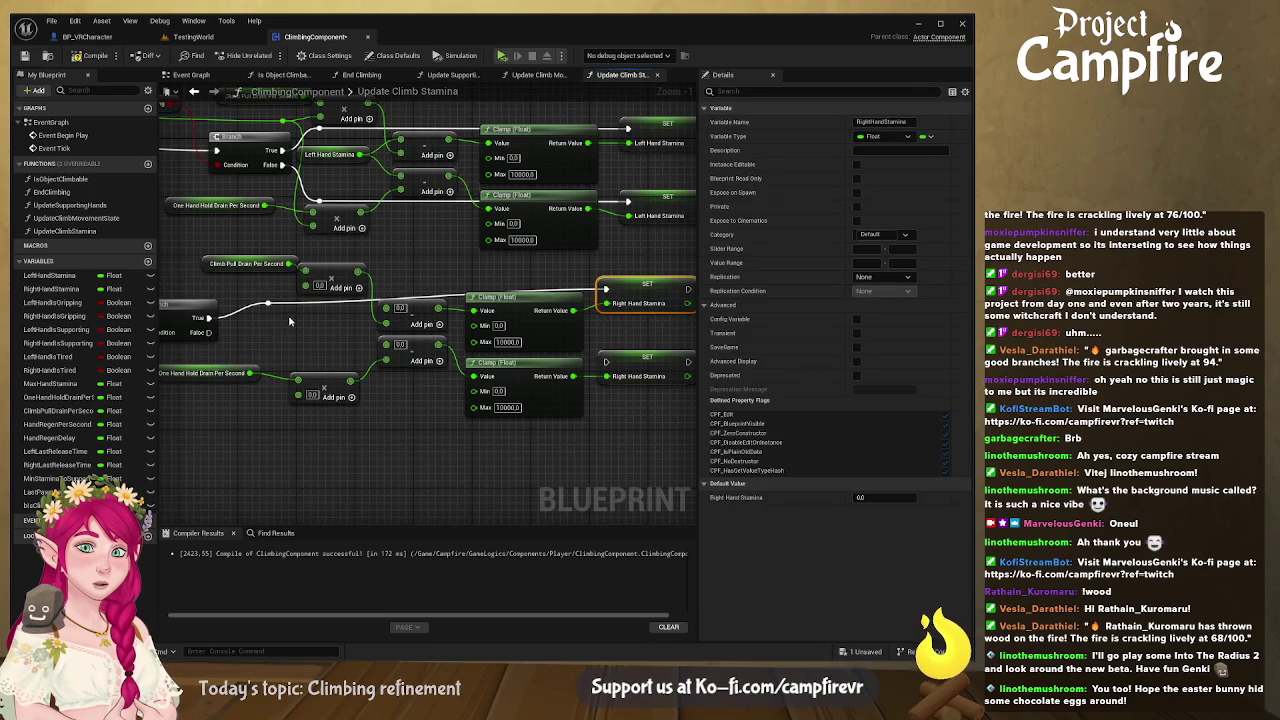
left_click(278, 306)
mouse_move(278, 310)
left_mouse_down()
mouse_move(226, 257)
mouse_move(340, 235)
left_mouse_up()
Step: Connect the lower Branch's False path to the second Right Hand Stamina setter via a reroute
left_click_drag(222, 252, 617, 280)
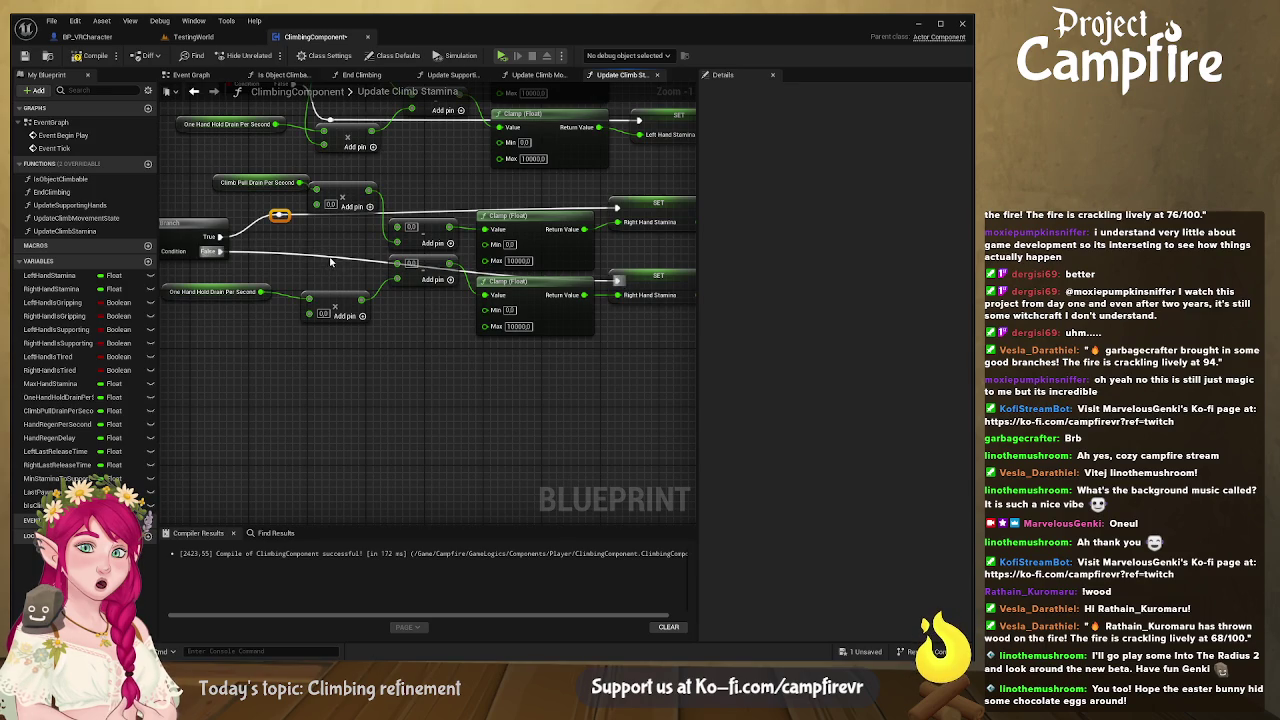
double_click(325, 253)
left_click_drag(333, 258, 332, 294)
left_click(630, 285)
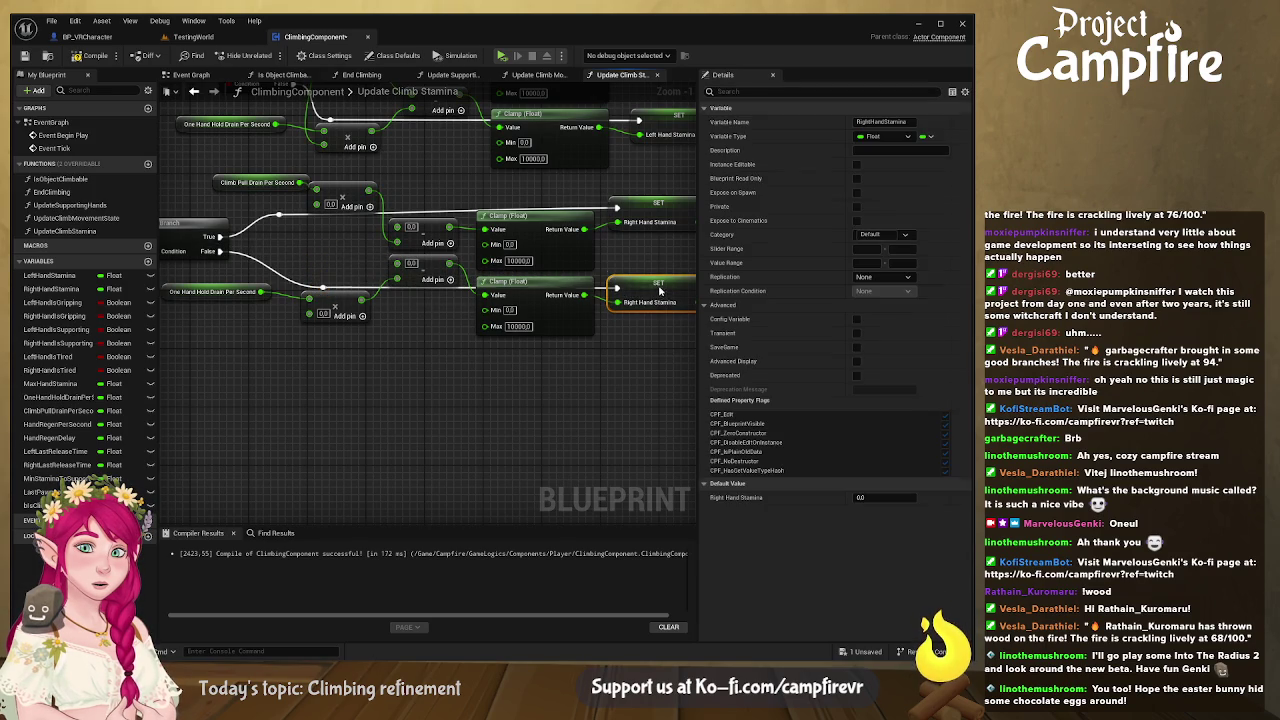
Step: Add reroutes on the execution wires and reposition One Hand Hold Drain and the lower multiply node
left_click_drag(356, 352, 478, 336)
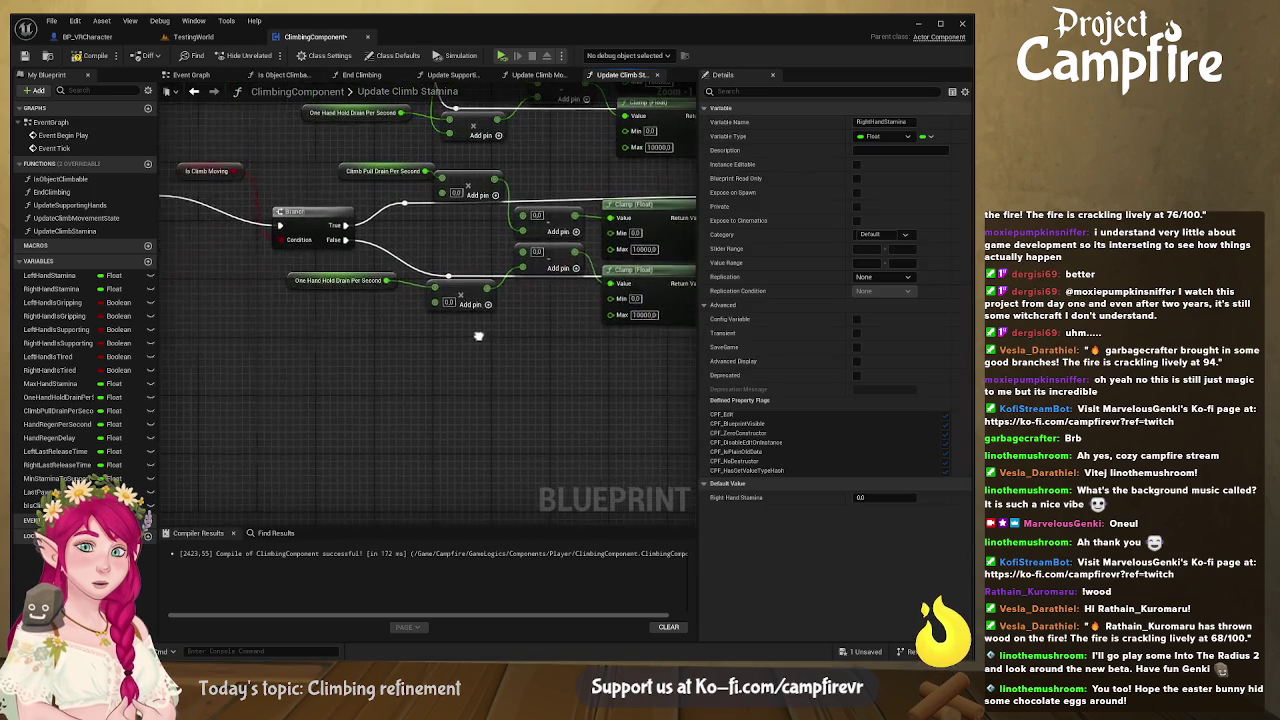
left_click(455, 274)
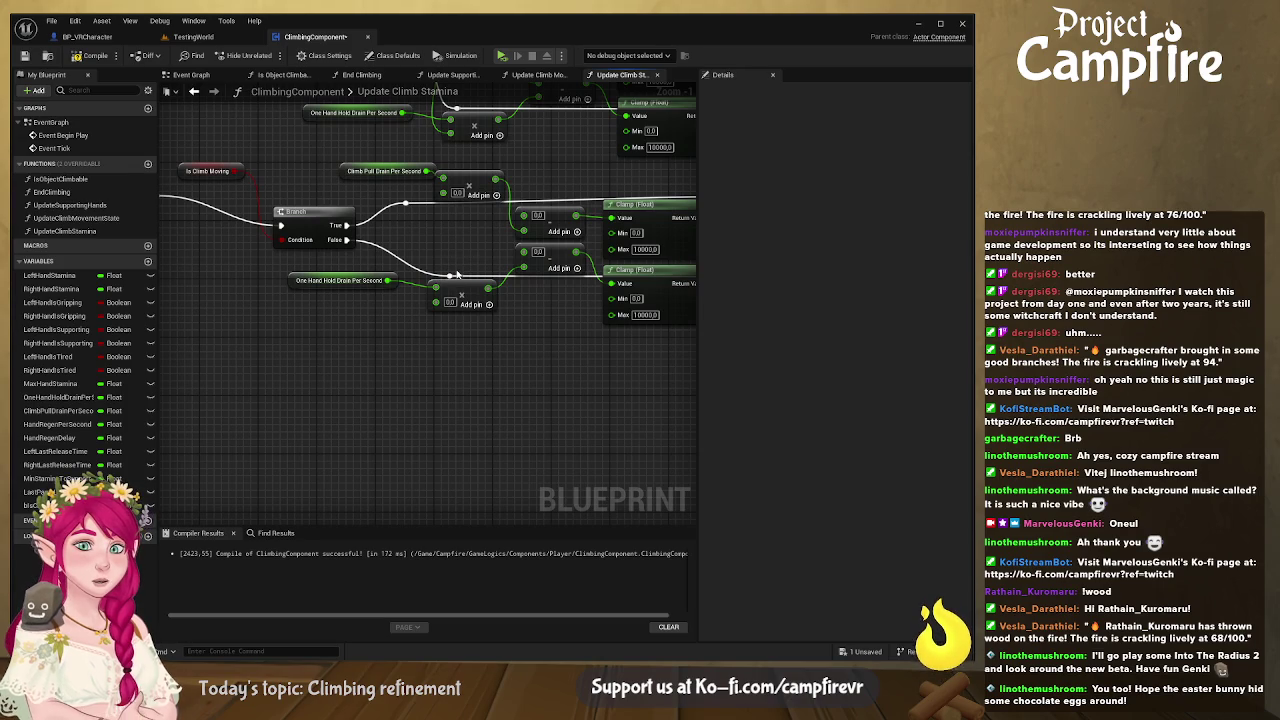
double_click(457, 276)
left_click_drag(457, 276, 418, 273)
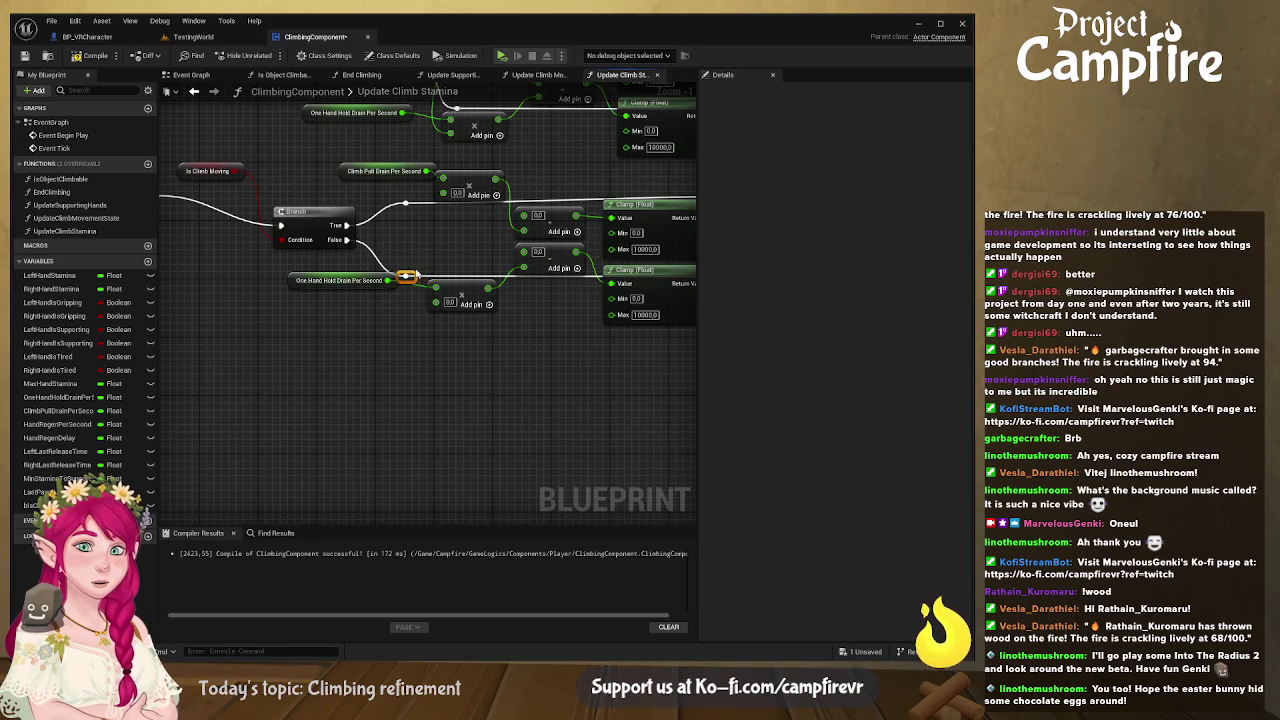
left_click_drag(339, 281, 339, 297)
mouse_move(459, 288)
left_mouse_down()
mouse_move(514, 340)
mouse_move(410, 342)
left_mouse_up()
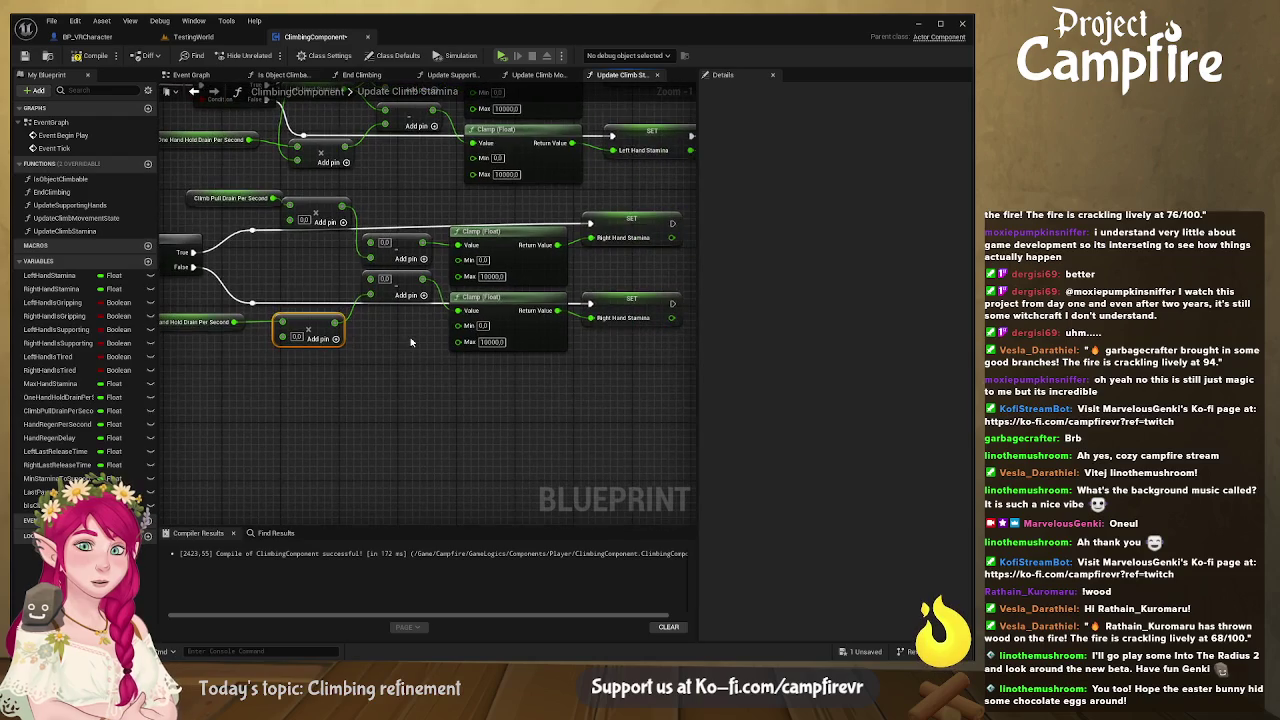
left_click_drag(320, 206, 324, 200)
double_click(262, 233)
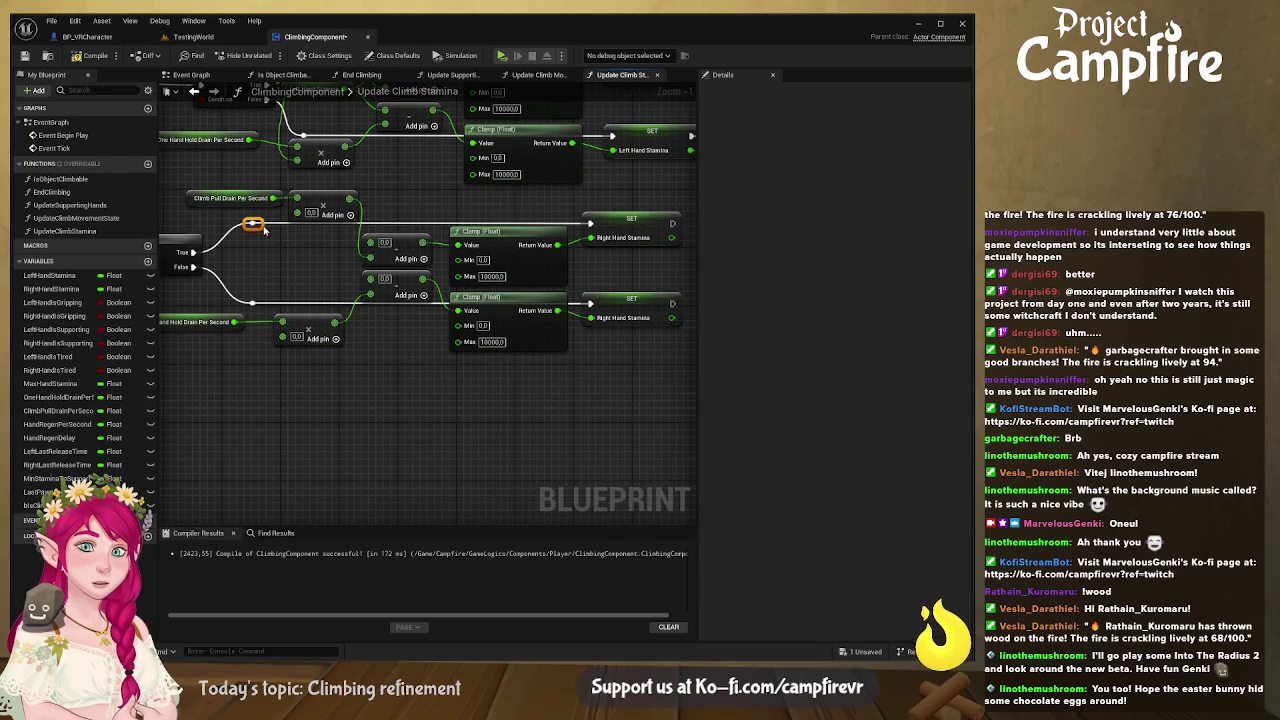
scroll(290, 280, "down", 3)
Step: Route the delta-time wire down through reroute points into the lower pull-drain multiply
scroll(393, 369, "up", 1)
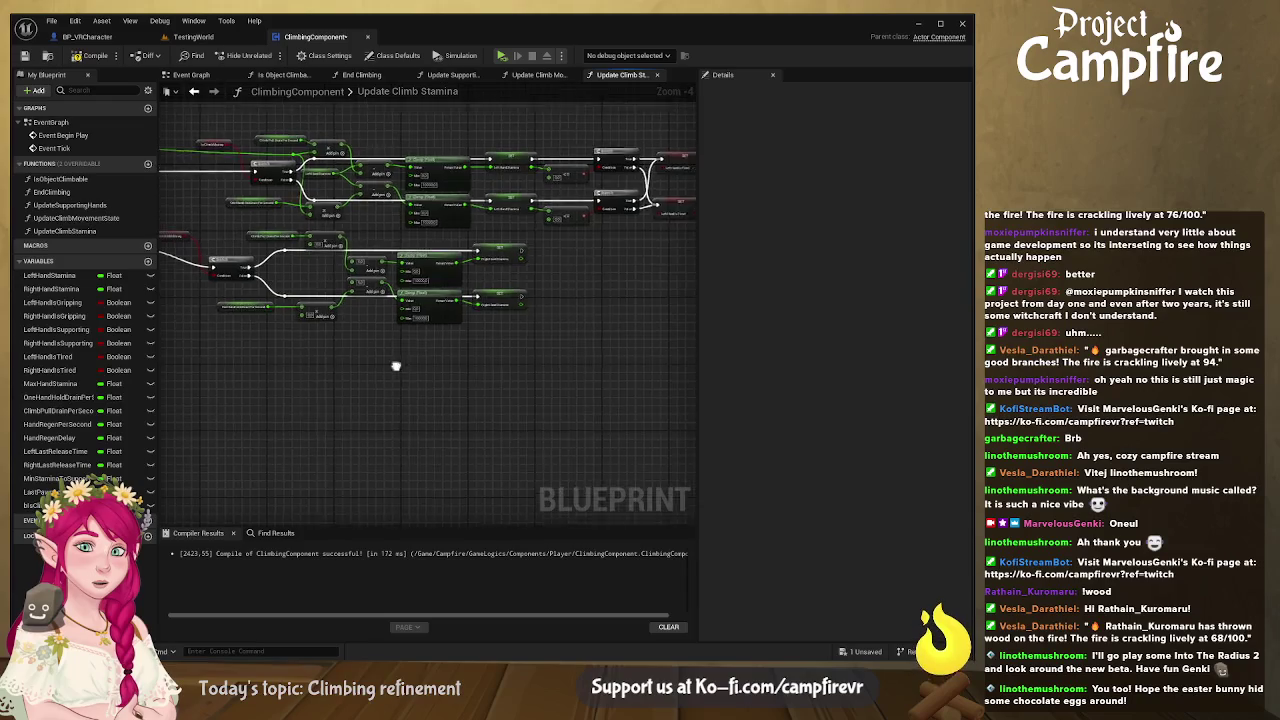
scroll(395, 295, "up", 1)
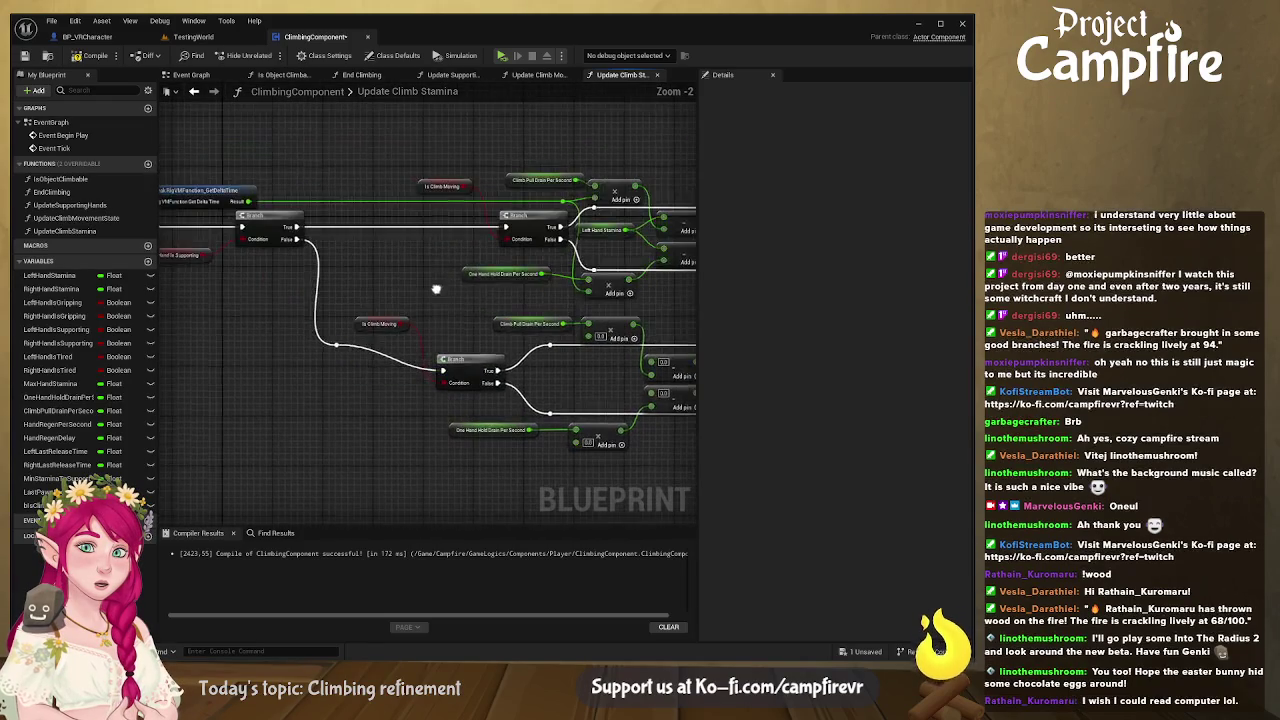
left_click_drag(268, 211, 380, 209)
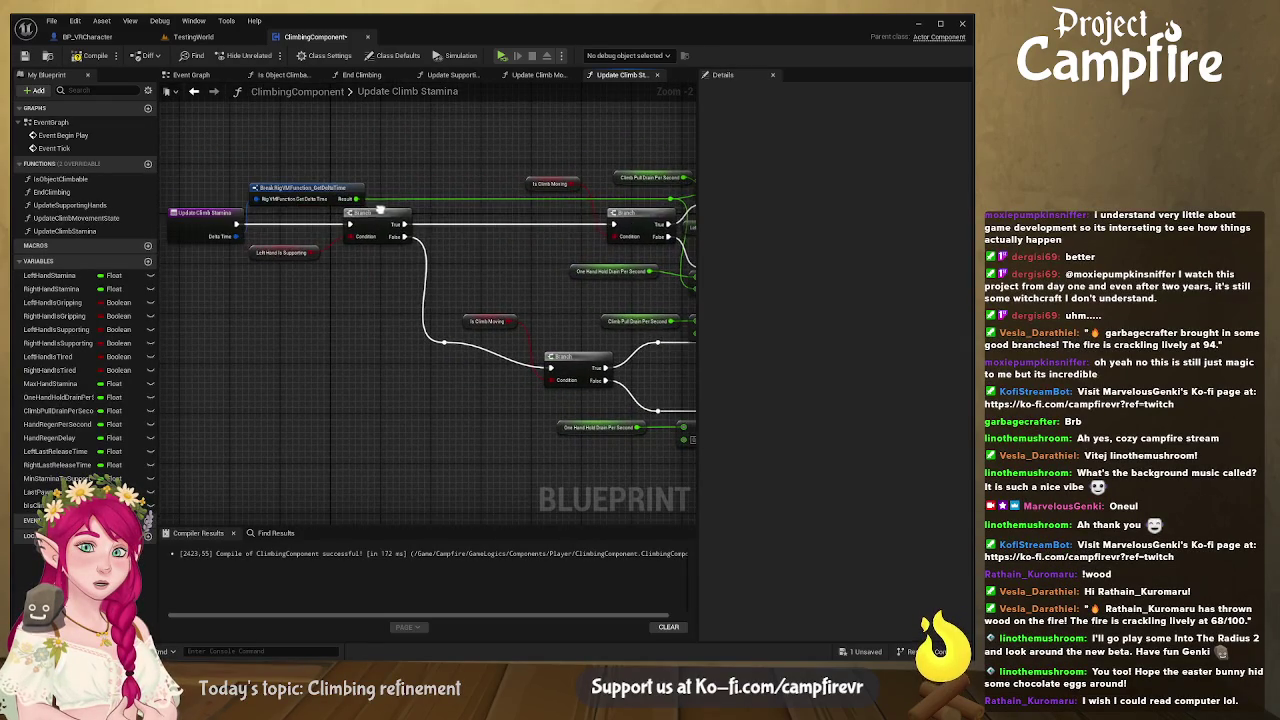
double_click(514, 199)
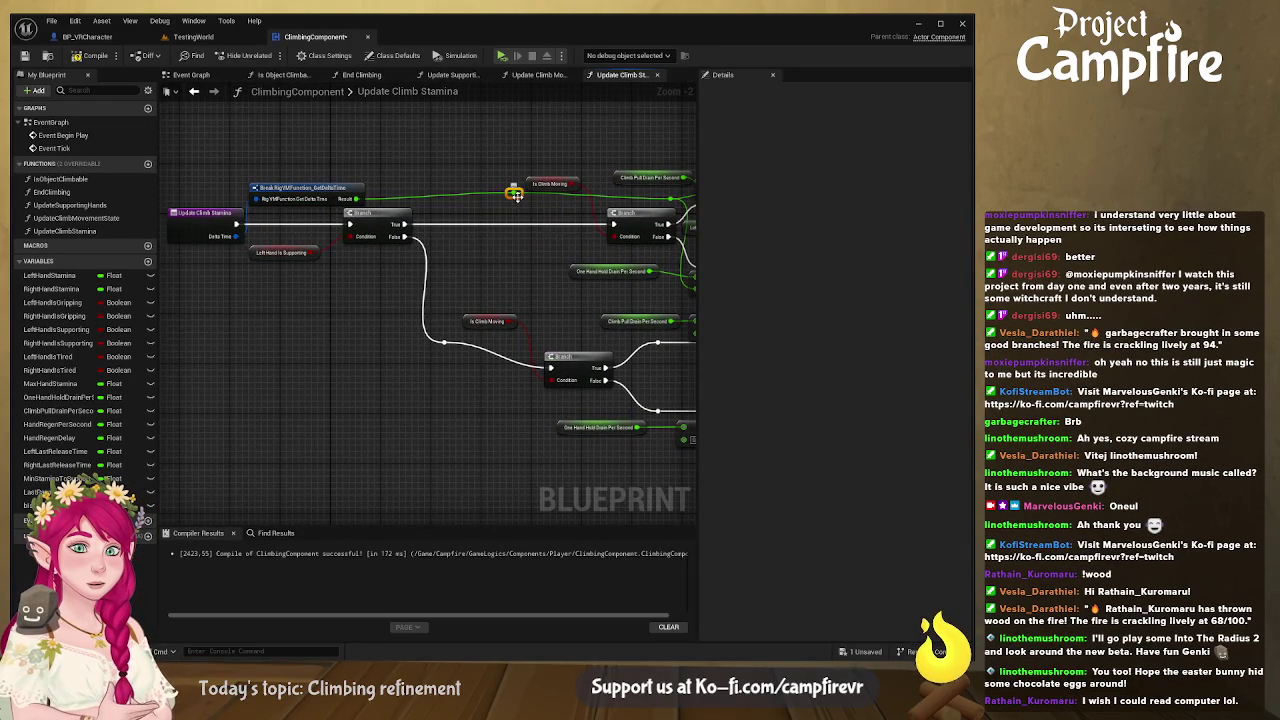
left_click_drag(525, 208, 472, 184)
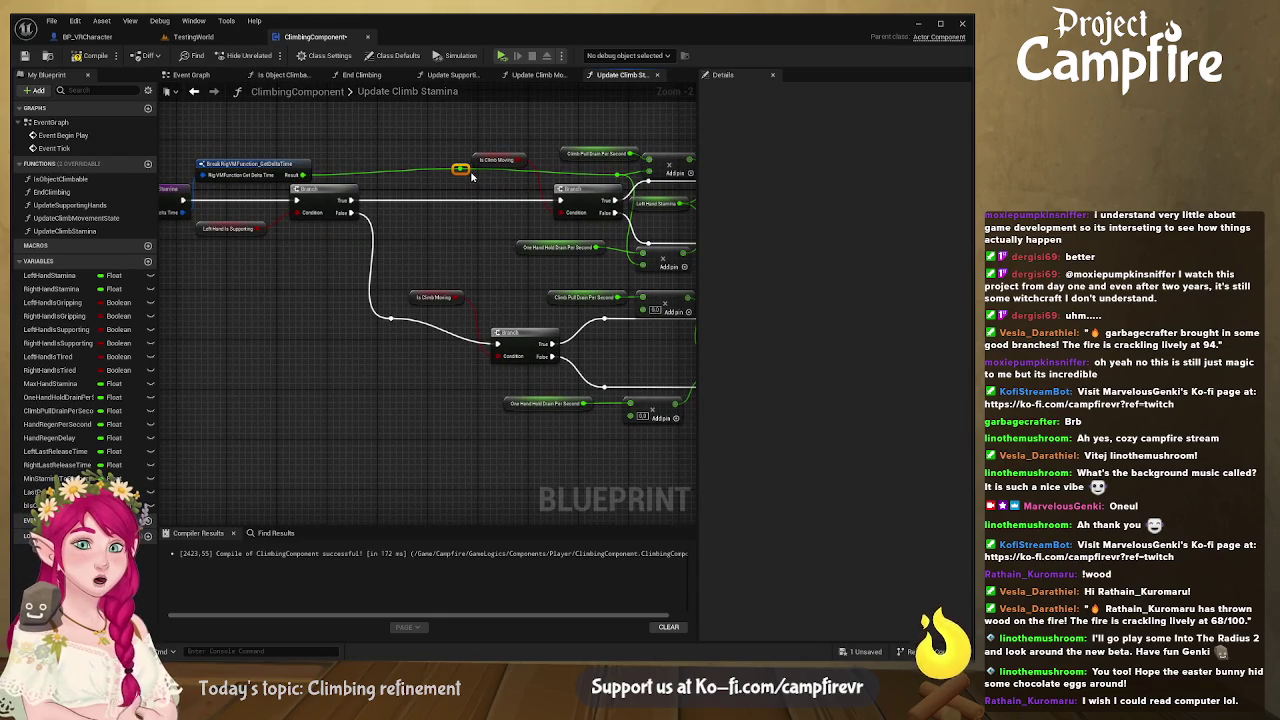
mouse_move(466, 170)
left_mouse_down()
mouse_move(440, 175)
mouse_move(556, 332)
mouse_move(593, 355)
mouse_move(642, 311)
left_mouse_up()
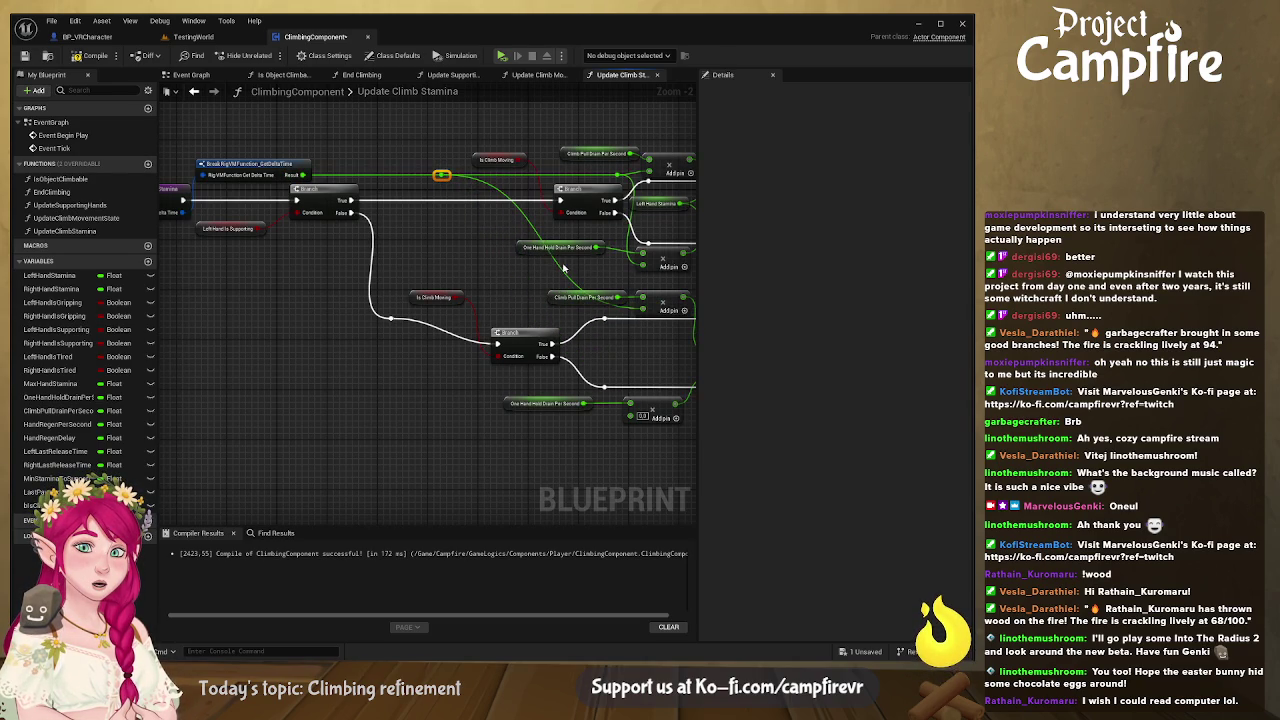
left_click(559, 272)
double_click(555, 263)
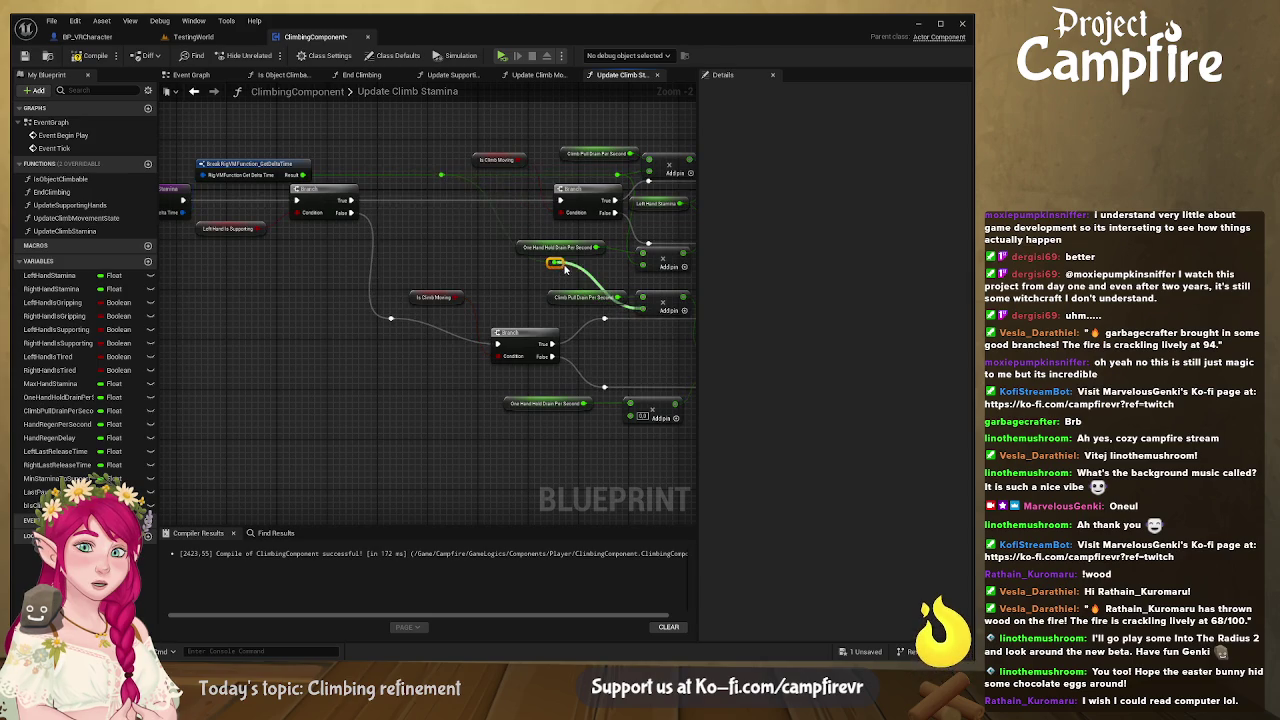
mouse_move(563, 265)
left_mouse_down()
mouse_move(515, 316)
mouse_move(385, 267)
left_mouse_up()
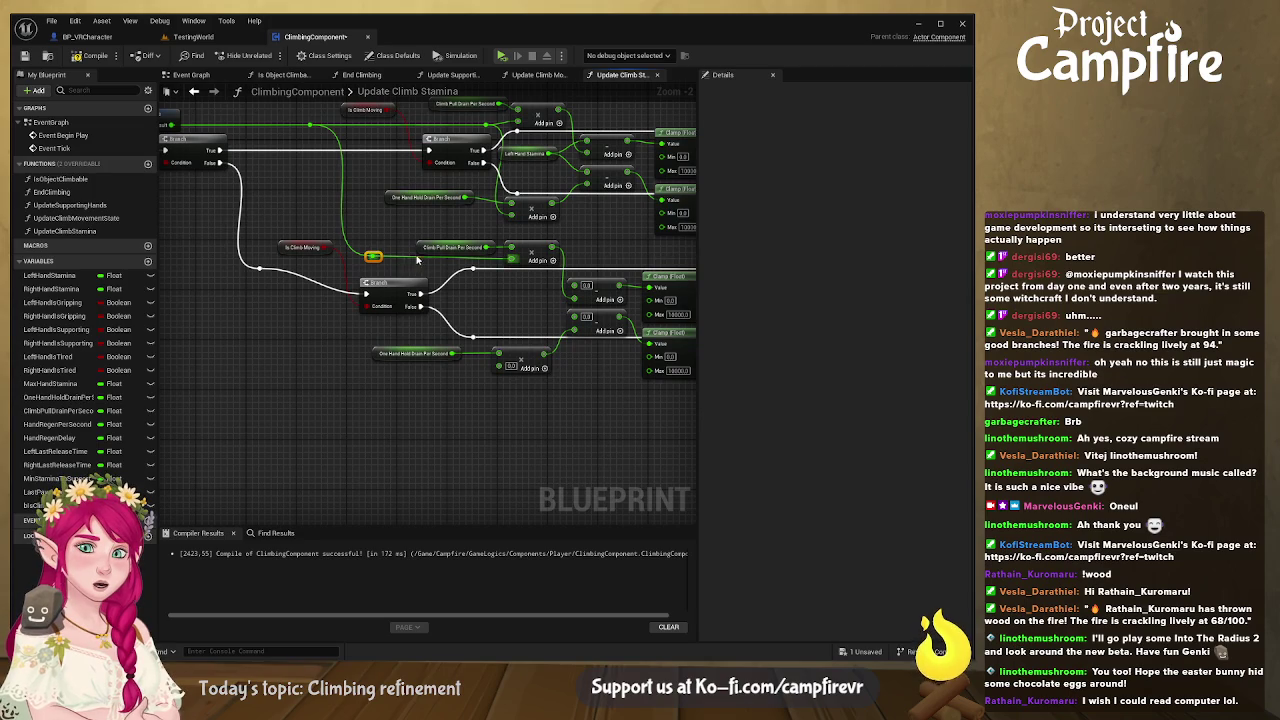
scroll(418, 270, "up", 2)
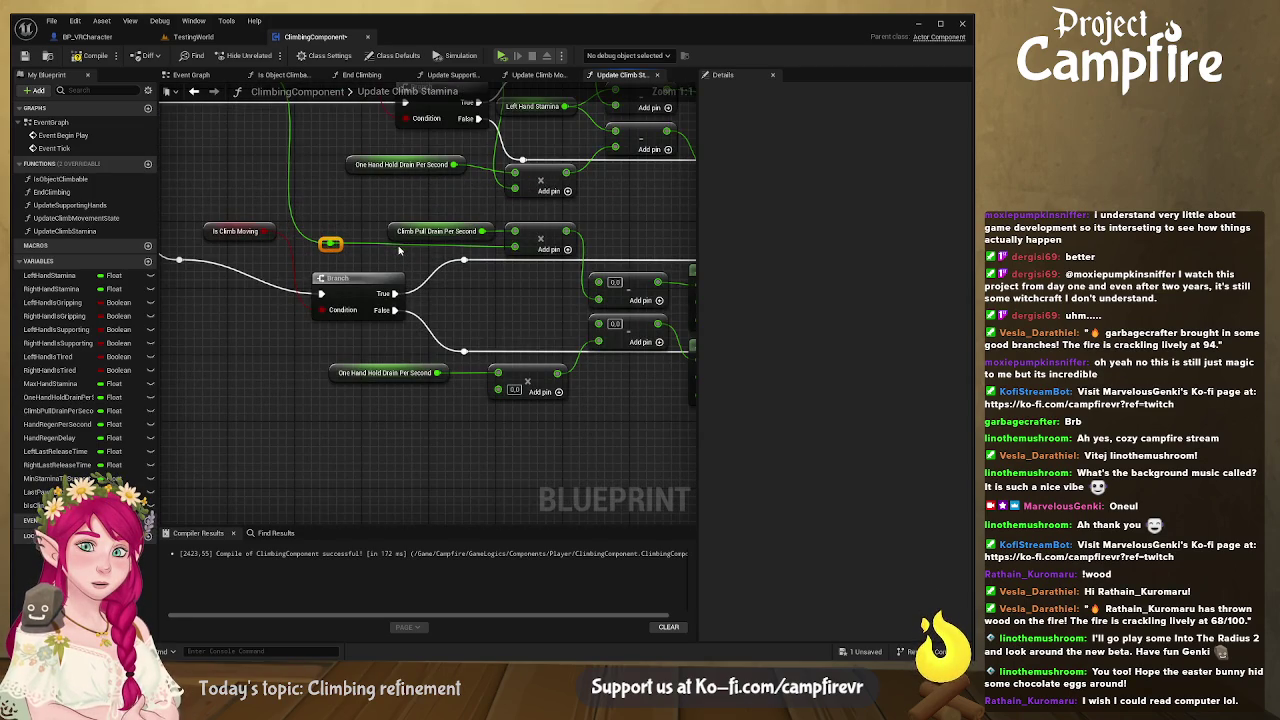
double_click(402, 244)
left_click_drag(403, 244, 498, 389)
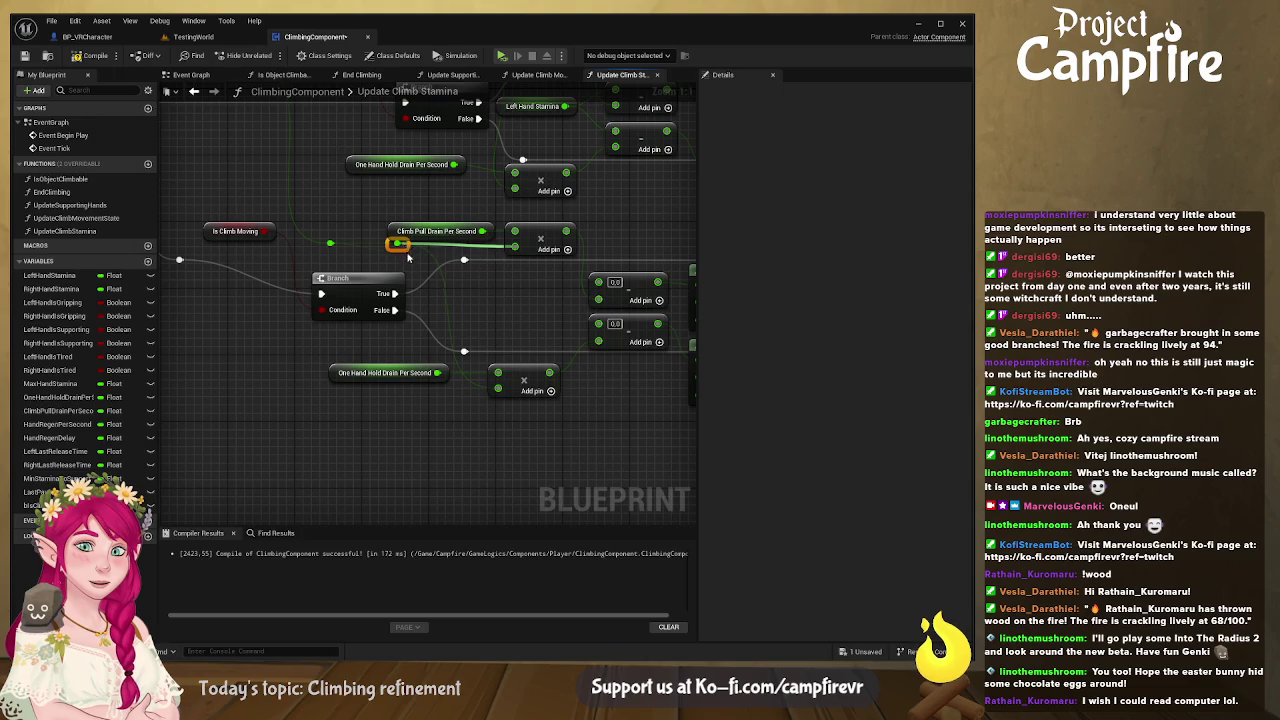
Step: Add a Right Hand Stamina getter feeding the copied Add nodes
mouse_move(408, 255)
left_mouse_down()
mouse_move(475, 255)
mouse_move(516, 293)
mouse_move(466, 264)
mouse_move(432, 272)
mouse_move(442, 406)
mouse_move(422, 187)
left_mouse_up()
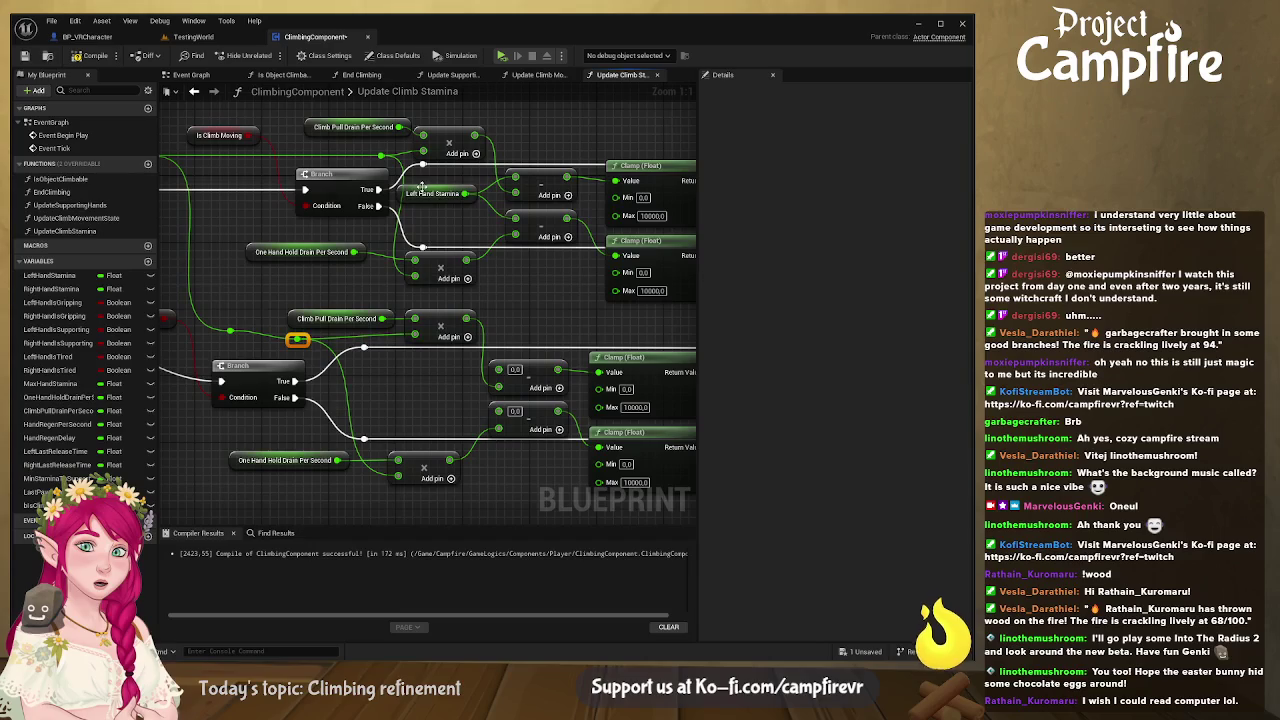
left_click(51, 288)
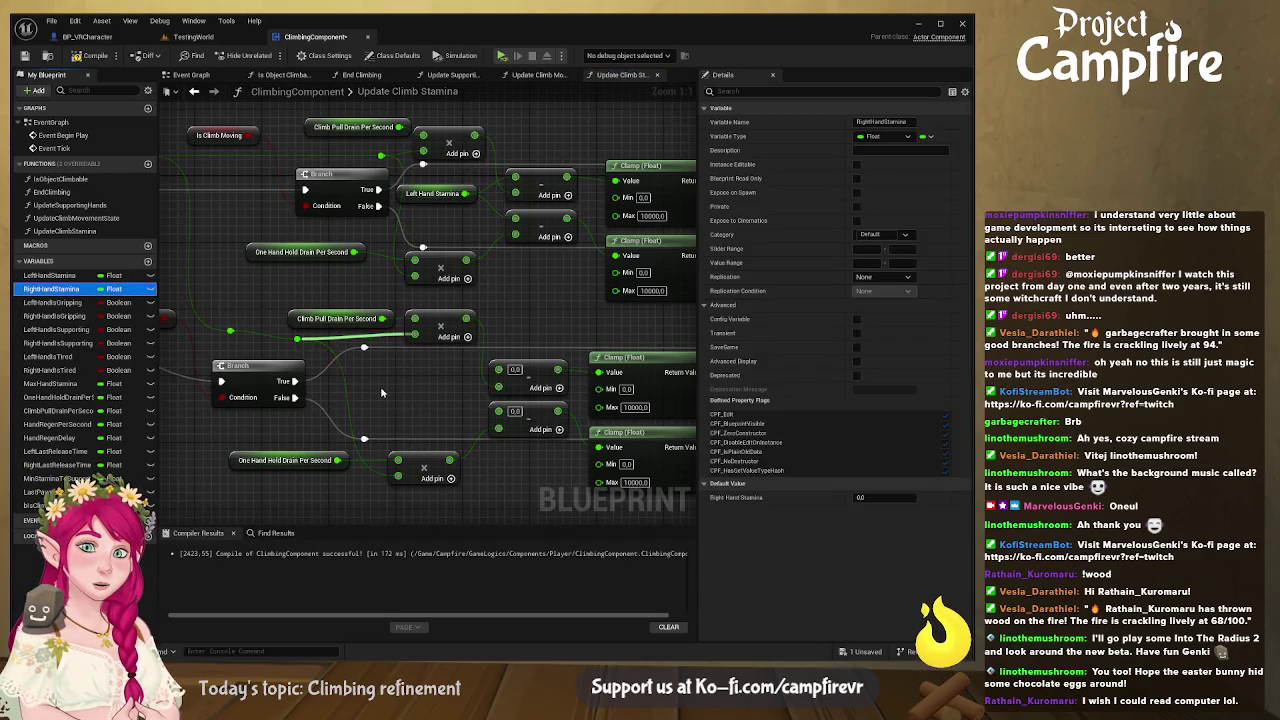
mouse_move(378, 390)
left_mouse_down()
mouse_move(498, 372)
mouse_move(482, 414)
mouse_move(498, 411)
mouse_move(441, 372)
mouse_move(296, 362)
left_mouse_up()
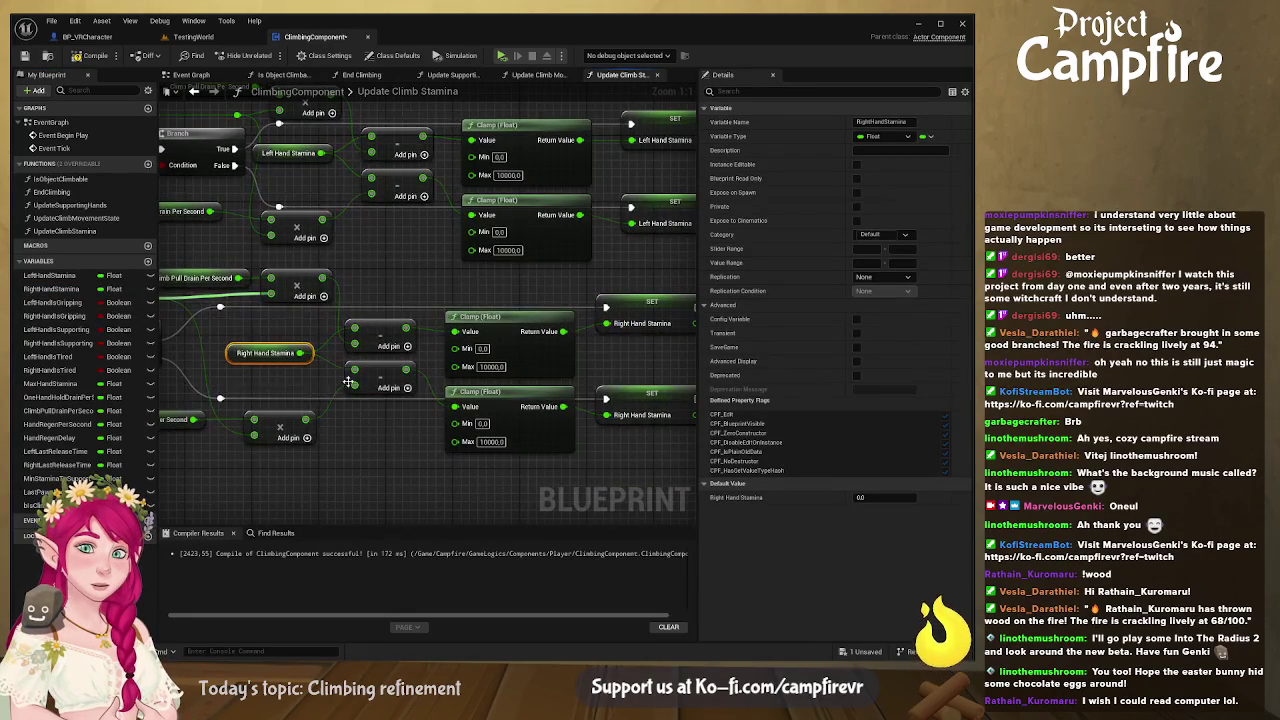
mouse_move(389, 377)
left_mouse_down()
mouse_move(487, 305)
mouse_move(372, 366)
left_mouse_up()
Step: Duplicate both <= 0.0 comparisons and their Branches below the left-hand originals
mouse_move(479, 123)
left_mouse_down()
mouse_move(390, 300)
mouse_move(363, 316)
left_mouse_up()
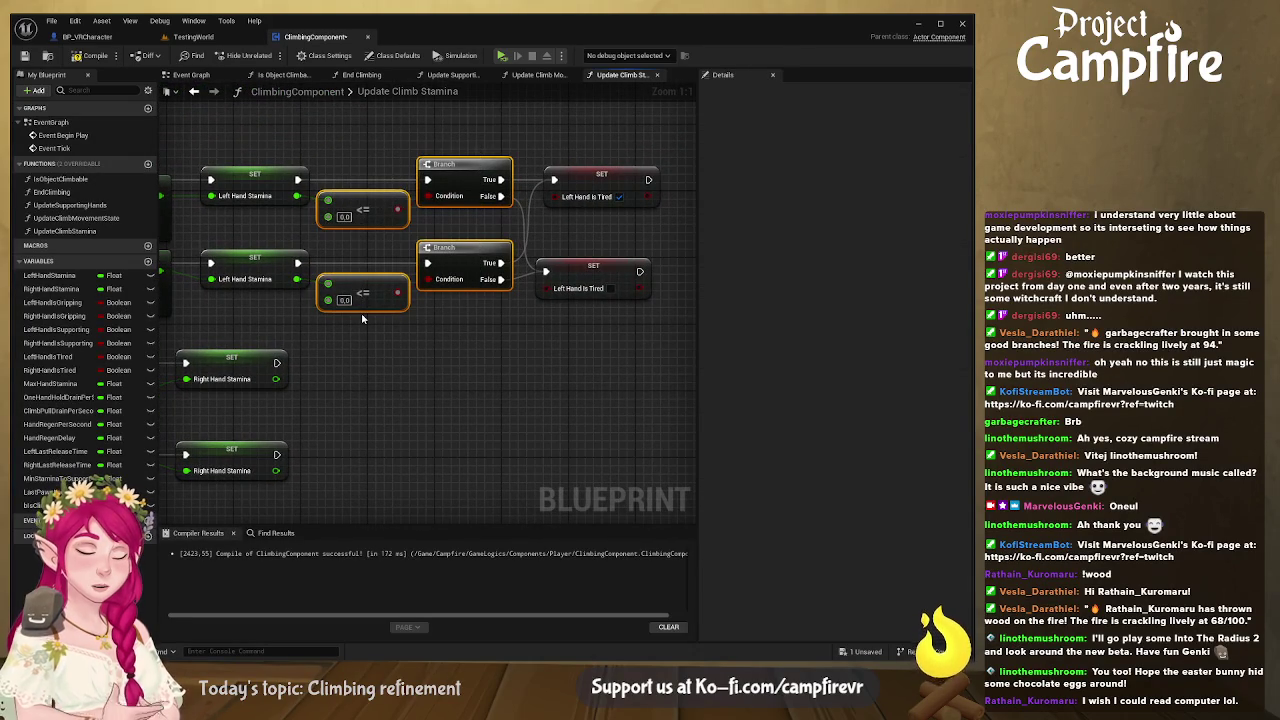
key("ctrl+c")
key("ctrl+v")
mouse_move(506, 367)
left_mouse_down()
mouse_move(499, 321)
mouse_move(462, 354)
mouse_move(494, 240)
left_mouse_up()
Step: Wire each Right Hand Stamina setter's value and execution into its copied <= check and Branch
left_click_drag(311, 271, 354, 276)
mouse_move(311, 363)
left_mouse_down()
mouse_move(448, 339)
mouse_move(314, 372)
mouse_move(355, 376)
left_mouse_up()
left_click_drag(313, 250, 455, 256)
left_click_drag(511, 336, 511, 344)
left_click(568, 313)
left_click_drag(524, 263, 491, 241)
left_click_drag(411, 298, 402, 290)
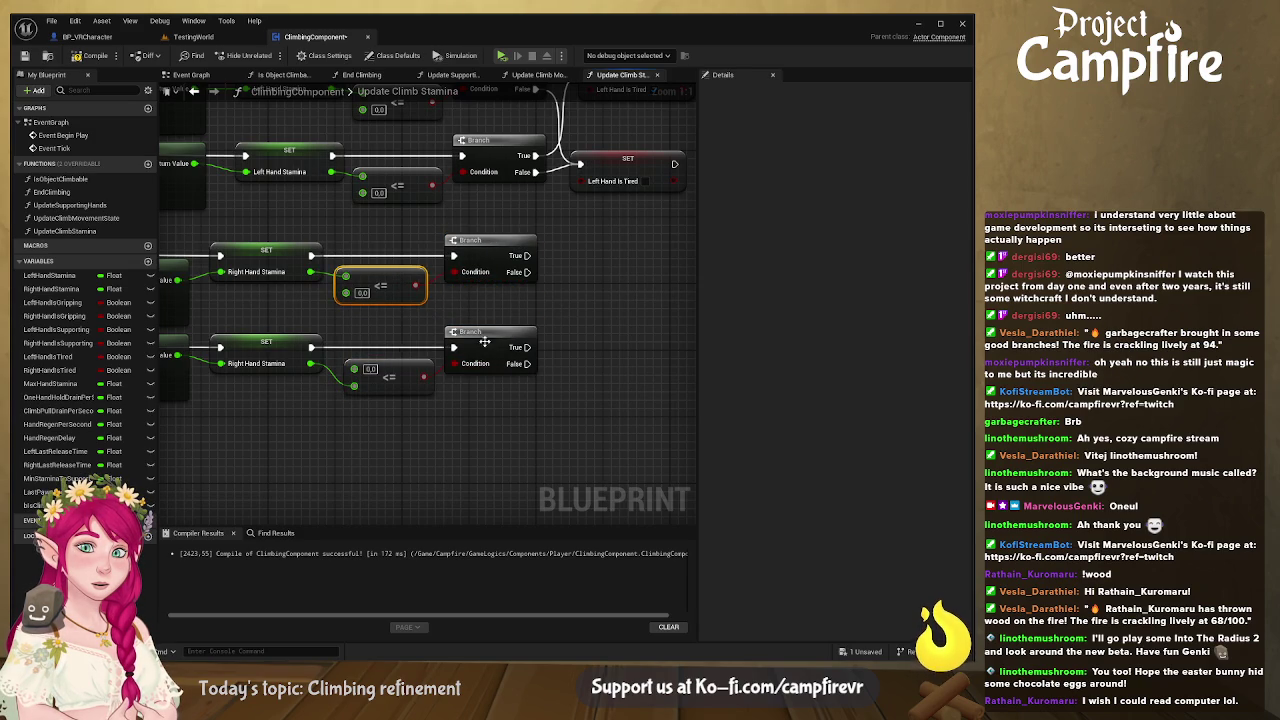
Step: Compile and save the blueprint, then bring the right-hand Branch outputs into view
left_click(92, 55)
left_click(25, 55)
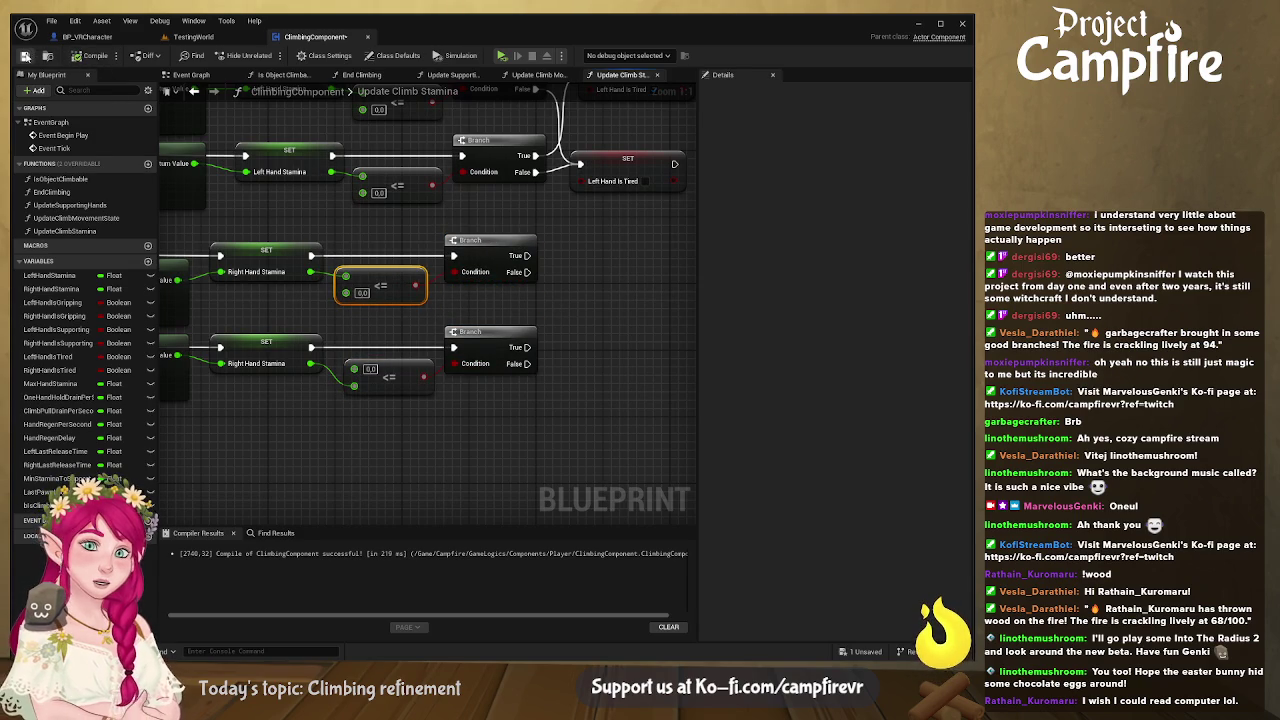
left_click_drag(565, 314, 404, 392)
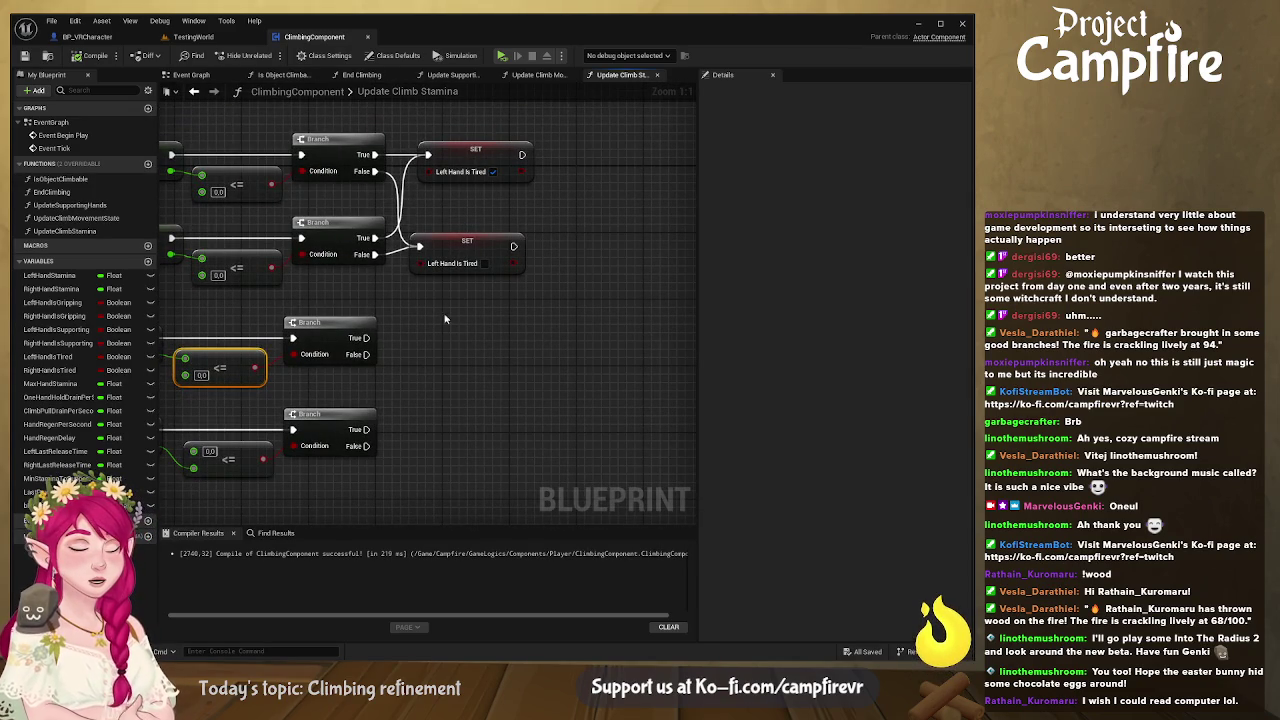
left_click_drag(694, 350, 848, 350)
left_click_drag(604, 355, 697, 381)
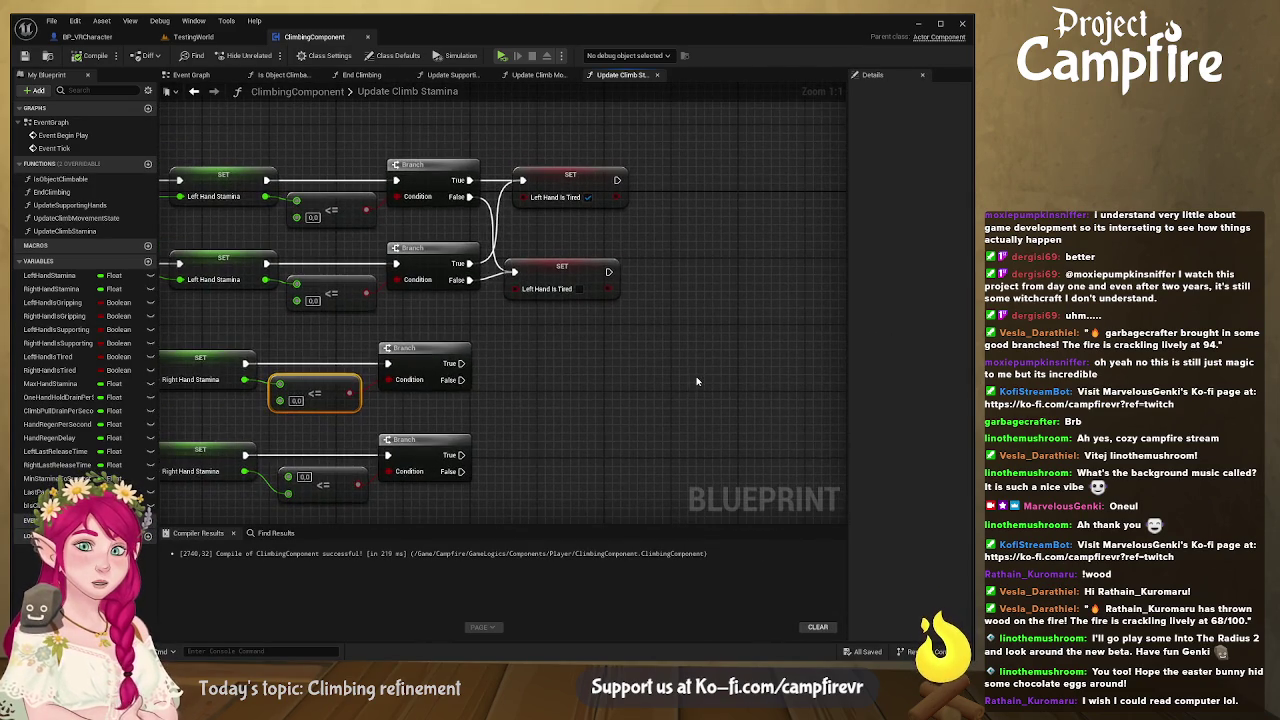
left_click(50, 370)
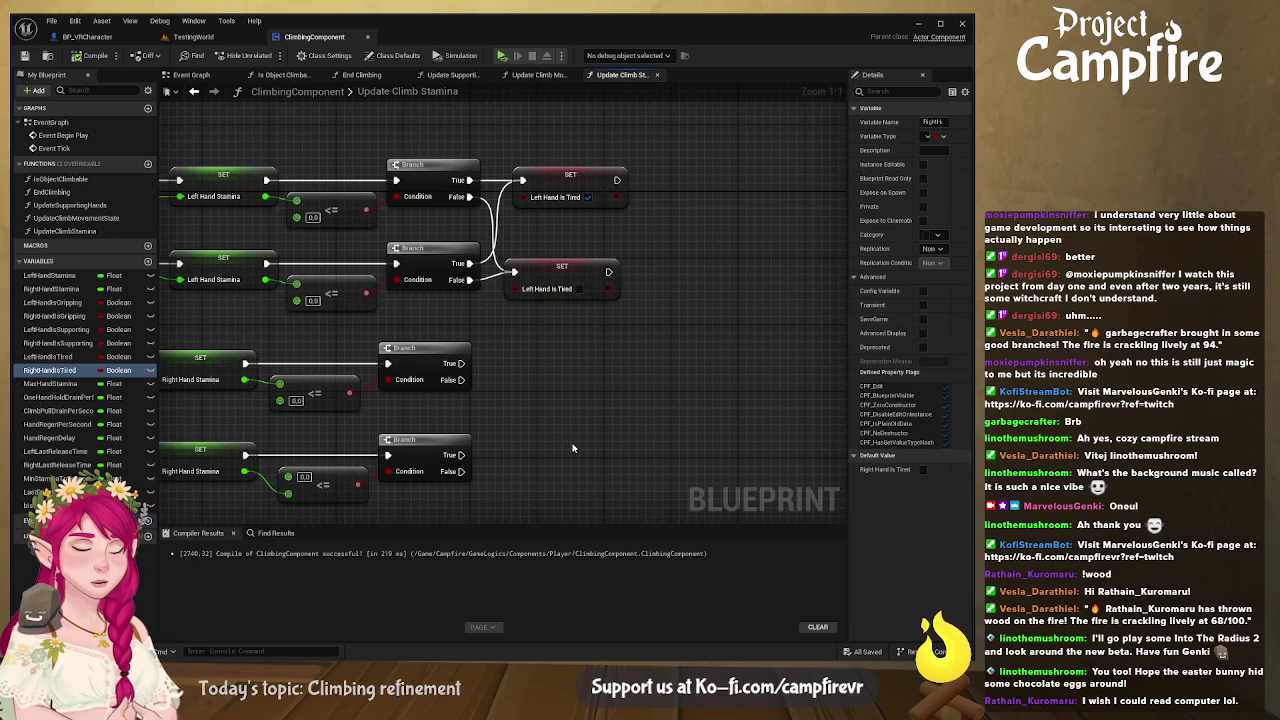
Step: Add a SET Right Hand Is Tired node on the upper right-hand Branch's True output
left_click_drag(573, 448, 592, 421)
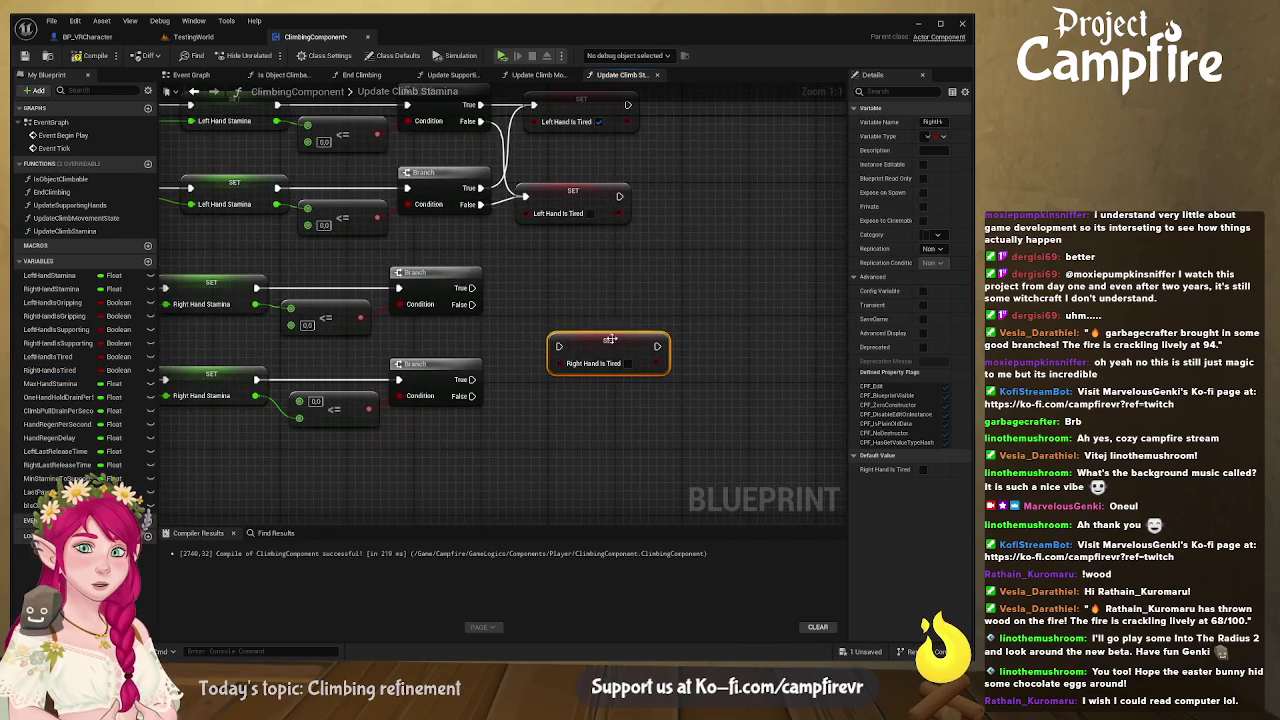
left_click_drag(625, 346, 588, 291)
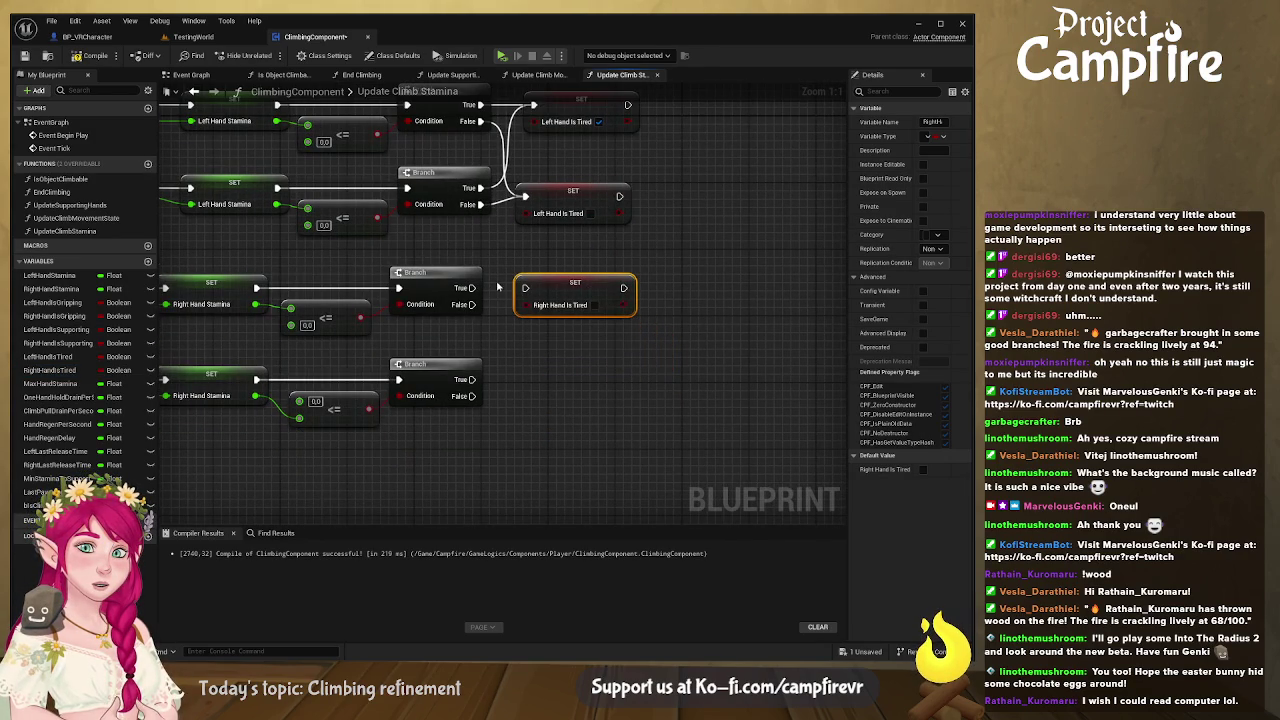
left_click_drag(501, 295, 499, 329)
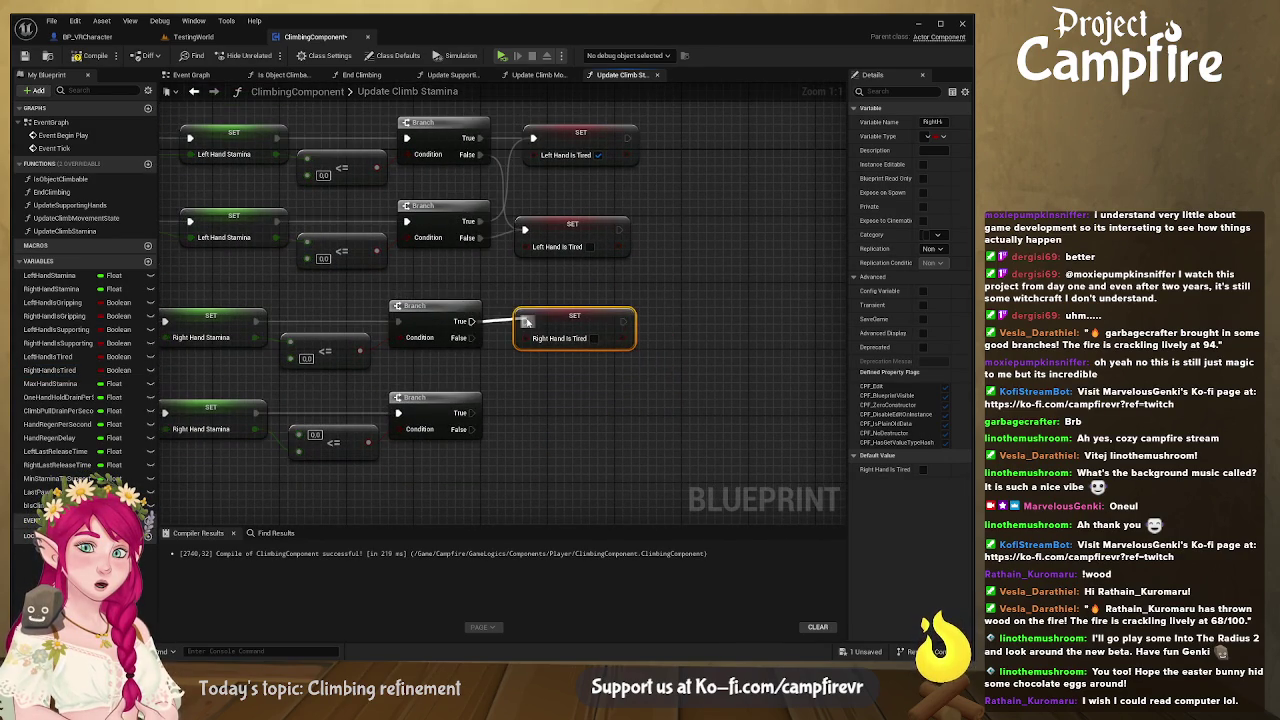
Step: Duplicate the Right Hand Is Tired setter beside the lower Branch and wire it to a False output
key("ctrl+c")
key("ctrl+v")
mouse_move(682, 341)
left_mouse_down()
mouse_move(667, 412)
mouse_move(609, 412)
left_mouse_up()
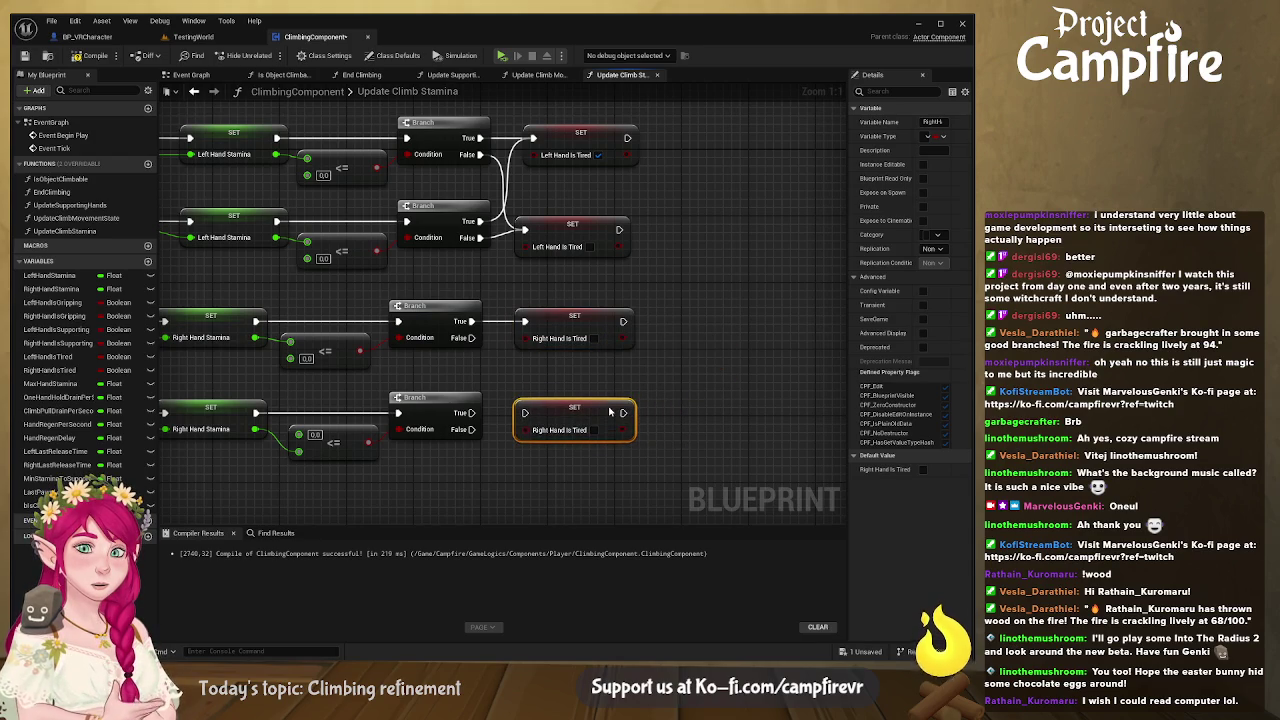
mouse_move(471, 338)
left_mouse_down()
mouse_move(516, 412)
mouse_move(478, 436)
mouse_move(523, 413)
mouse_move(588, 414)
left_mouse_up()
key("ctrl+z")
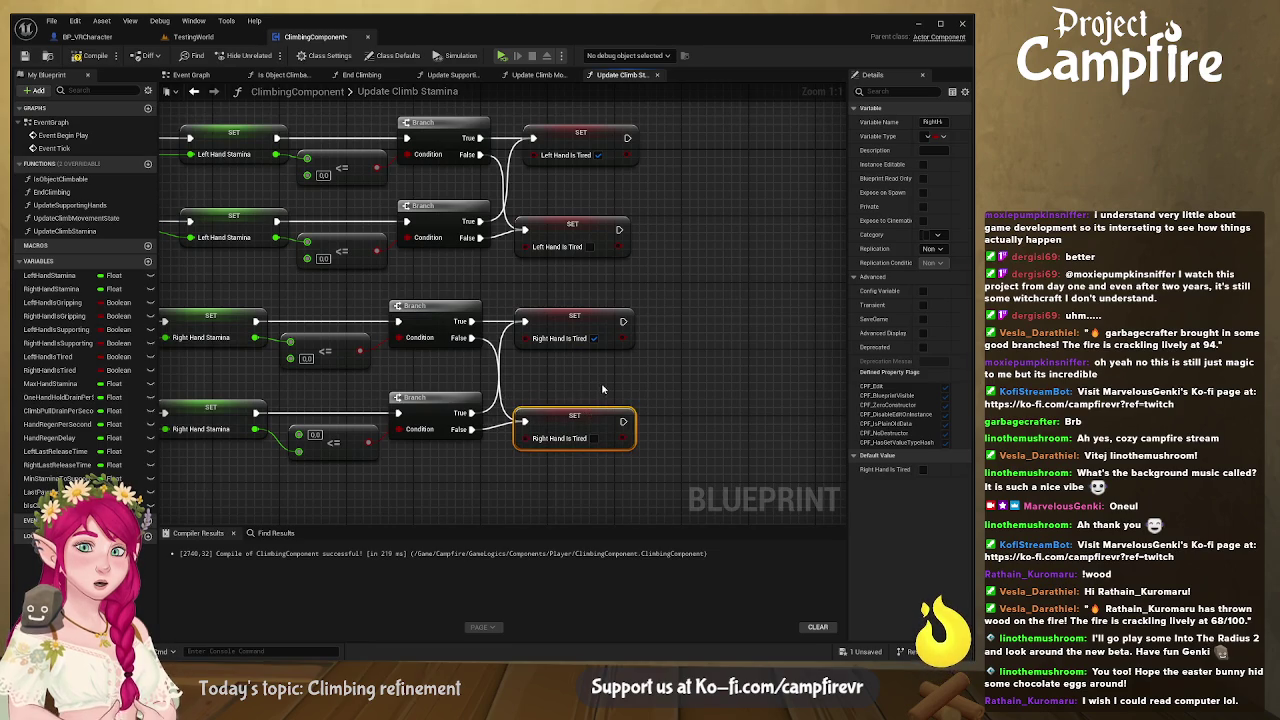
left_click(601, 382)
scroll(601, 382, "down", 4)
scroll(491, 406, "up", 3)
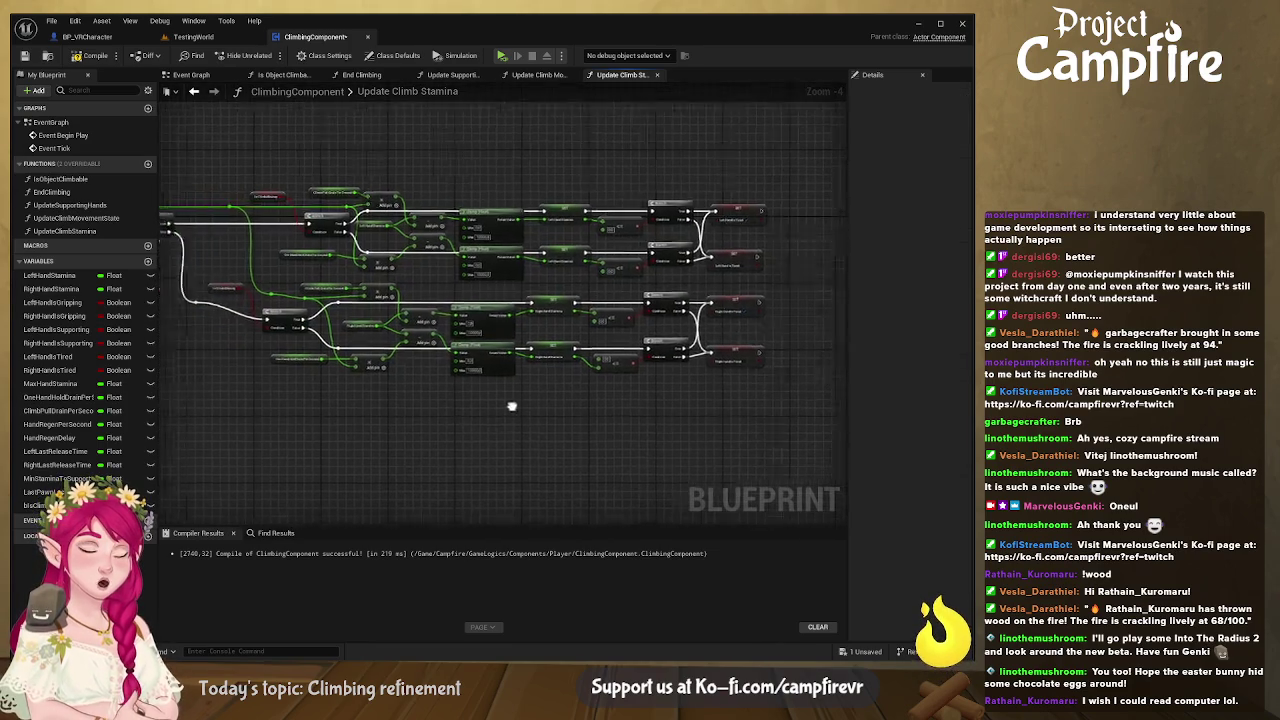
Step: Lower the reroute point on the Is Climb Moving wire, then compile and save the blueprint
scroll(644, 391, "down", 3)
scroll(366, 308, "up", 4)
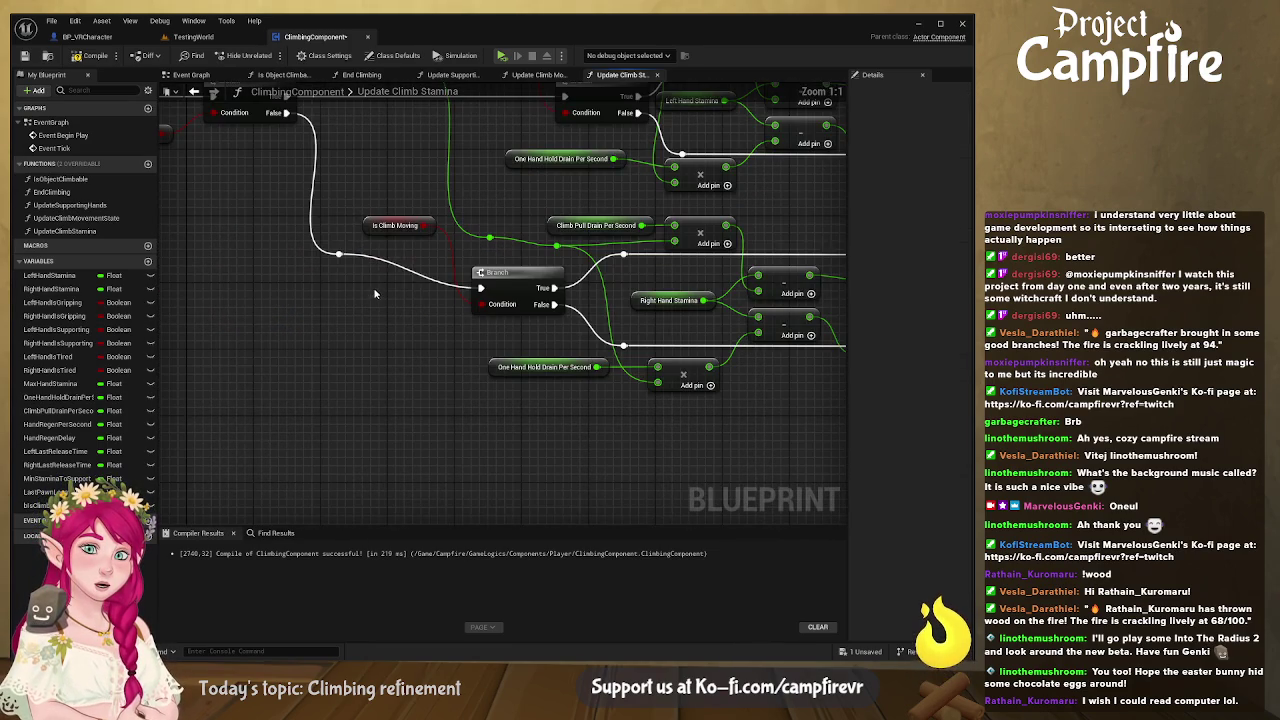
left_click_drag(351, 261, 361, 291)
left_click_drag(362, 292, 386, 180)
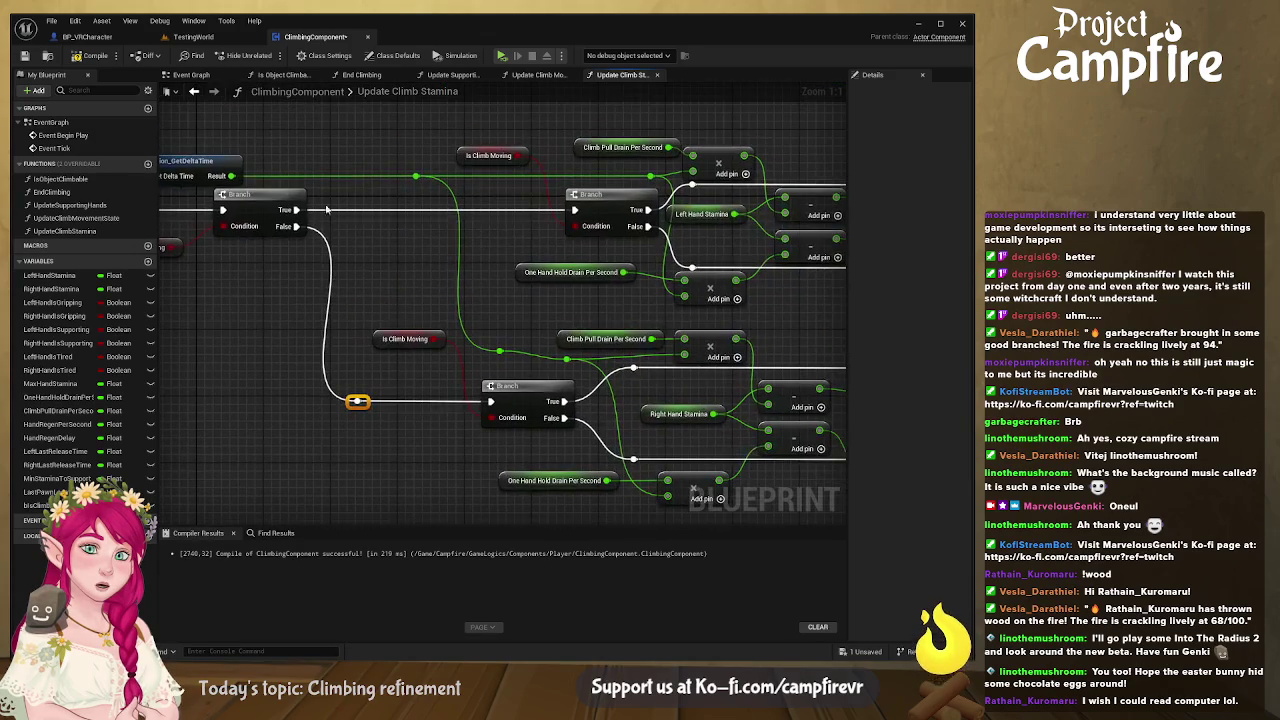
left_click(88, 55)
left_click(25, 55)
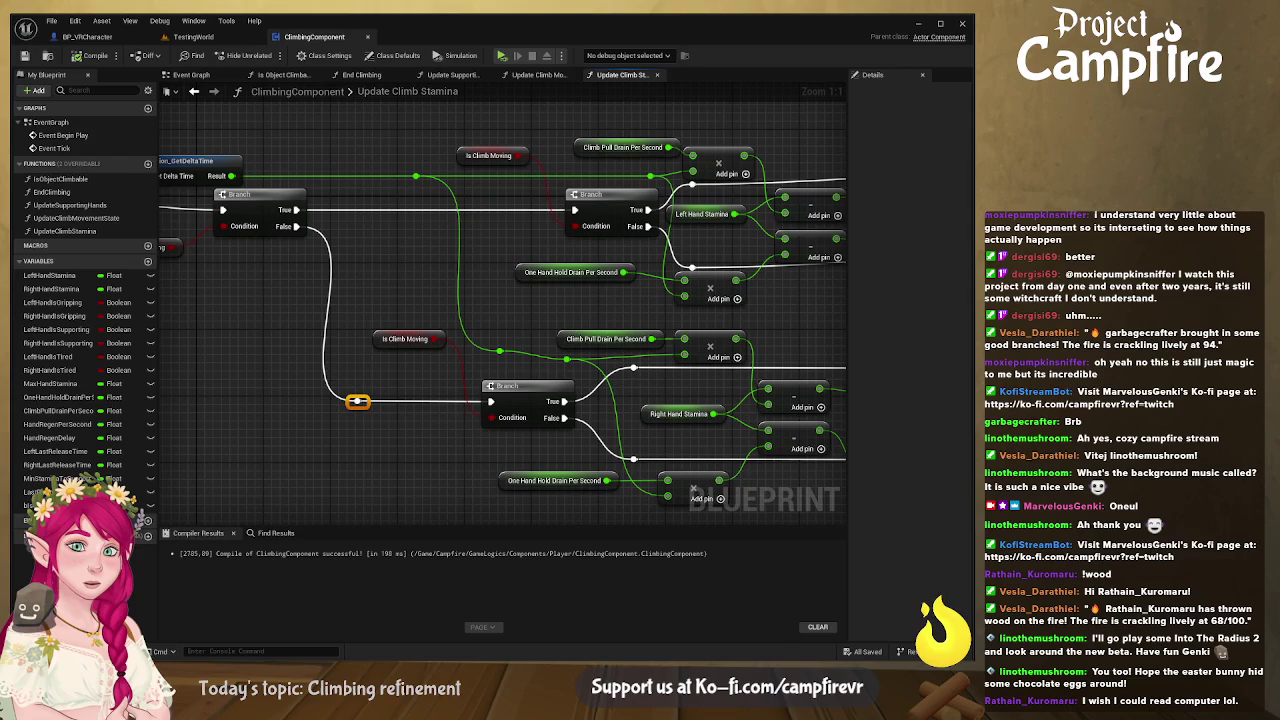
Step: Pan across the Update Climb Stamina graph from the entry node to the tired-flag section for review
mouse_move(683, 328)
left_mouse_down()
mouse_move(748, 284)
mouse_move(450, 303)
mouse_move(690, 290)
left_mouse_up()
left_click_drag(340, 380, 552, 381)
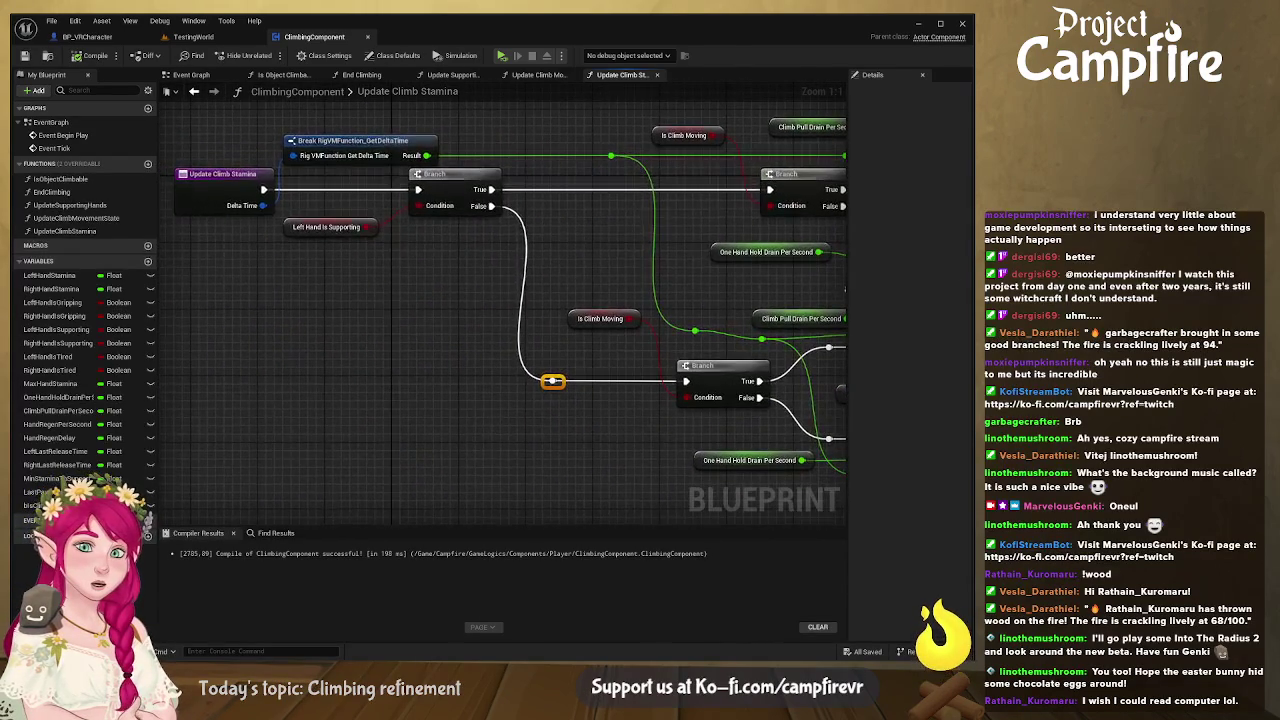
left_click_drag(848, 290, 830, 299)
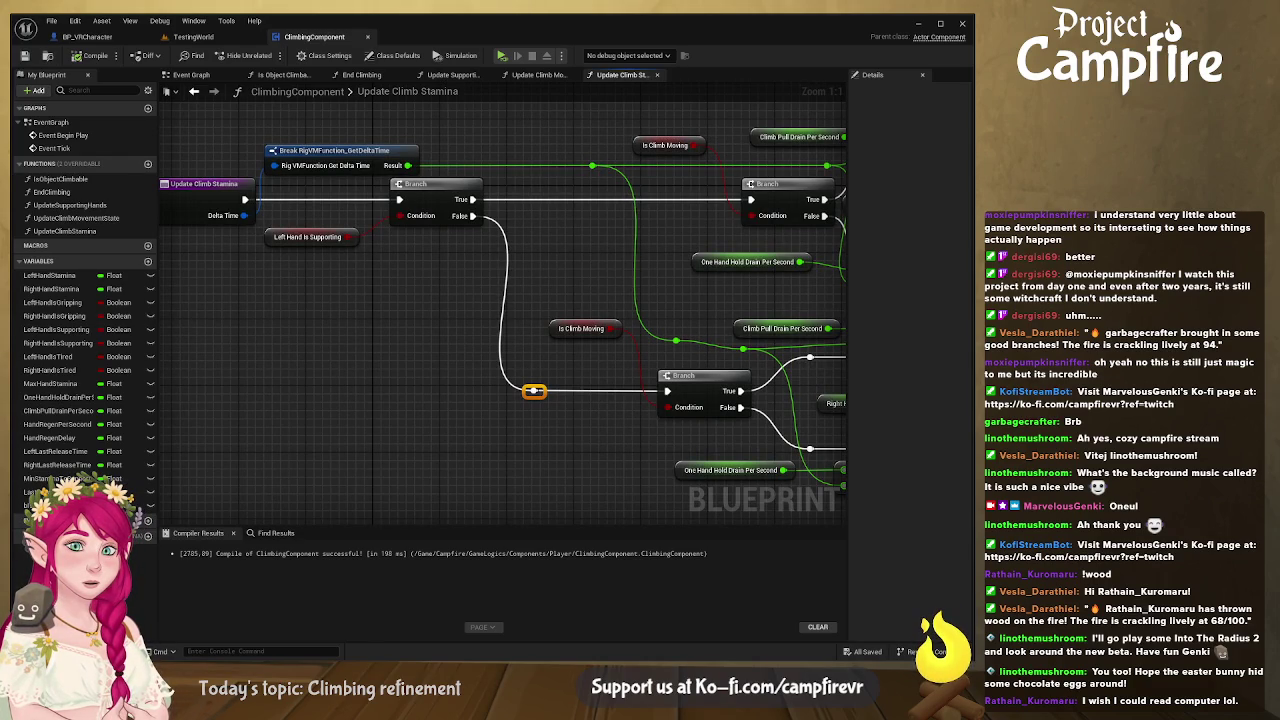
mouse_move(613, 321)
left_mouse_down()
mouse_move(396, 319)
mouse_move(606, 346)
mouse_move(614, 337)
mouse_move(458, 313)
mouse_move(273, 310)
left_mouse_up()
scroll(614, 337, "down", 5)
mouse_move(580, 300)
left_mouse_down()
mouse_move(590, 285)
mouse_move(532, 294)
left_mouse_up()
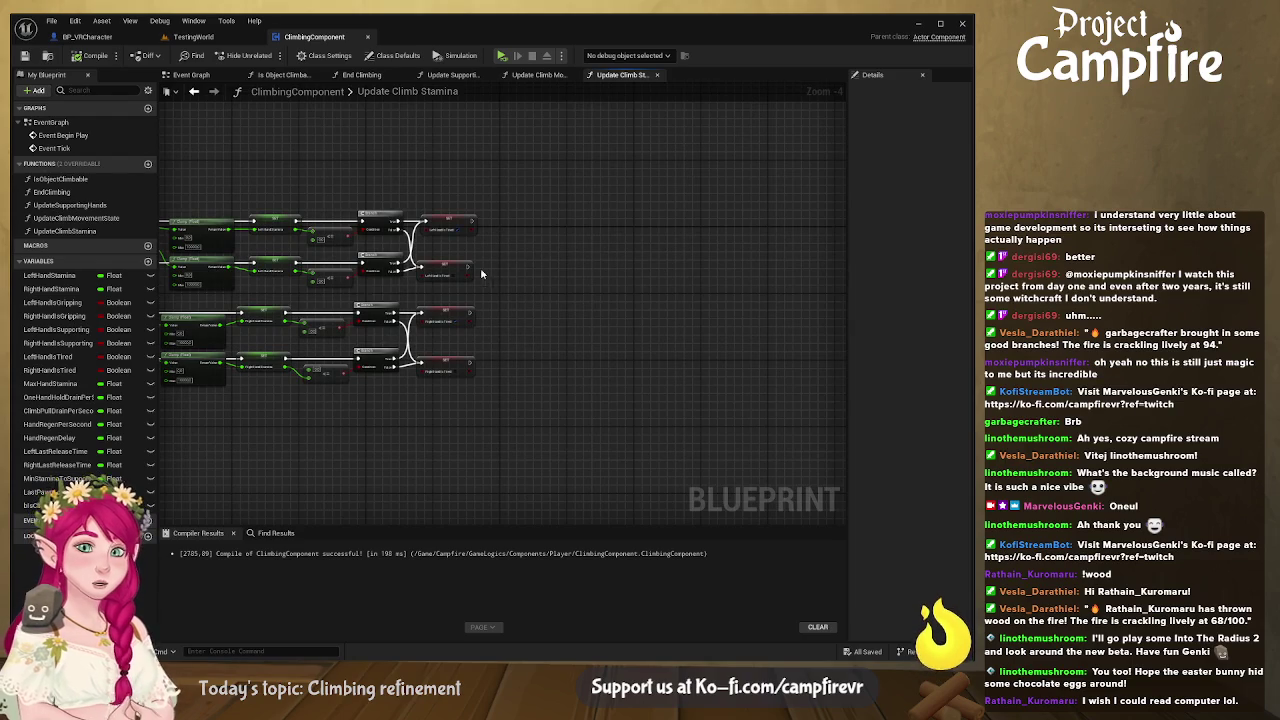
Step: Add a Left Hand Is Gripping getter feeding an == node, then an AND node
scroll(481, 273, "up", 5)
left_click(379, 287)
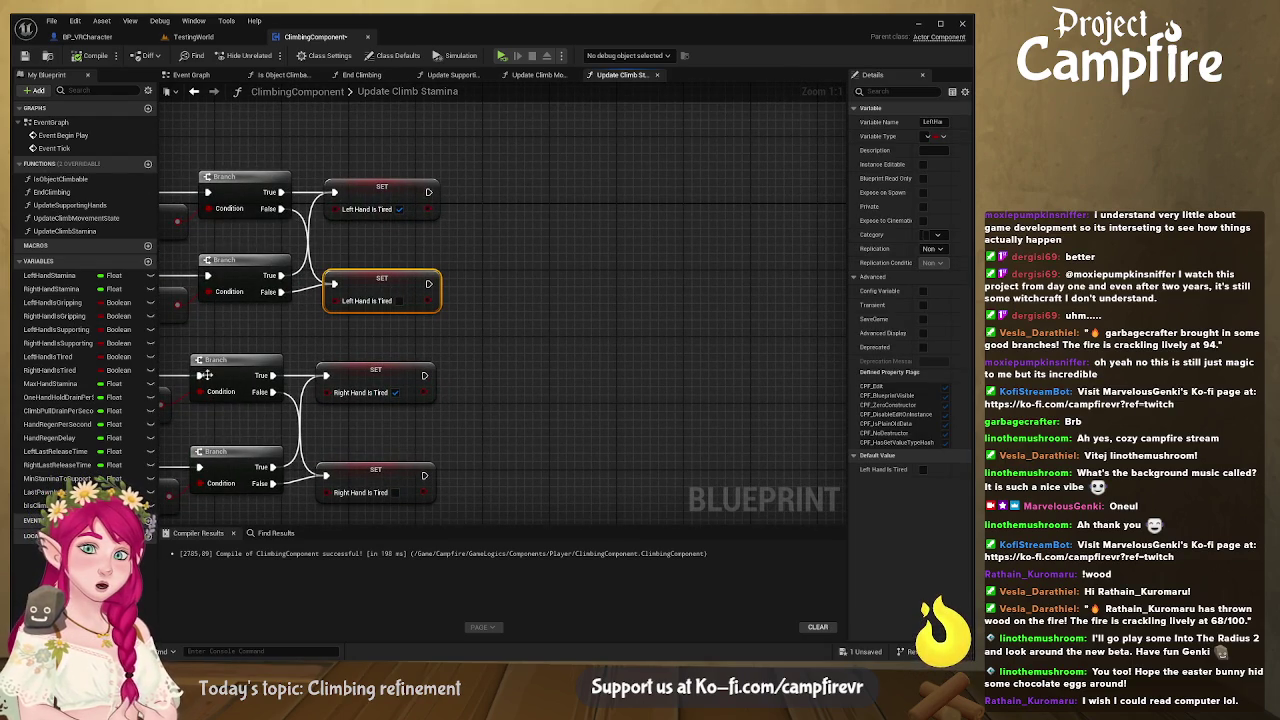
left_click(51, 306)
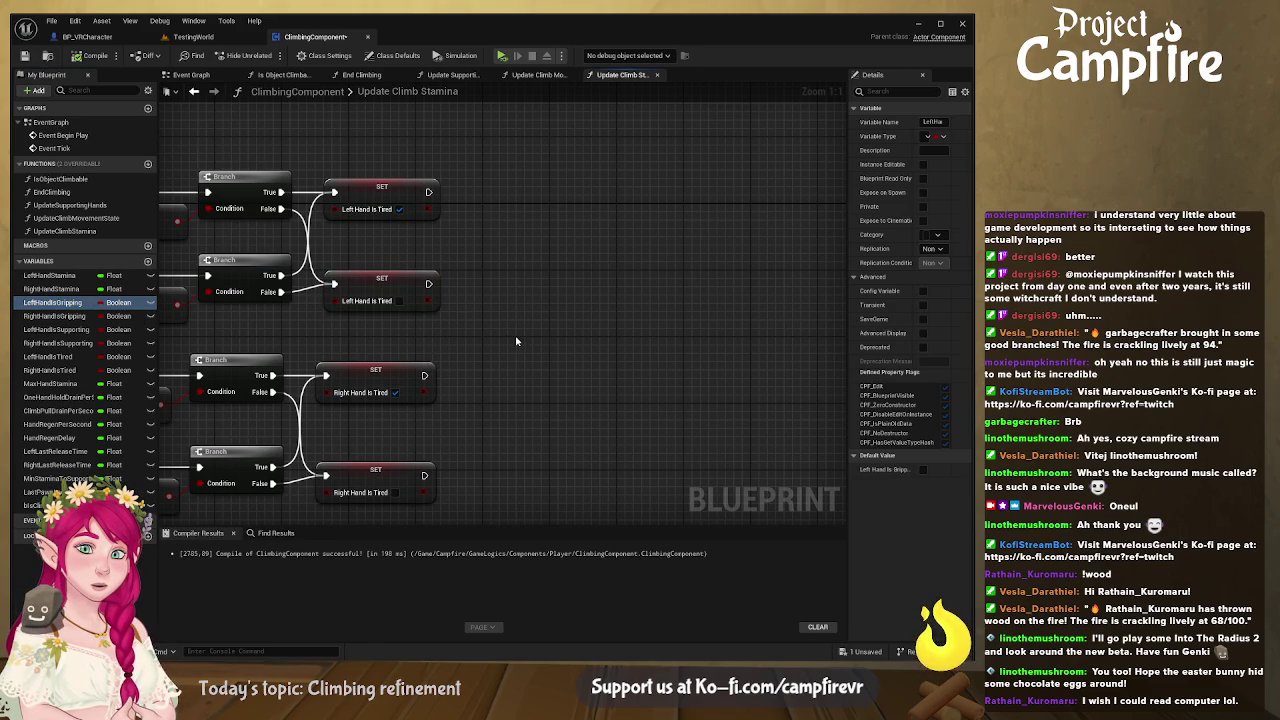
key("ctrl+v")
left_click_drag(543, 321, 577, 320)
type("==")
key("Return")
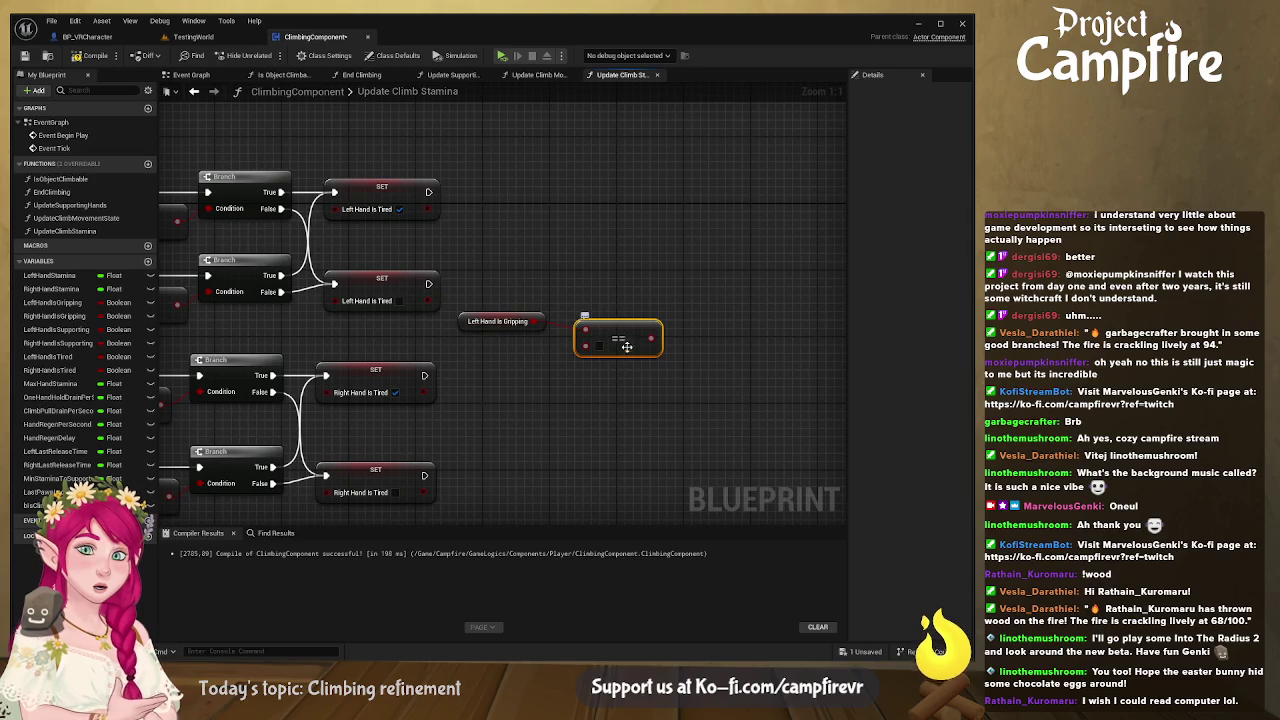
left_click_drag(651, 339, 694, 321)
type("and")
key("Return")
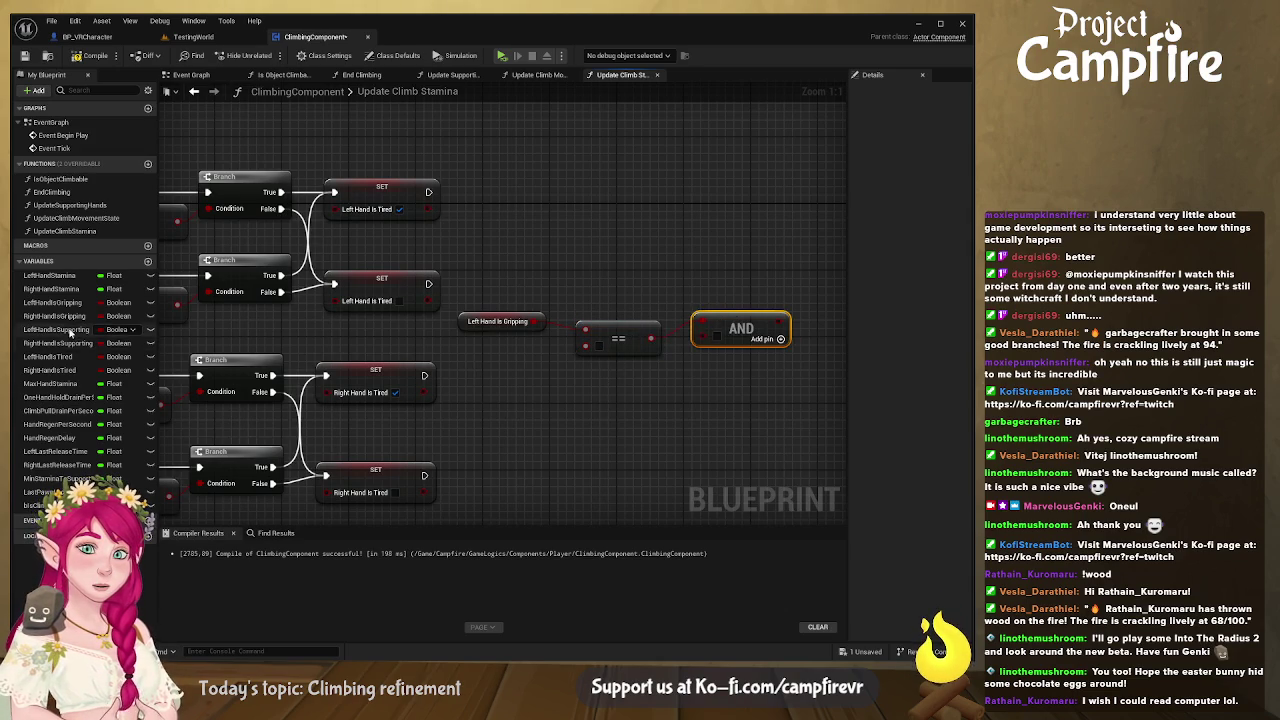
Step: Add a Left Hand Is Supporting getter with its own == node wired into the AND
left_click(57, 329)
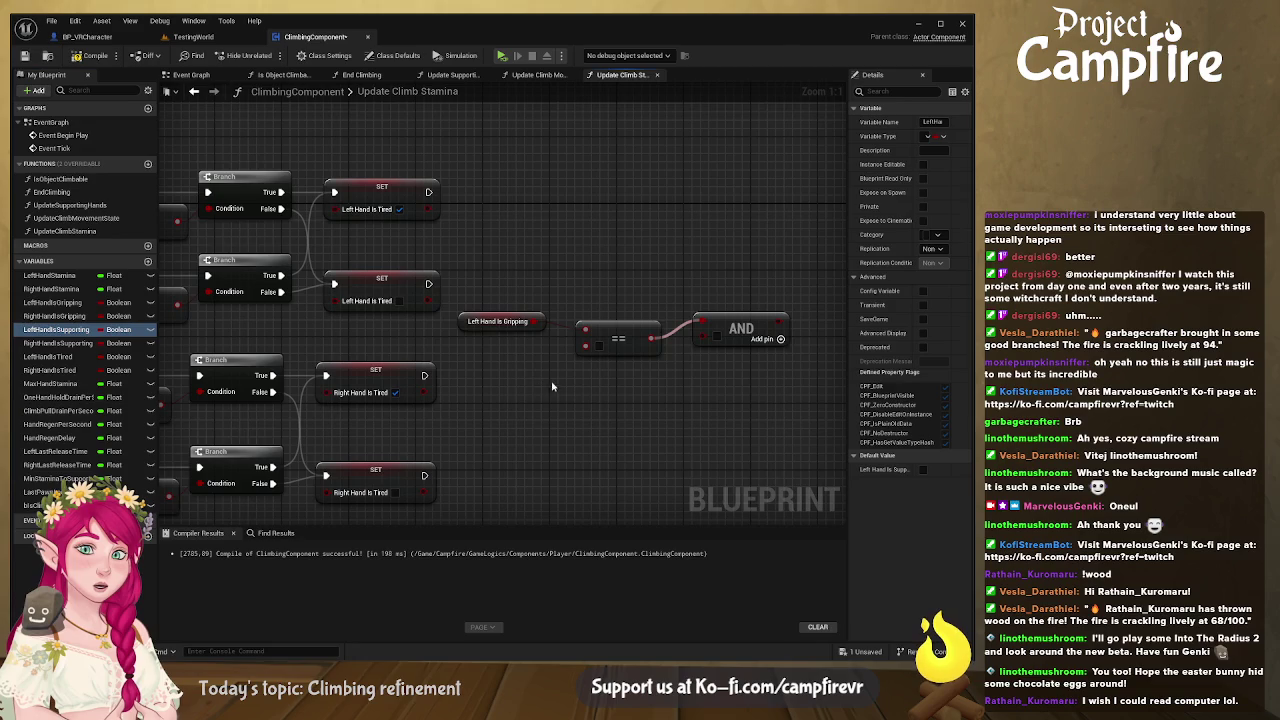
mouse_move(564, 398)
left_mouse_down()
mouse_move(536, 380)
mouse_move(597, 387)
left_mouse_up()
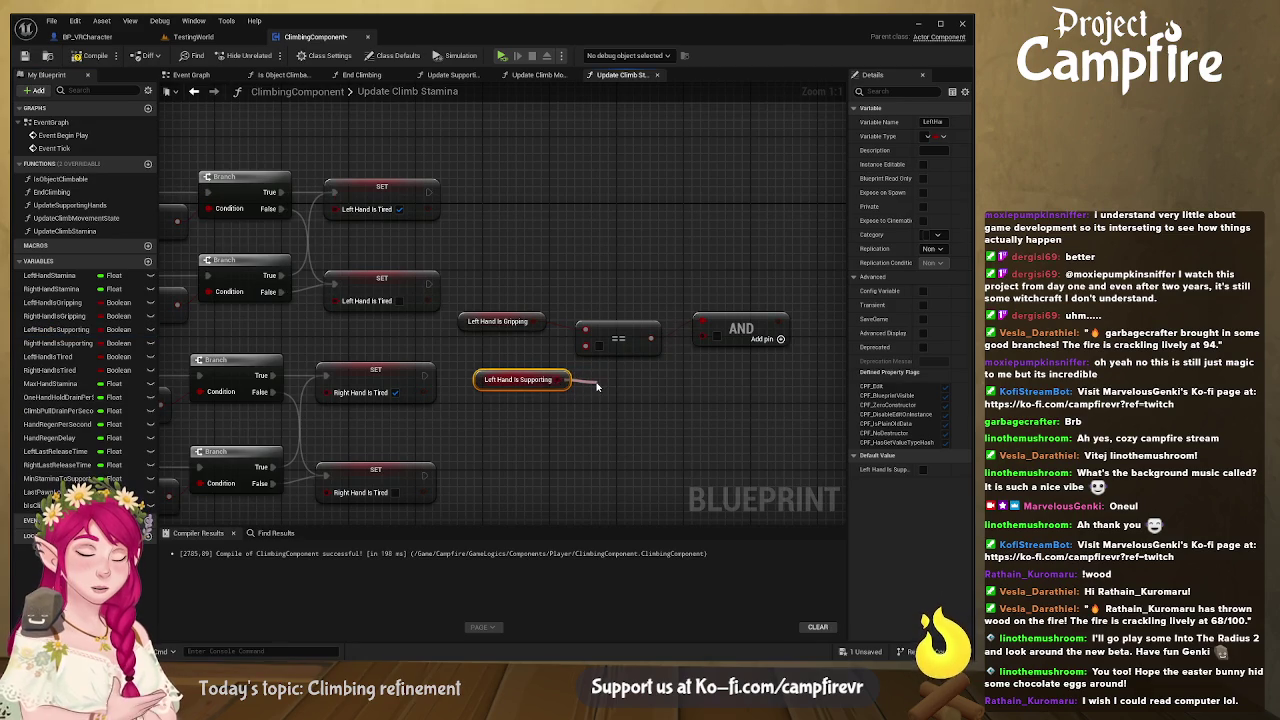
left_click_drag(651, 338, 701, 323)
left_click_drag(668, 397, 737, 330)
Step: Line up the two getters, both == nodes and the AND node into a compact group
left_click_drag(615, 335, 632, 360)
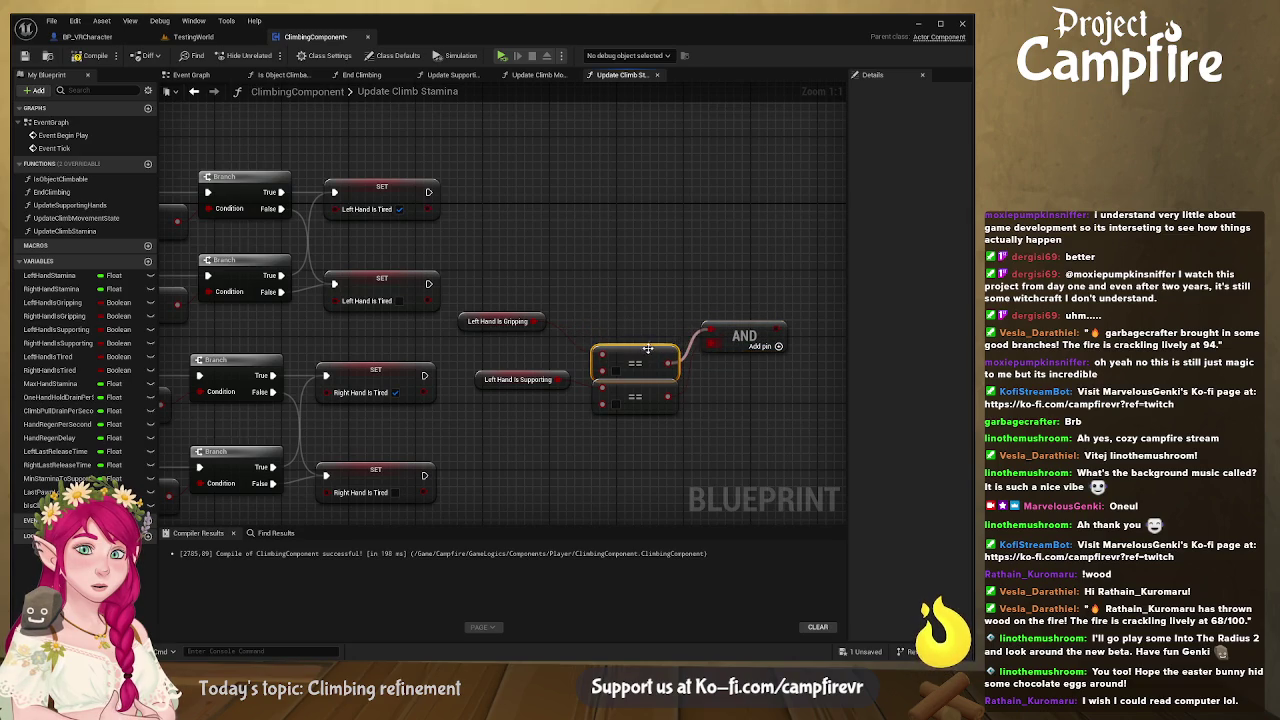
mouse_move(483, 328)
left_mouse_down()
mouse_move(522, 365)
mouse_move(518, 387)
left_mouse_up()
left_click_drag(777, 352, 770, 393)
left_click_drag(715, 426, 634, 391)
left_click_drag(404, 300, 702, 395)
mouse_move(661, 340)
left_mouse_down()
mouse_move(651, 305)
mouse_move(634, 305)
left_mouse_up()
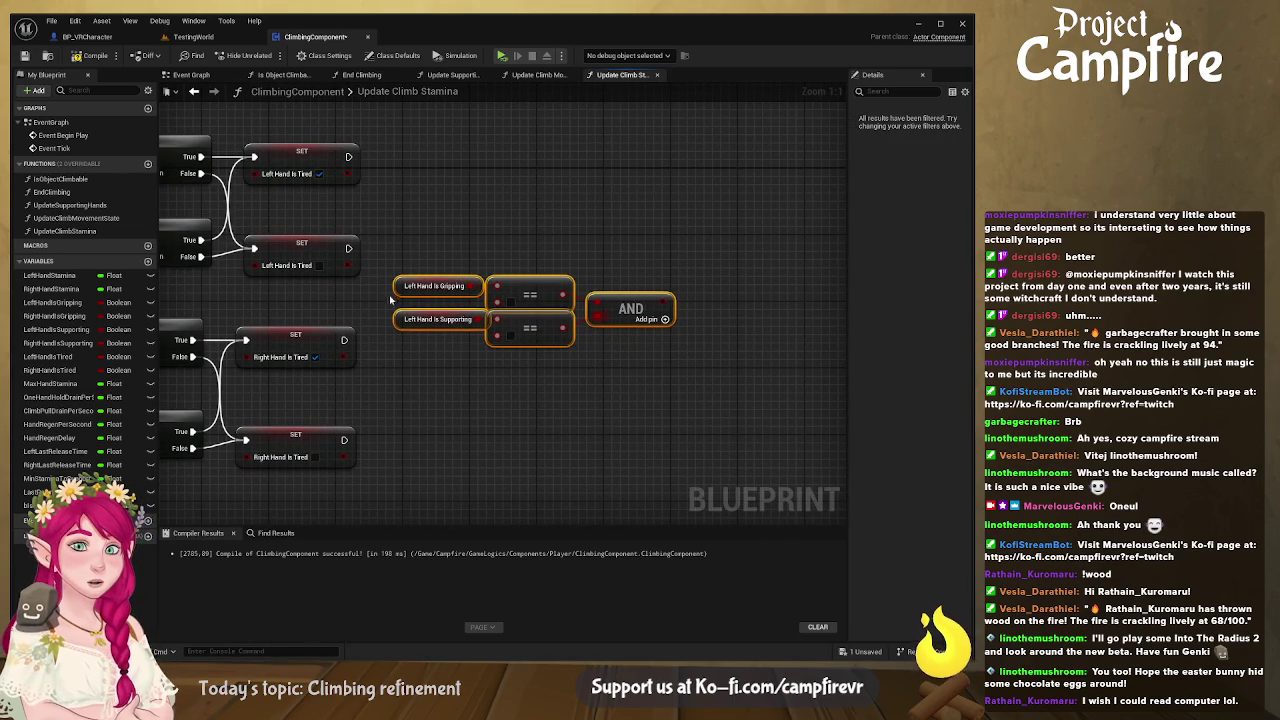
Step: Move the condition group left beside the Left and Right Hand Is Tired SET nodes
left_click_drag(403, 311, 520, 292)
left_click(465, 262)
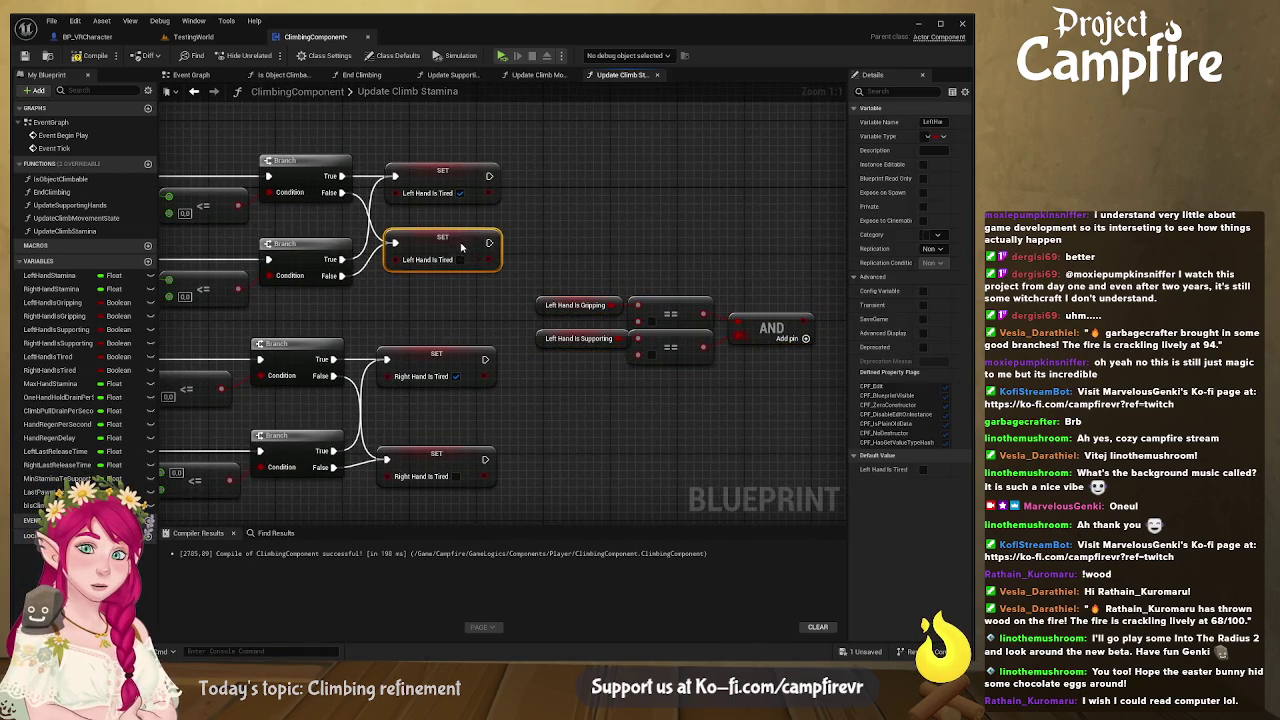
left_click(450, 360)
left_click_drag(552, 380, 441, 396)
left_click_drag(400, 304, 706, 390)
left_click_drag(673, 342, 522, 342)
mouse_move(561, 385)
left_mouse_down()
mouse_move(564, 369)
mouse_move(775, 378)
left_mouse_up()
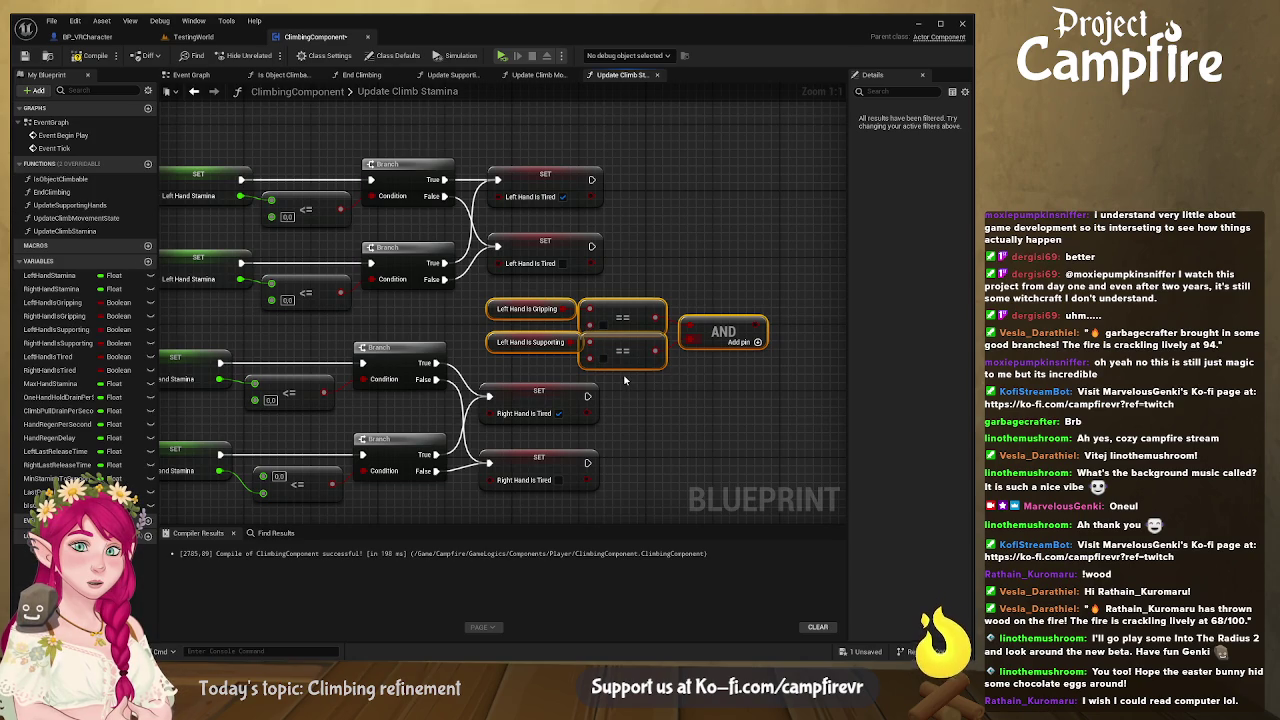
scroll(625, 381, "down", 3)
scroll(612, 373, "down", 2)
scroll(485, 397, "up", 4)
scroll(485, 397, "up", 1)
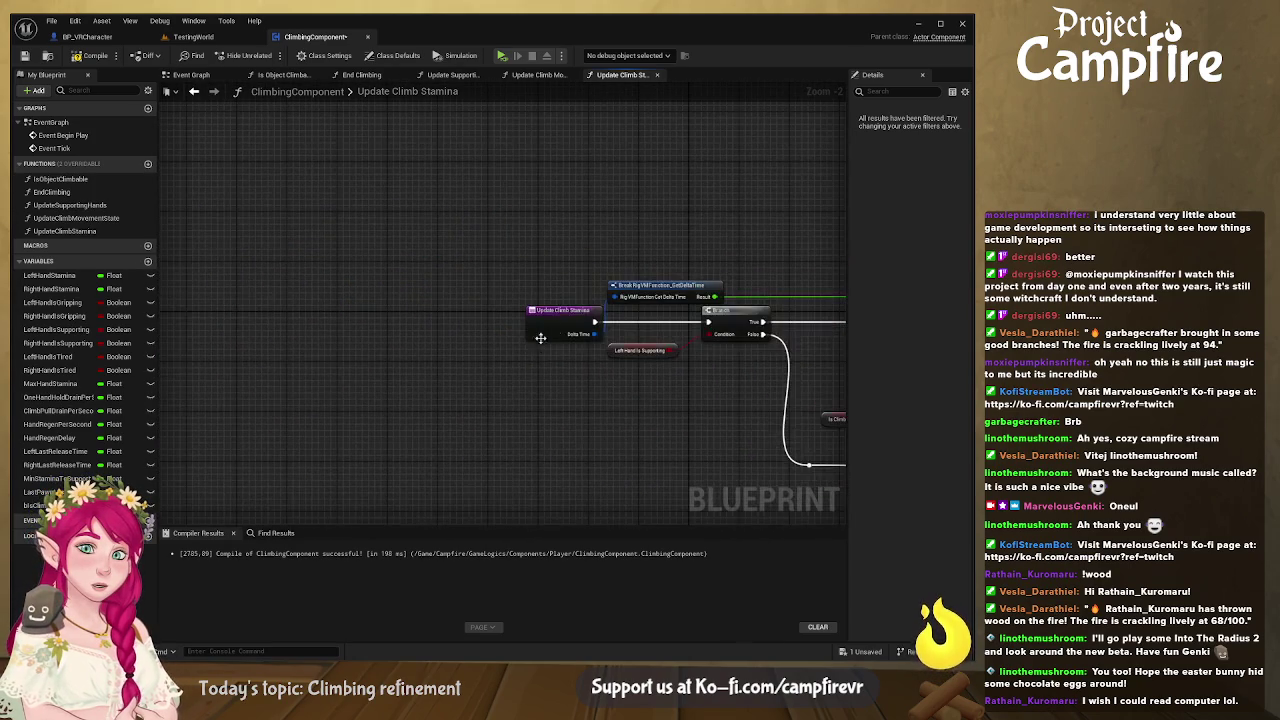
Step: Chain the Update Climb Stamina entry through the new local variable SET into the Branch
mouse_move(545, 322)
left_mouse_down()
mouse_move(395, 322)
mouse_move(484, 328)
left_mouse_up()
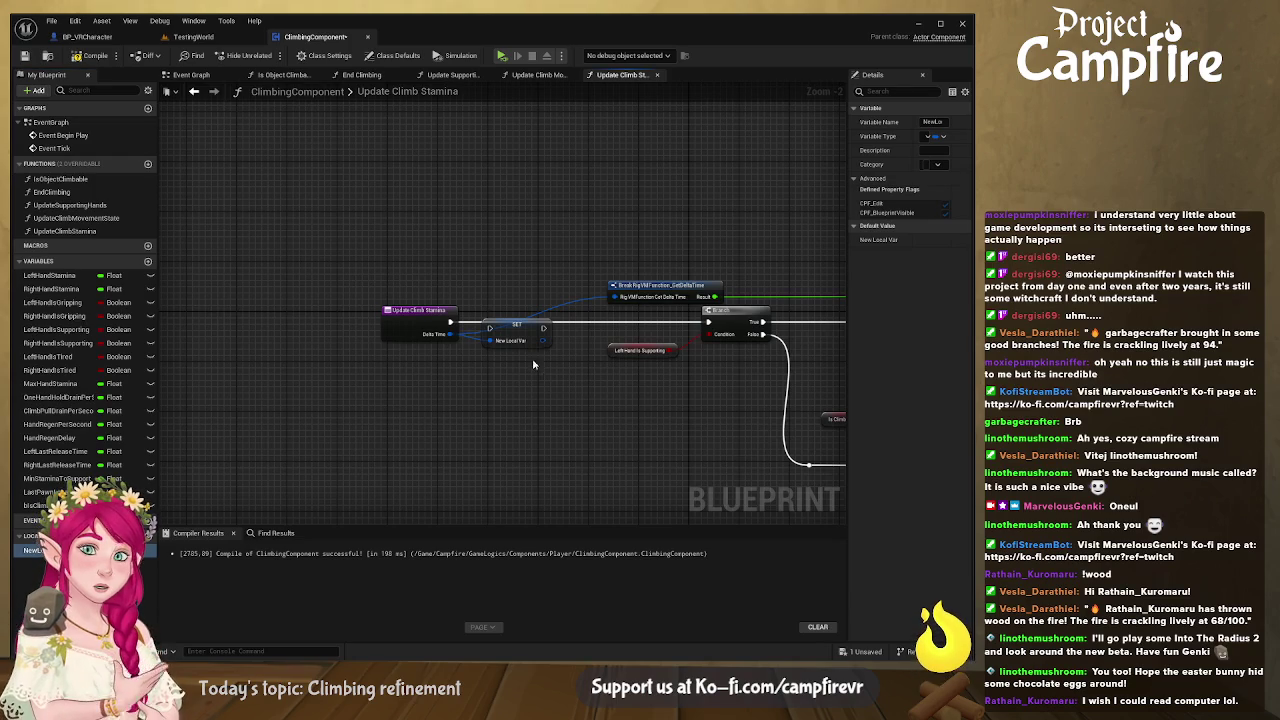
left_click_drag(451, 322, 708, 322)
left_click(515, 328)
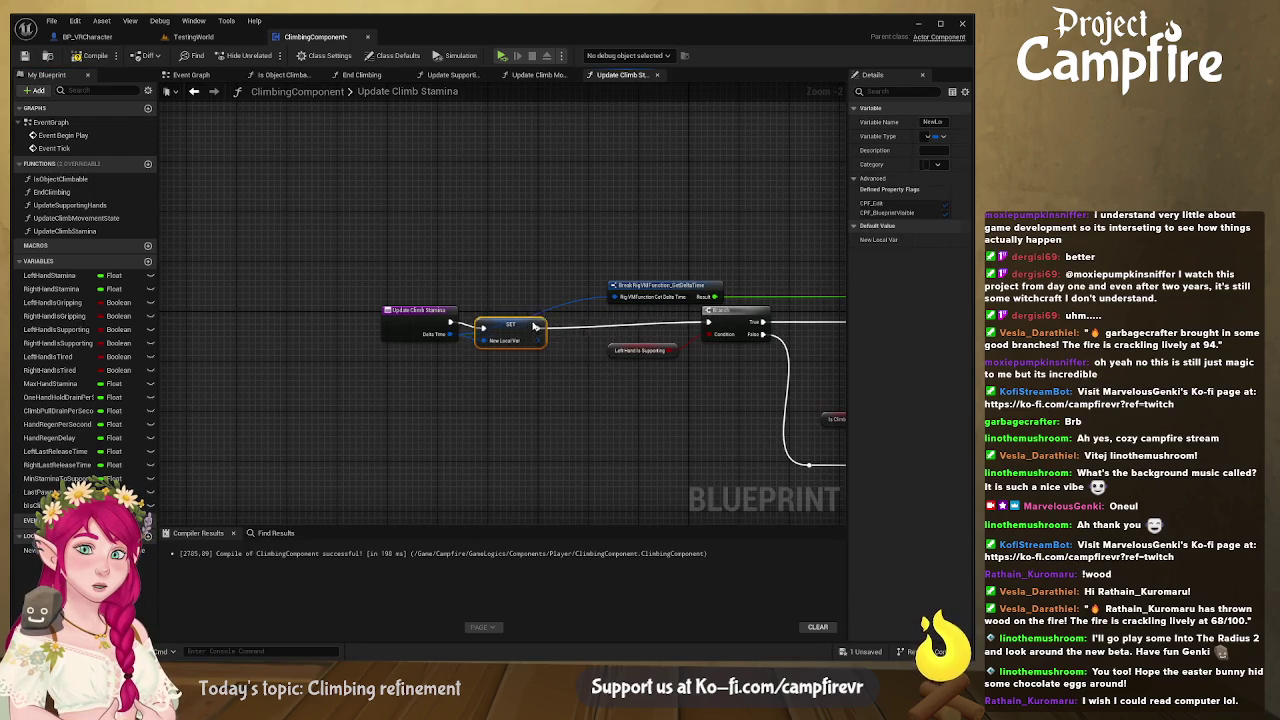
left_click_drag(585, 421, 402, 346)
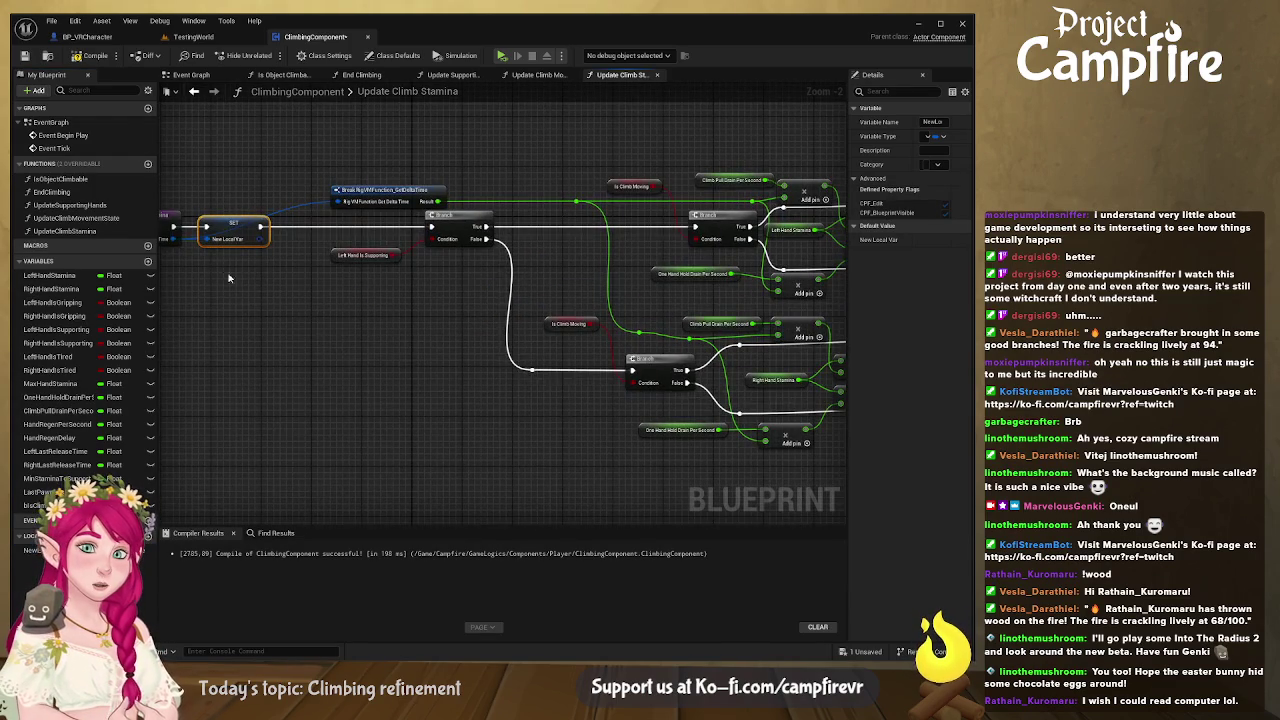
left_click_drag(223, 268, 383, 304)
Step: Rename the local variable to DTime and place a DTime getter by the tired-flag nodes
left_click(35, 550)
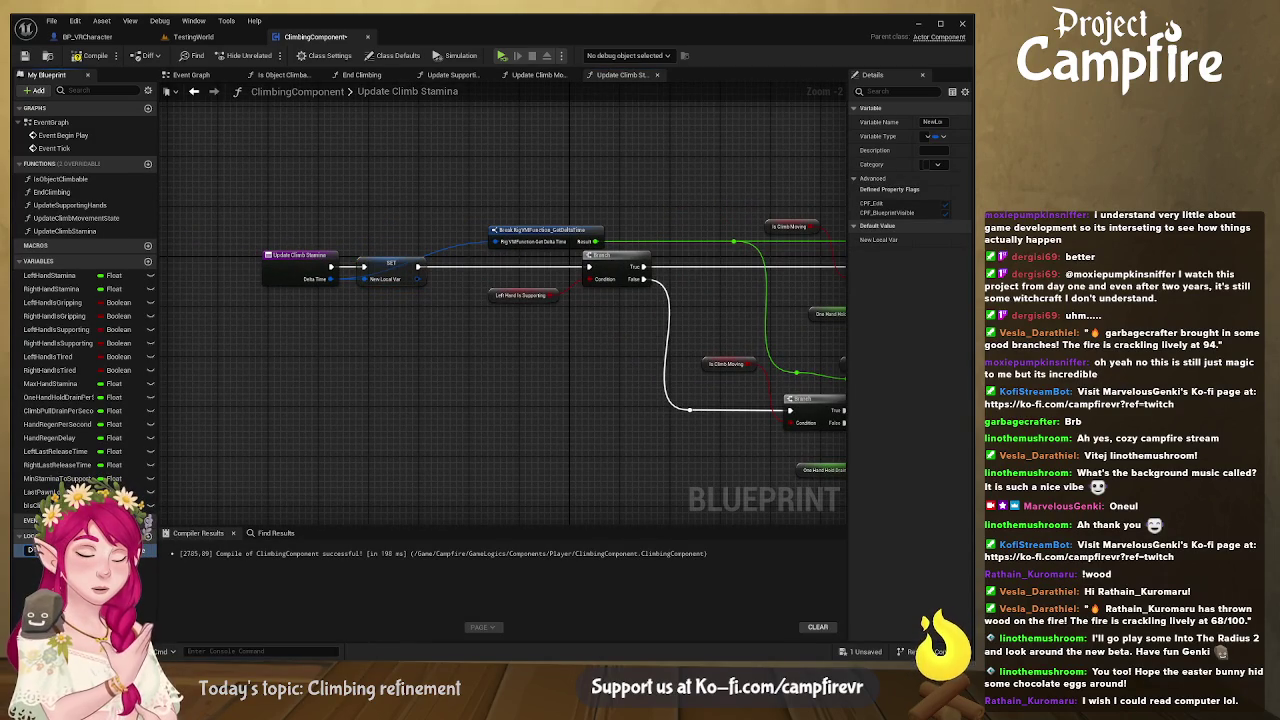
key("Return")
scroll(449, 468, "down", 3)
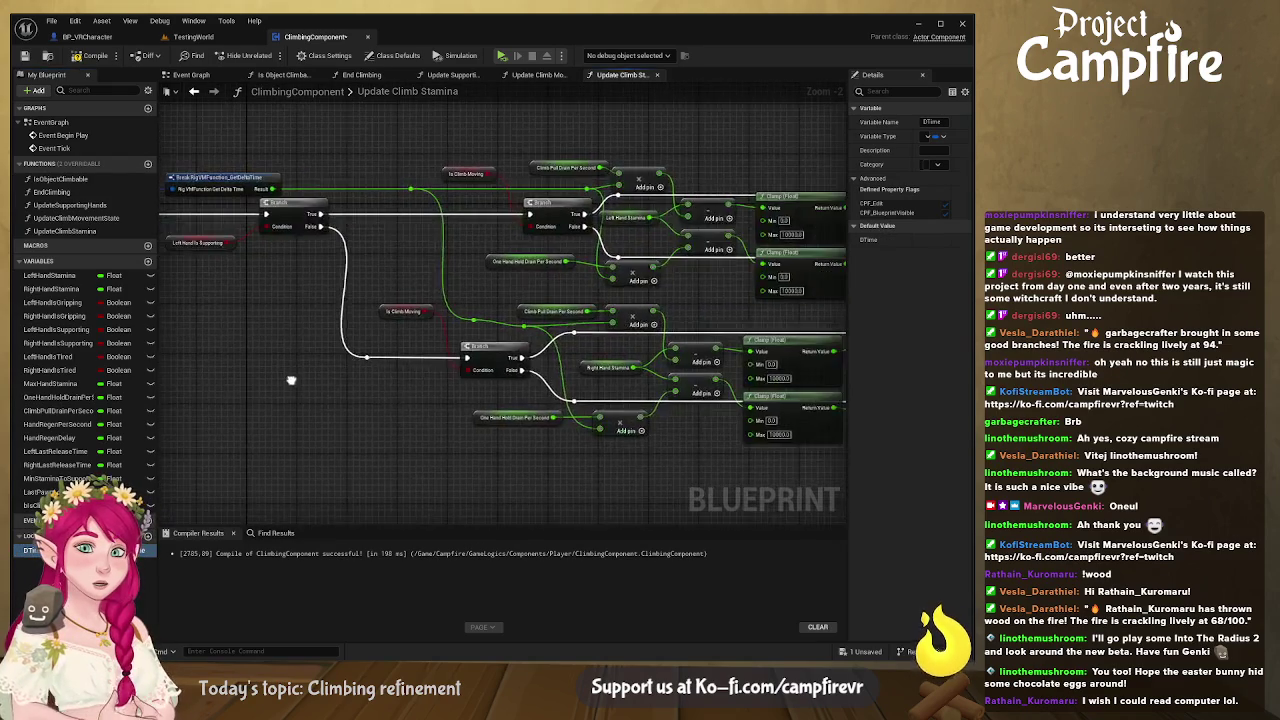
scroll(545, 355, "up", 3)
left_click_drag(545, 355, 519, 351)
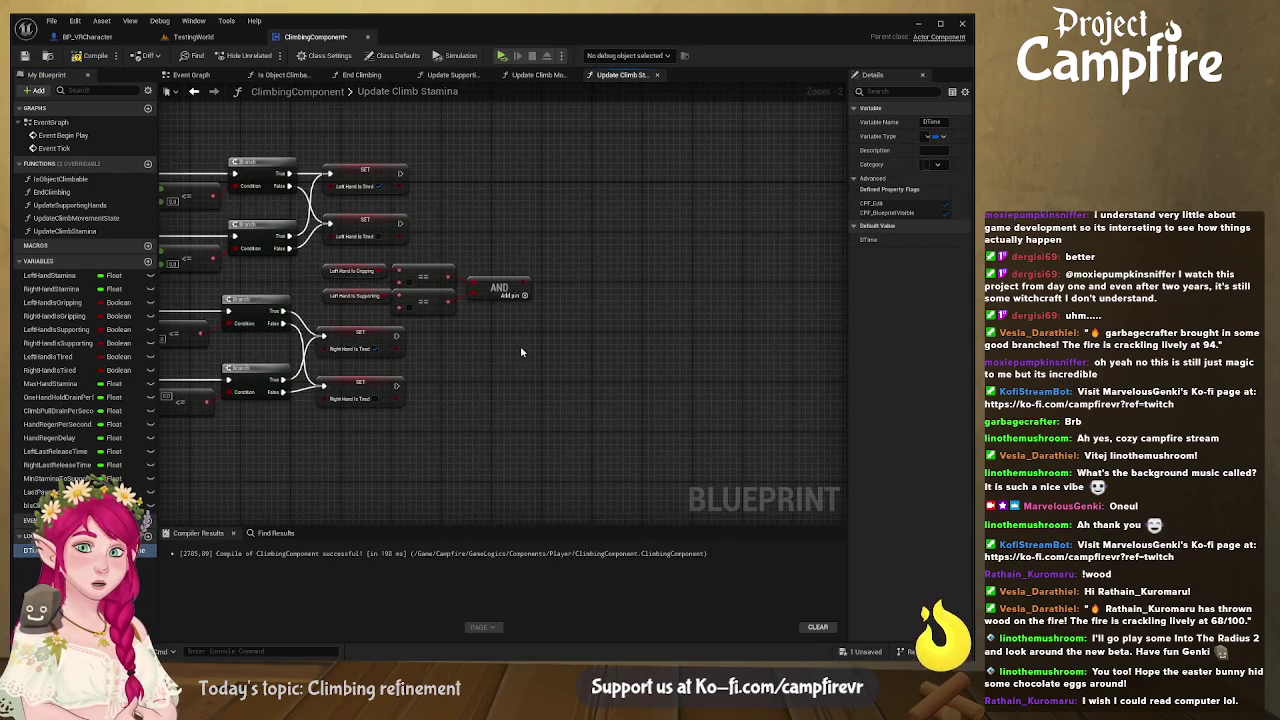
mouse_move(32, 550)
left_mouse_down()
mouse_move(550, 383)
mouse_move(592, 340)
left_mouse_up()
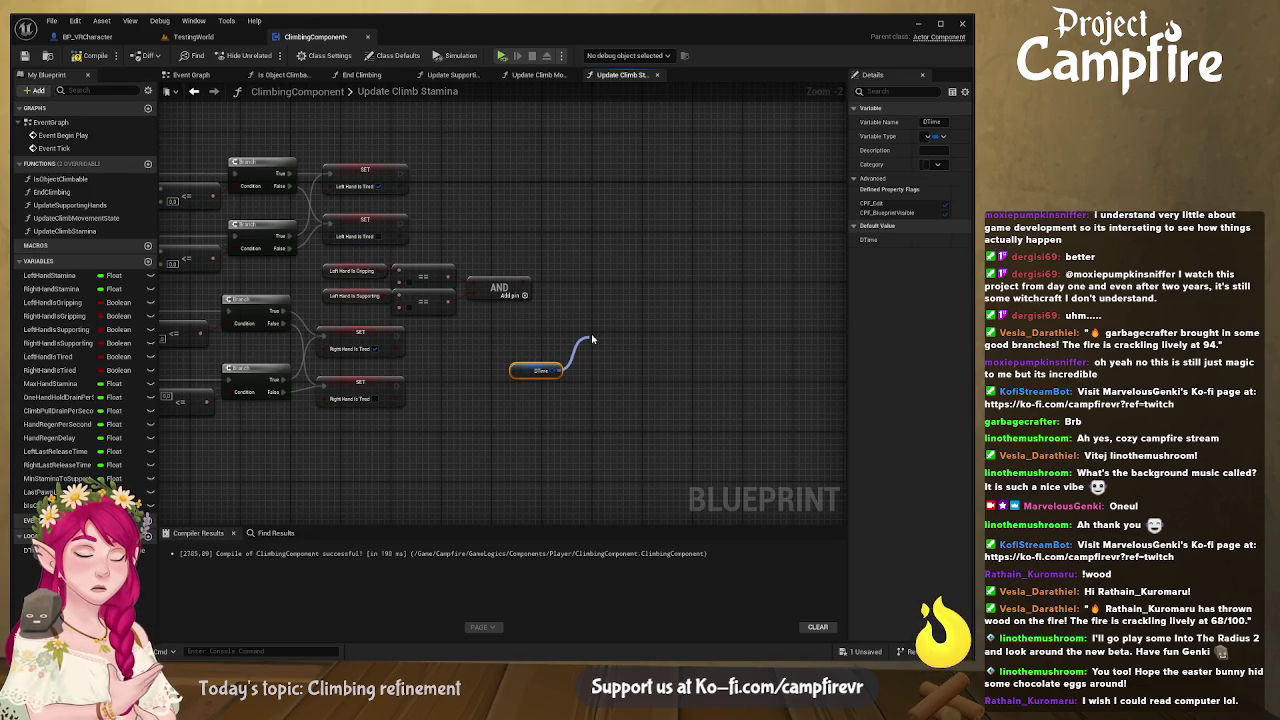
Step: Break DTime into its delta time value and feed the AND result into a new Branch
left_click(545, 372)
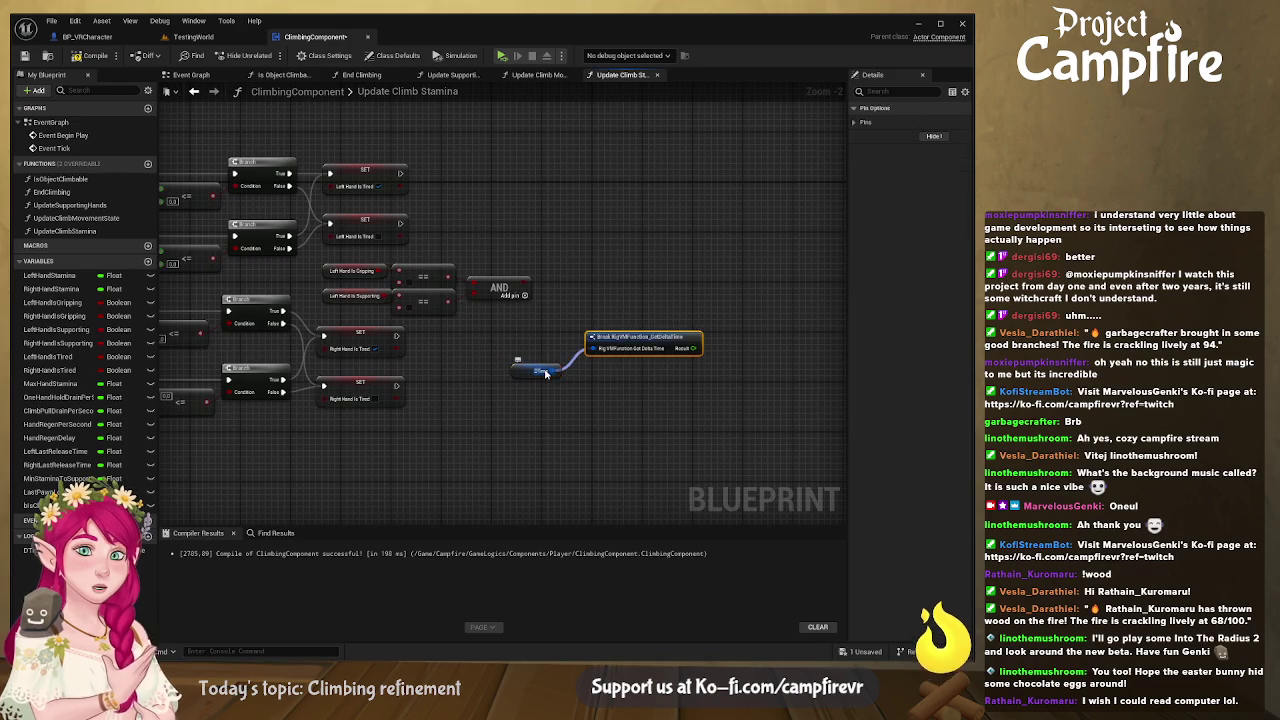
scroll(598, 398, "up", 2)
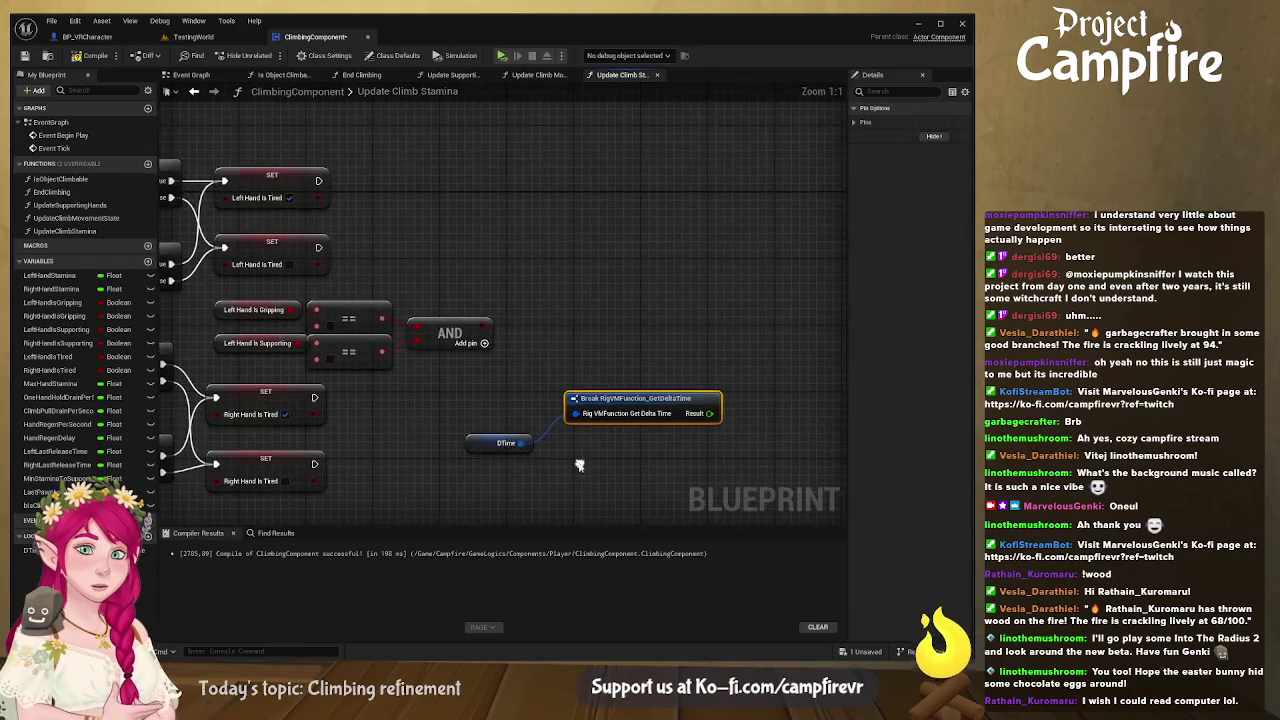
mouse_move(485, 441)
left_mouse_down()
mouse_move(445, 373)
mouse_move(411, 249)
mouse_move(405, 284)
mouse_move(430, 299)
left_mouse_up()
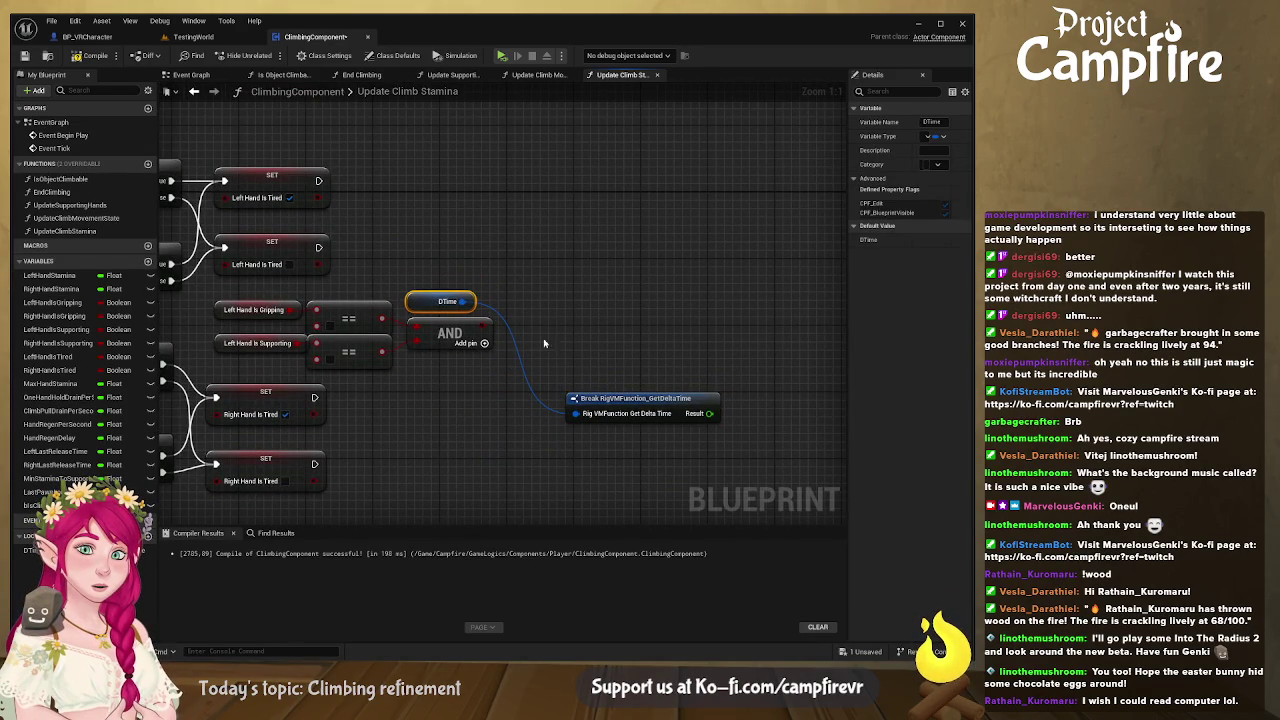
mouse_move(620, 400)
left_mouse_down()
mouse_move(596, 354)
mouse_move(527, 293)
mouse_move(653, 332)
mouse_move(640, 332)
left_mouse_up()
mouse_move(444, 282)
left_mouse_down()
mouse_move(548, 300)
mouse_move(792, 216)
left_mouse_up()
left_click_drag(680, 332, 604, 291)
Step: Wire all four Is Tired SET nodes into the Branch, routing two wires through reroute points
mouse_move(318, 247)
left_mouse_down()
mouse_move(475, 267)
mouse_move(566, 305)
left_mouse_up()
mouse_move(318, 180)
left_mouse_down()
mouse_move(376, 196)
mouse_move(580, 304)
left_mouse_up()
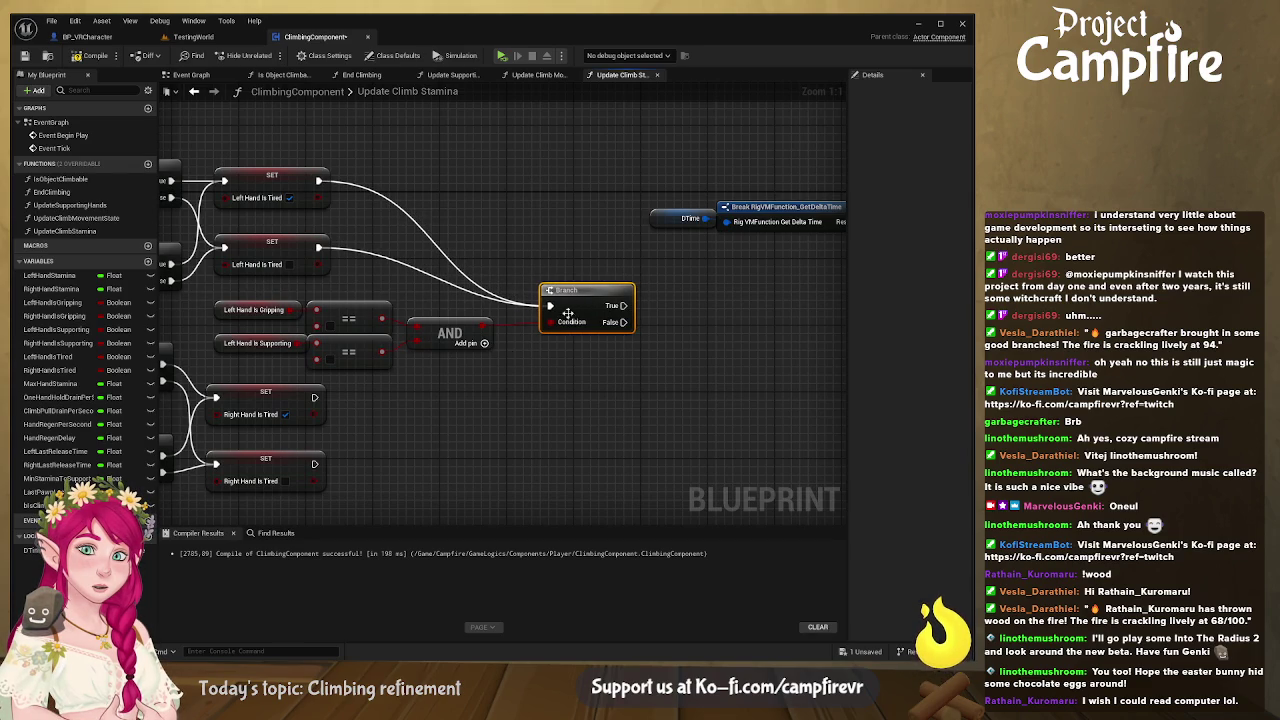
mouse_move(315, 397)
left_mouse_down()
mouse_move(529, 363)
mouse_move(549, 305)
left_mouse_up()
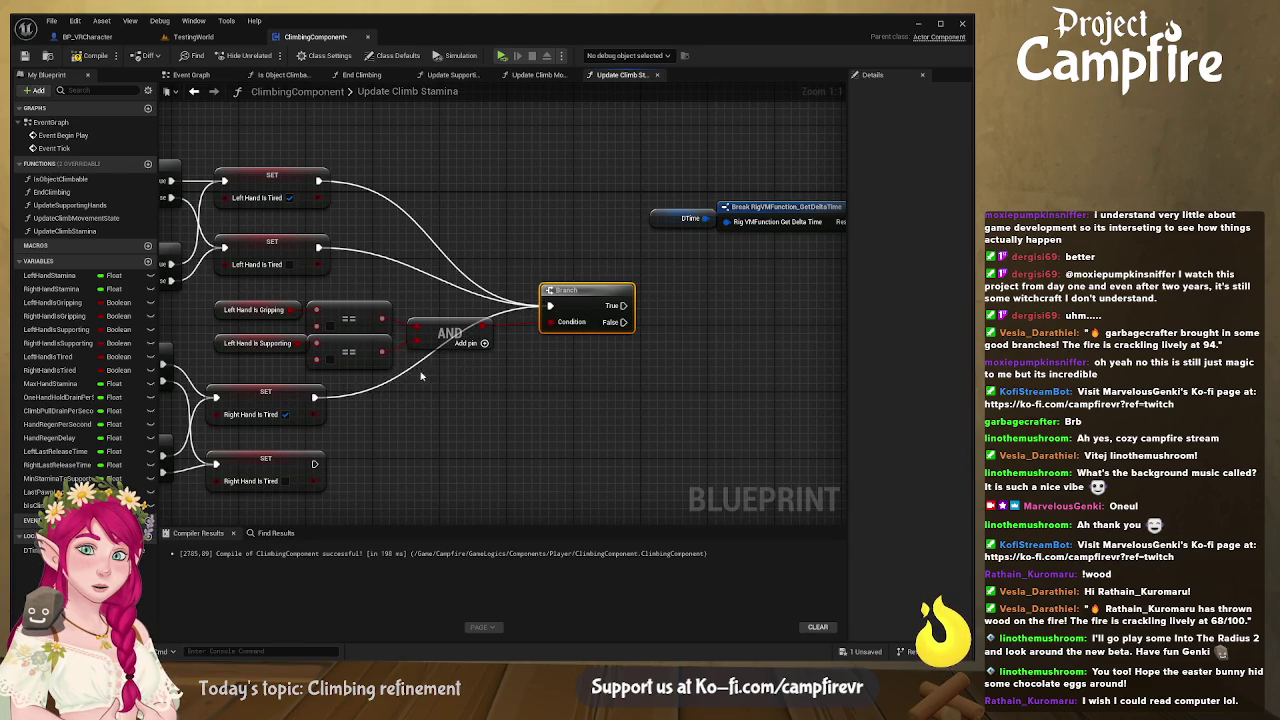
double_click(390, 386)
left_click_drag(390, 386, 504, 398)
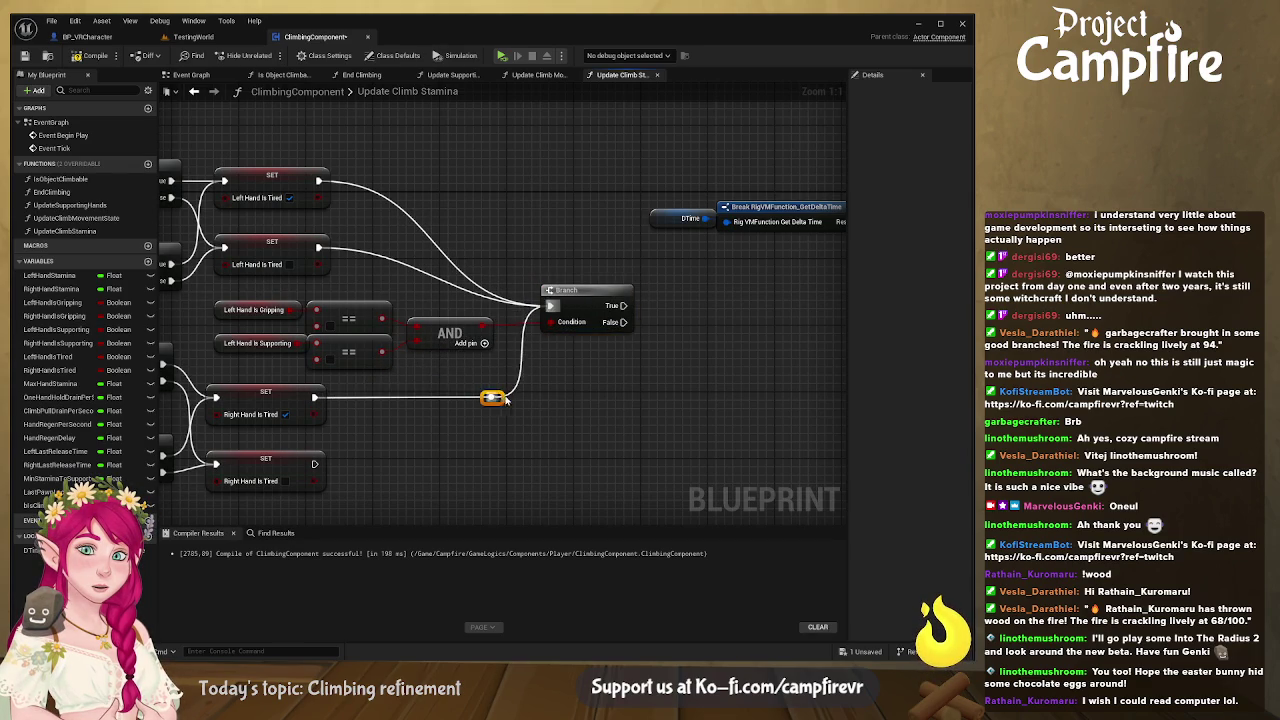
mouse_move(314, 463)
left_mouse_down()
mouse_move(443, 477)
mouse_move(499, 400)
left_mouse_up()
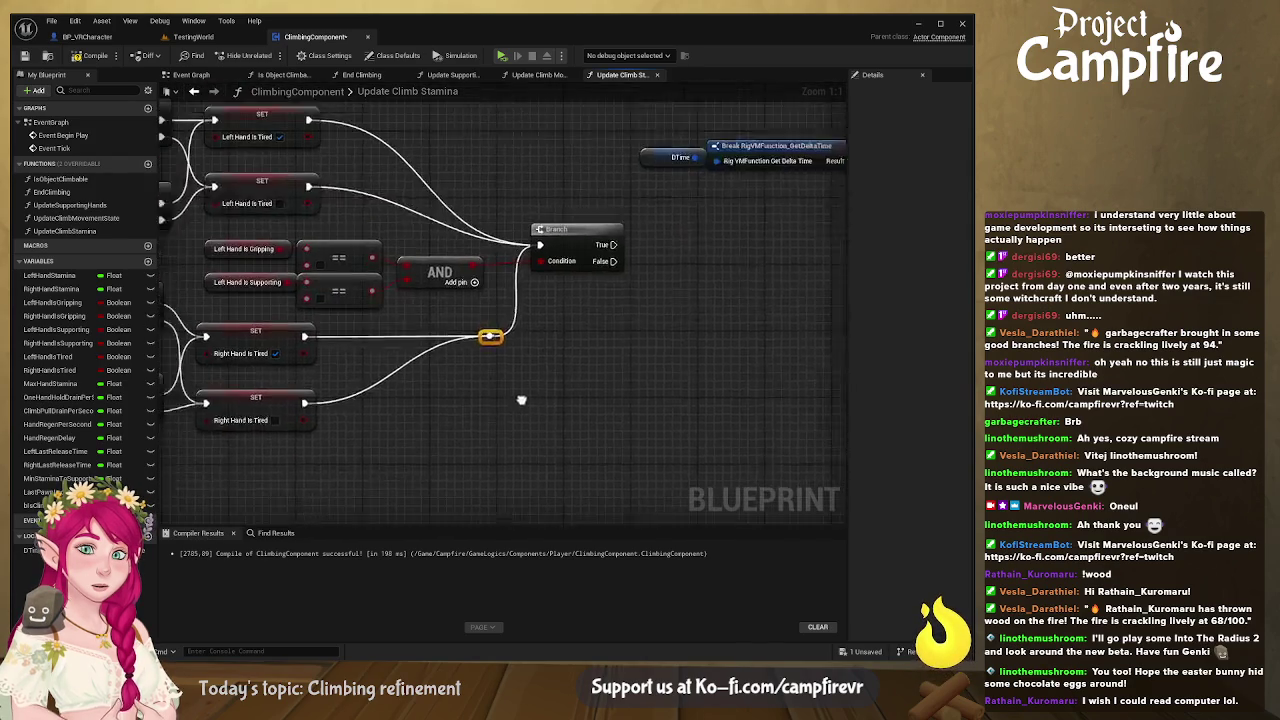
double_click(470, 243)
left_click_drag(472, 244, 511, 231)
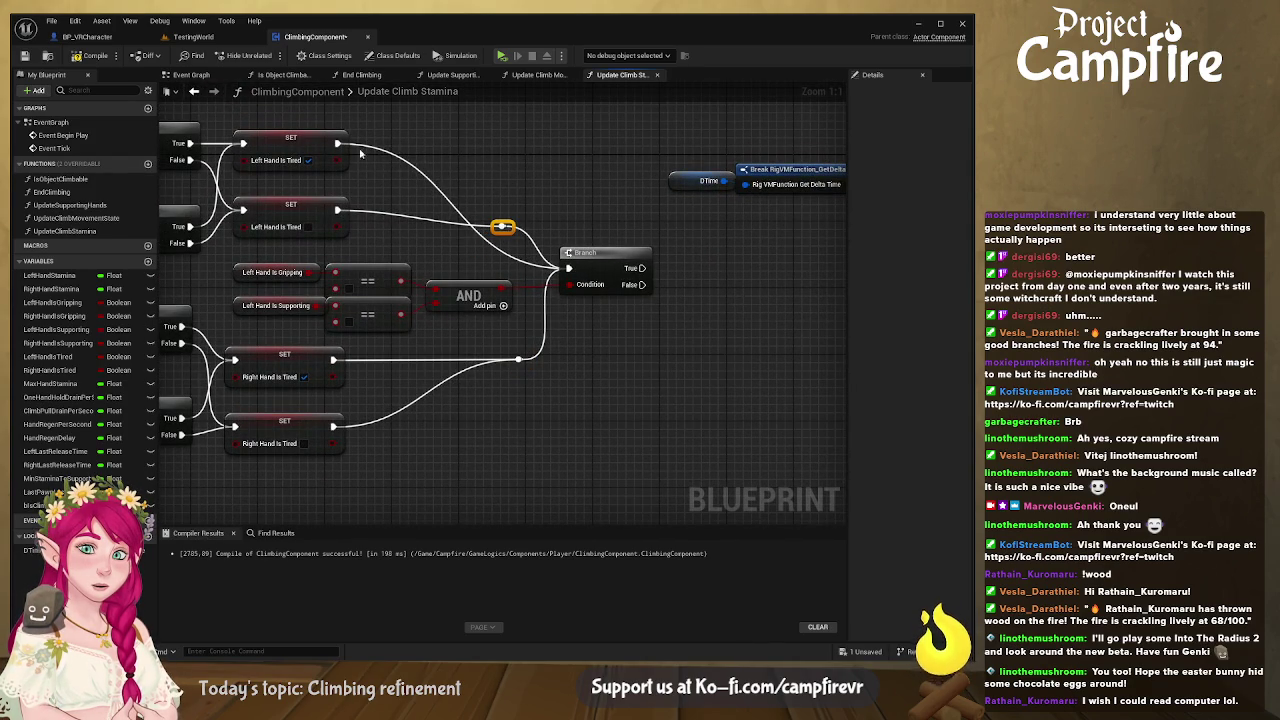
mouse_move(338, 143)
left_mouse_down()
mouse_move(476, 195)
mouse_move(503, 227)
left_mouse_up()
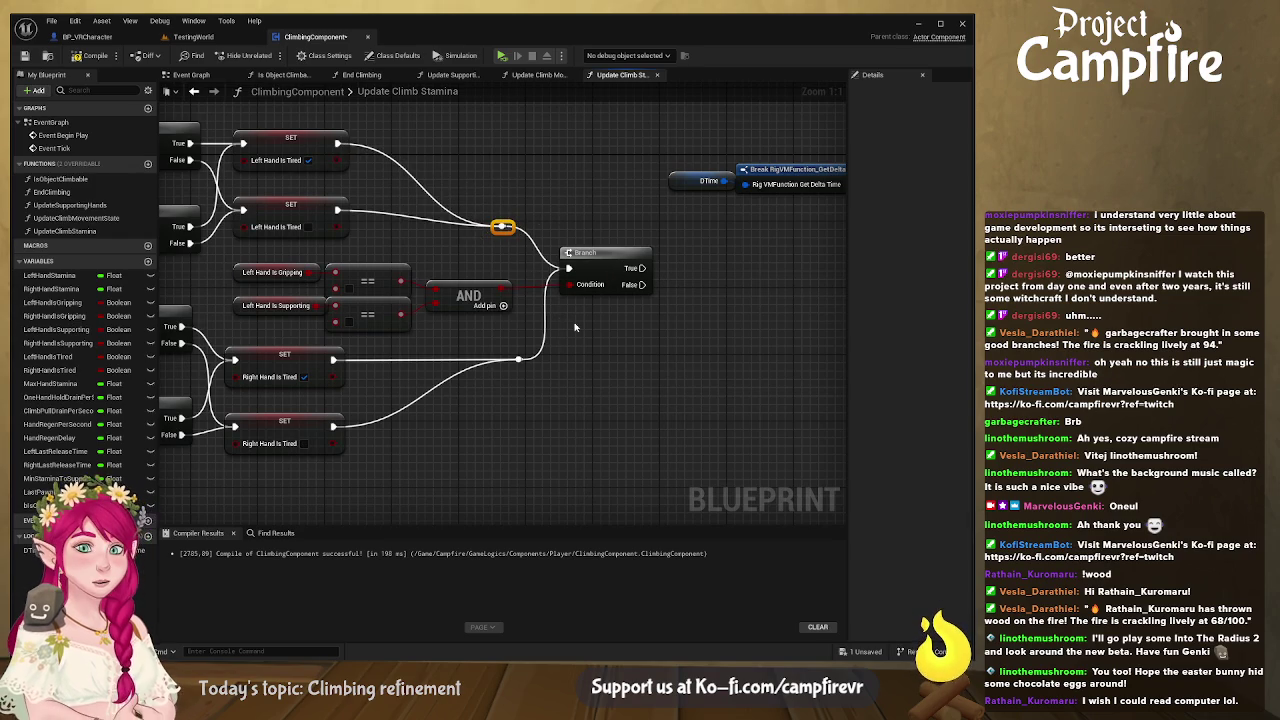
left_click_drag(616, 260, 623, 289)
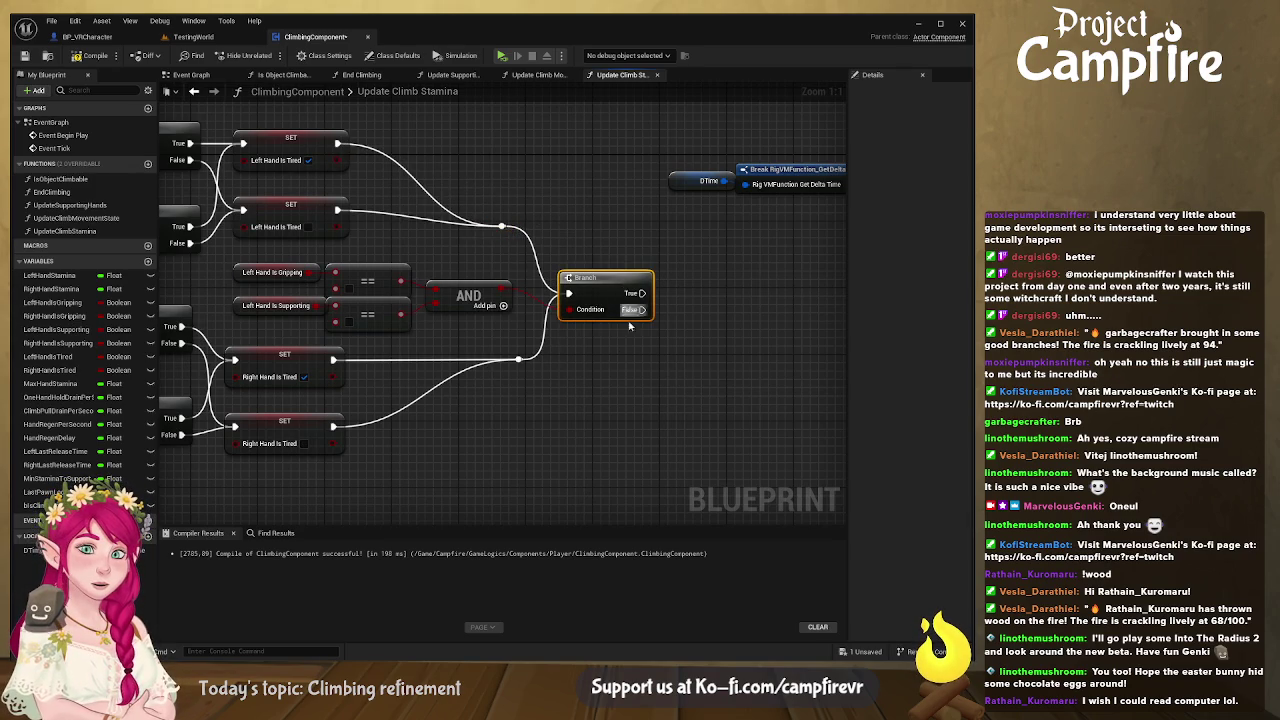
left_click_drag(611, 365, 514, 362)
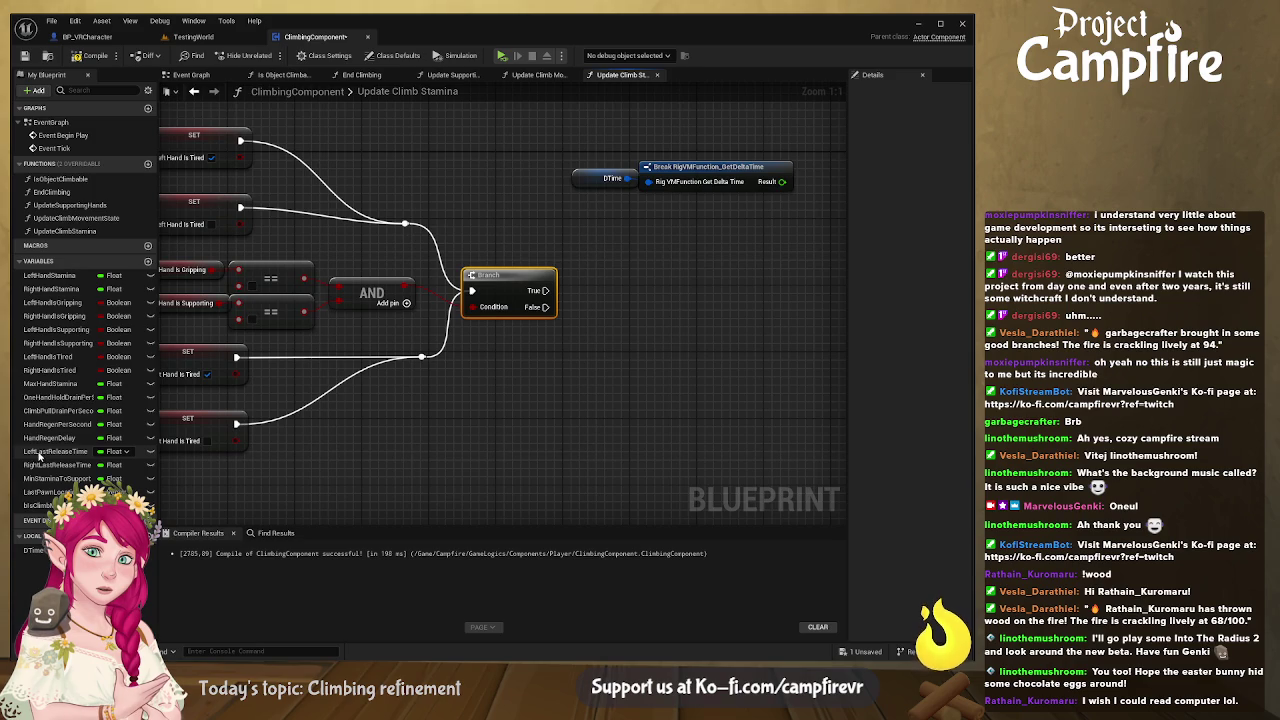
Step: Place a Left Last Release Time getter and subtract it from the delta-time result
left_click(40, 452)
left_click(508, 392)
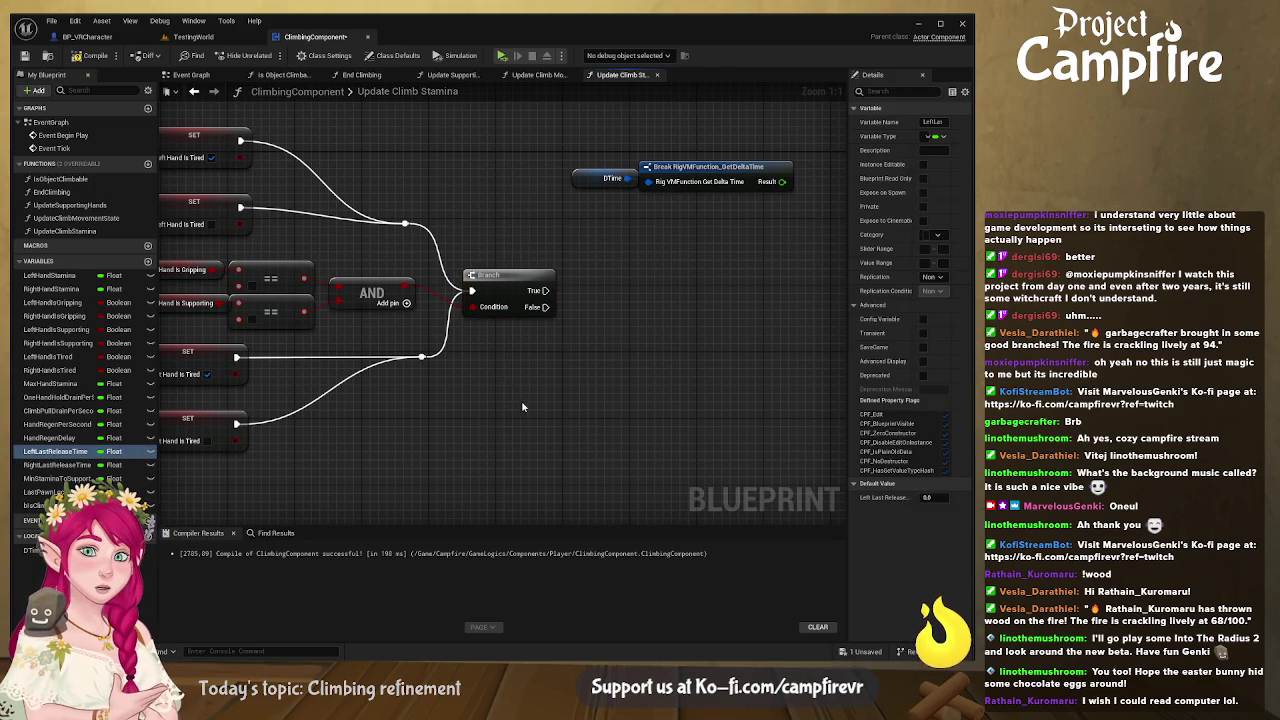
key("ctrl+v")
left_click_drag(521, 379, 566, 340)
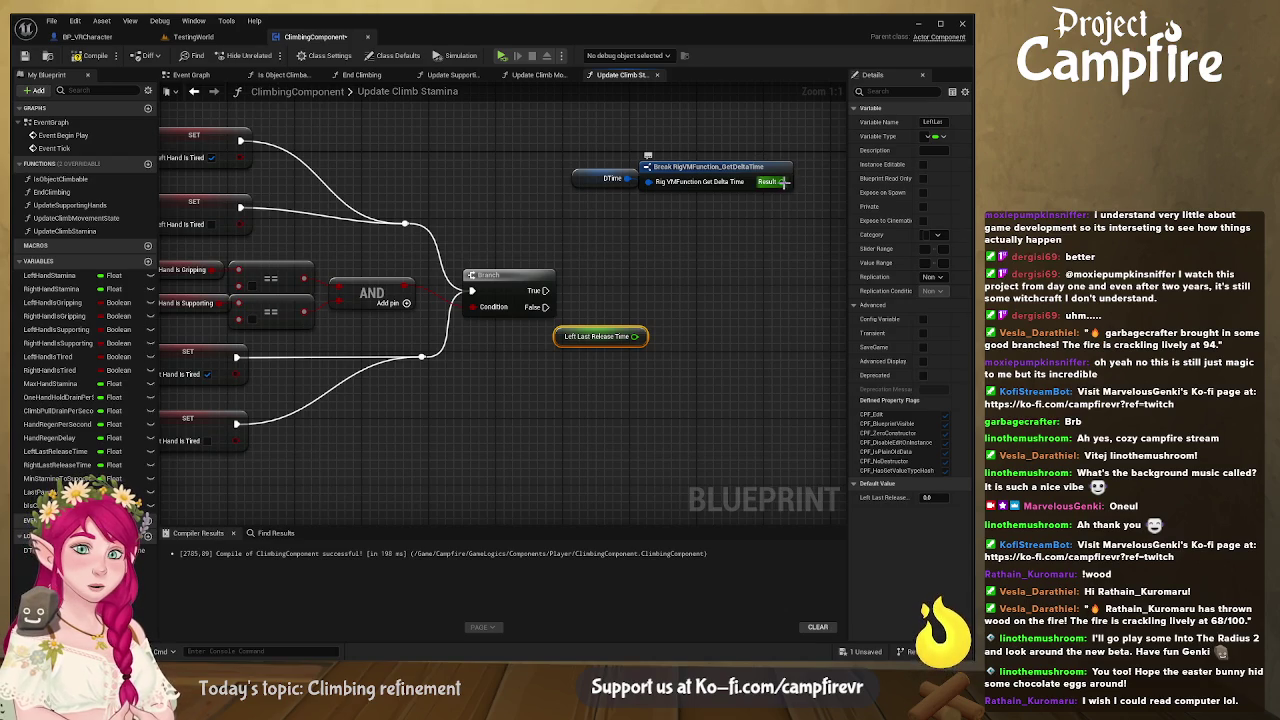
left_click_drag(783, 181, 773, 237)
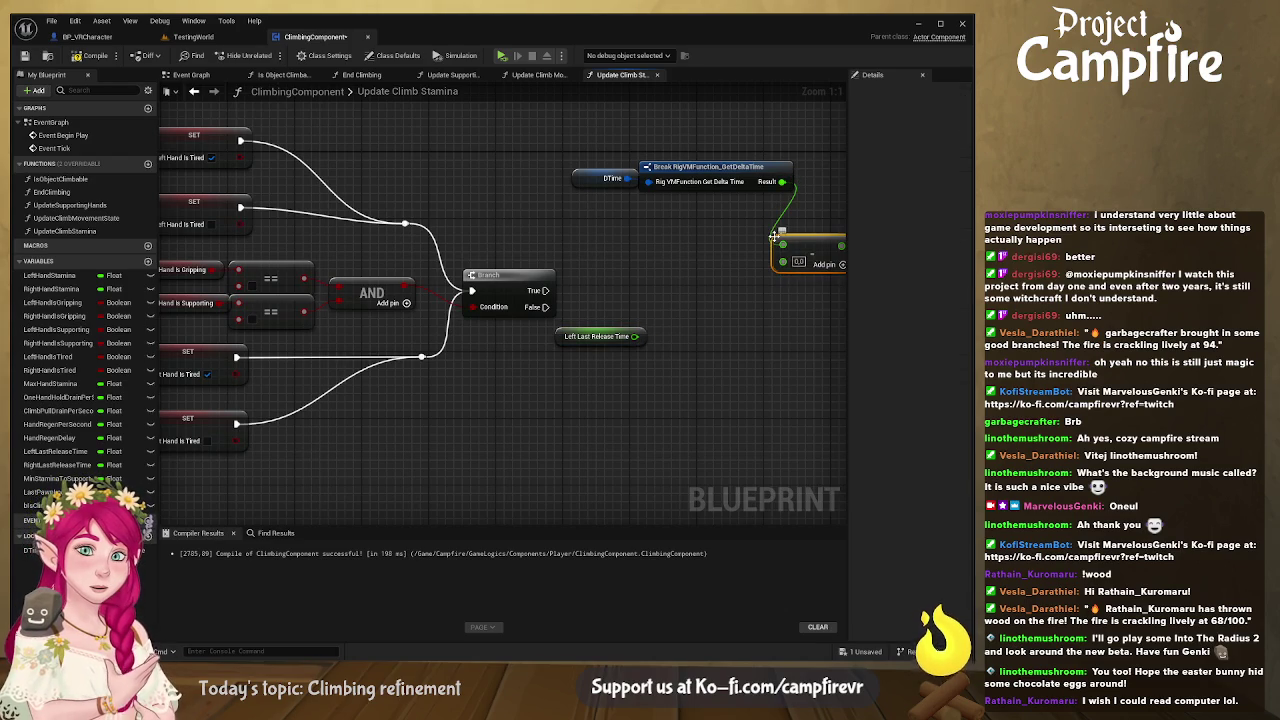
left_click_drag(634, 336, 782, 260)
Step: Arrange DTime, the break node, Left Last Release Time and the subtract node beside the Branch
left_click(577, 139)
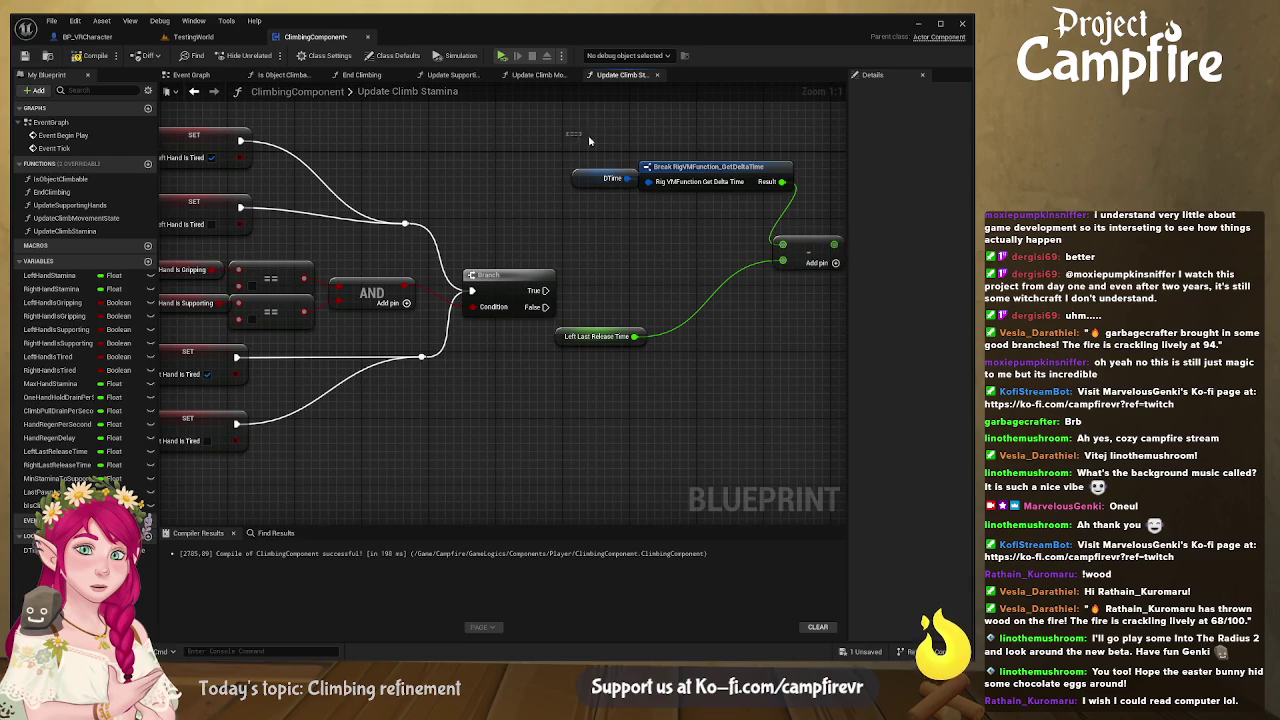
left_click_drag(577, 139, 796, 194)
left_click_drag(726, 172, 610, 206)
left_click_drag(600, 342, 515, 242)
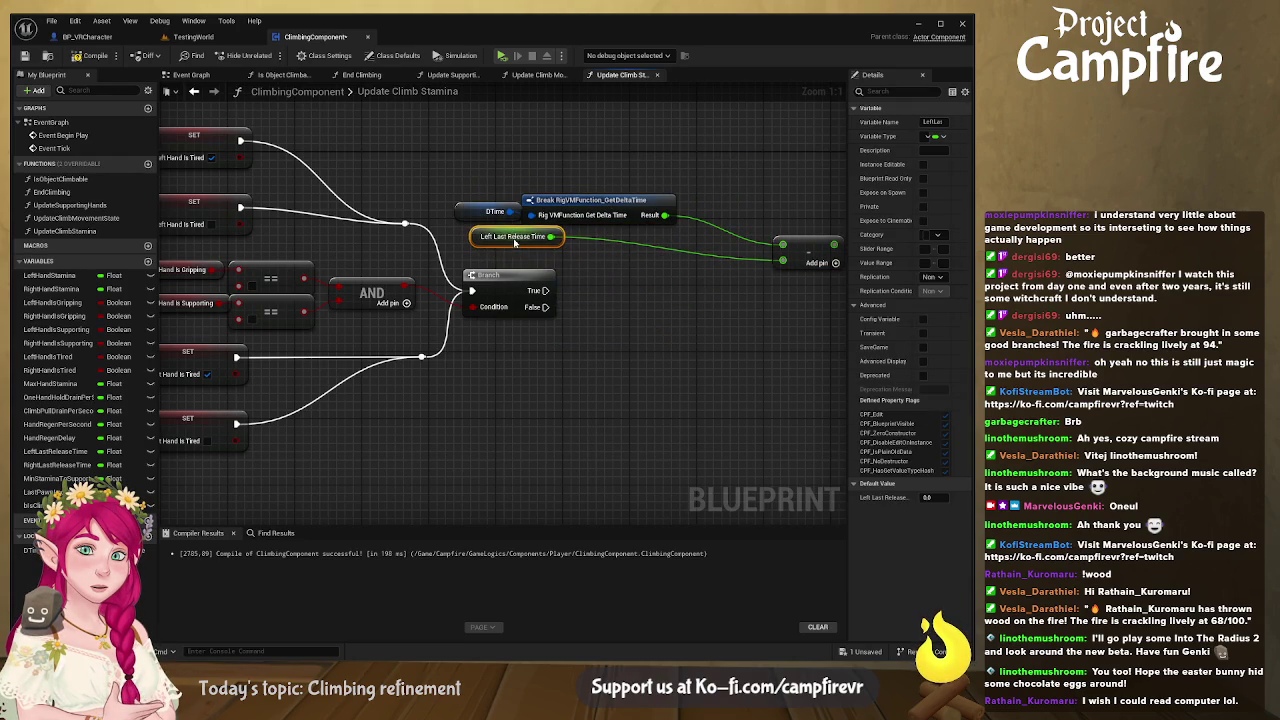
left_click_drag(780, 241, 698, 226)
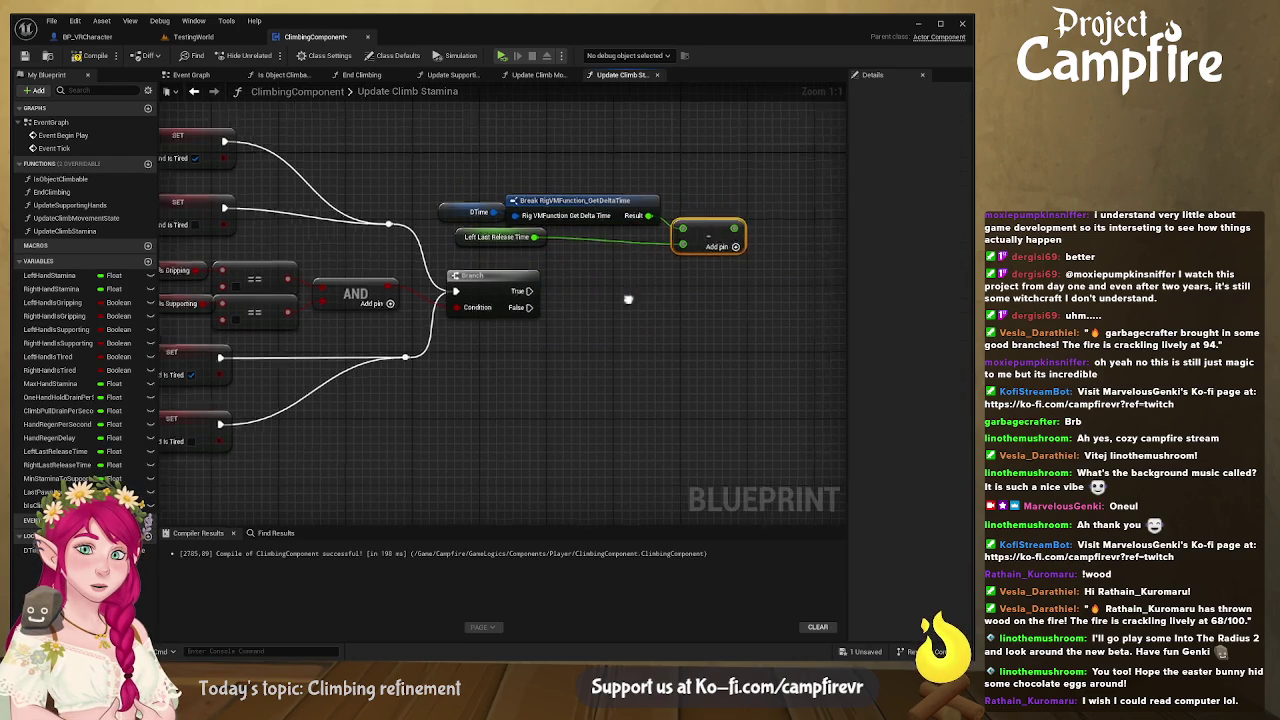
left_click_drag(241, 254, 530, 320)
left_click_drag(440, 274, 346, 199)
left_click_drag(588, 294, 452, 310)
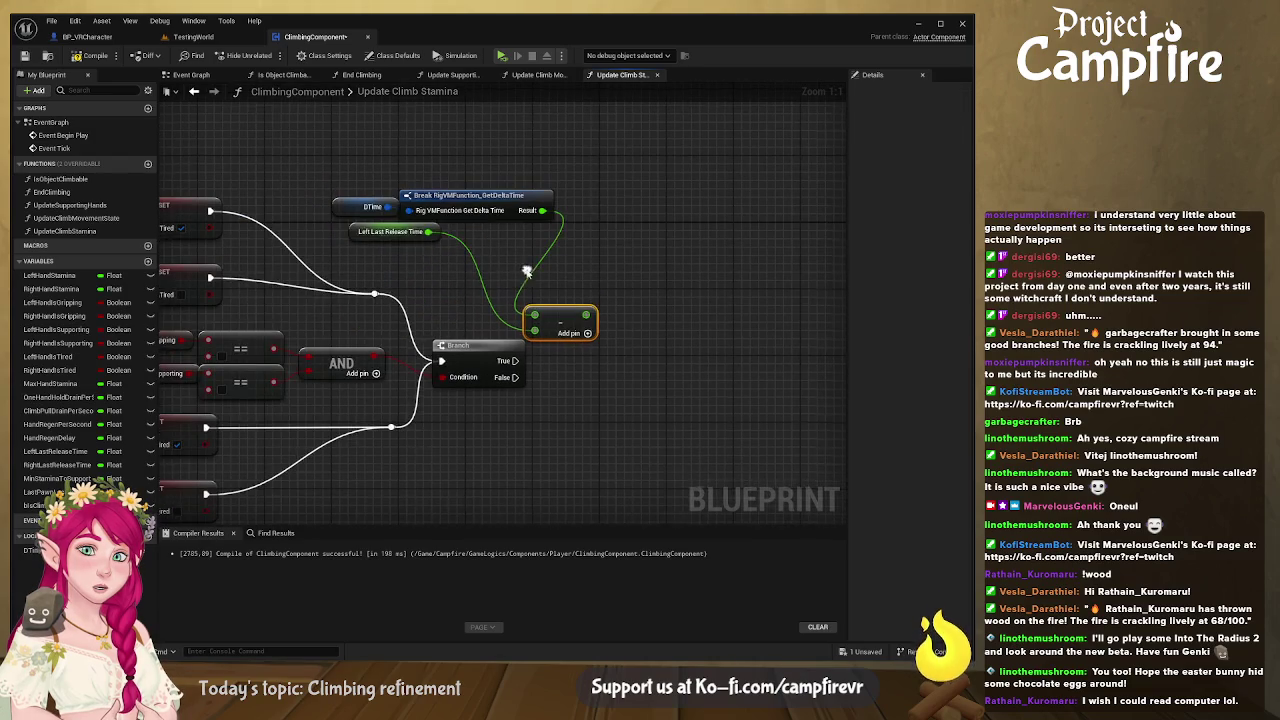
mouse_move(382, 238)
left_mouse_down()
mouse_move(447, 278)
mouse_move(452, 307)
mouse_move(424, 297)
left_mouse_up()
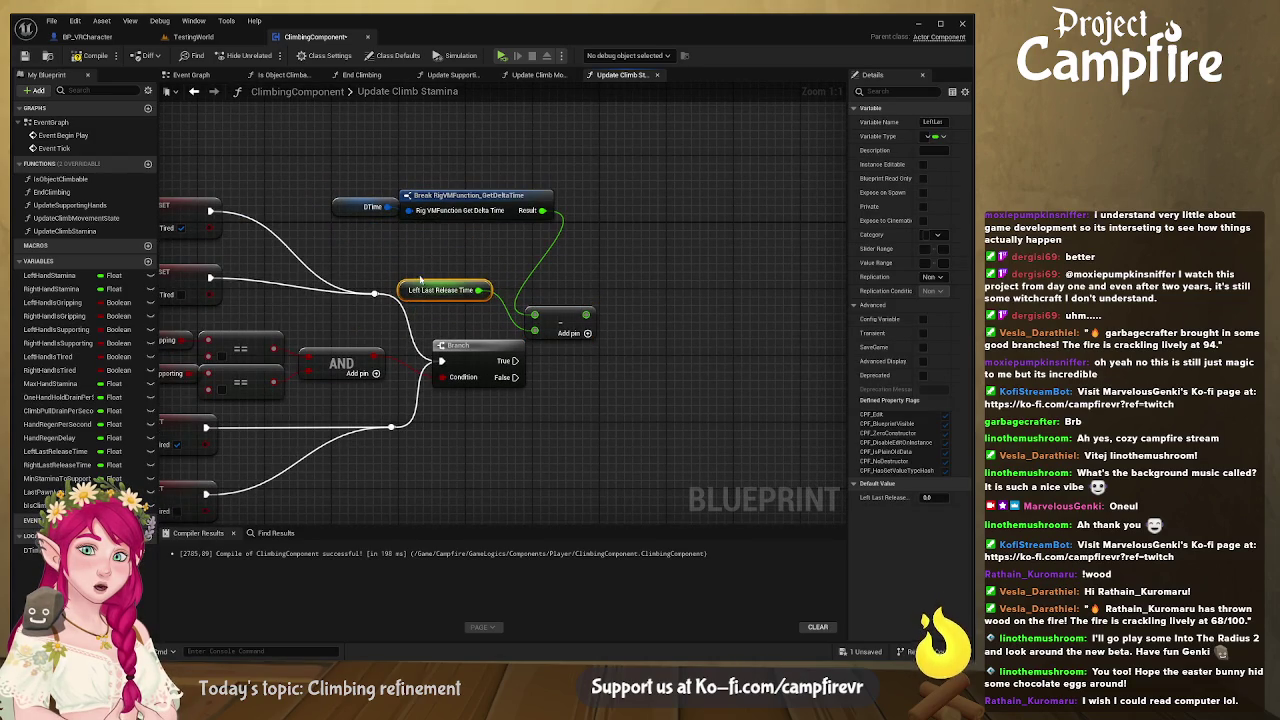
mouse_move(356, 172)
left_mouse_down()
mouse_move(540, 225)
mouse_move(517, 243)
left_mouse_up()
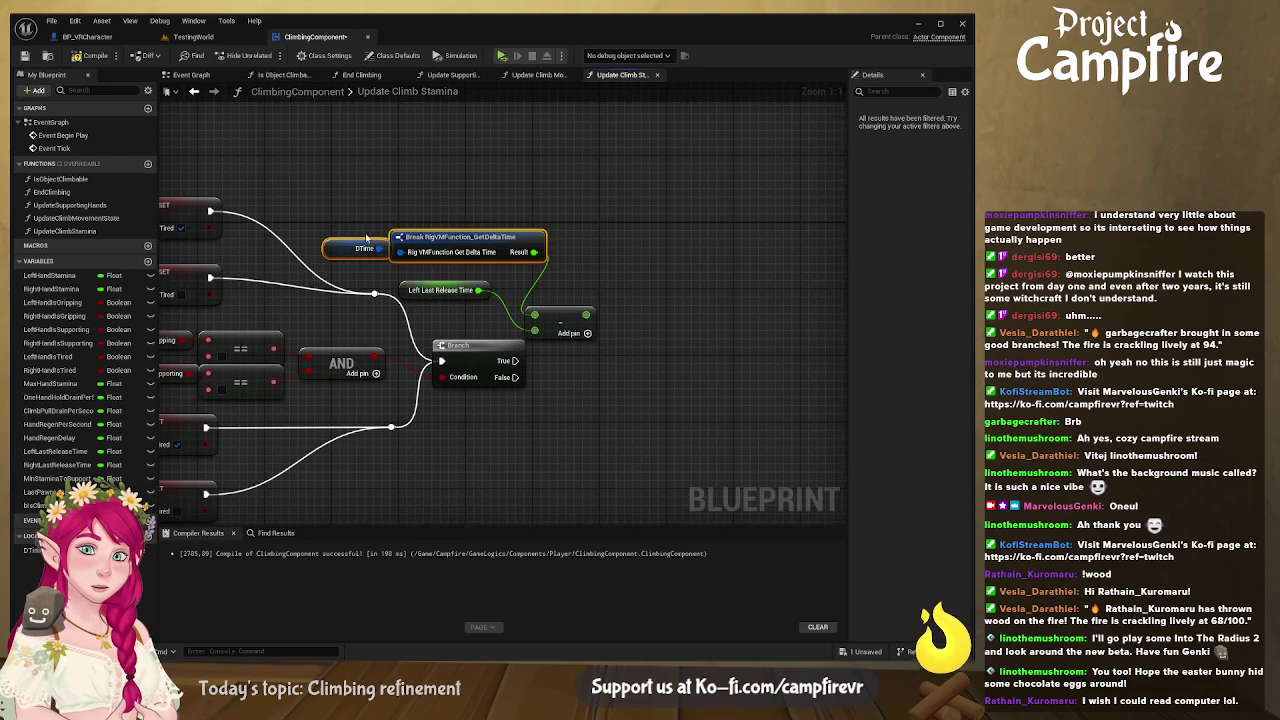
left_click(335, 247)
mouse_move(333, 246)
left_mouse_down()
mouse_move(364, 188)
mouse_move(413, 205)
mouse_move(402, 222)
left_mouse_up()
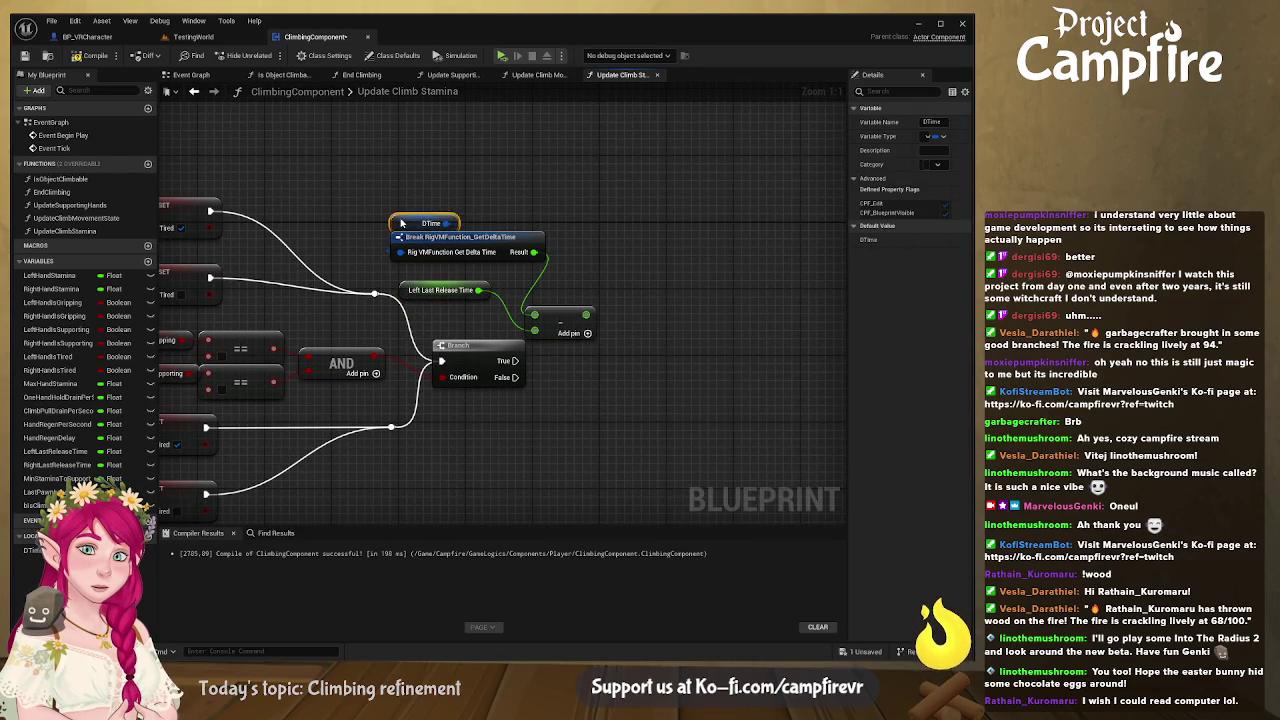
left_click(572, 204)
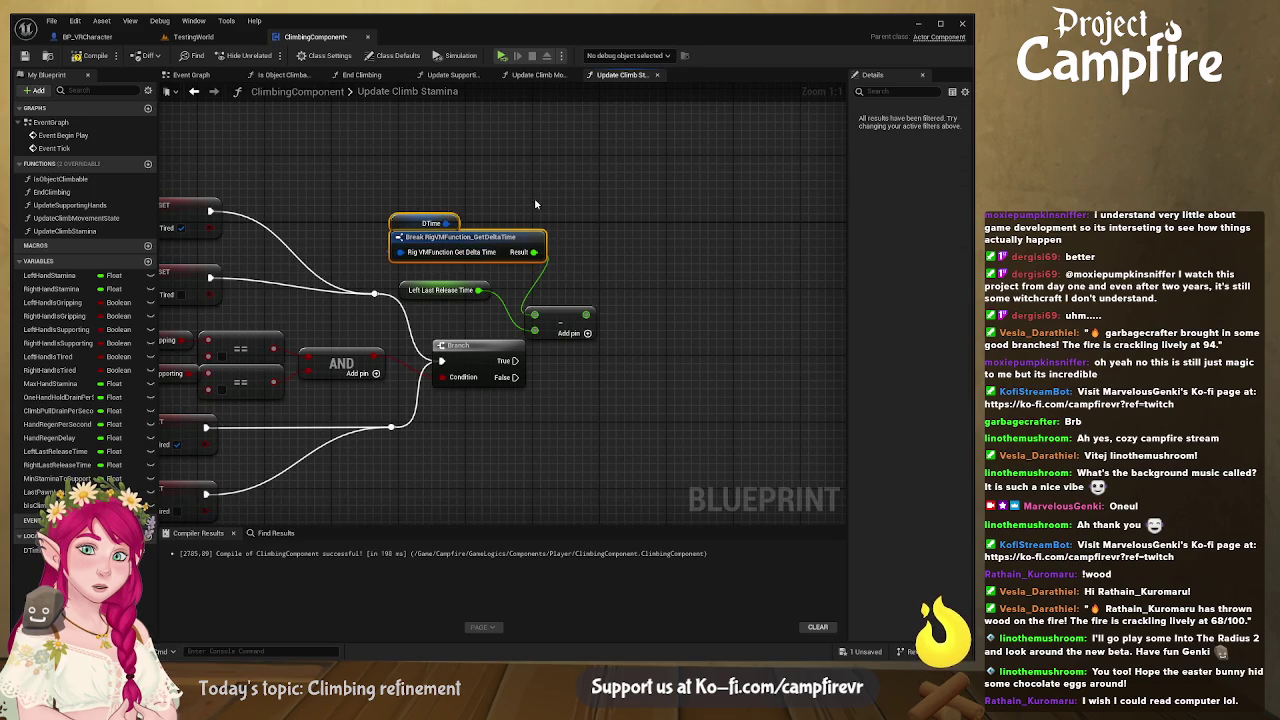
left_click_drag(508, 237, 484, 253)
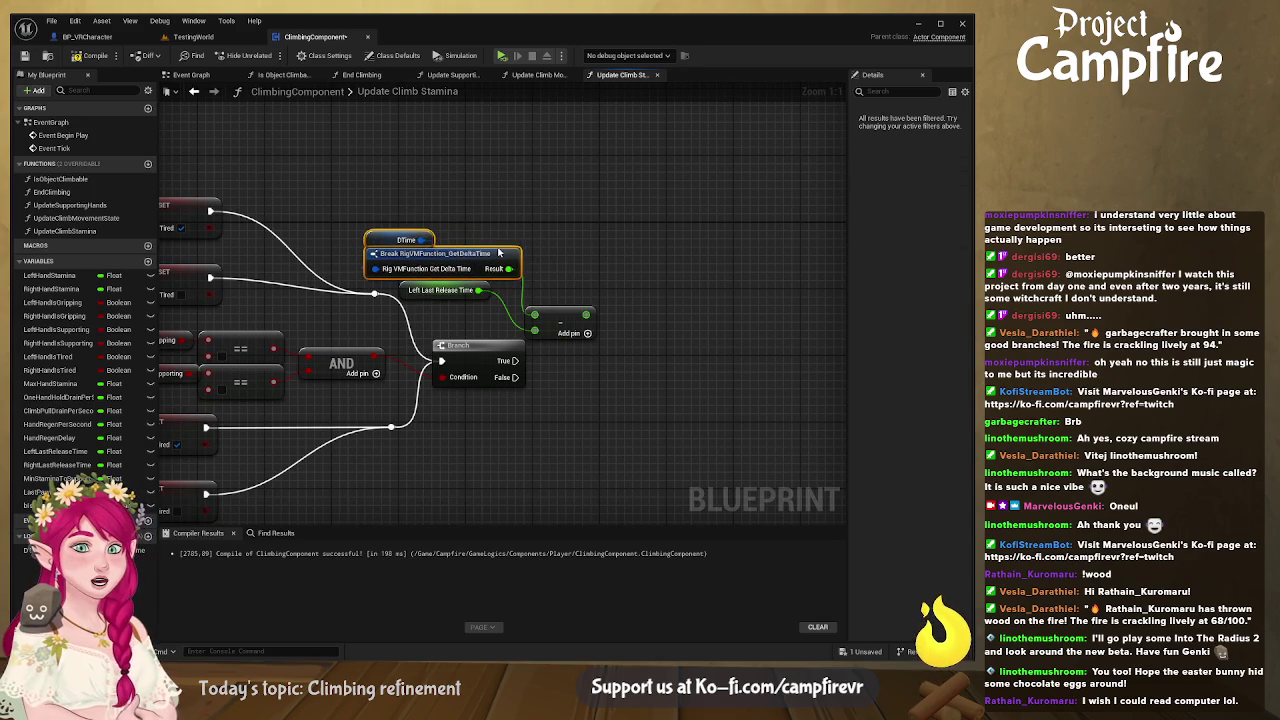
left_click(531, 241)
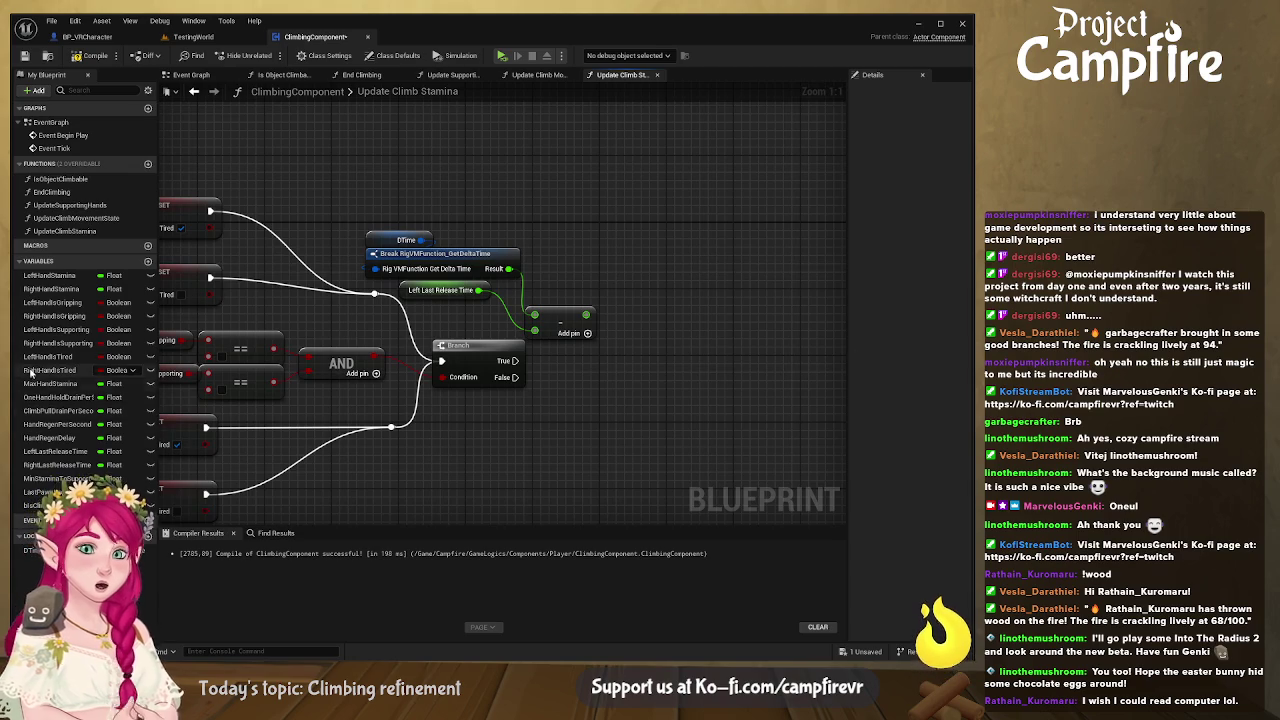
Step: Test the release-time difference > Hand Regen Delay and chain a new Branch off True
left_click(40, 440)
left_click_drag(40, 440, 610, 379)
left_click_drag(585, 315, 632, 347)
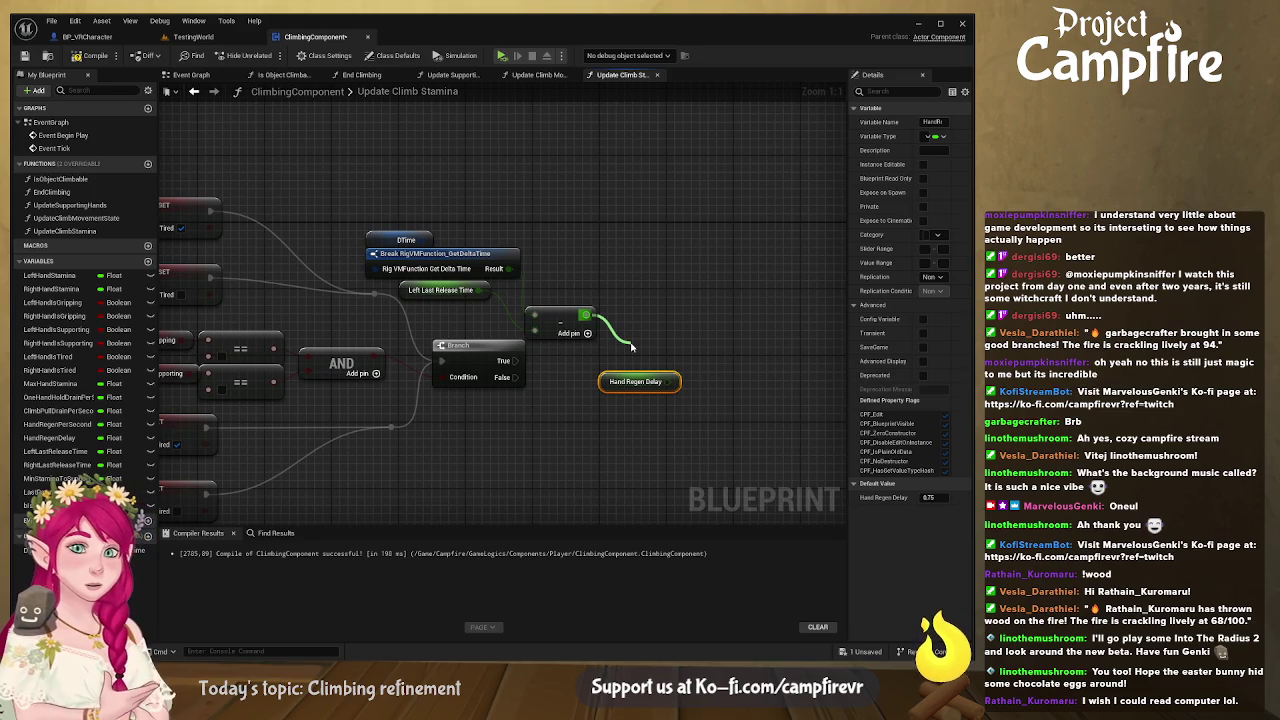
mouse_move(632, 347)
left_mouse_down()
mouse_move(558, 402)
mouse_move(647, 373)
mouse_move(637, 363)
mouse_move(664, 354)
mouse_move(655, 363)
mouse_move(646, 332)
left_mouse_up()
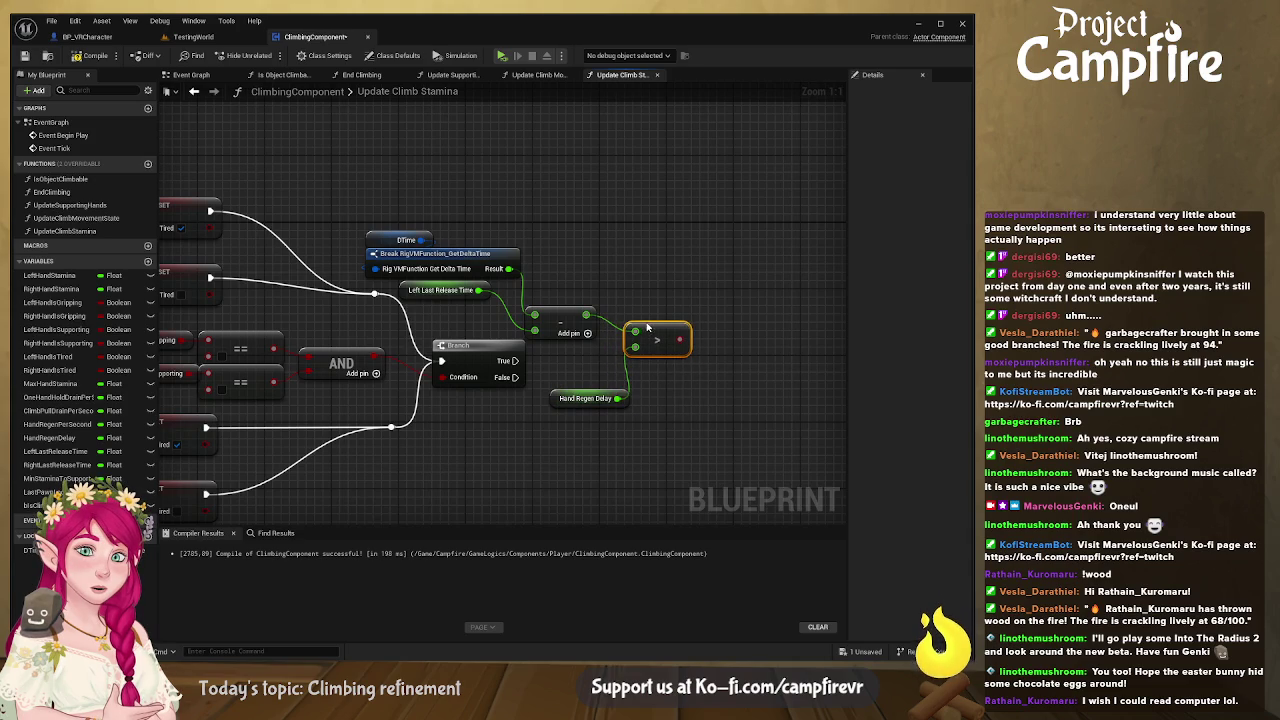
left_click_drag(585, 398, 570, 281)
mouse_move(513, 360)
left_mouse_down()
mouse_move(640, 380)
mouse_move(743, 355)
left_mouse_up()
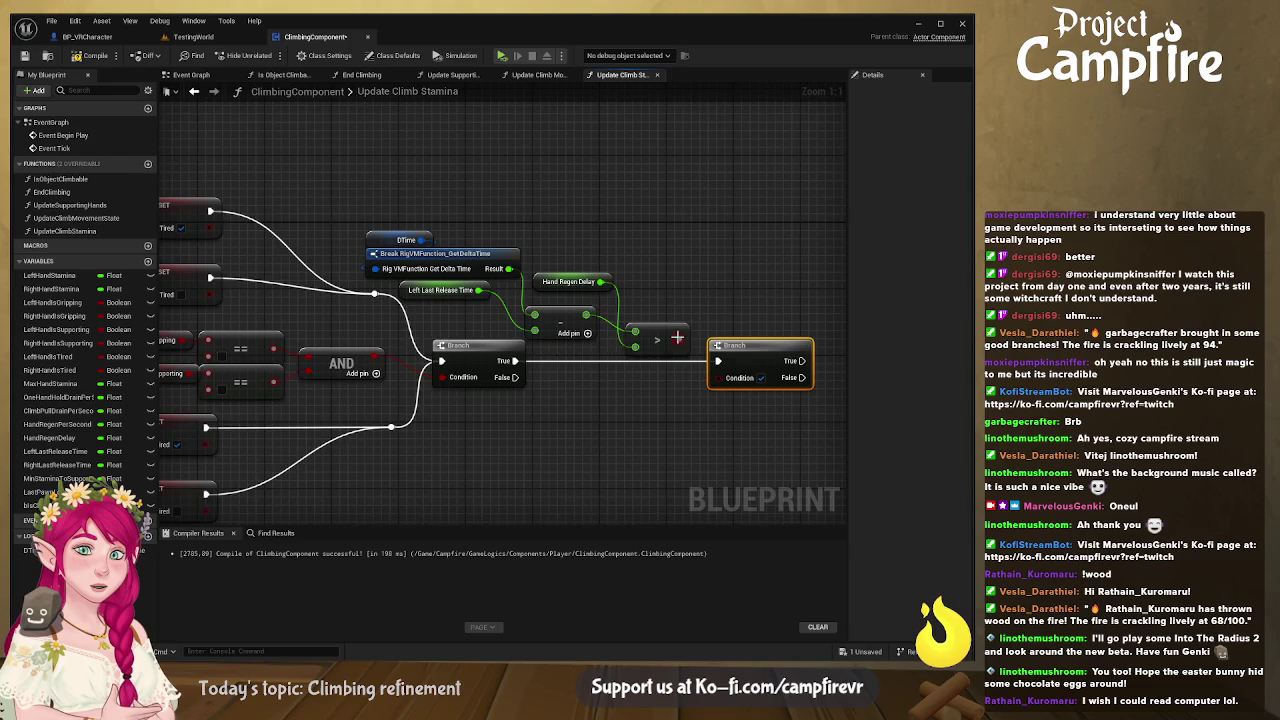
left_click_drag(680, 421, 476, 401)
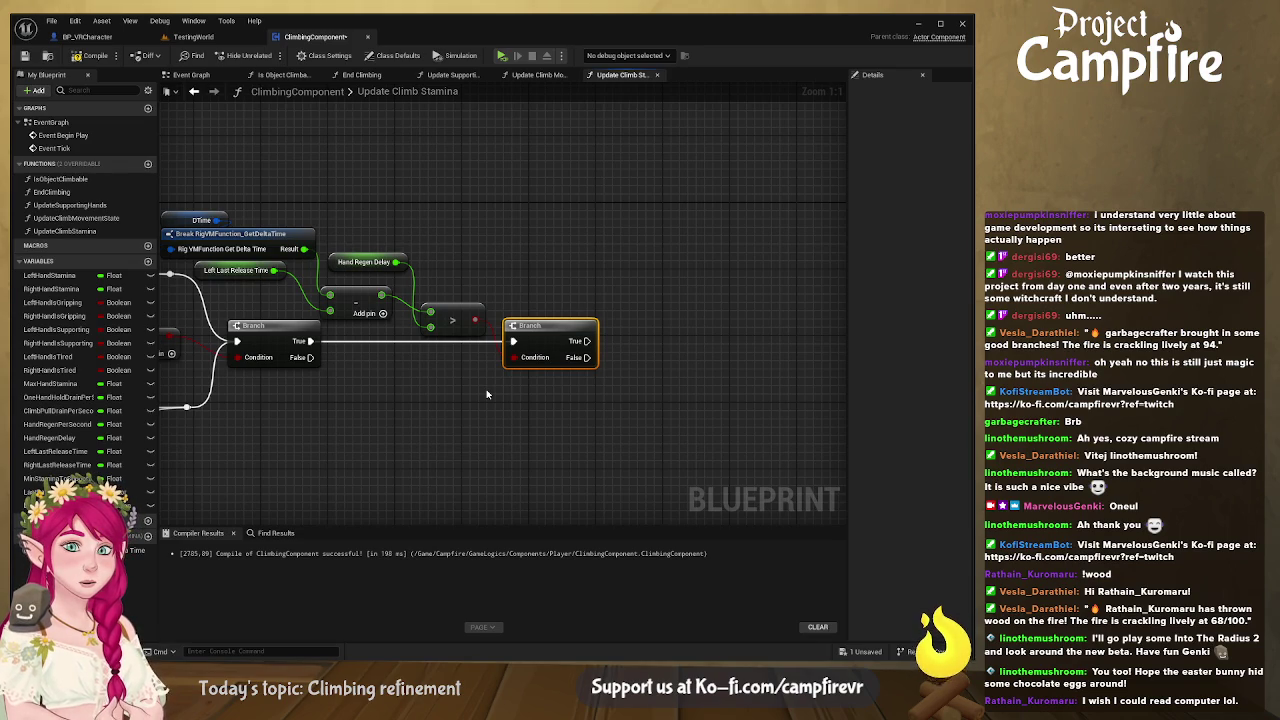
Step: Feed a Left Hand Stamina getter into an Add node and Hand Regen Per Second into a Multiply
left_click(50, 275)
left_click_drag(561, 411, 726, 356)
type("+")
key("Return")
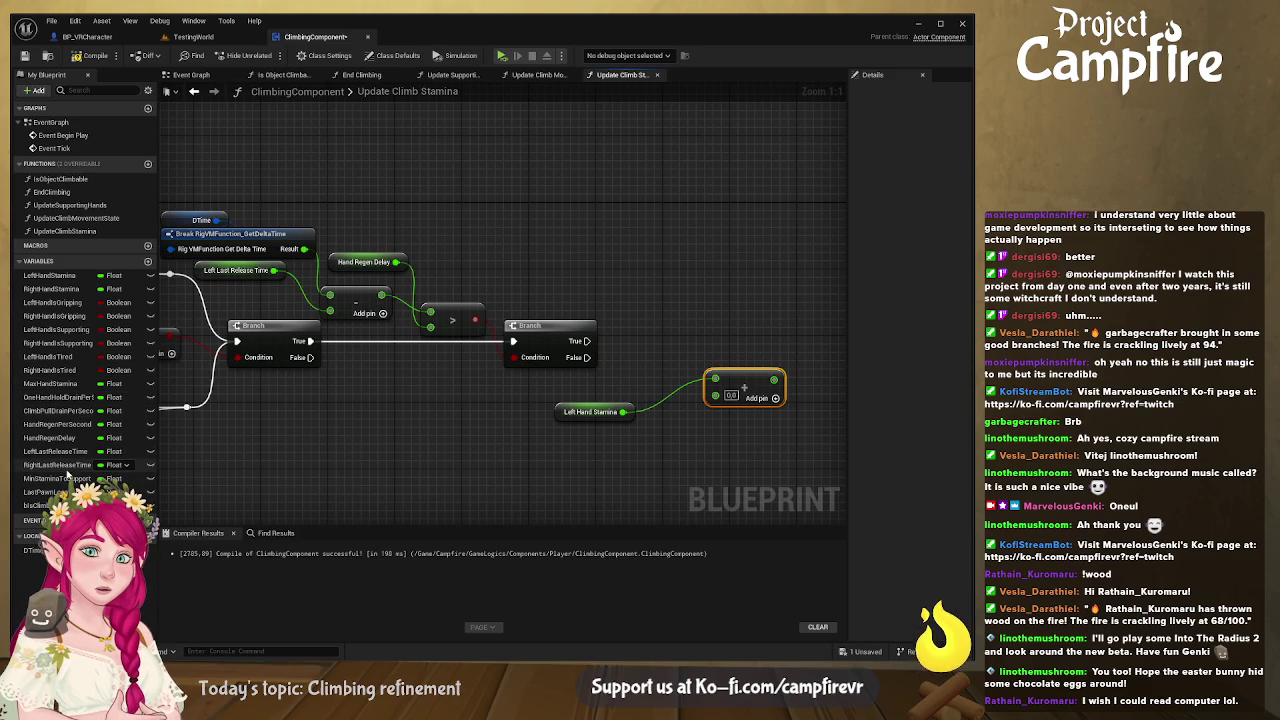
left_click(57, 424)
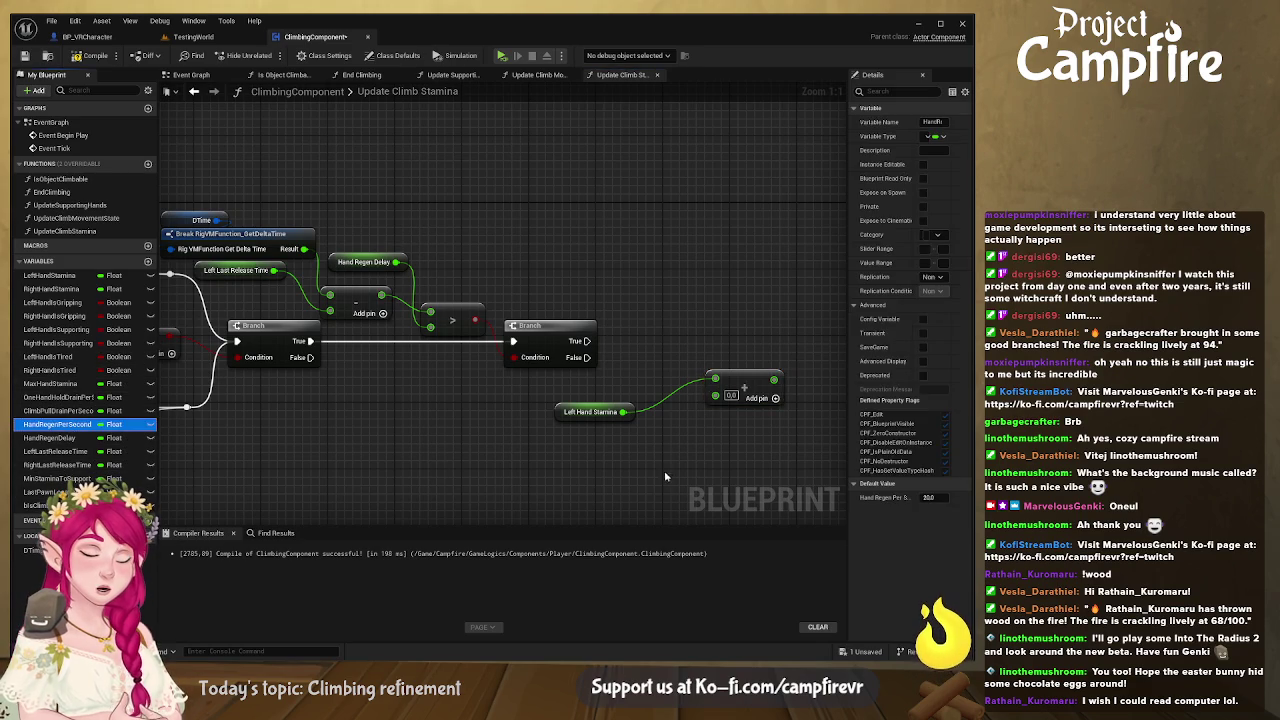
left_click_drag(687, 472, 662, 450)
left_click_drag(740, 453, 787, 440)
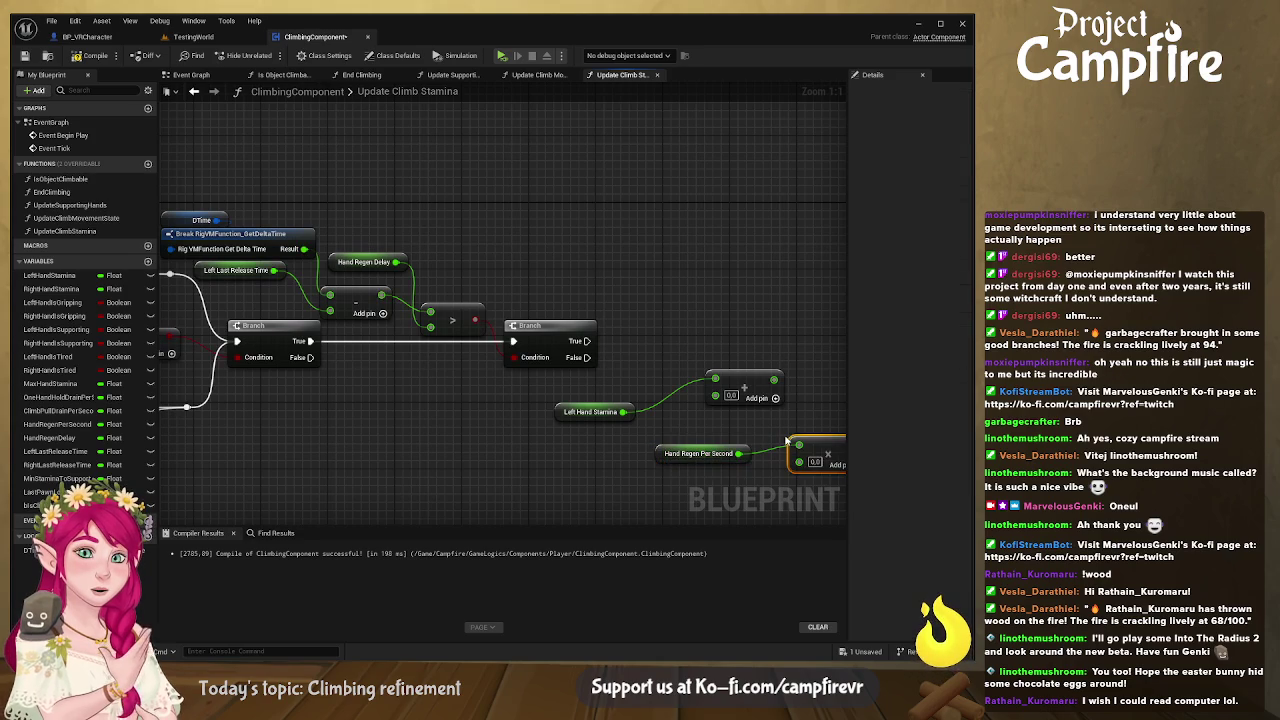
Step: Feed delta time into the Multiply and arrange the regen nodes below Hand Regen Delay
left_click(499, 385)
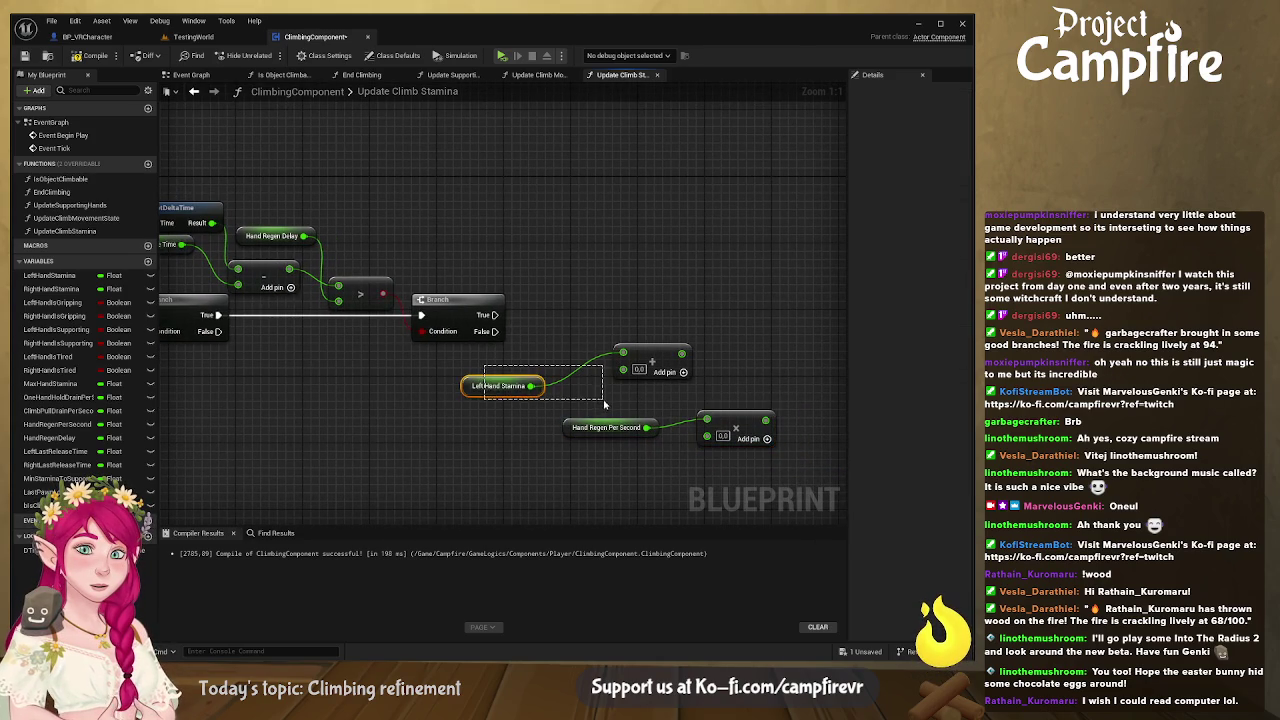
mouse_move(499, 385)
left_mouse_down()
mouse_move(586, 302)
mouse_move(567, 302)
left_mouse_up()
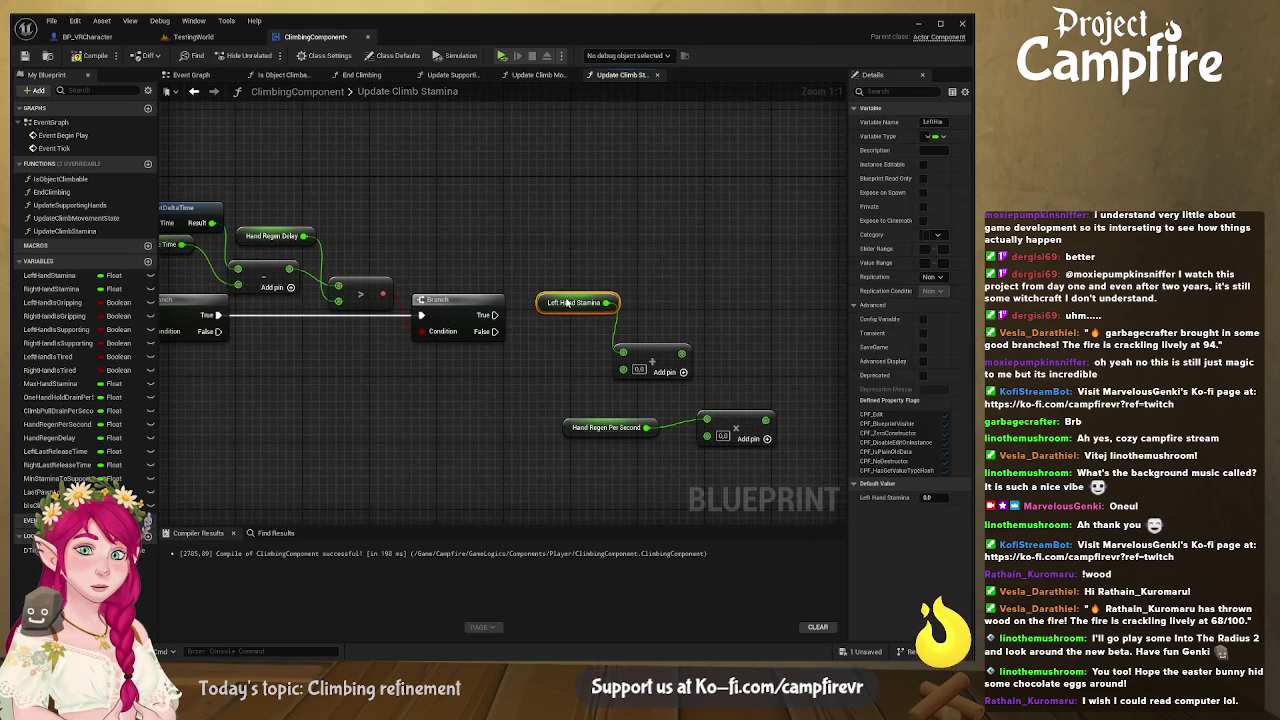
mouse_move(560, 398)
left_mouse_down()
mouse_move(772, 455)
mouse_move(640, 405)
mouse_move(578, 398)
left_mouse_up()
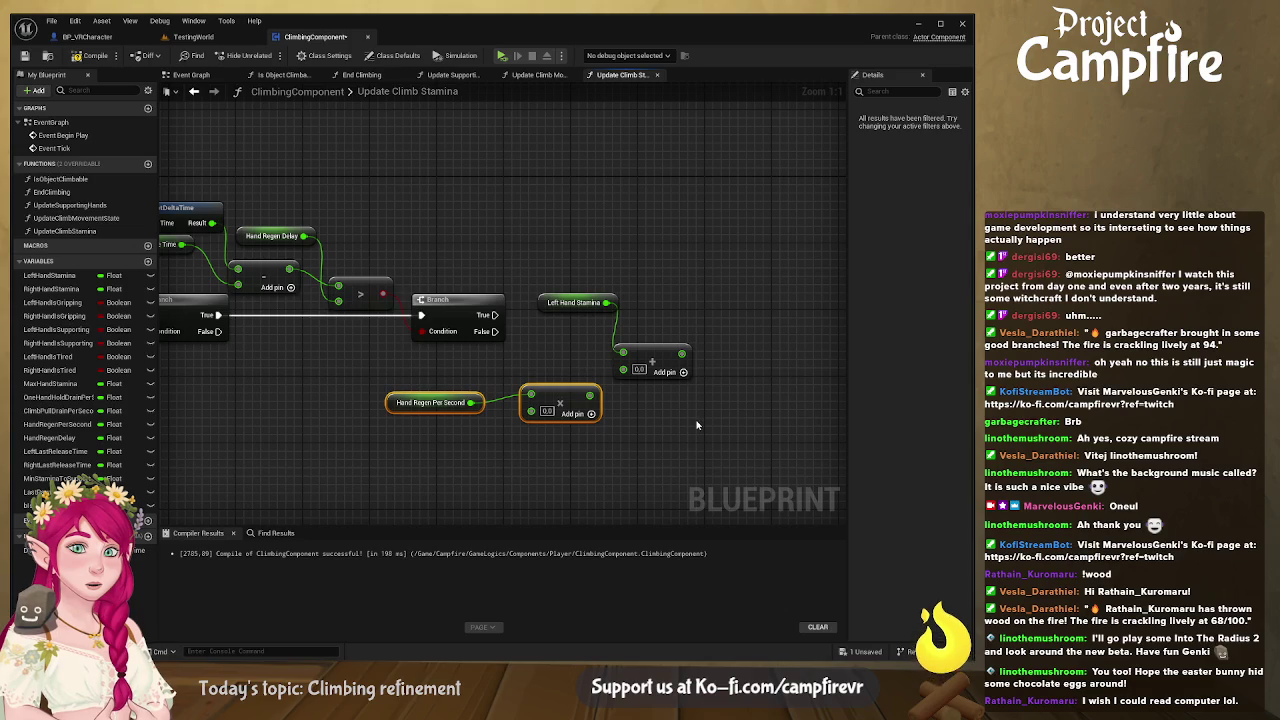
left_click_drag(548, 422, 654, 430)
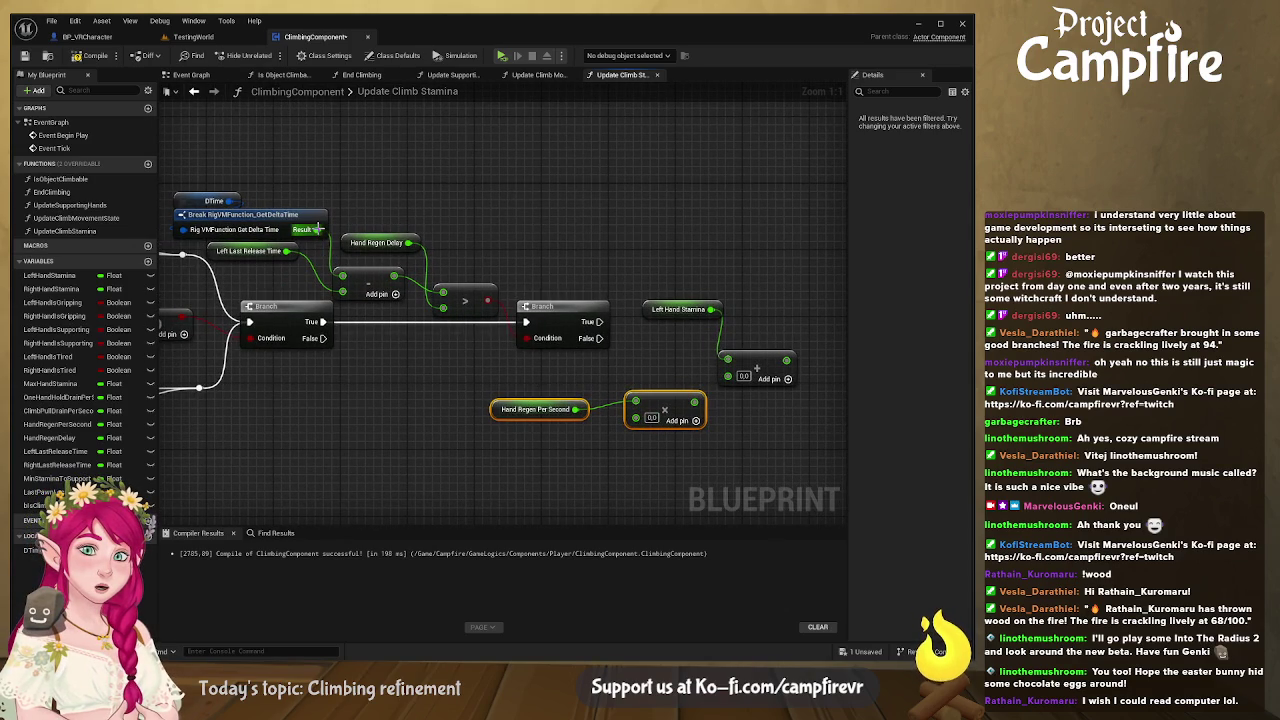
mouse_move(316, 229)
left_mouse_down()
mouse_move(600, 251)
mouse_move(560, 395)
mouse_move(636, 416)
left_mouse_up()
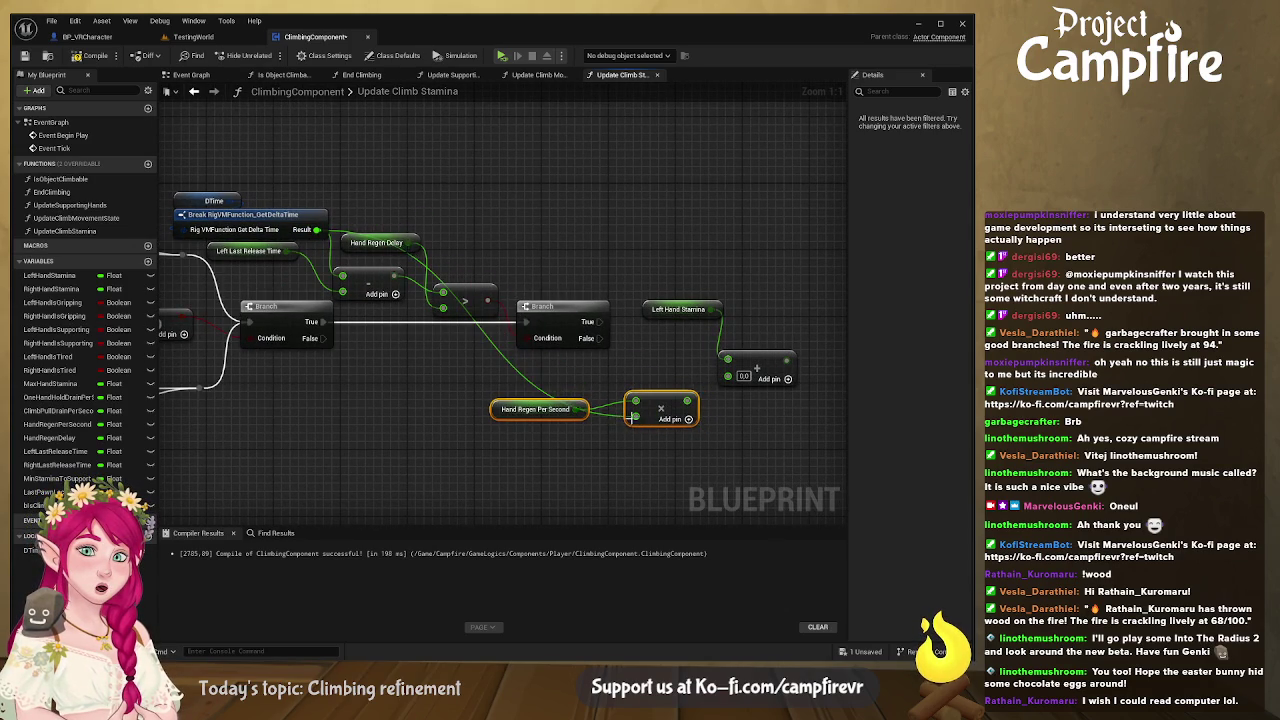
mouse_move(509, 407)
left_mouse_down()
mouse_move(530, 262)
mouse_move(481, 257)
mouse_move(477, 222)
left_mouse_up()
left_click_drag(632, 247, 582, 248)
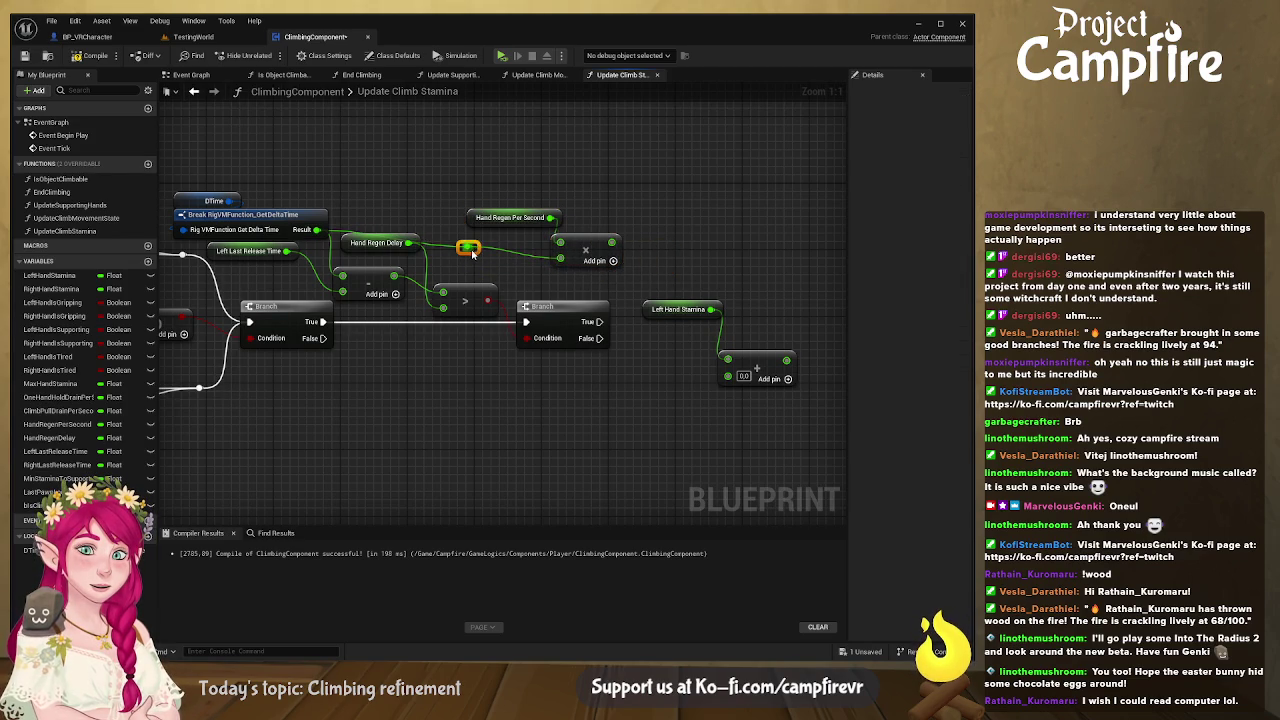
Step: Reroute the delta time wire and feed the Multiply result into the Add node
double_click(468, 252)
left_click_drag(468, 252, 437, 234)
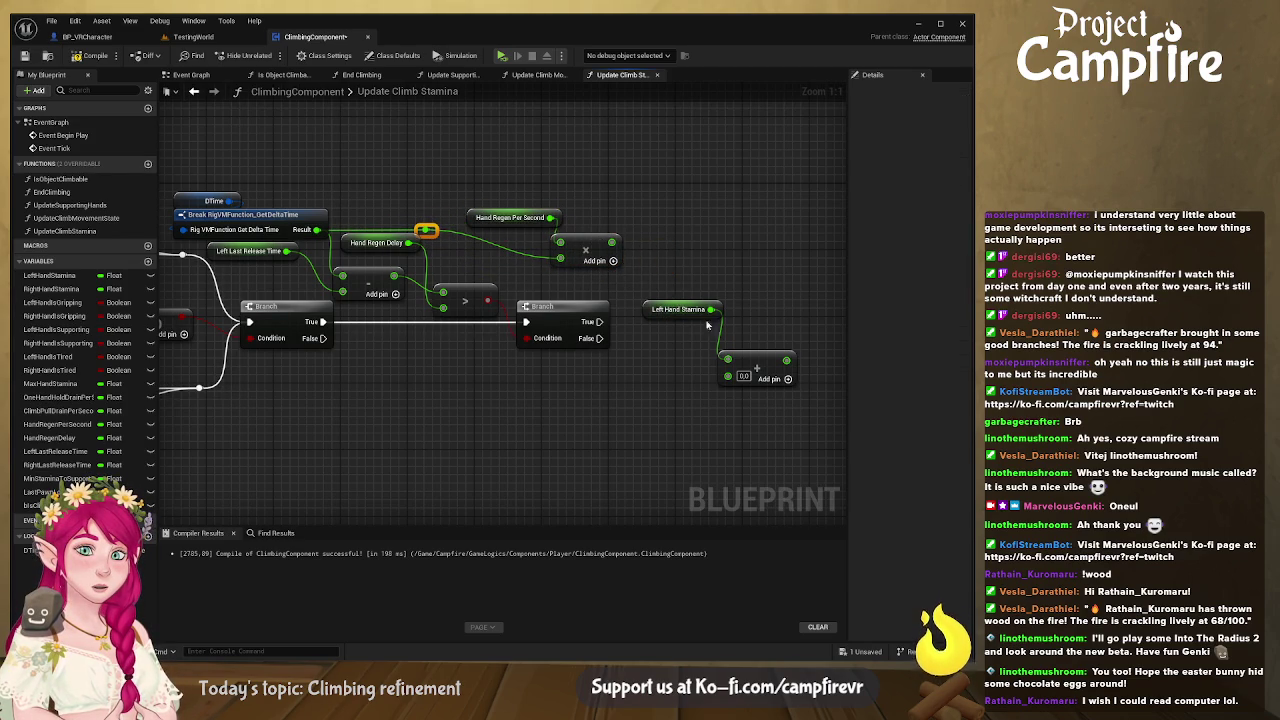
left_click_drag(508, 217, 483, 217)
mouse_move(662, 285)
left_mouse_down()
mouse_move(760, 365)
mouse_move(708, 246)
mouse_move(676, 232)
mouse_move(643, 242)
left_mouse_up()
left_click_drag(576, 180, 459, 202)
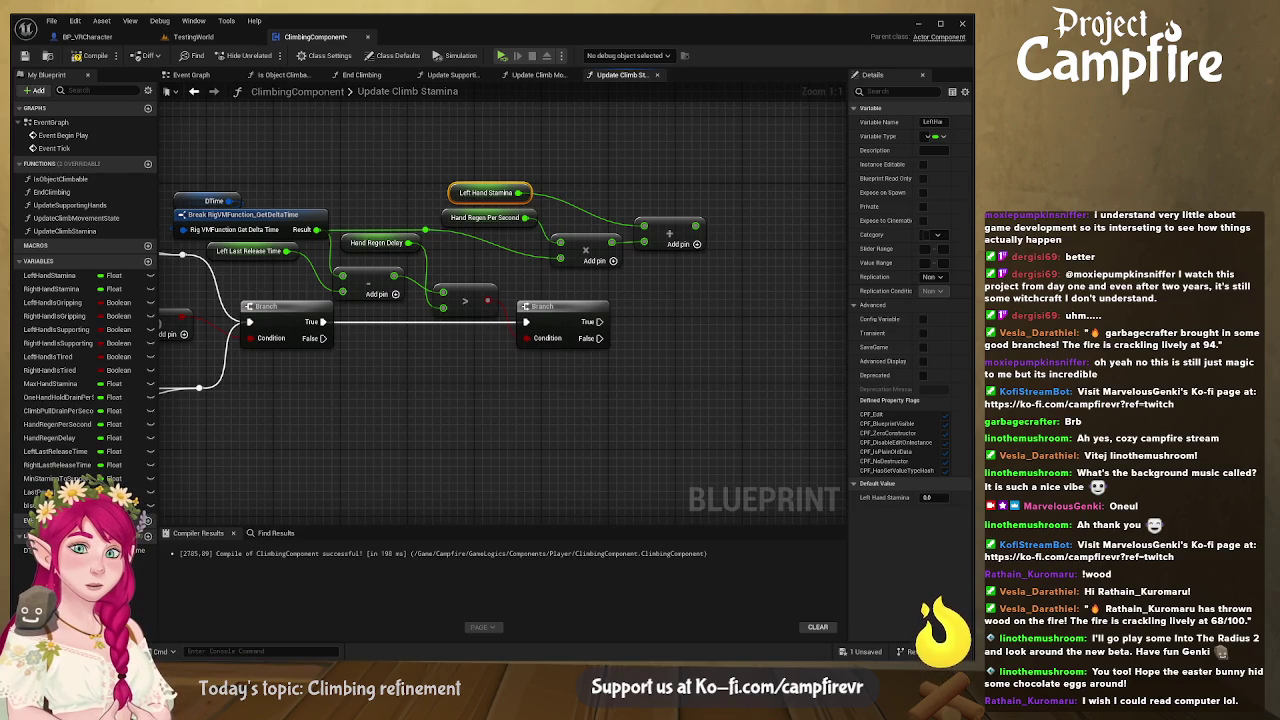
left_click_drag(683, 338, 611, 340)
Step: Place a SET Left Hand Stamina node in the graph
left_click(140, 275)
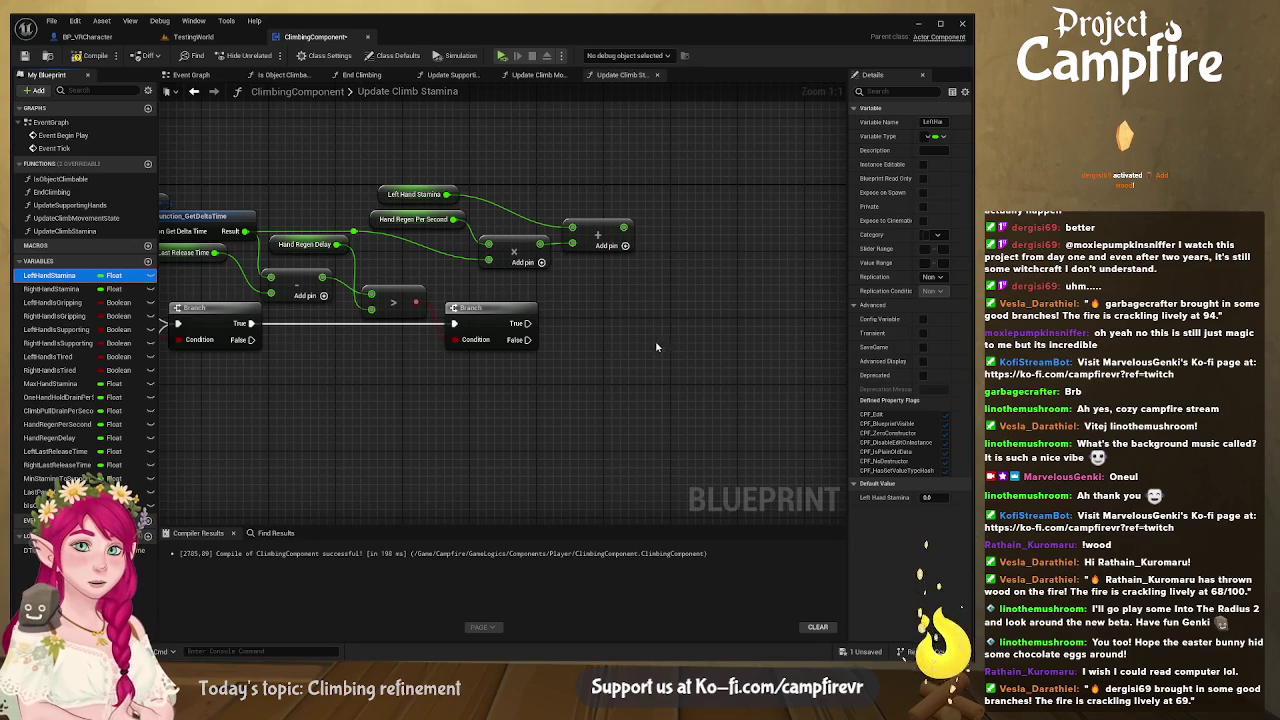
left_click(646, 325)
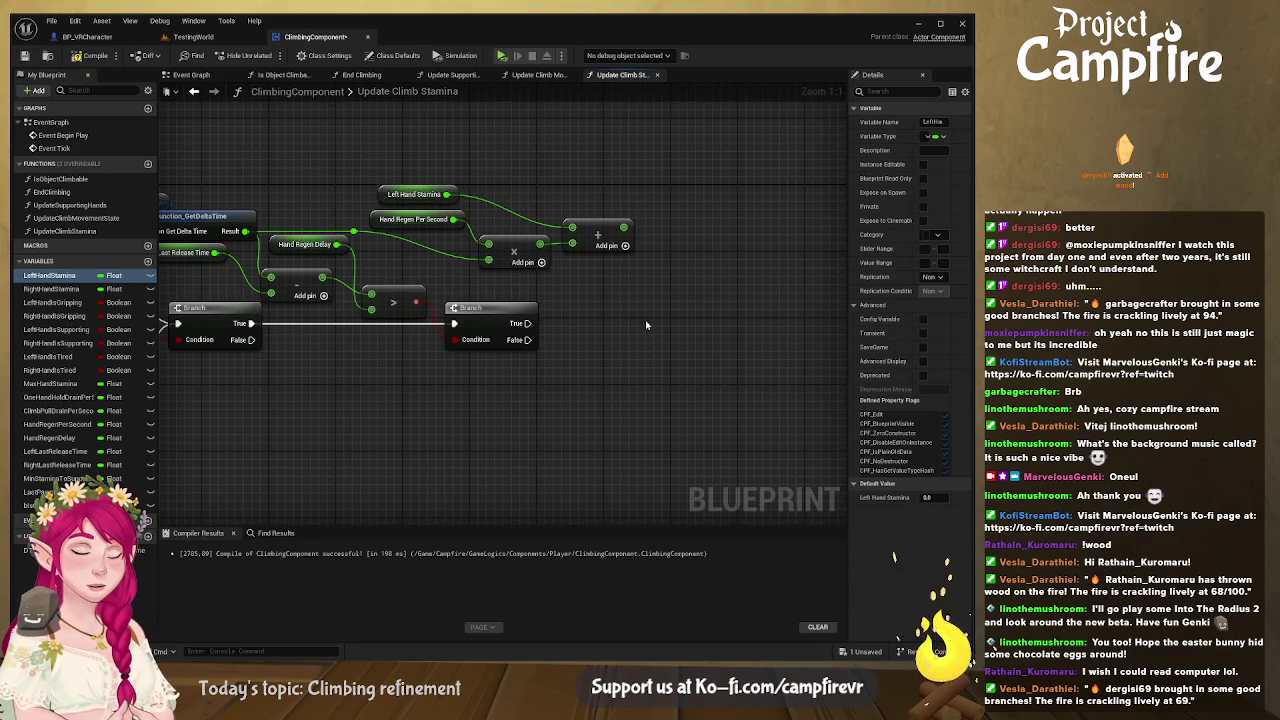
left_click_drag(50, 275, 705, 345)
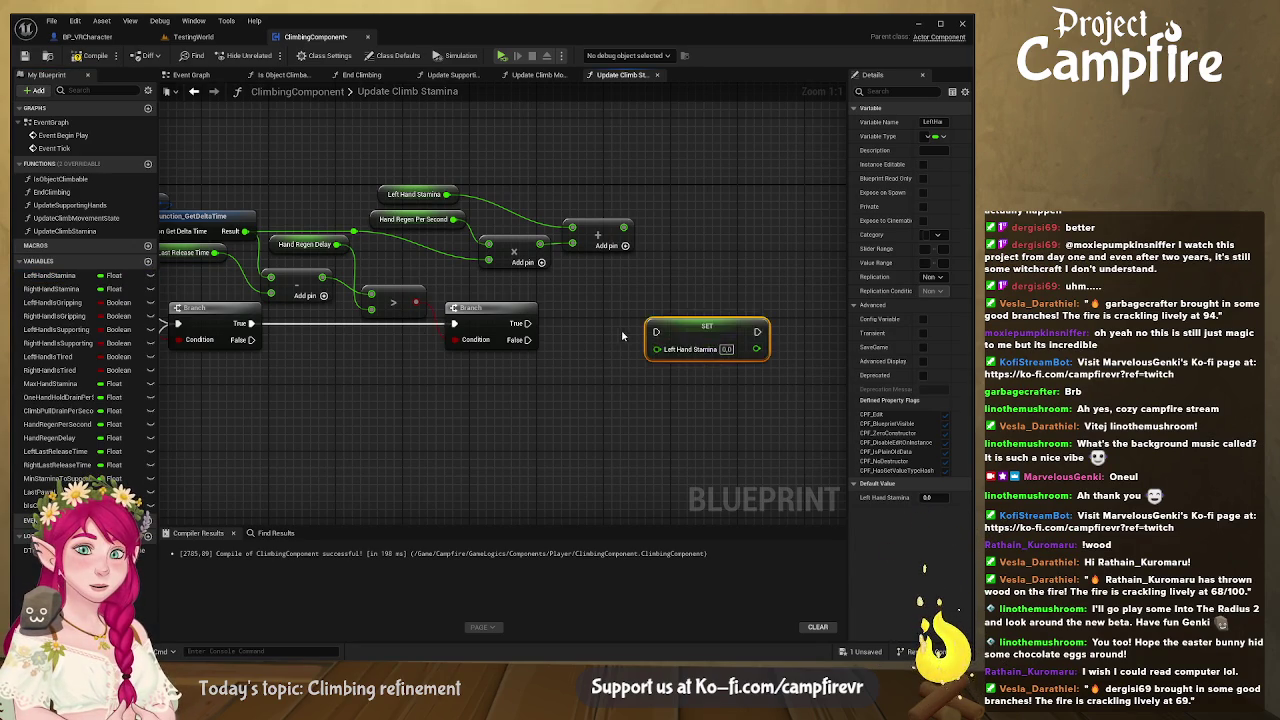
Step: Run the Left Hand Stamina SET from Branch True and insert a Clamp (Float) after the Add
left_click_drag(449, 354, 577, 362)
mouse_move(605, 360)
left_mouse_down()
mouse_move(588, 353)
mouse_move(668, 352)
left_mouse_up()
mouse_move(545, 259)
left_mouse_down()
mouse_move(559, 279)
mouse_move(547, 336)
left_mouse_up()
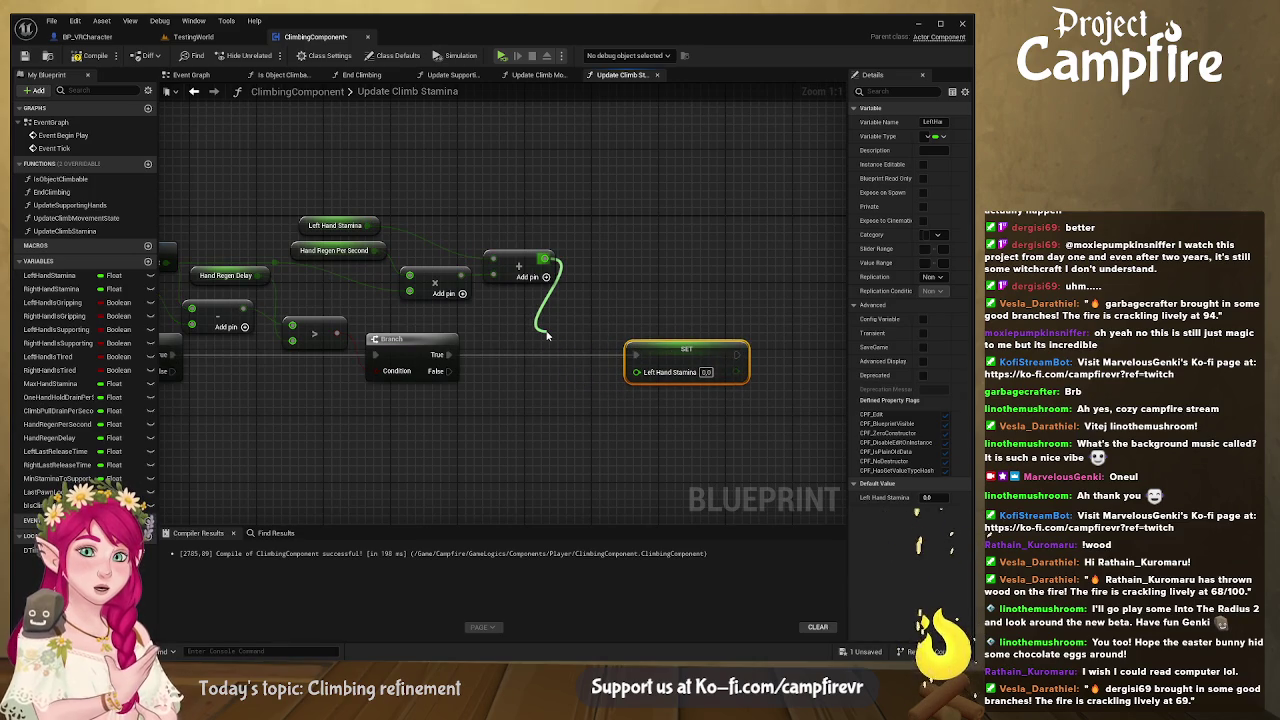
left_click_drag(547, 336, 549, 331)
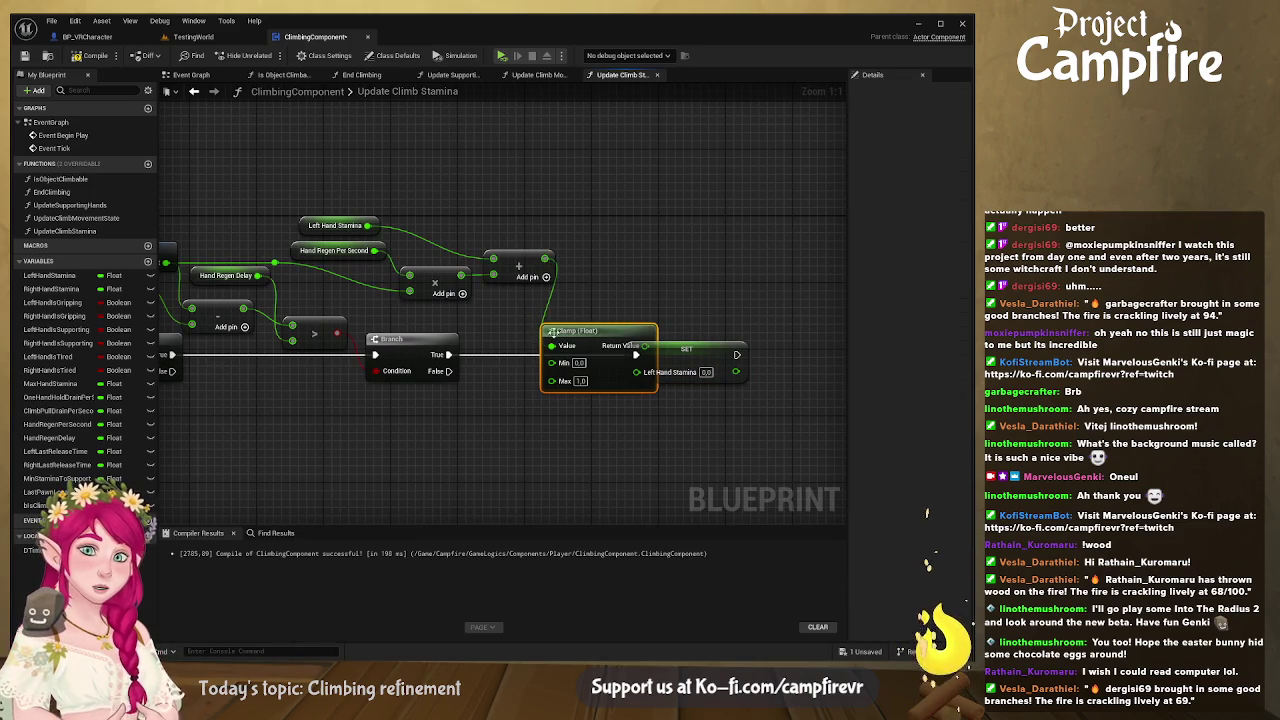
mouse_move(662, 372)
left_mouse_down()
mouse_move(651, 340)
mouse_move(583, 311)
left_mouse_up()
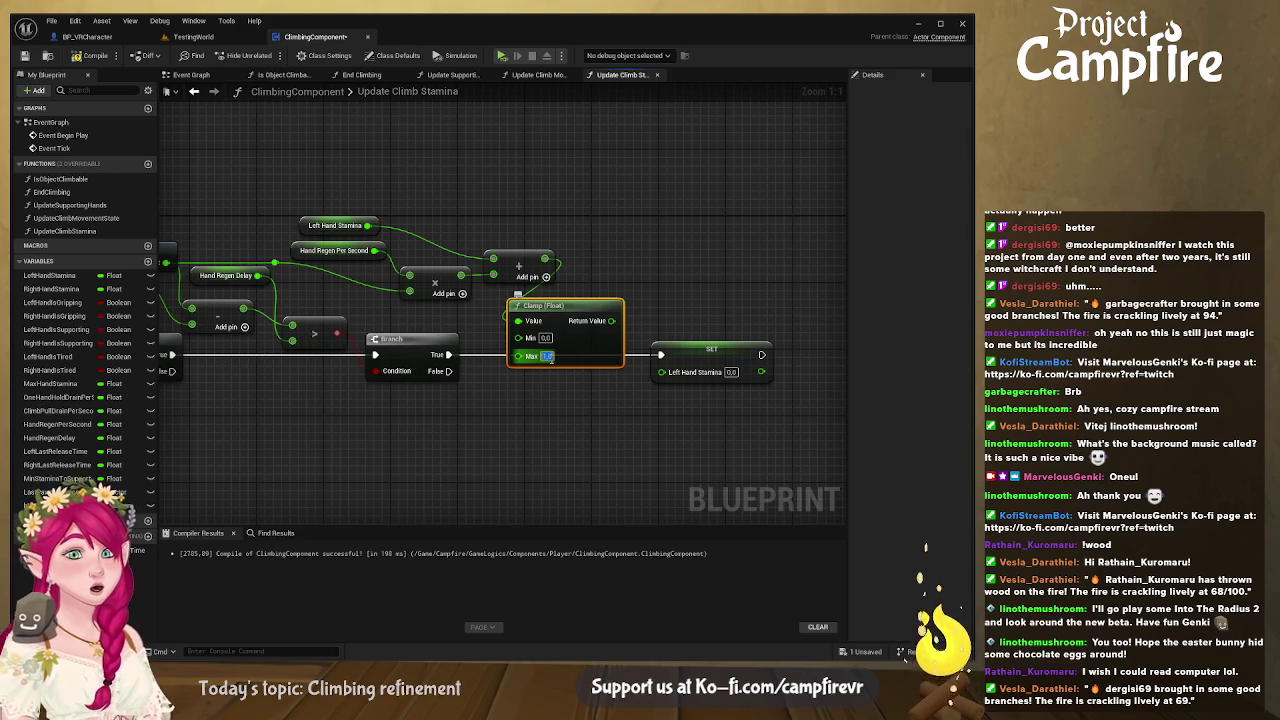
left_click_drag(576, 310, 600, 312)
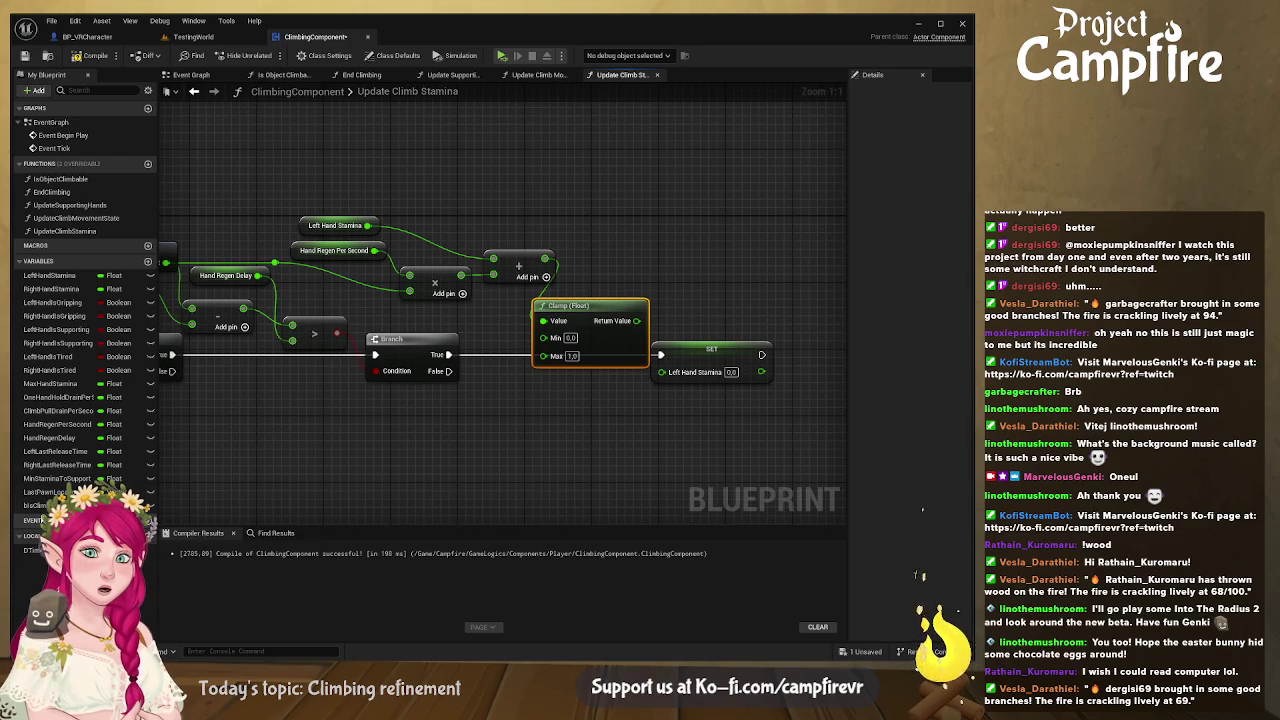
Step: Plug Max Hand Stamina into the clamp's Max and store the clamped value in Left Hand Stamina
left_click(50, 384)
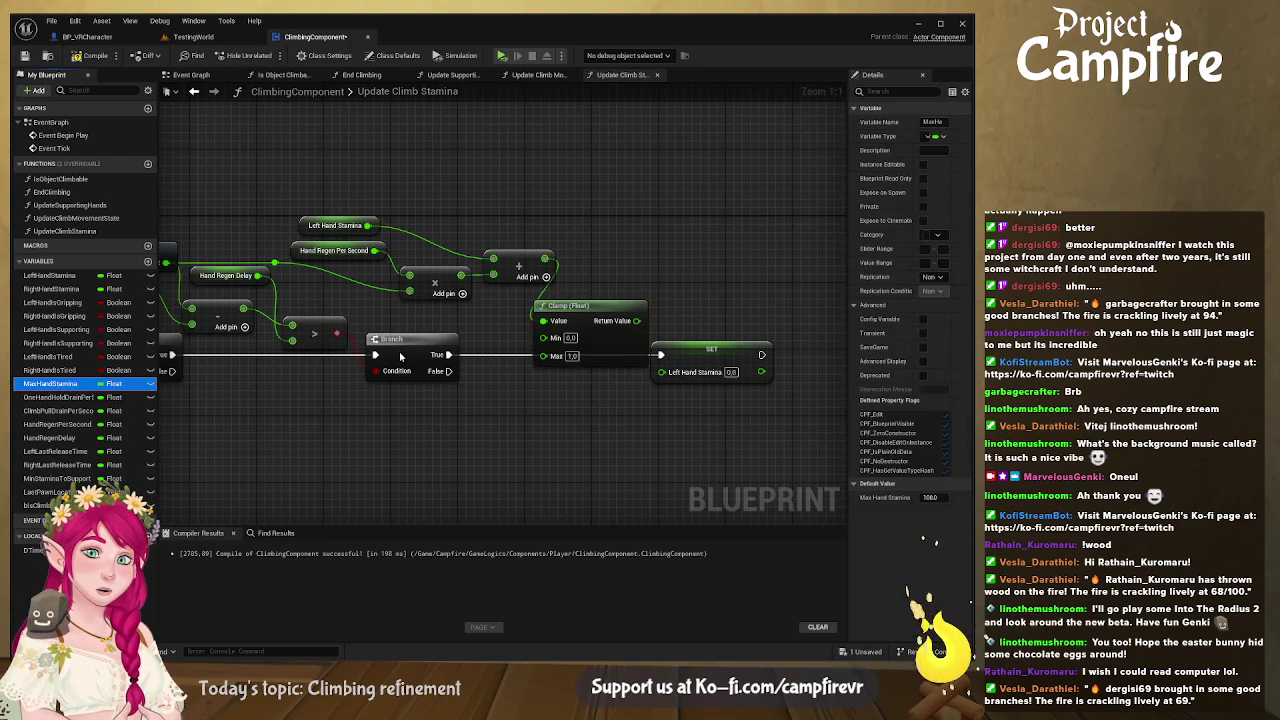
left_click(461, 323)
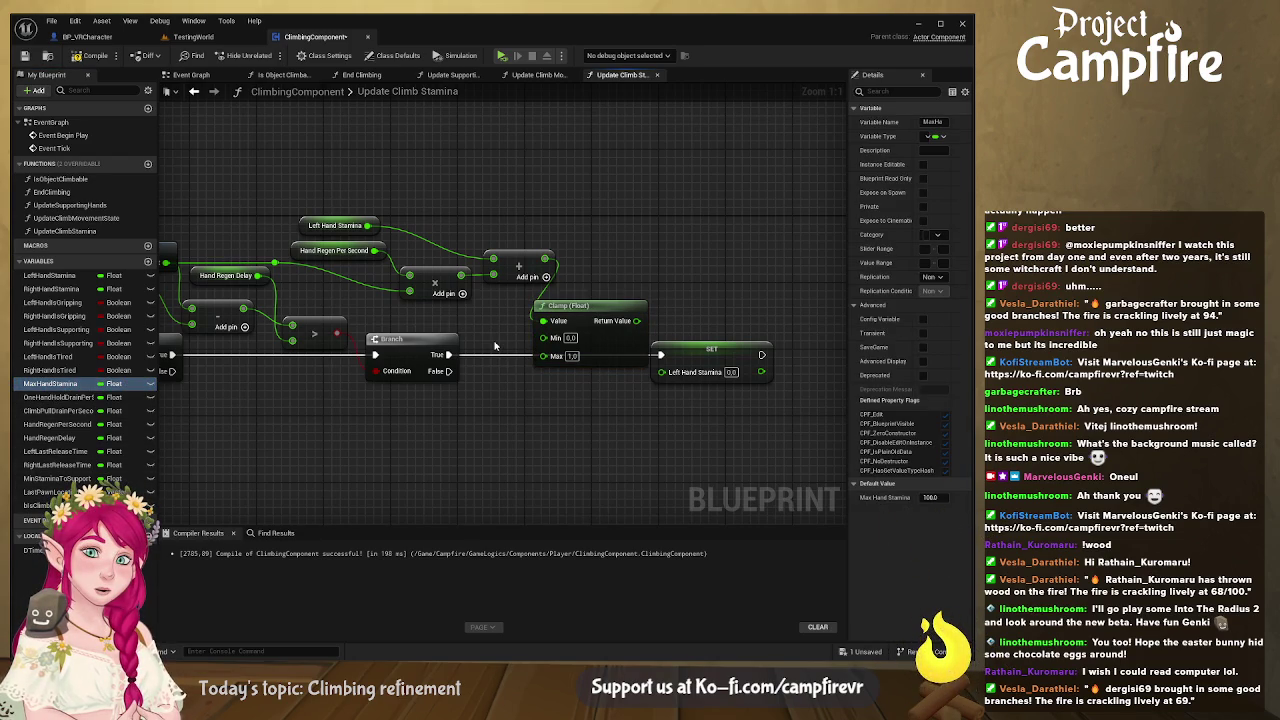
mouse_move(494, 346)
left_mouse_down()
mouse_move(466, 322)
mouse_move(543, 355)
left_mouse_up()
left_click_drag(580, 316, 596, 301)
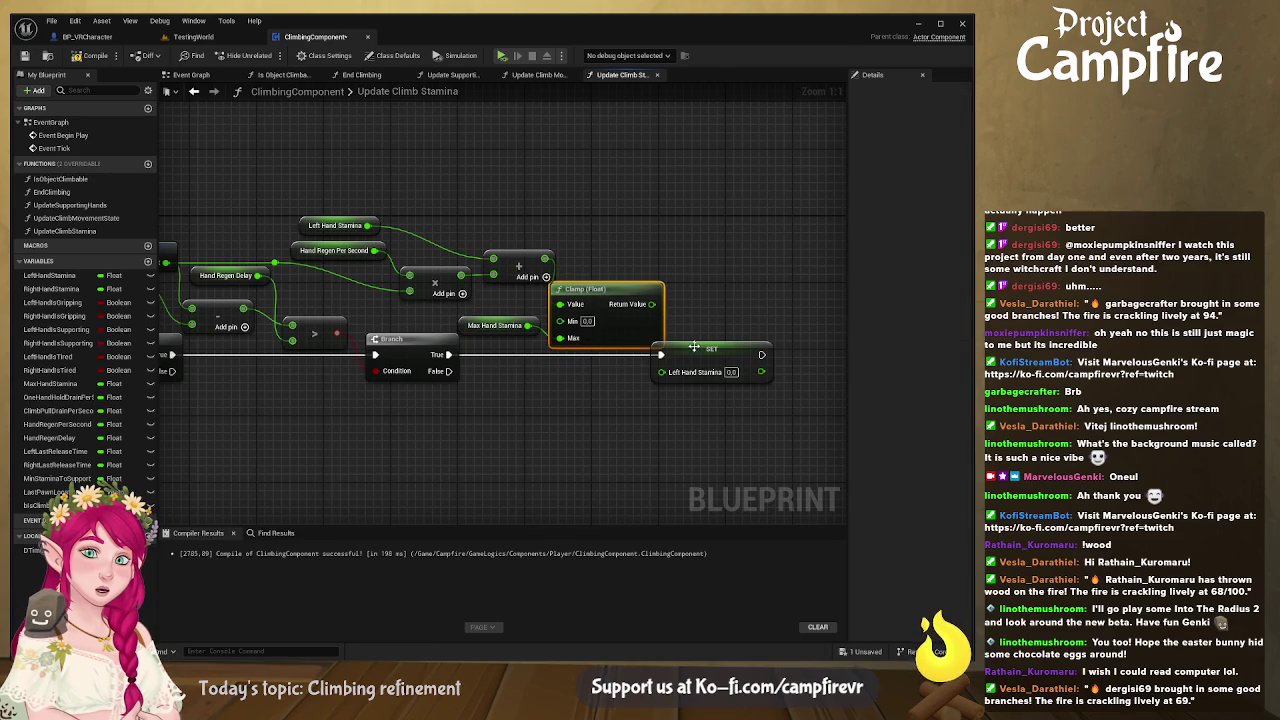
left_click_drag(695, 349, 725, 350)
left_click_drag(651, 304, 694, 371)
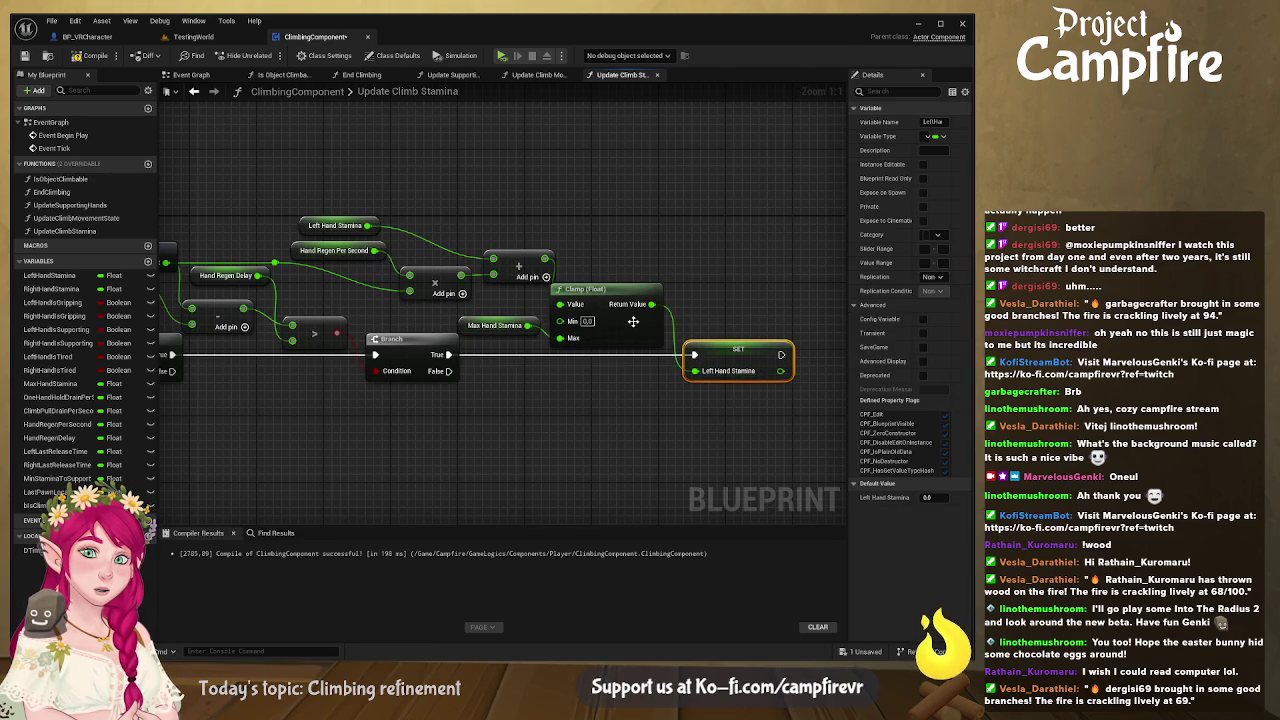
scroll(408, 363, "down", 5)
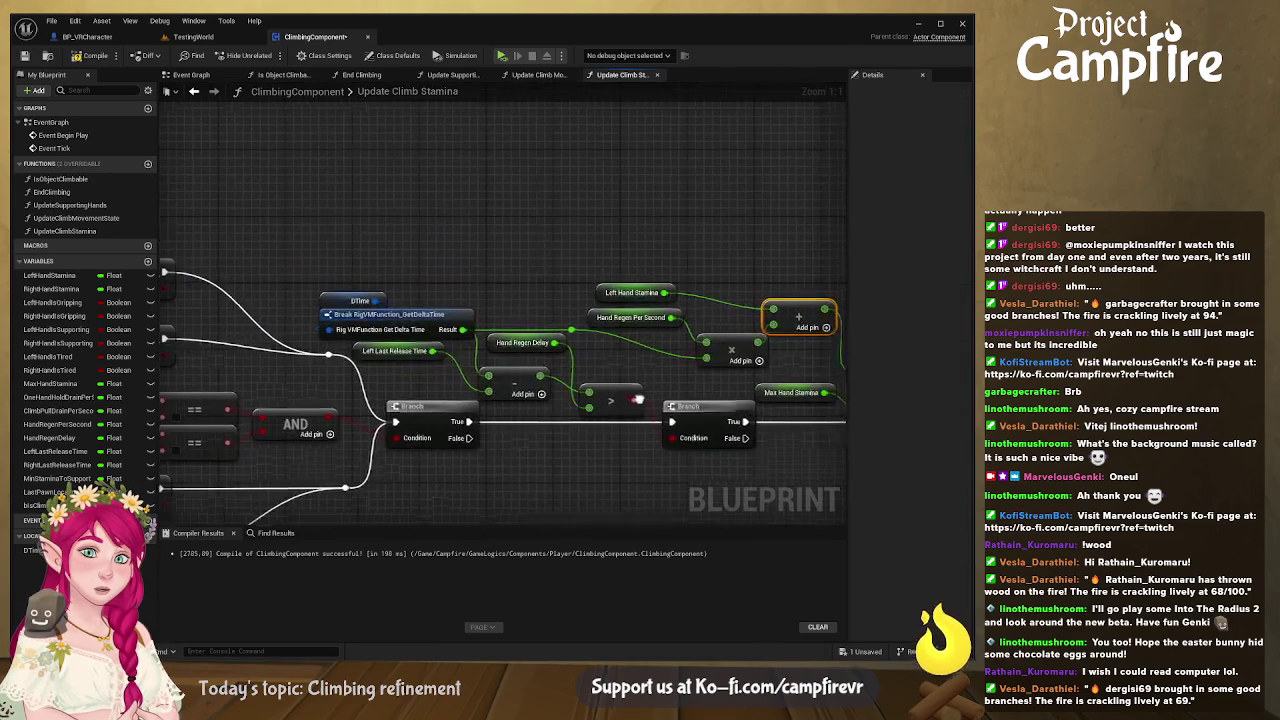
scroll(408, 363, "up", 5)
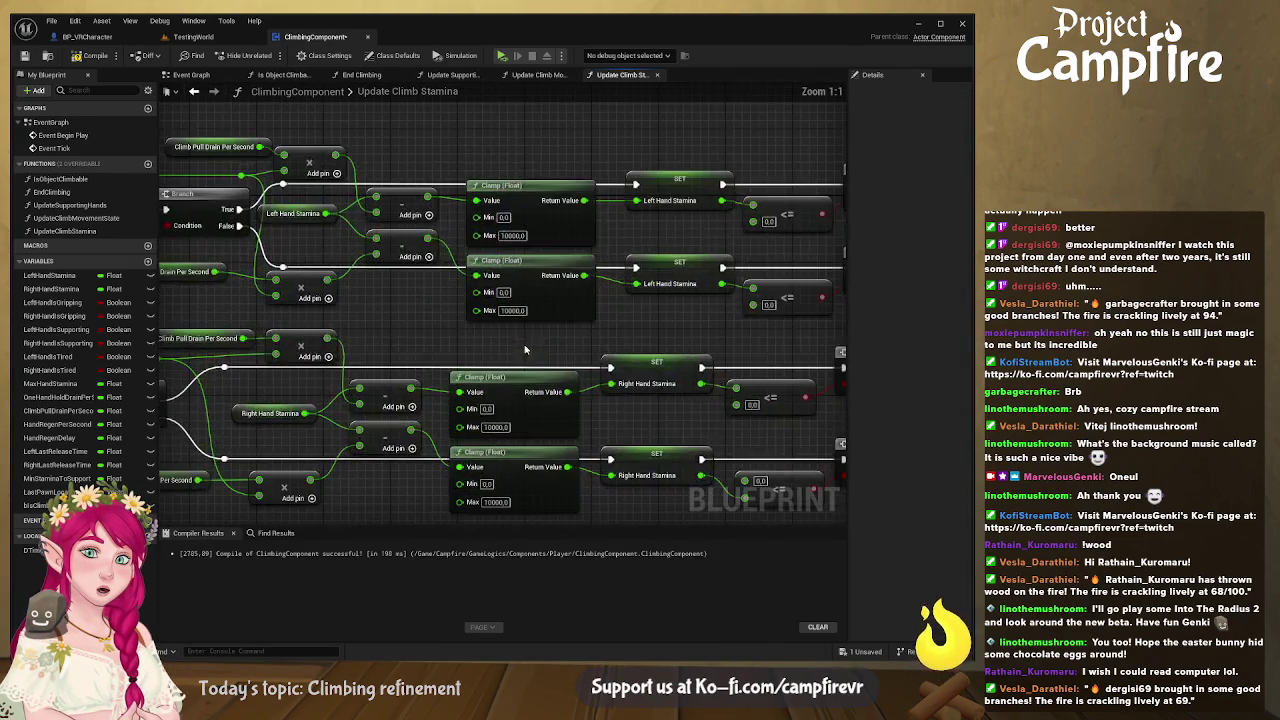
Step: Cap the other three stamina drain clamps with a Max Hand Stamina getter
mouse_move(55, 385)
left_mouse_down()
mouse_move(508, 318)
mouse_move(550, 335)
mouse_move(587, 311)
mouse_move(588, 236)
left_mouse_up()
mouse_move(566, 316)
left_mouse_down()
mouse_move(545, 312)
mouse_move(570, 427)
left_mouse_up()
left_click_drag(549, 306, 571, 502)
left_click_drag(495, 306, 480, 323)
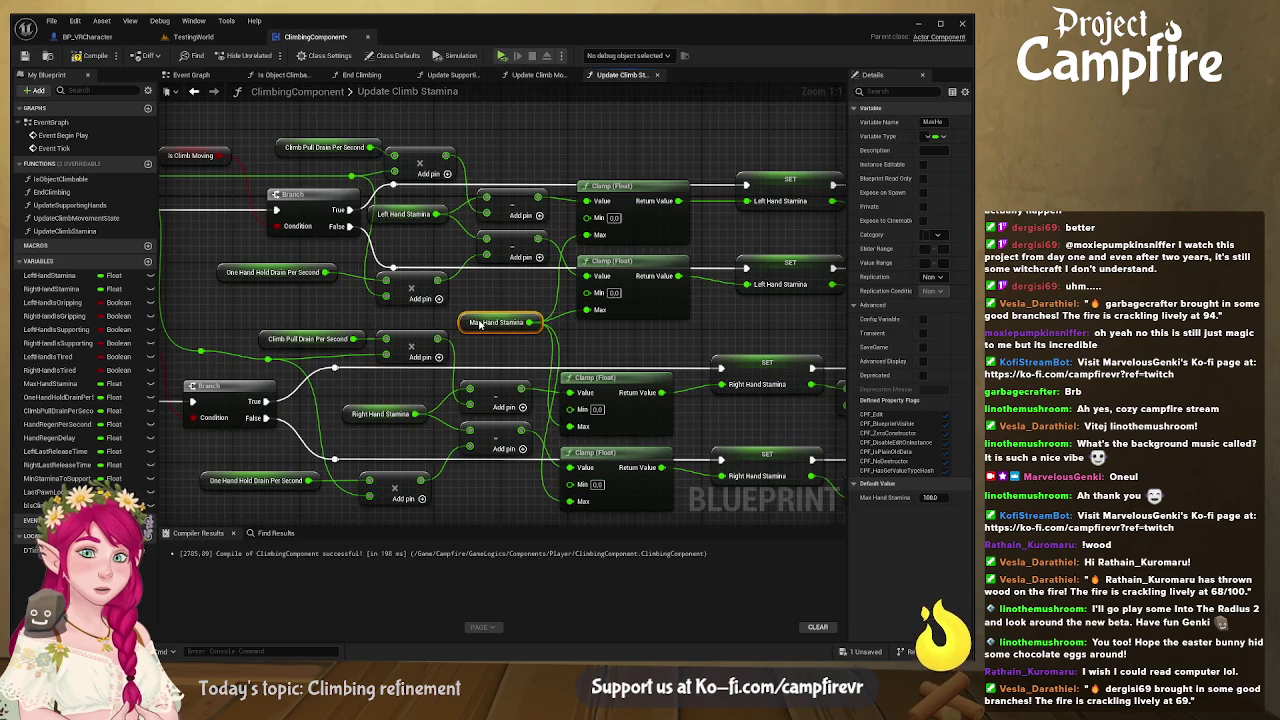
left_click_drag(553, 365, 556, 333)
scroll(555, 333, "down", 6)
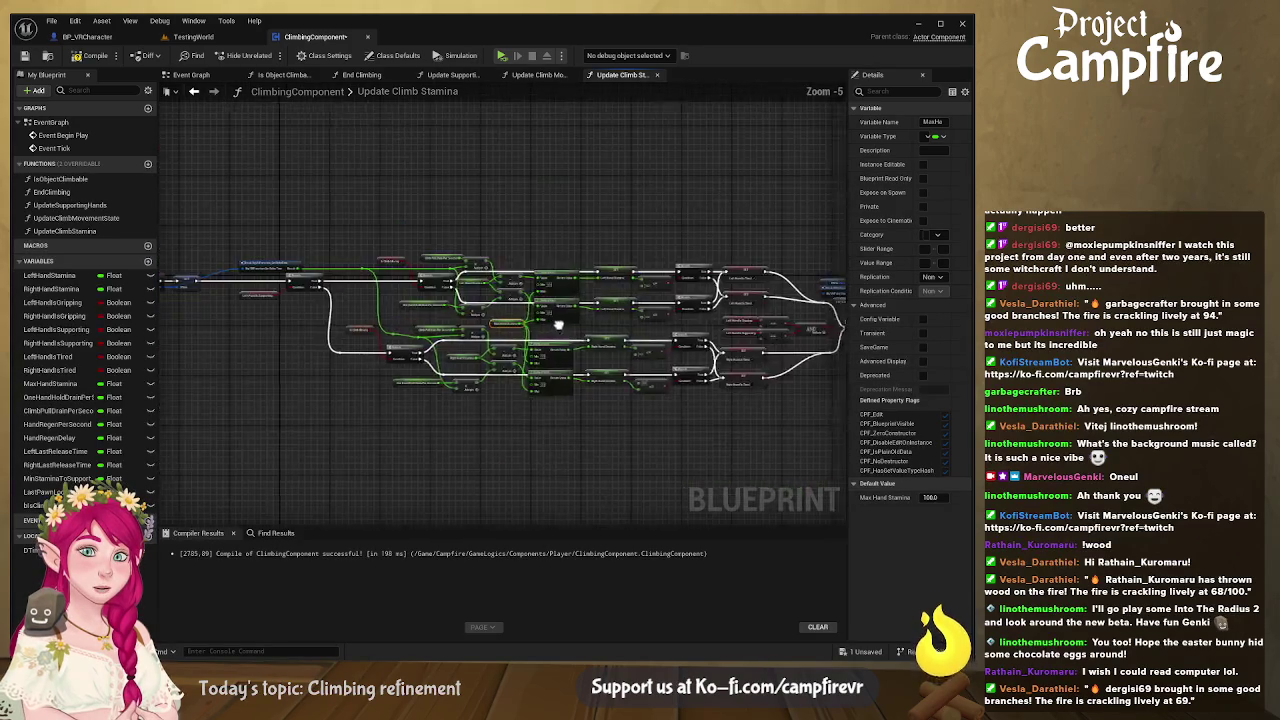
scroll(561, 333, "up", 2)
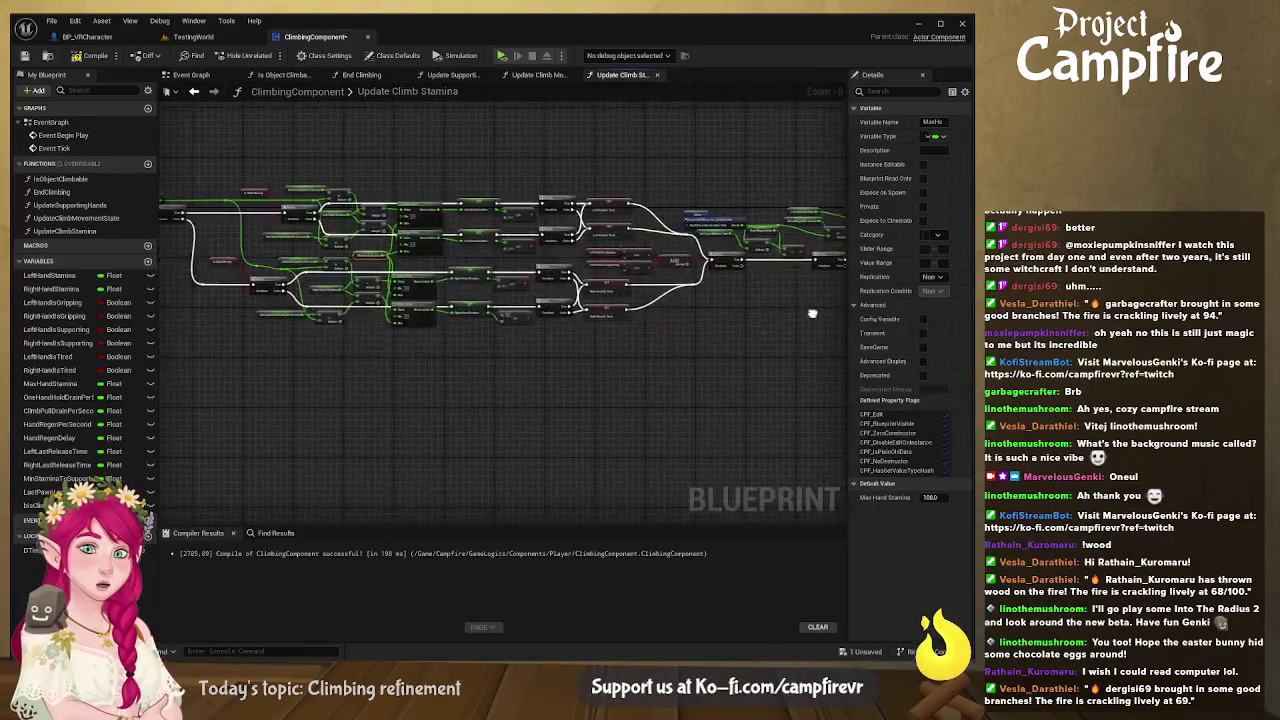
scroll(520, 323, "down", 2)
left_click_drag(520, 323, 527, 295)
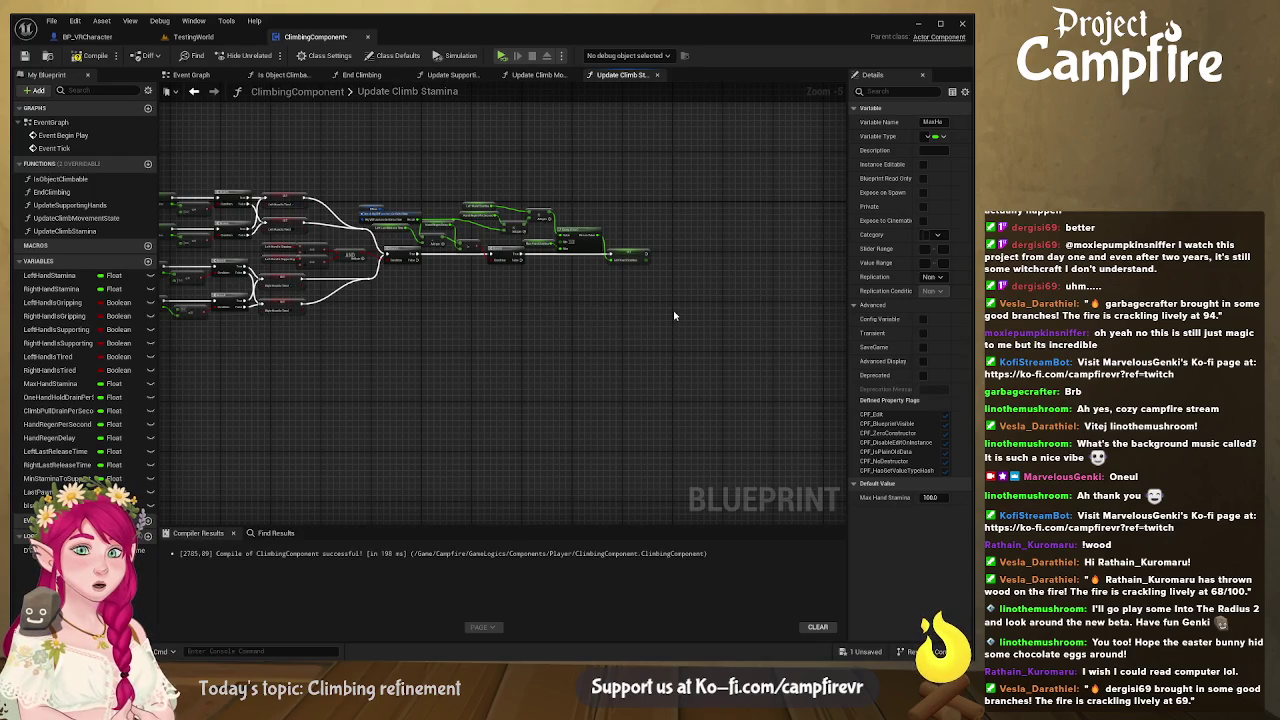
scroll(674, 316, "up", 4)
mouse_move(676, 305)
left_mouse_down()
mouse_move(665, 397)
mouse_move(616, 400)
left_mouse_up()
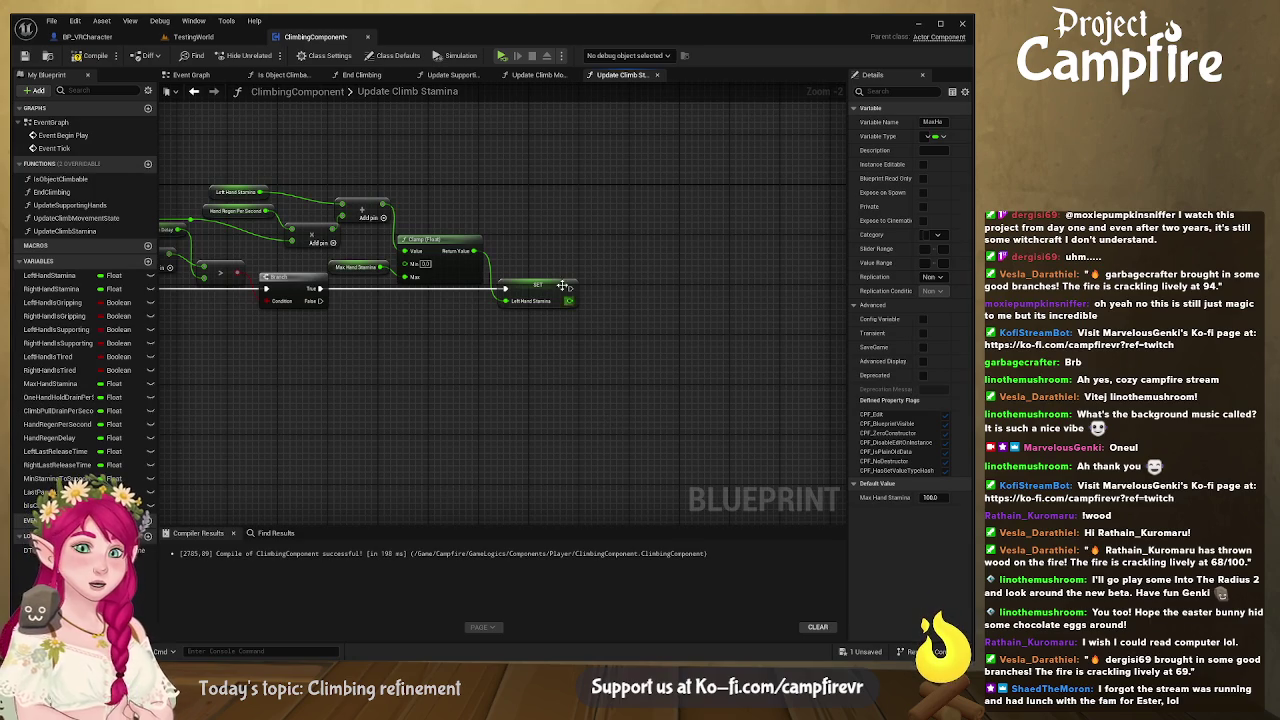
mouse_move(576, 326)
left_mouse_down()
mouse_move(687, 350)
mouse_move(669, 340)
mouse_move(742, 298)
left_mouse_up()
Step: Add a Branch after the stamina setter and compare left stamina against Min Stamina to Support
left_click(630, 320)
left_click(742, 298)
left_click_drag(632, 311, 741, 311)
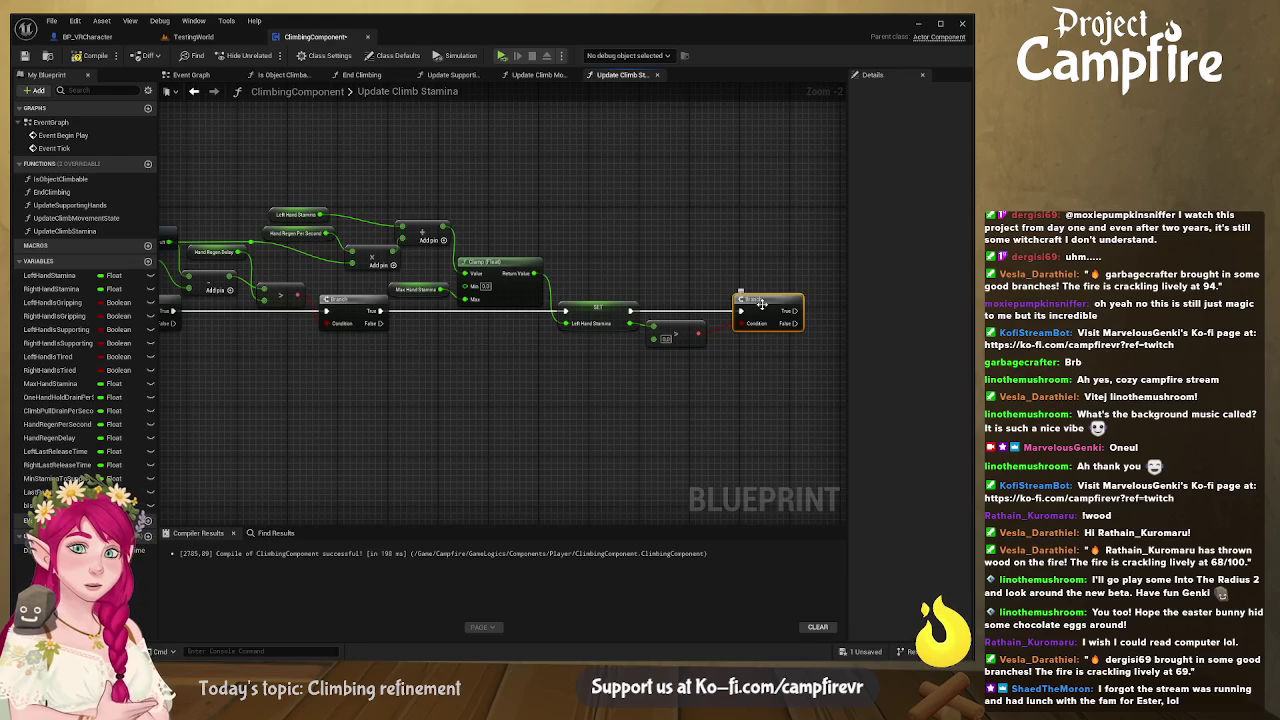
left_click(57, 479)
left_click(566, 357)
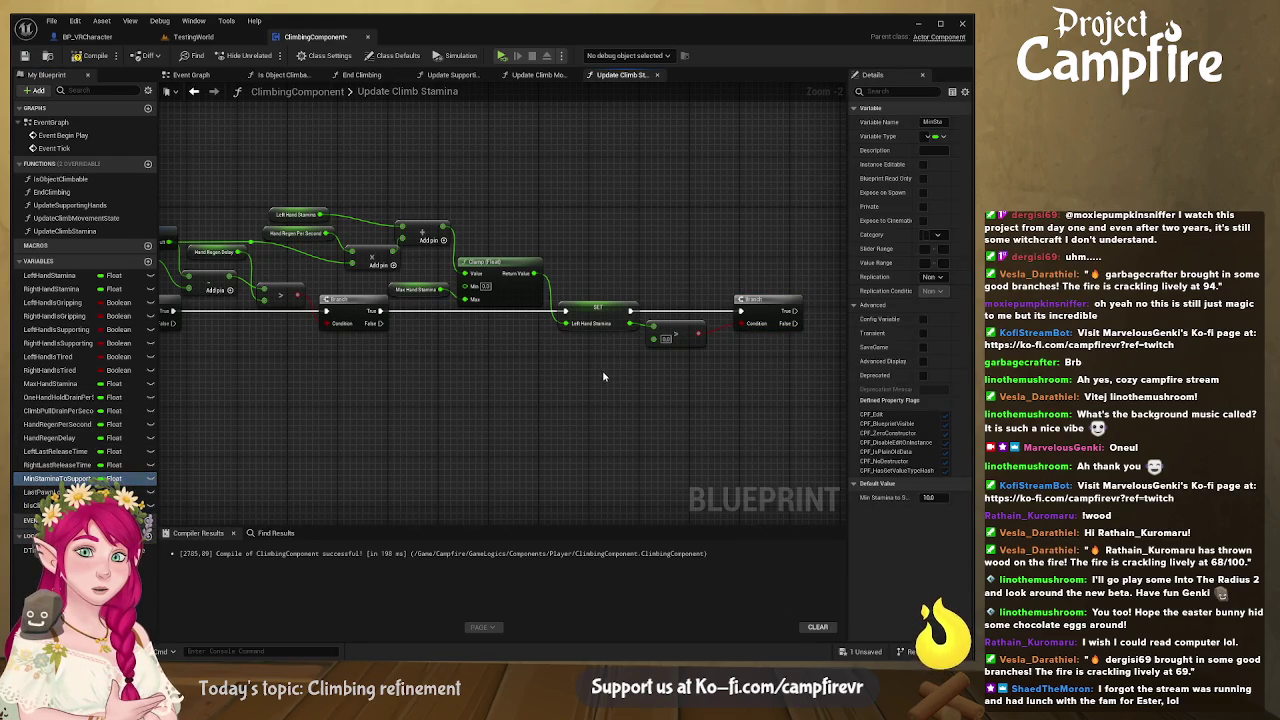
key("ctrl+v")
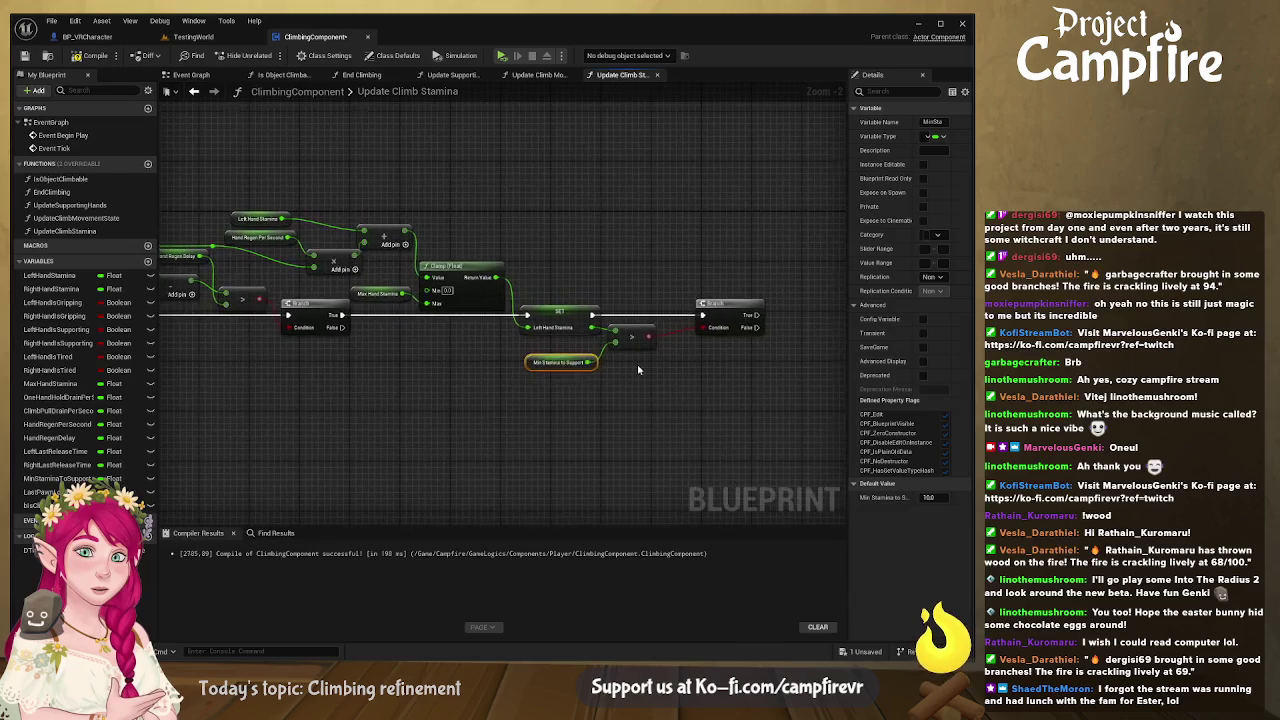
left_click_drag(592, 362, 616, 341)
left_click_drag(520, 394, 513, 390)
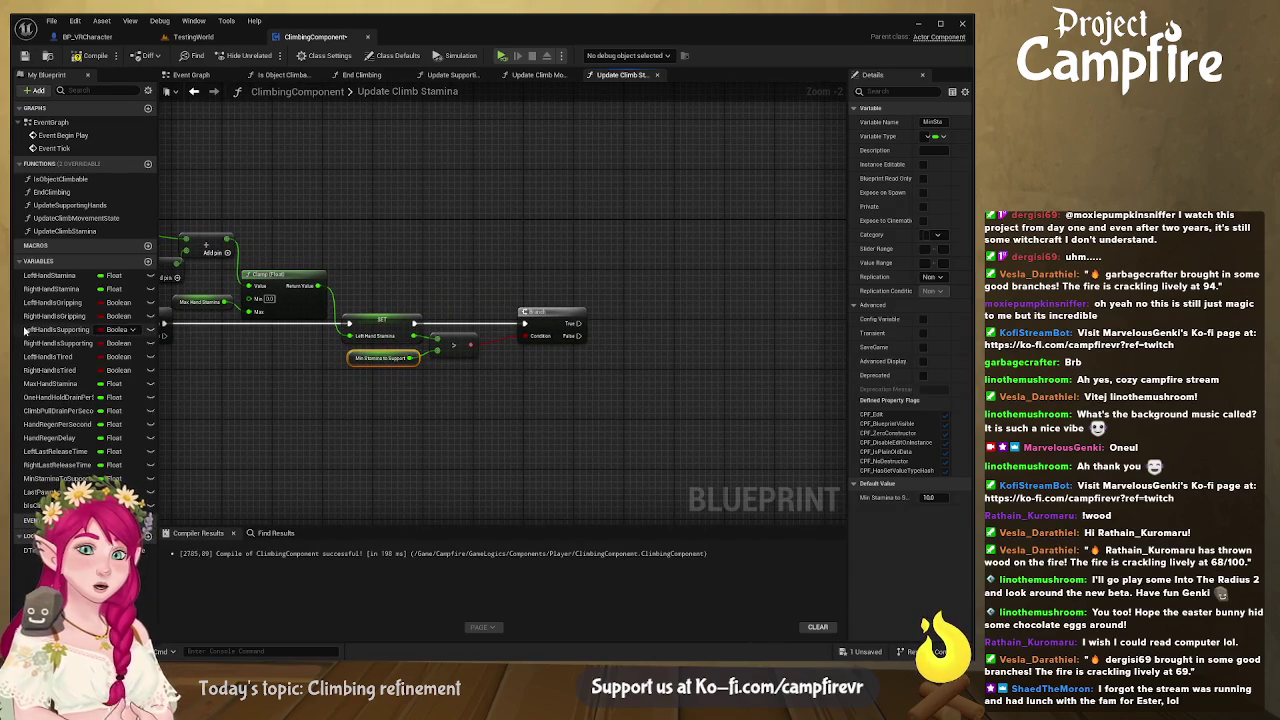
Step: Add a SET Left Hand Is Tired node after the Branch's True pin
mouse_move(48, 357)
left_mouse_down()
mouse_move(628, 325)
mouse_move(568, 323)
mouse_move(628, 294)
left_mouse_up()
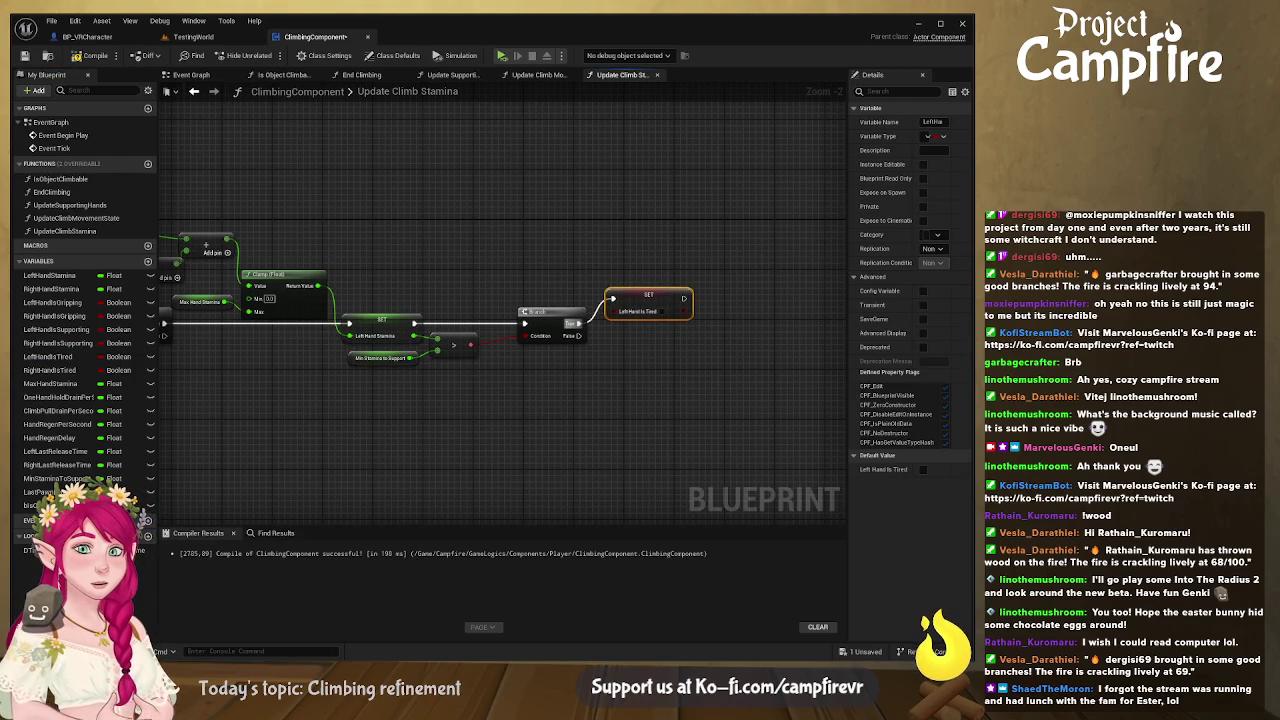
scroll(690, 370, "down", 2)
scroll(731, 400, "up", 2)
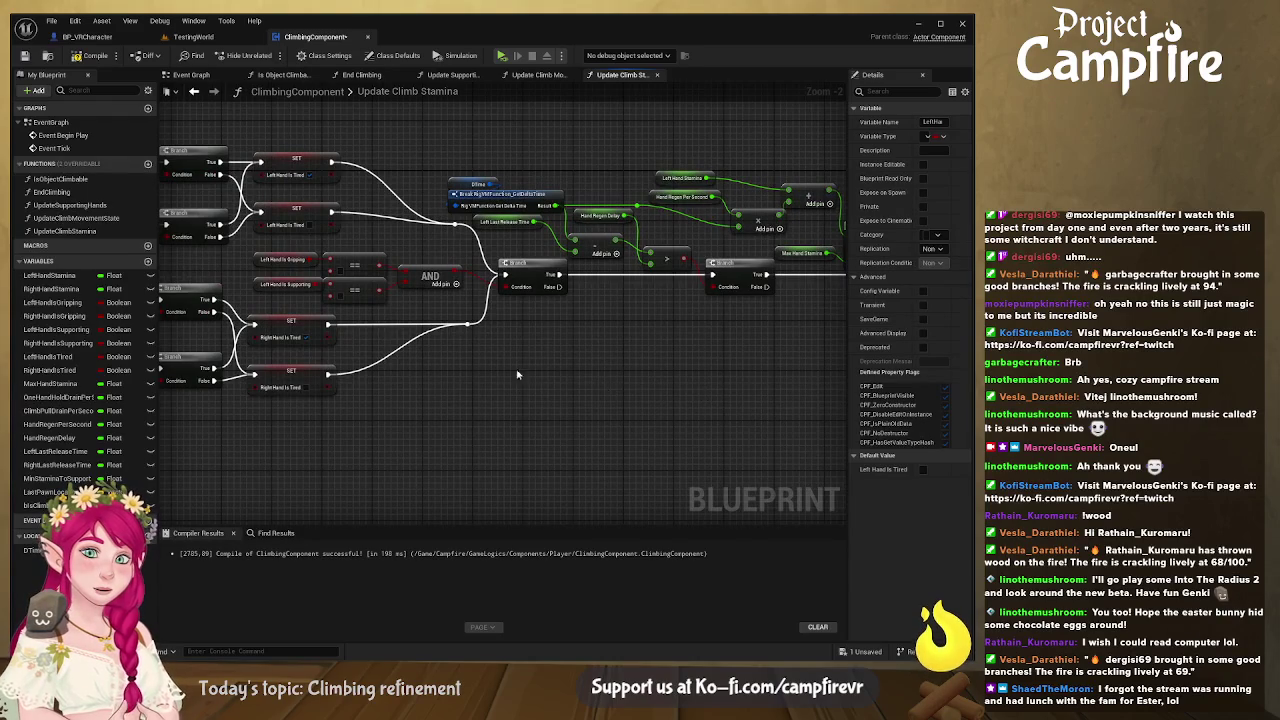
scroll(531, 375, "down", 2)
scroll(535, 357, "up", 2)
left_click_drag(535, 357, 508, 357)
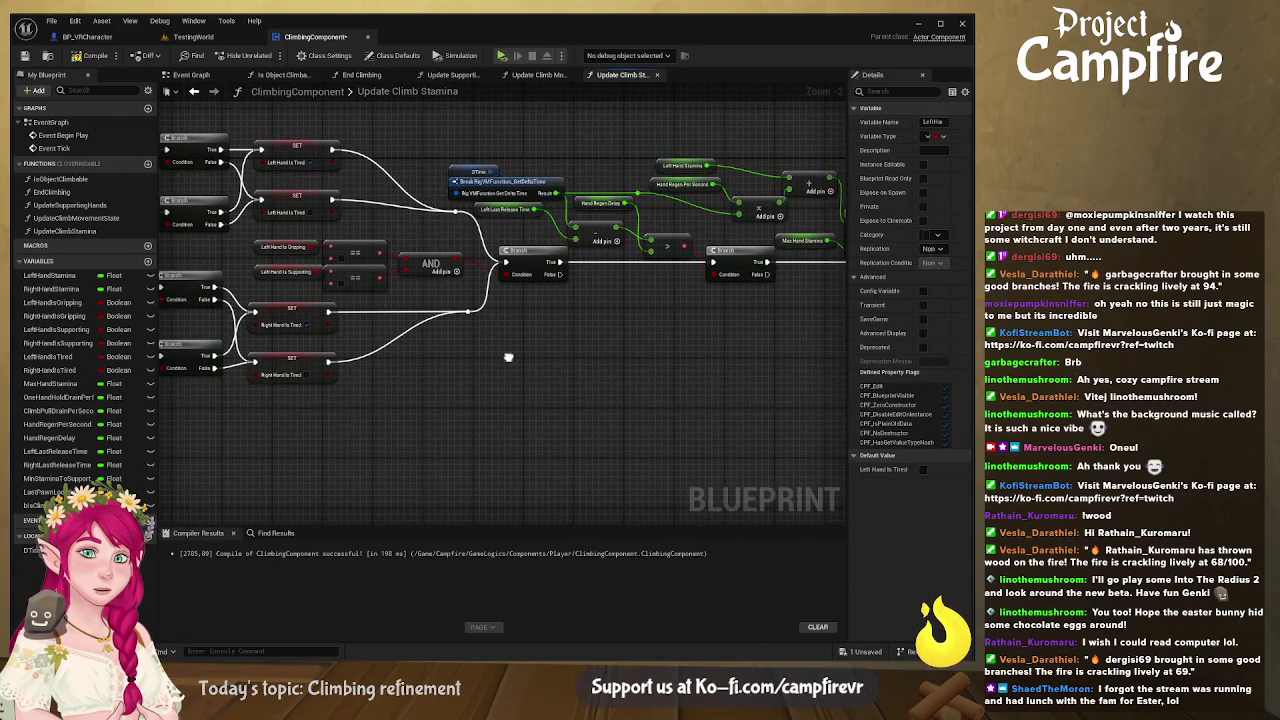
mouse_move(508, 357)
left_mouse_down()
mouse_move(686, 349)
mouse_move(827, 404)
mouse_move(786, 383)
mouse_move(670, 383)
left_mouse_up()
left_click(645, 320)
left_click_drag(645, 320, 1065, 295)
mouse_move(560, 360)
left_mouse_down()
mouse_move(571, 363)
mouse_move(529, 391)
mouse_move(486, 380)
mouse_move(525, 347)
left_mouse_up()
scroll(525, 347, "down", 4)
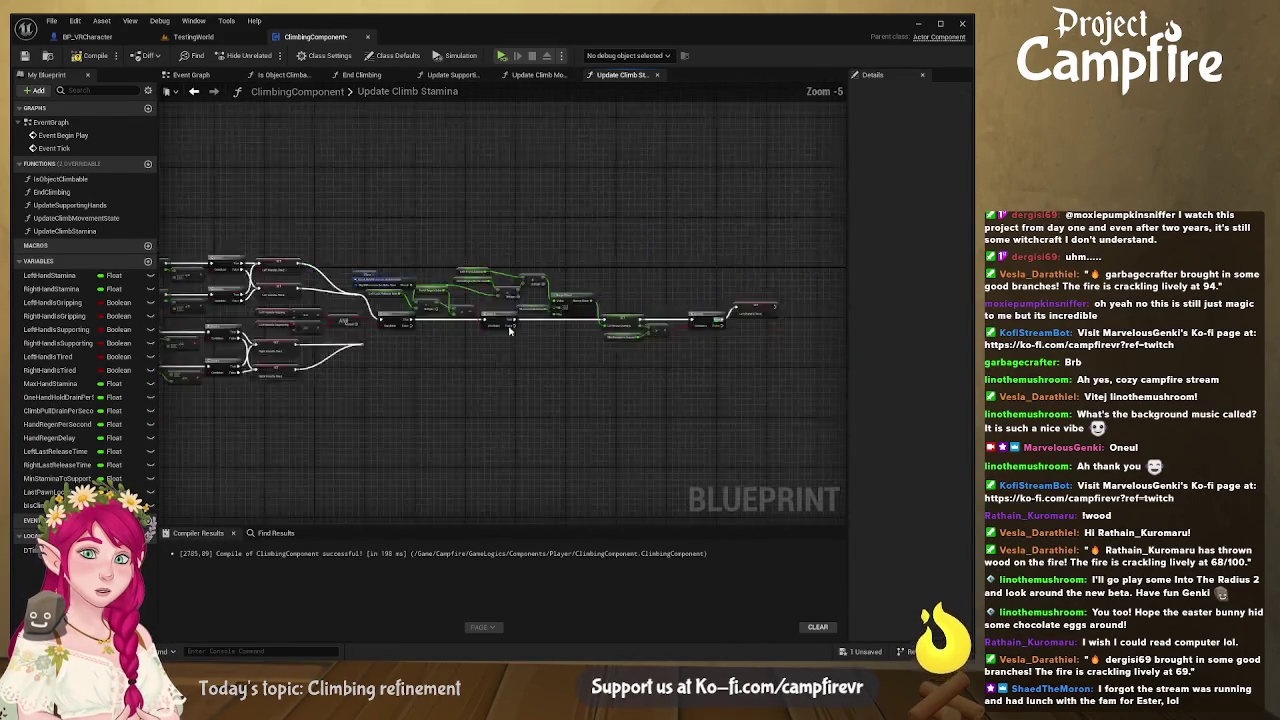
Step: Move the Min Stamina to Support getter closer to the execution line
mouse_move(729, 251)
left_mouse_down()
mouse_move(424, 334)
mouse_move(431, 307)
left_mouse_up()
scroll(455, 339, "up", 3)
left_click(635, 333)
left_click_drag(635, 333, 638, 308)
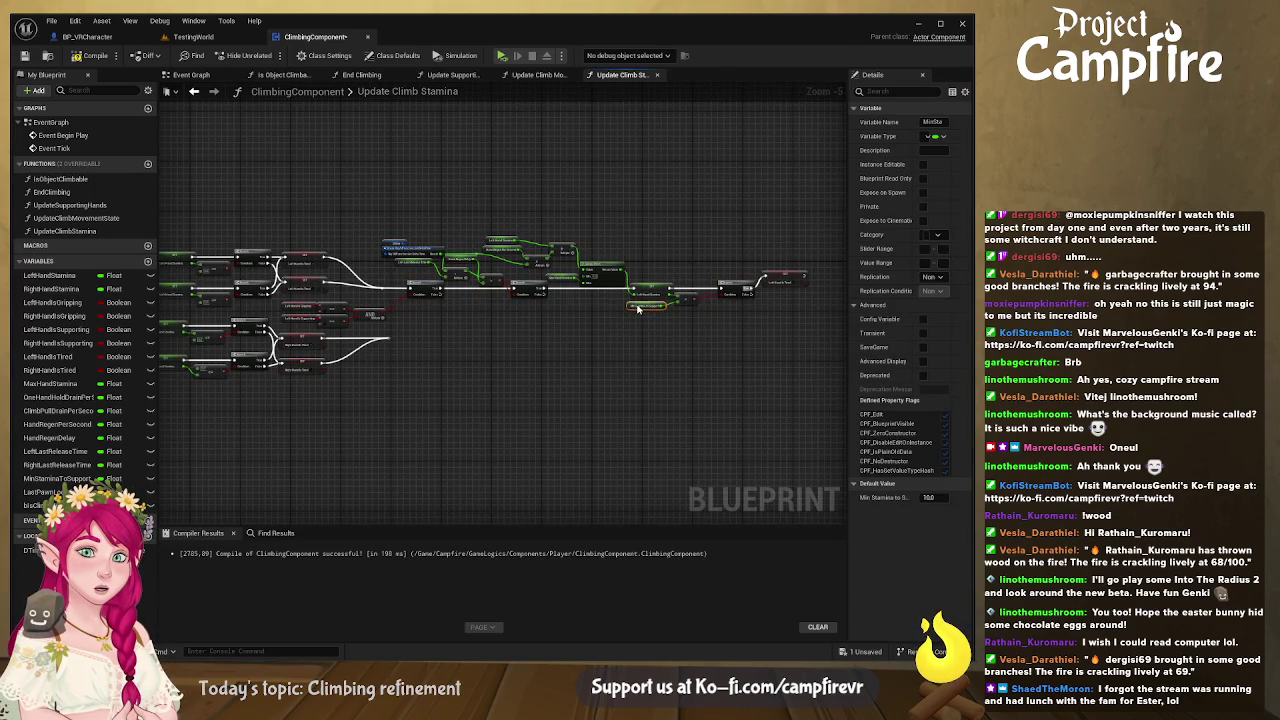
scroll(564, 351, "down", 2)
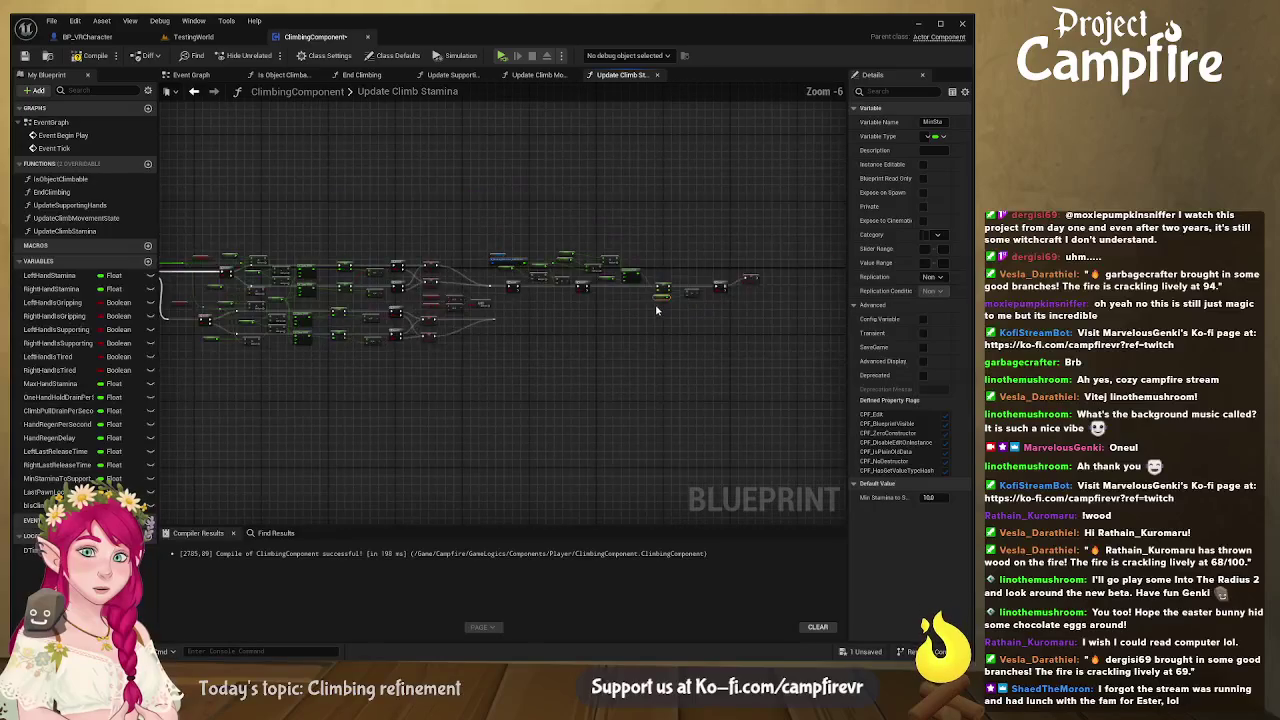
Step: Paste a copy of the left-hand regen chain below and route the lower execution line into its Branch
left_click_drag(765, 246, 503, 305)
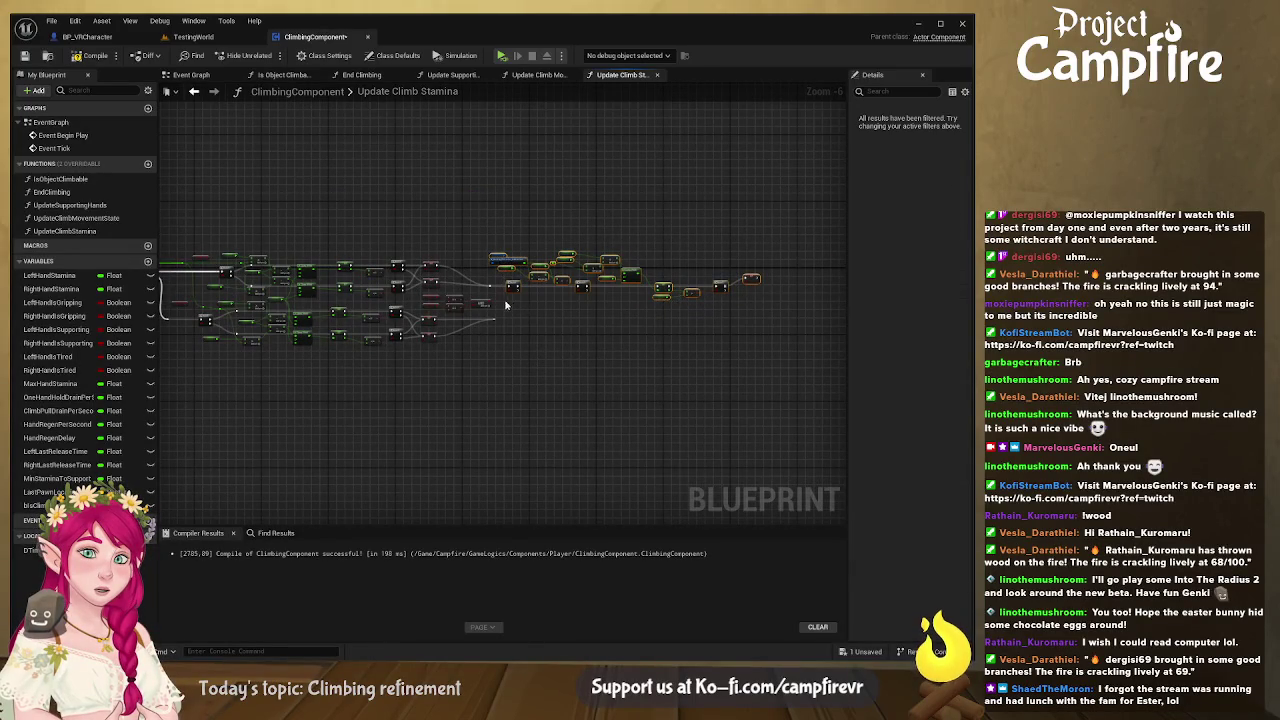
key("ctrl+v")
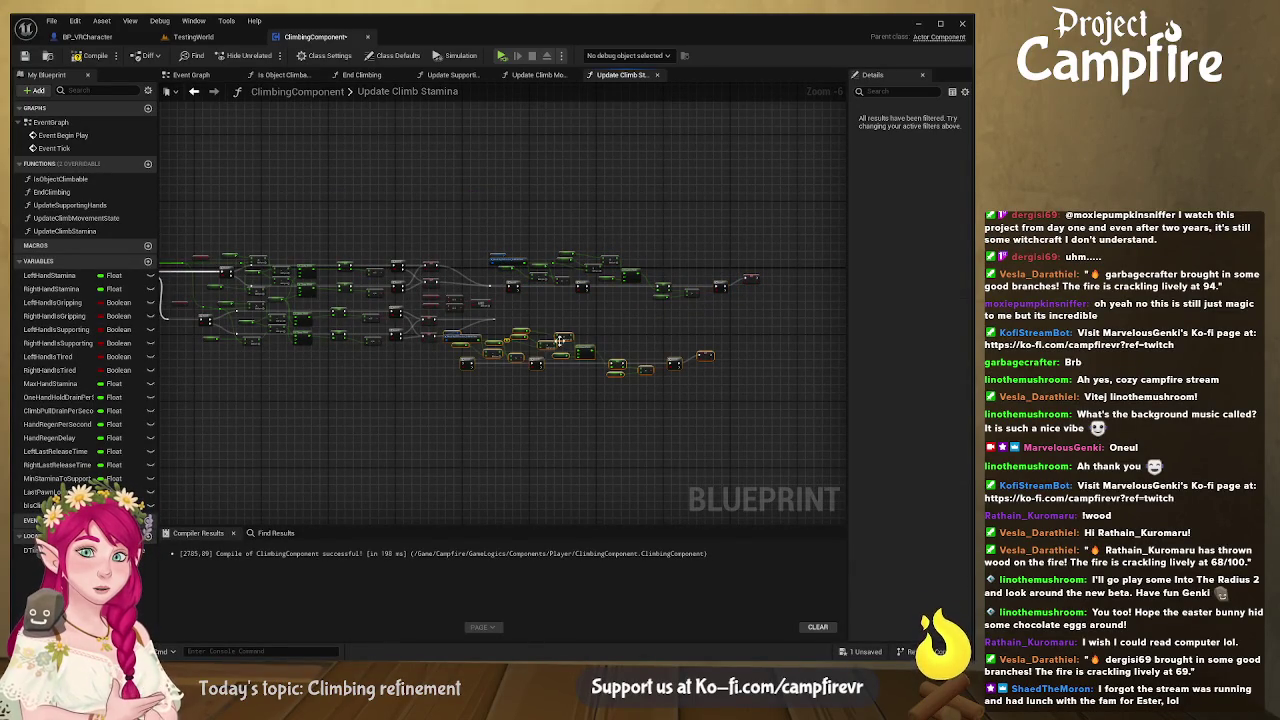
left_click_drag(585, 351, 641, 325)
scroll(520, 368, "up", 10)
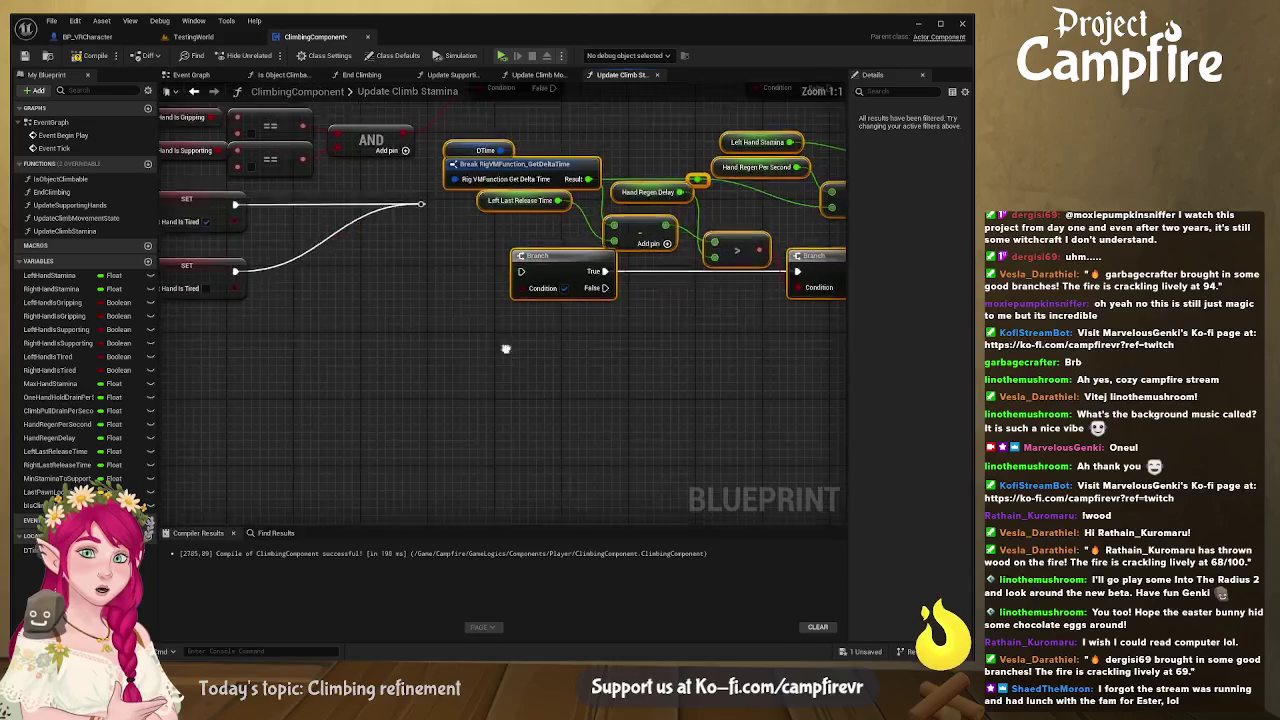
mouse_move(440, 265)
left_mouse_down()
mouse_move(512, 338)
mouse_move(540, 332)
left_mouse_up()
left_click(442, 266)
mouse_move(442, 266)
left_mouse_down()
mouse_move(449, 335)
mouse_move(433, 376)
left_mouse_up()
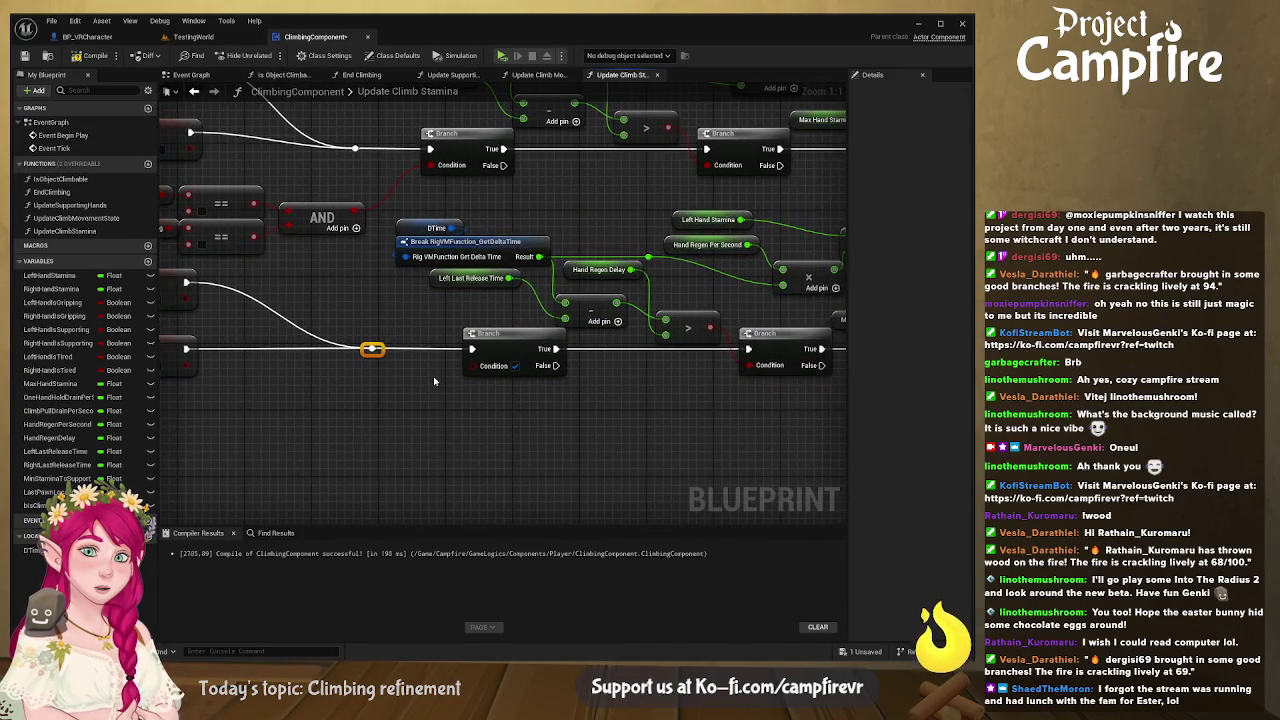
Step: Replace the copied getters with Right Last Release Time and Right Hand Stamina
left_click(70, 466)
left_click_drag(478, 328, 478, 326)
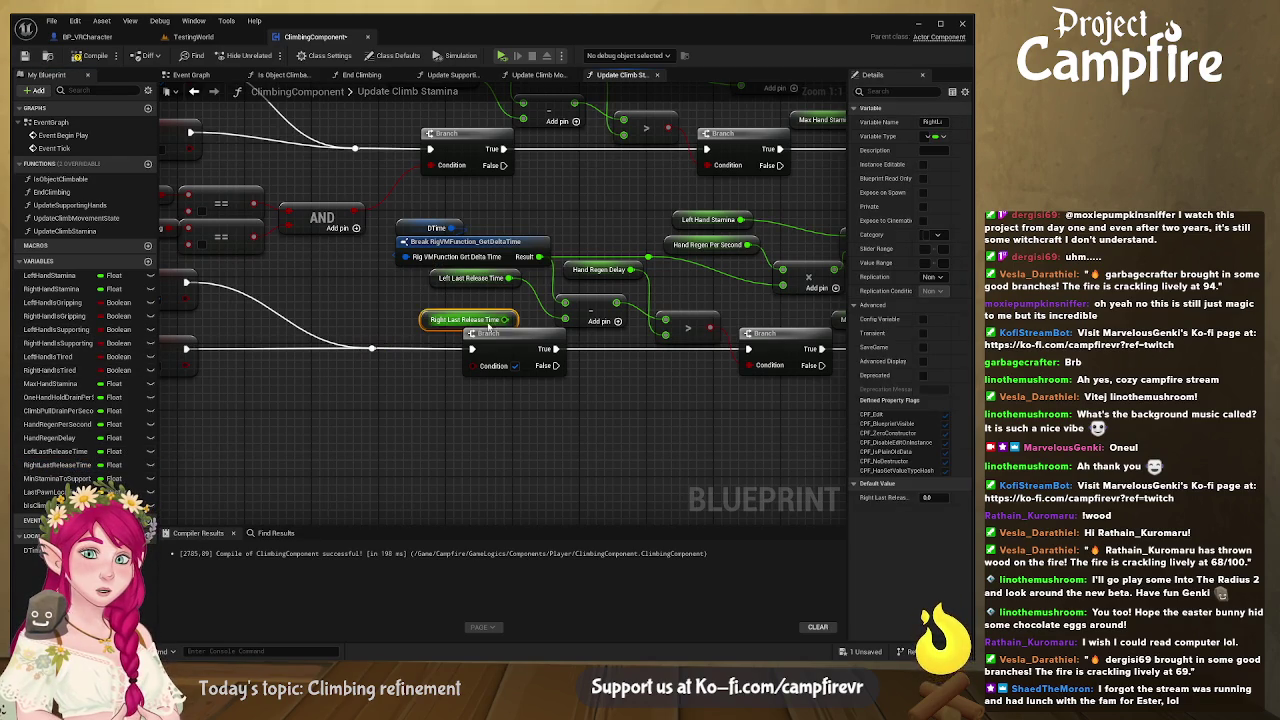
left_click(473, 280)
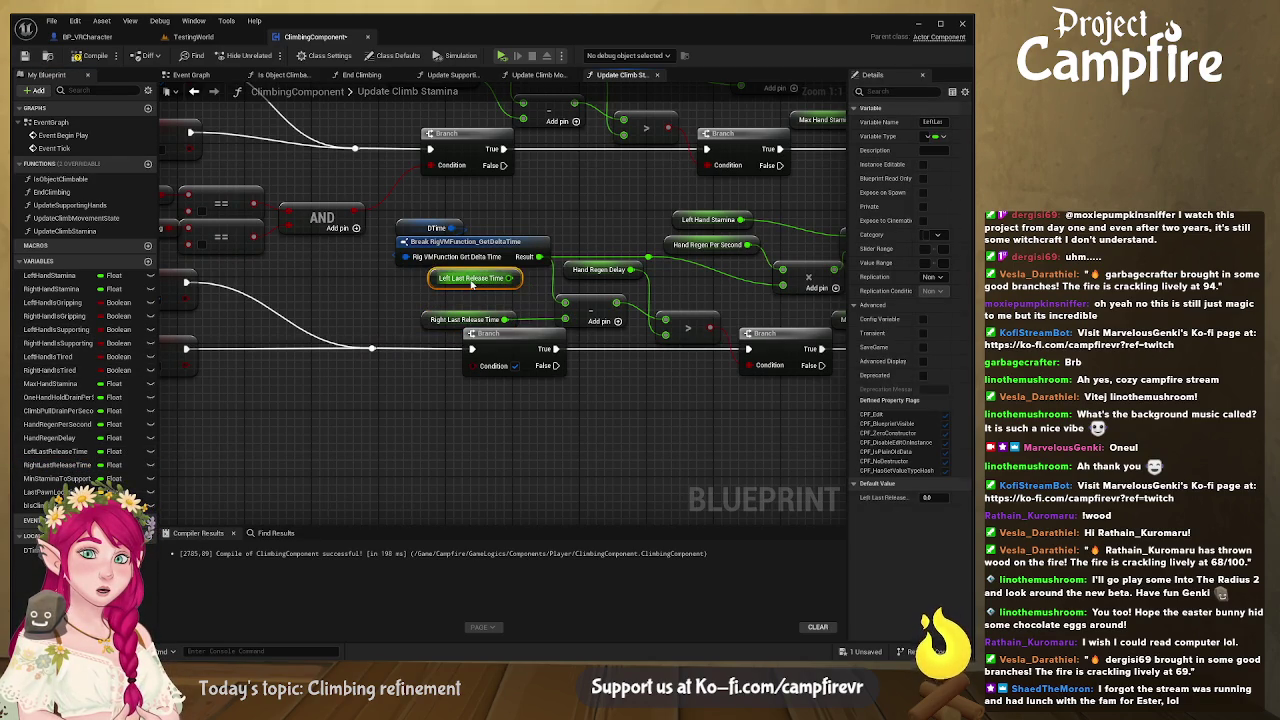
key("Delete")
mouse_move(442, 324)
left_mouse_down()
mouse_move(466, 308)
mouse_move(290, 297)
left_mouse_up()
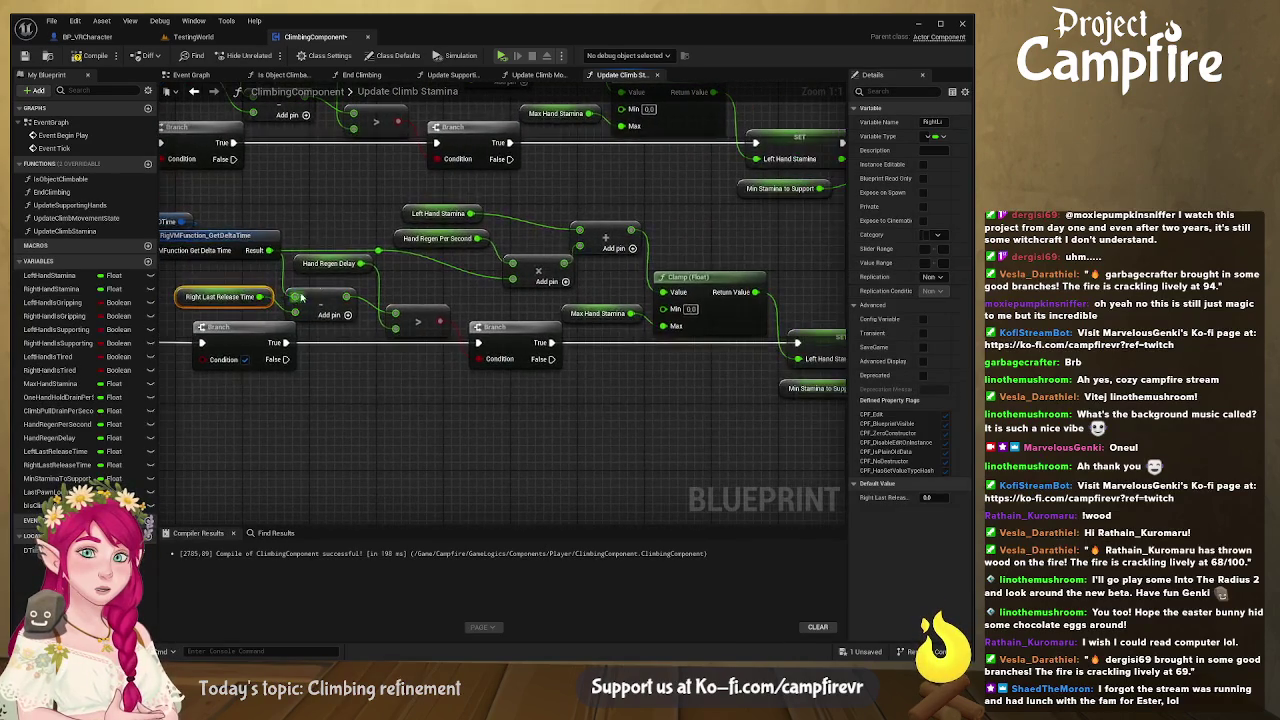
left_click(55, 289)
mouse_move(373, 238)
left_mouse_down()
mouse_move(422, 224)
mouse_move(580, 231)
left_mouse_up()
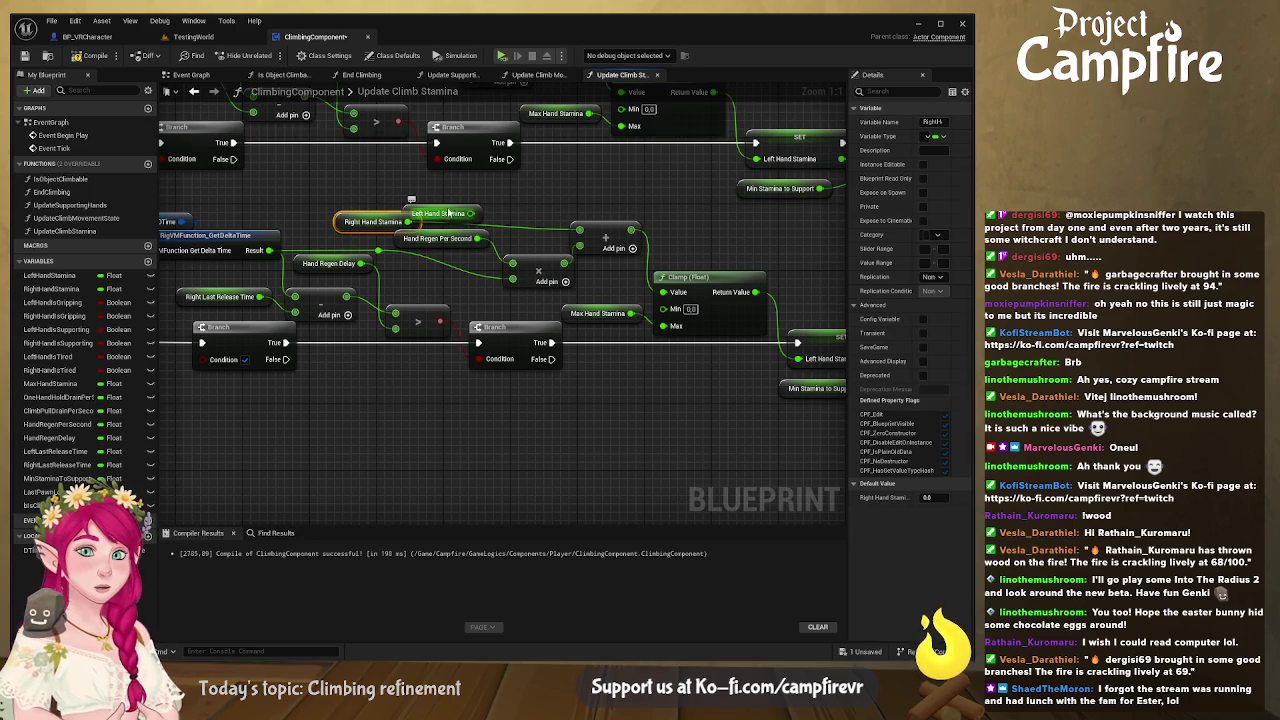
left_click(442, 209)
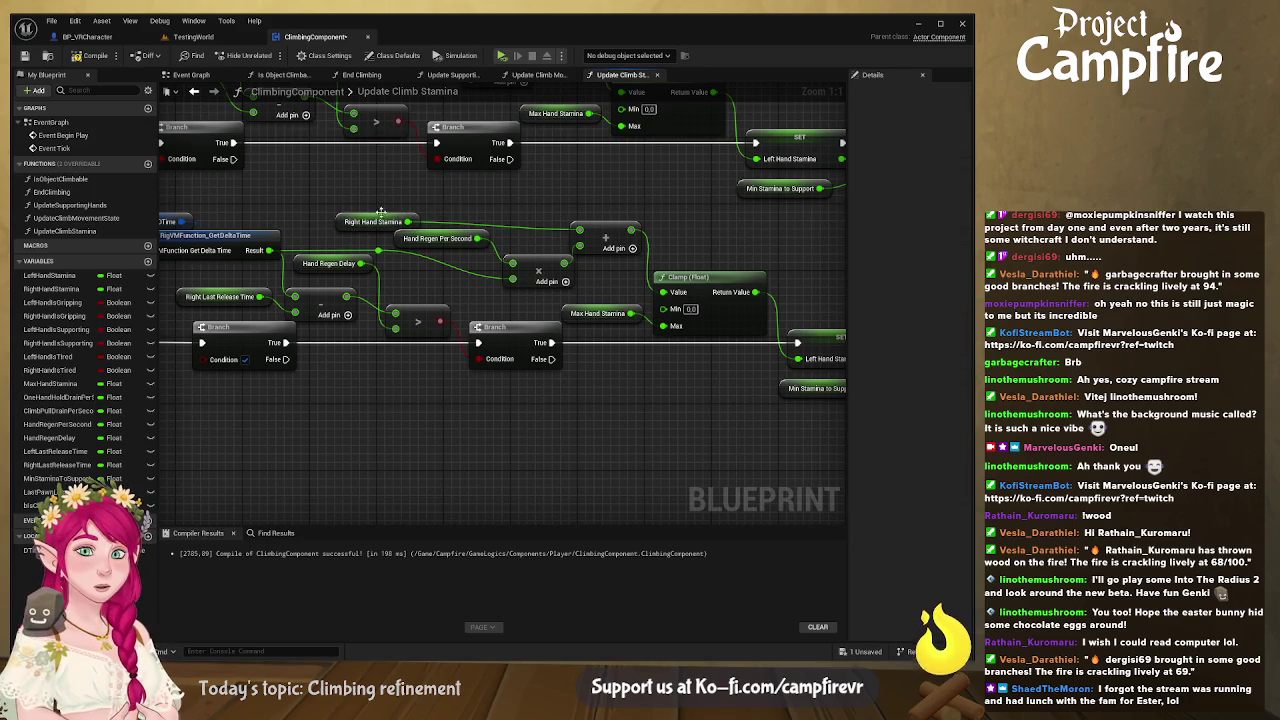
left_click_drag(393, 217, 464, 211)
mouse_move(595, 410)
left_mouse_down()
mouse_move(443, 380)
mouse_move(409, 291)
left_mouse_up()
left_click_drag(503, 351, 256, 276)
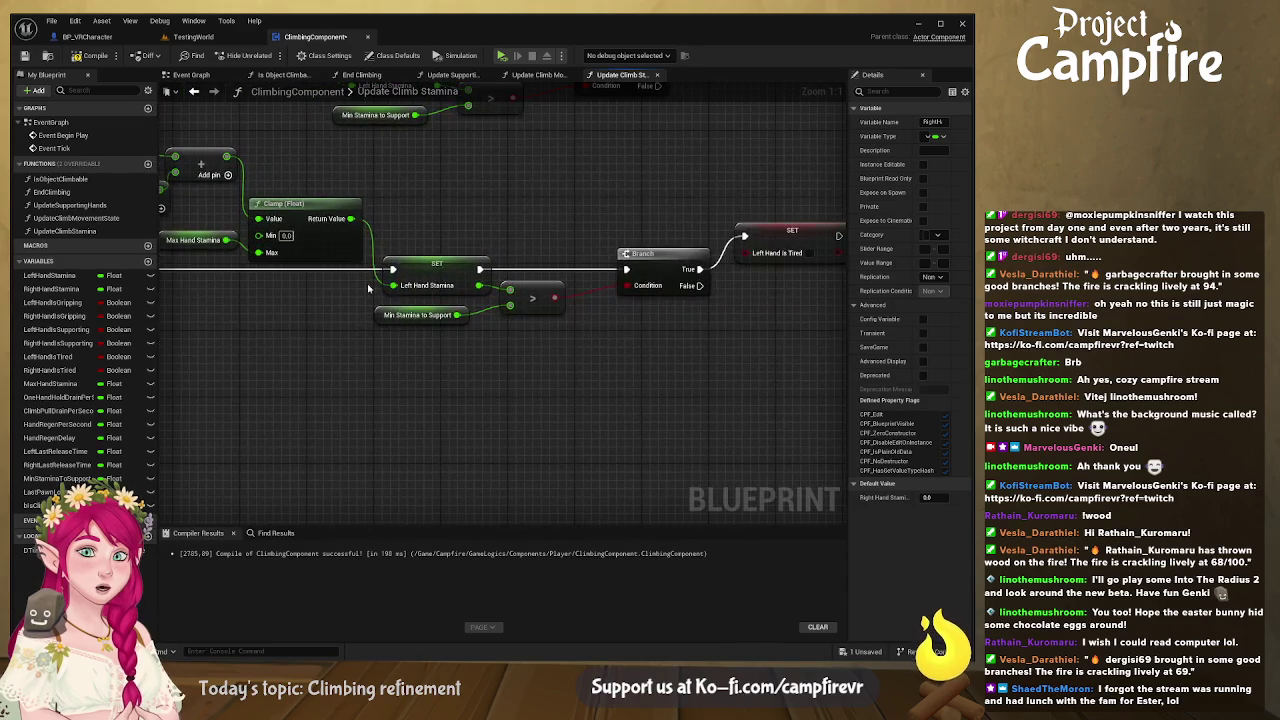
Step: Swap the copied SET Left Hand Stamina for SET Right Hand Stamina fed by the Clamp result
left_click(45, 289)
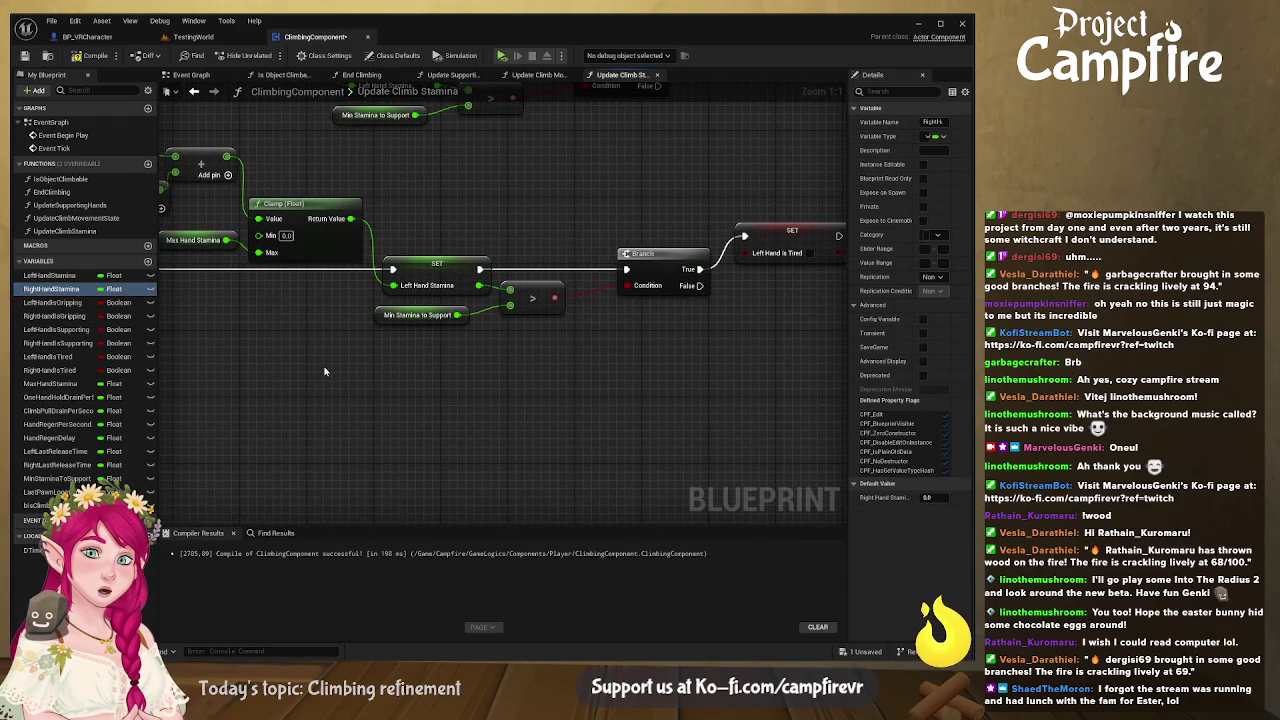
left_click_drag(300, 338, 305, 342)
left_click_drag(209, 314, 349, 311)
left_click_drag(289, 272, 451, 347)
left_click_drag(556, 347, 768, 272)
left_click(600, 268)
key("Delete")
mouse_move(532, 341)
left_mouse_down()
mouse_move(619, 269)
mouse_move(605, 257)
mouse_move(594, 266)
left_mouse_up()
mouse_move(492, 221)
left_mouse_down()
mouse_move(518, 289)
mouse_move(587, 250)
mouse_move(589, 266)
left_mouse_up()
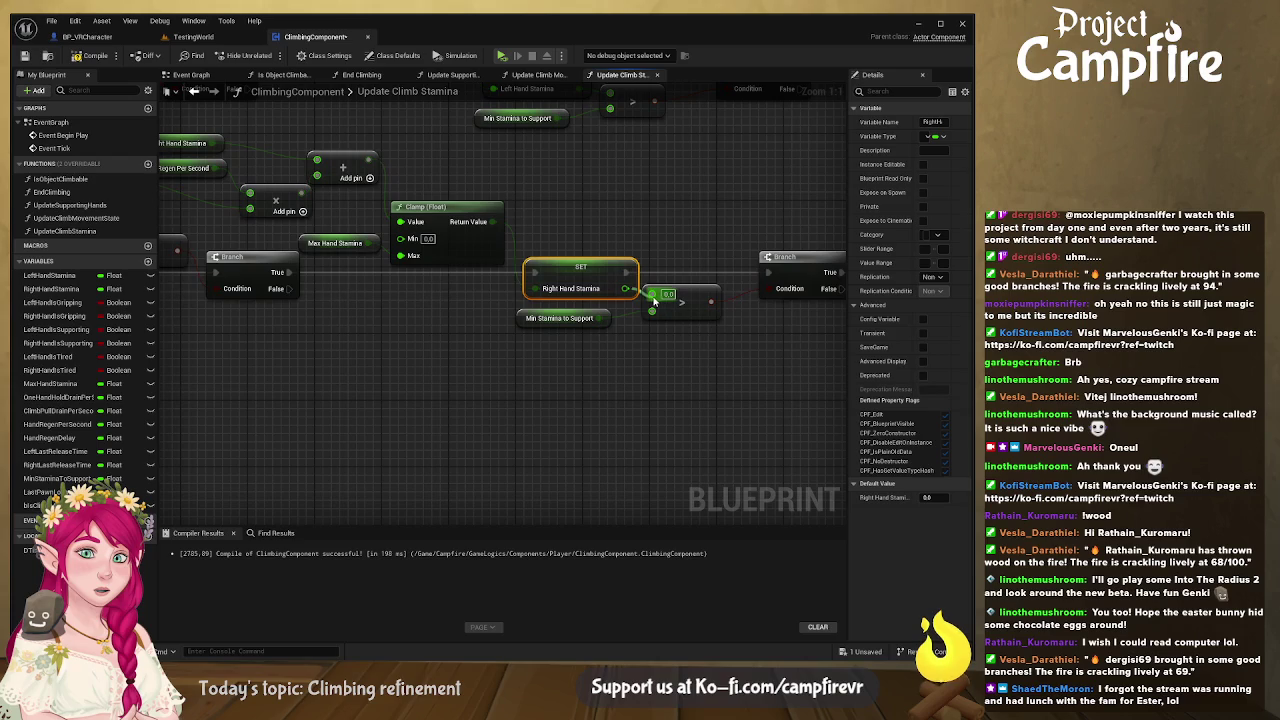
Step: Replace the copied SET Left Hand Is Tired with SET Right Hand Is Tired on the Branch True output
left_click_drag(695, 358, 283, 374)
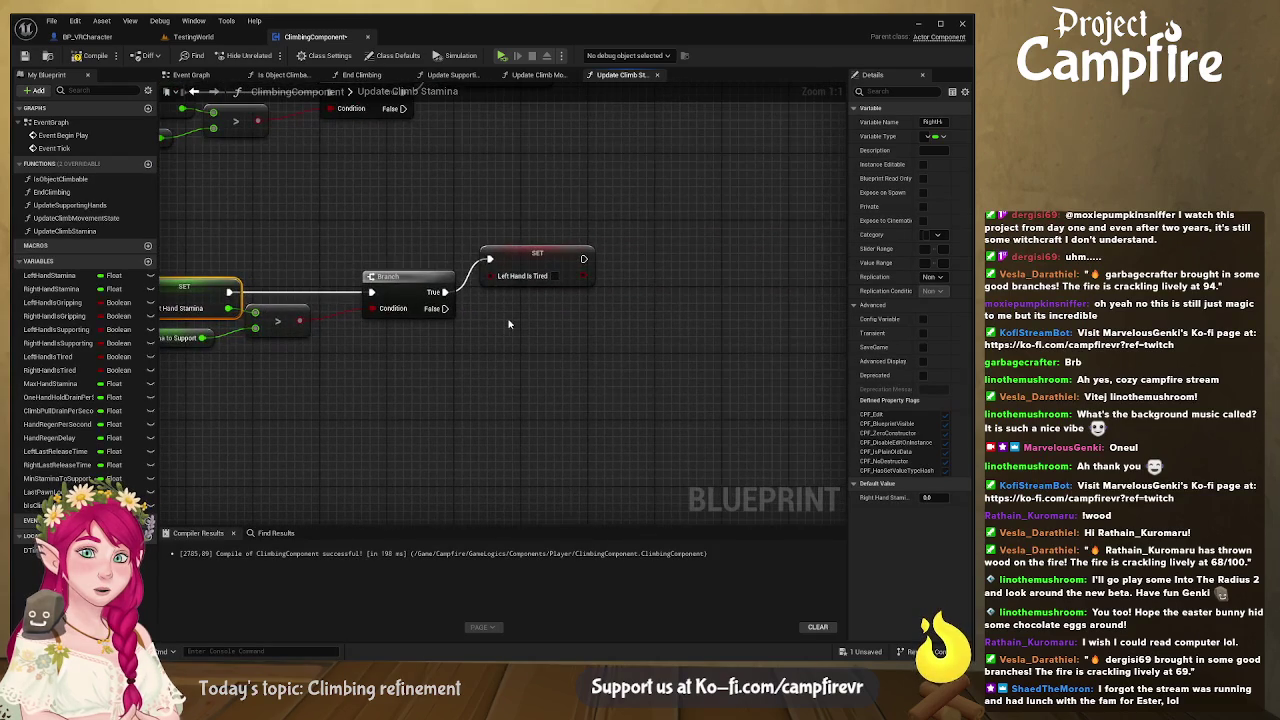
left_click(557, 256)
key("Delete")
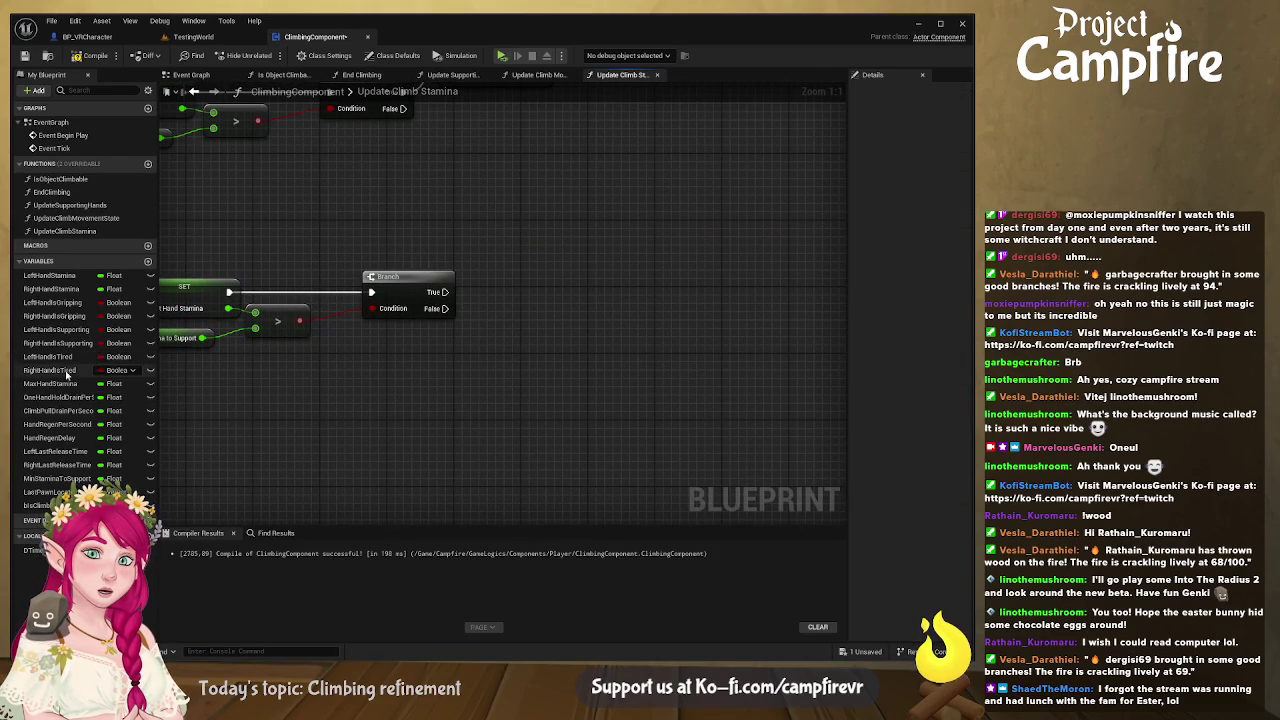
left_click(70, 371)
left_click(559, 321)
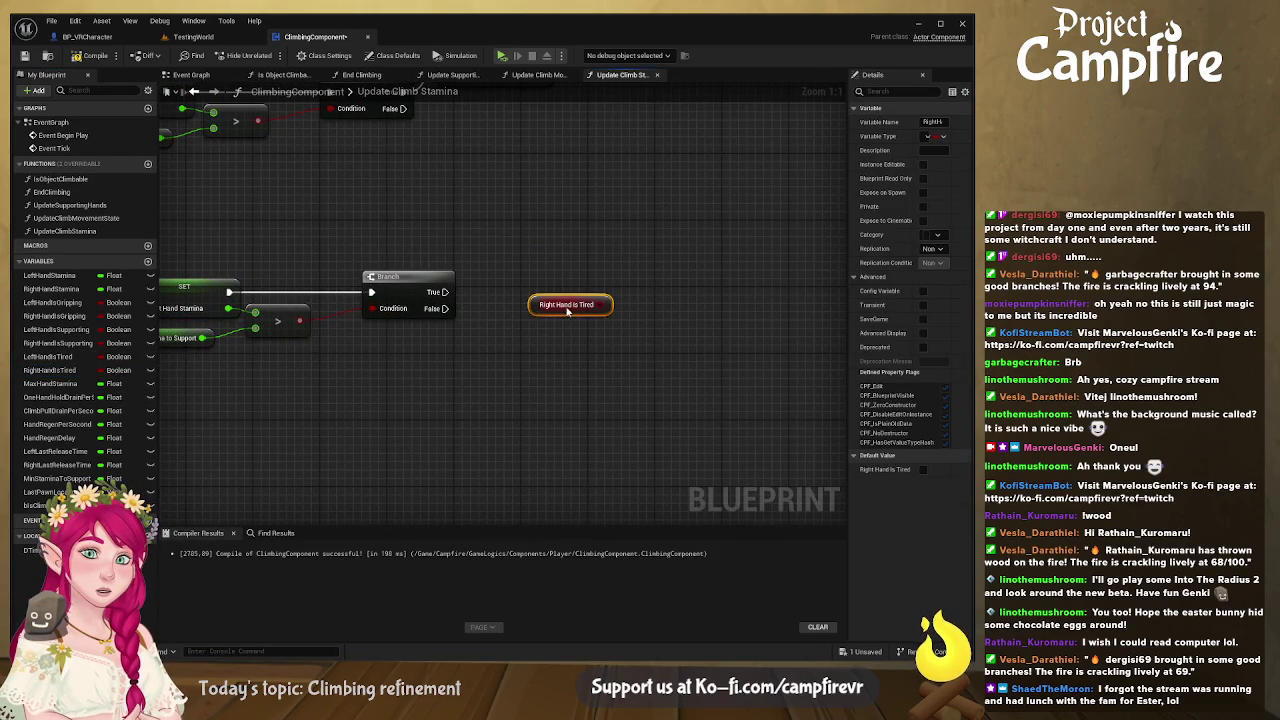
mouse_move(58, 370)
left_mouse_down()
mouse_move(521, 270)
mouse_move(537, 306)
left_mouse_up()
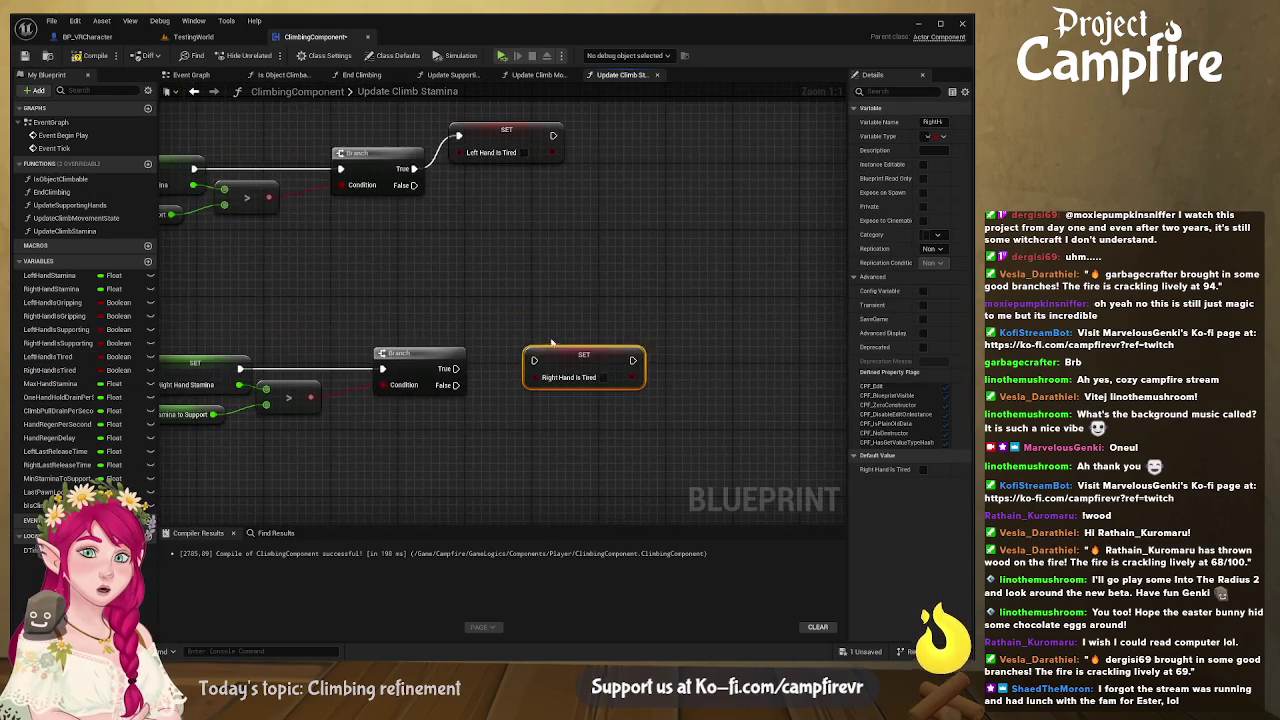
mouse_move(533, 360)
left_mouse_down()
mouse_move(455, 368)
mouse_move(522, 349)
left_mouse_up()
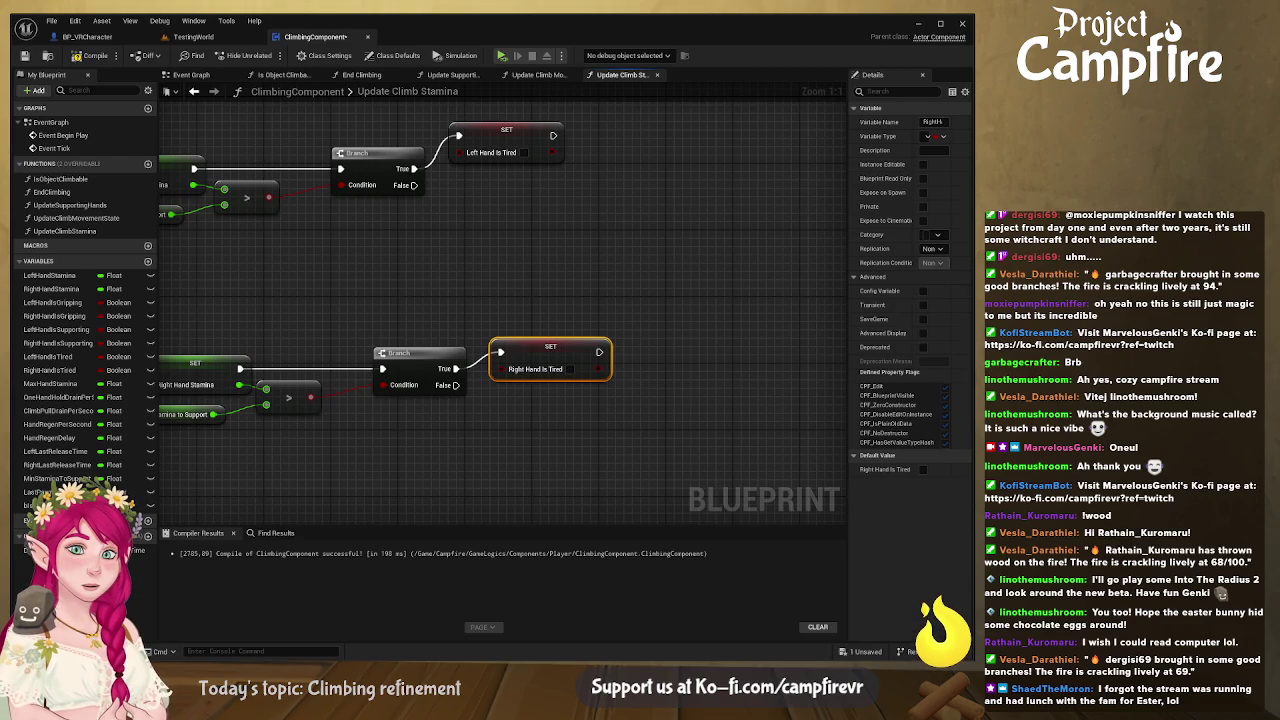
Step: Line up the two tired-flag setters and review the regen chains and comparison nodes
mouse_move(527, 150)
left_mouse_down()
mouse_move(725, 165)
mouse_move(714, 154)
left_mouse_up()
left_click_drag(779, 365, 773, 358)
left_click_drag(729, 163, 737, 155)
left_click_drag(600, 285, 800, 280)
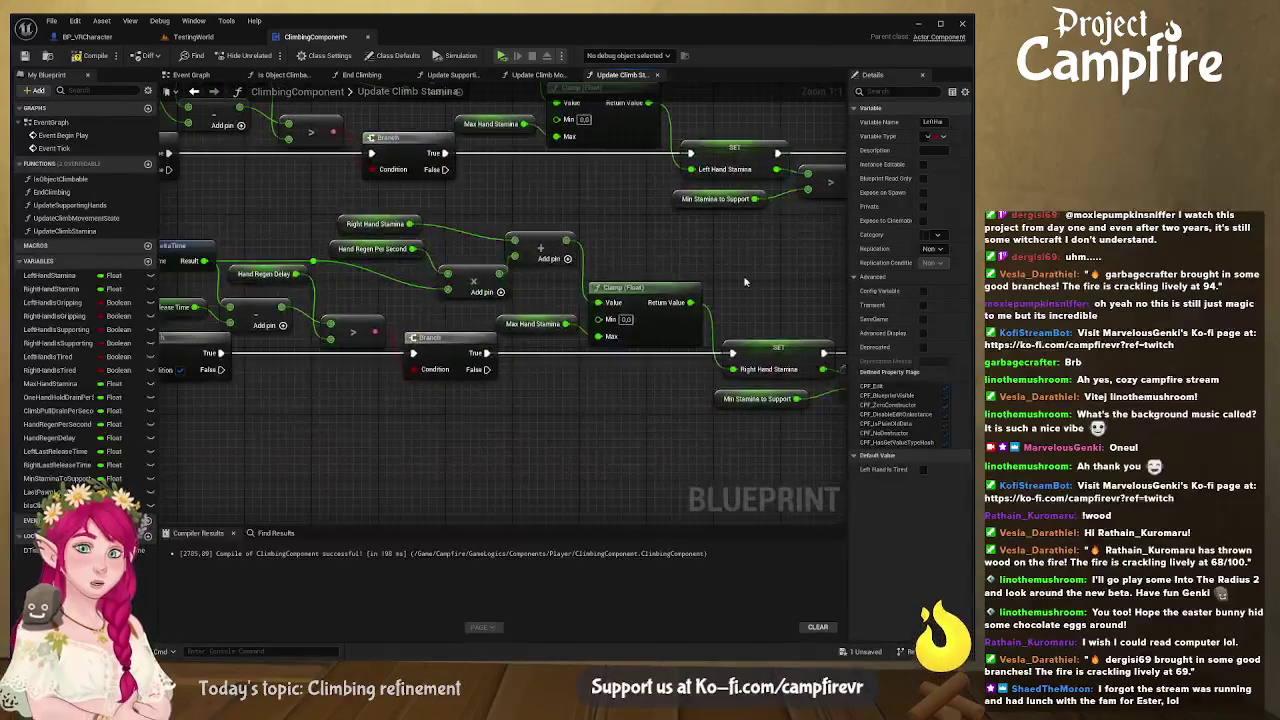
left_click_drag(200, 290, 360, 290)
mouse_move(257, 296)
left_mouse_down()
mouse_move(337, 291)
mouse_move(338, 268)
left_mouse_up()
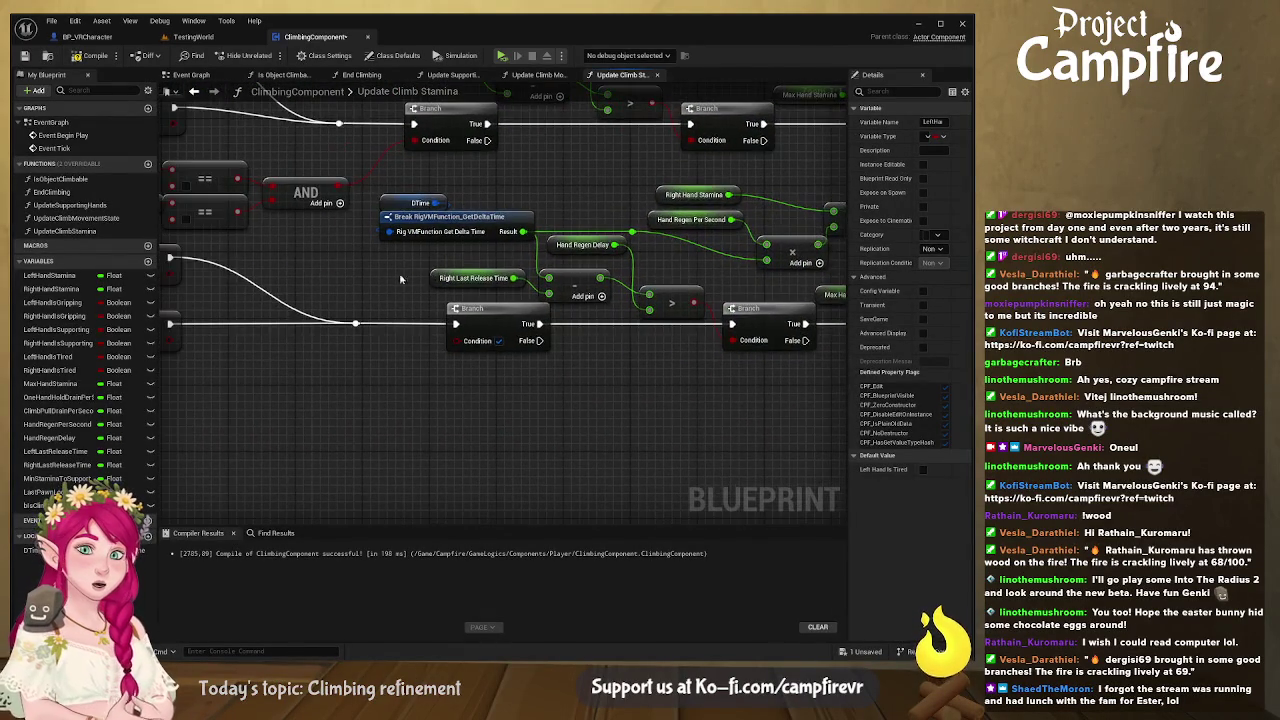
left_click_drag(200, 270, 303, 296)
left_click_drag(168, 242, 208, 251)
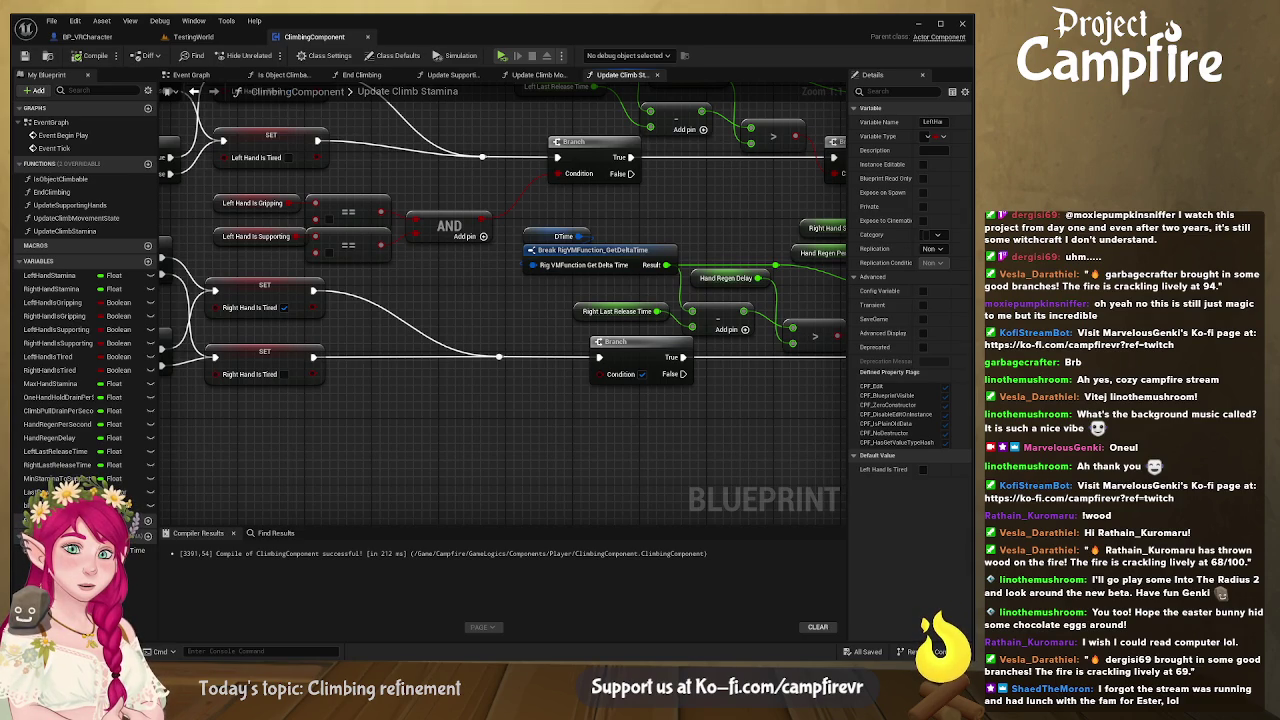
Step: Pan and zoom over the Update Climb Stamina graph to review both hands' regen chains
mouse_move(707, 307)
left_mouse_down()
mouse_move(529, 352)
mouse_move(785, 359)
left_mouse_up()
scroll(647, 352, "down", 6)
scroll(223, 291, "up", 3)
scroll(570, 290, "down", 2)
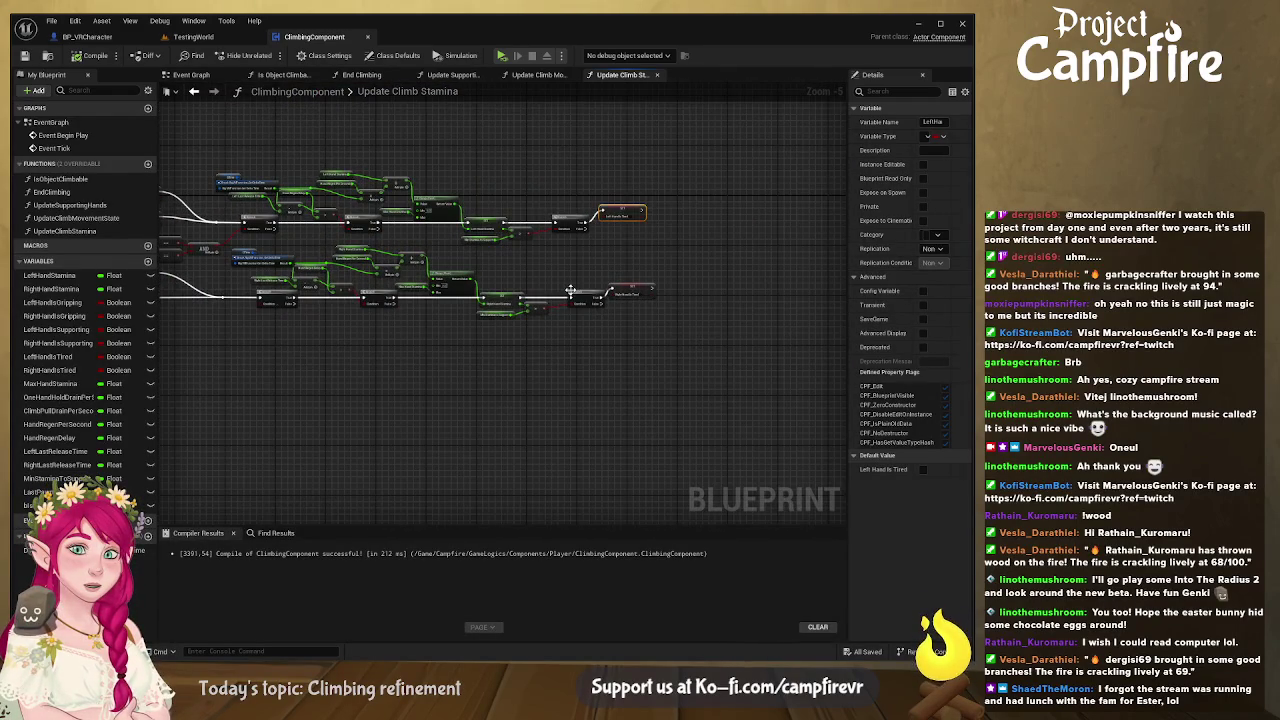
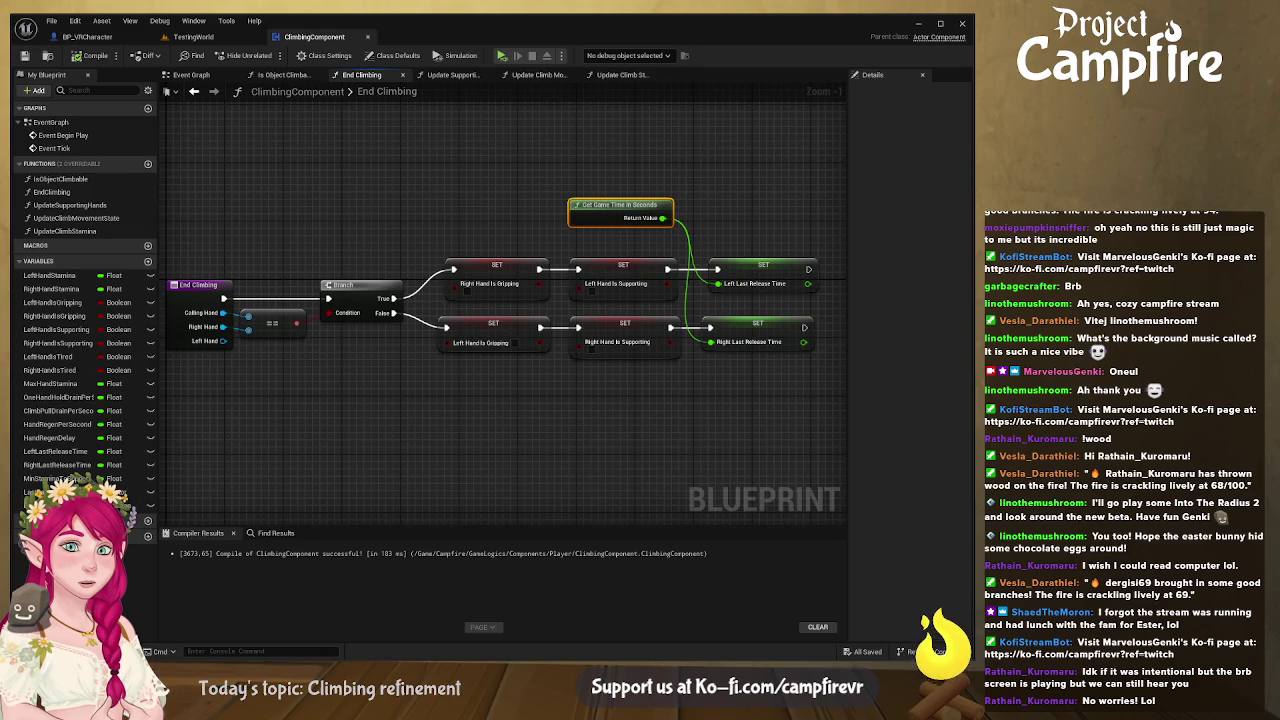
Step: Pan over the End Climbing nodes and compile the ClimbingComponent blueprint
left_click_drag(634, 409, 486, 403)
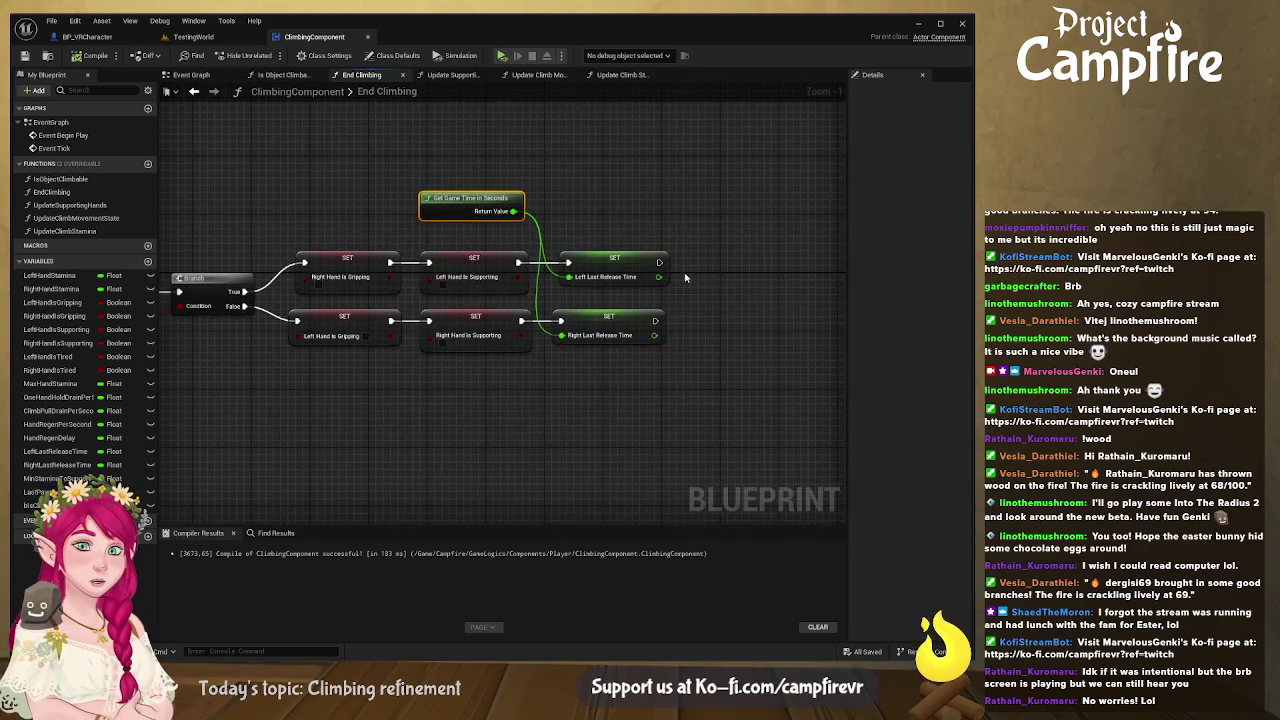
left_click(90, 55)
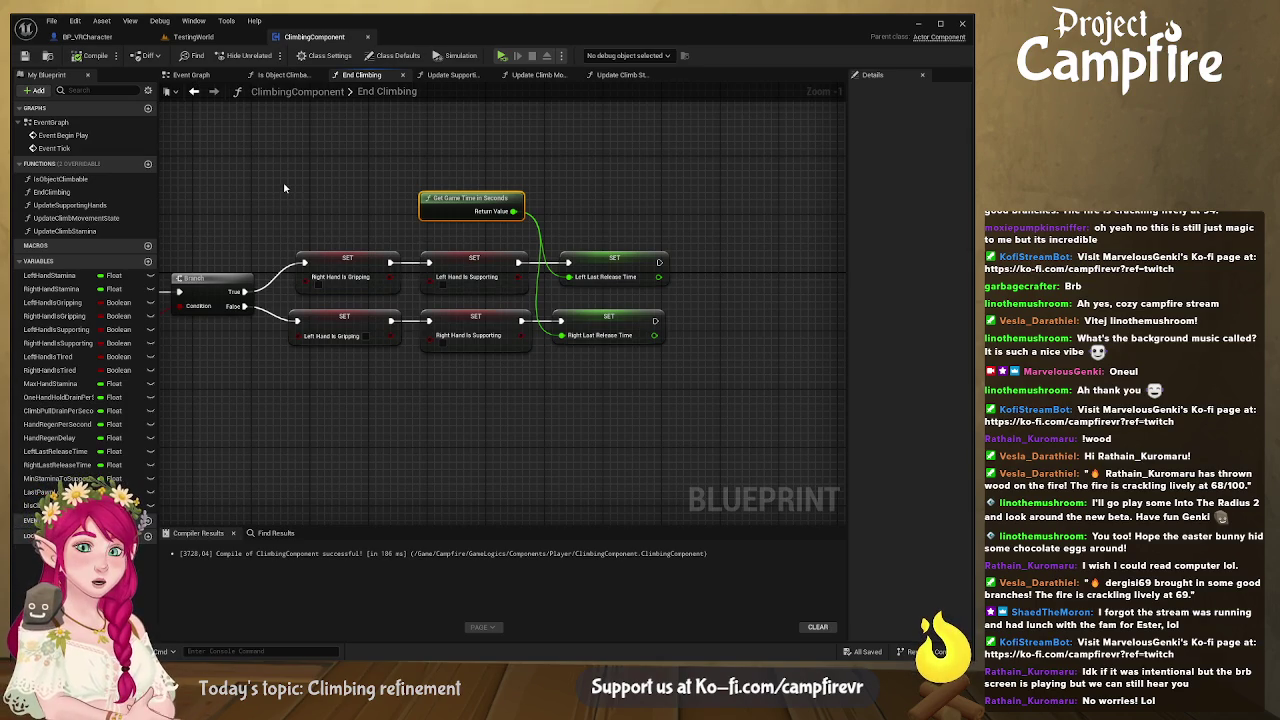
mouse_move(243, 163)
left_mouse_down()
mouse_move(437, 203)
mouse_move(410, 195)
left_mouse_up()
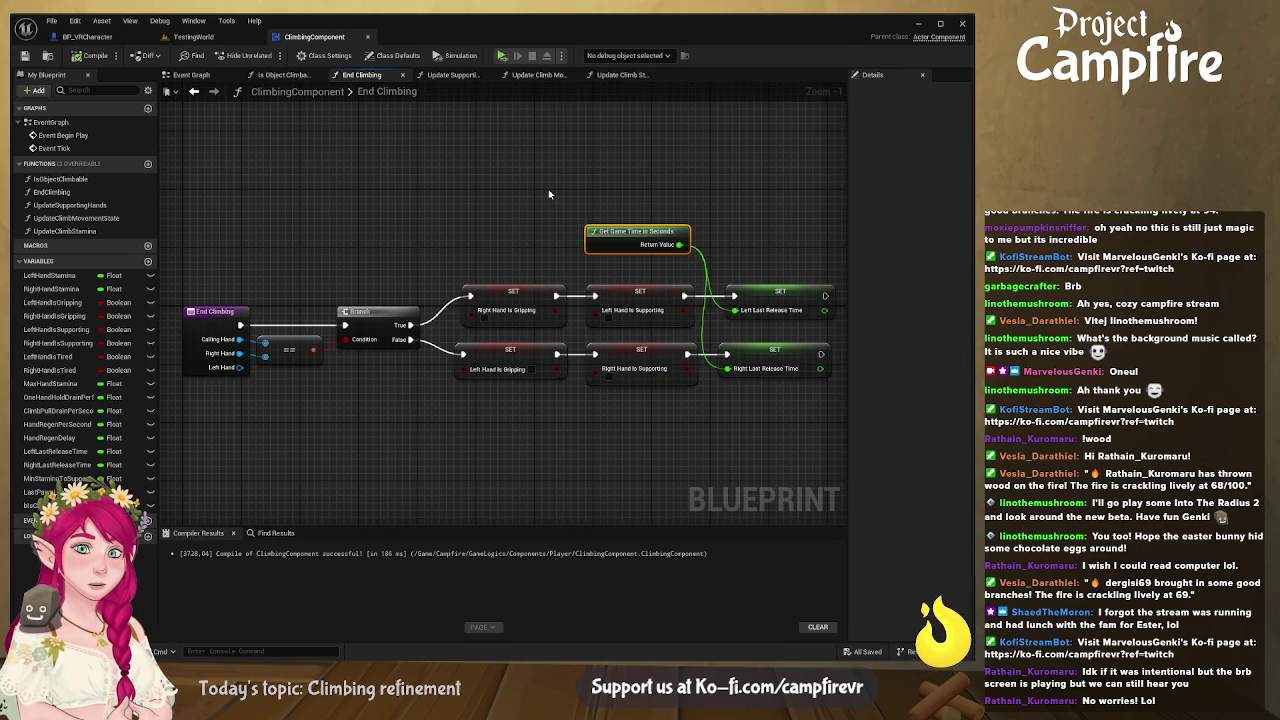
mouse_move(549, 196)
left_mouse_down()
mouse_move(488, 178)
mouse_move(636, 196)
mouse_move(611, 196)
left_mouse_up()
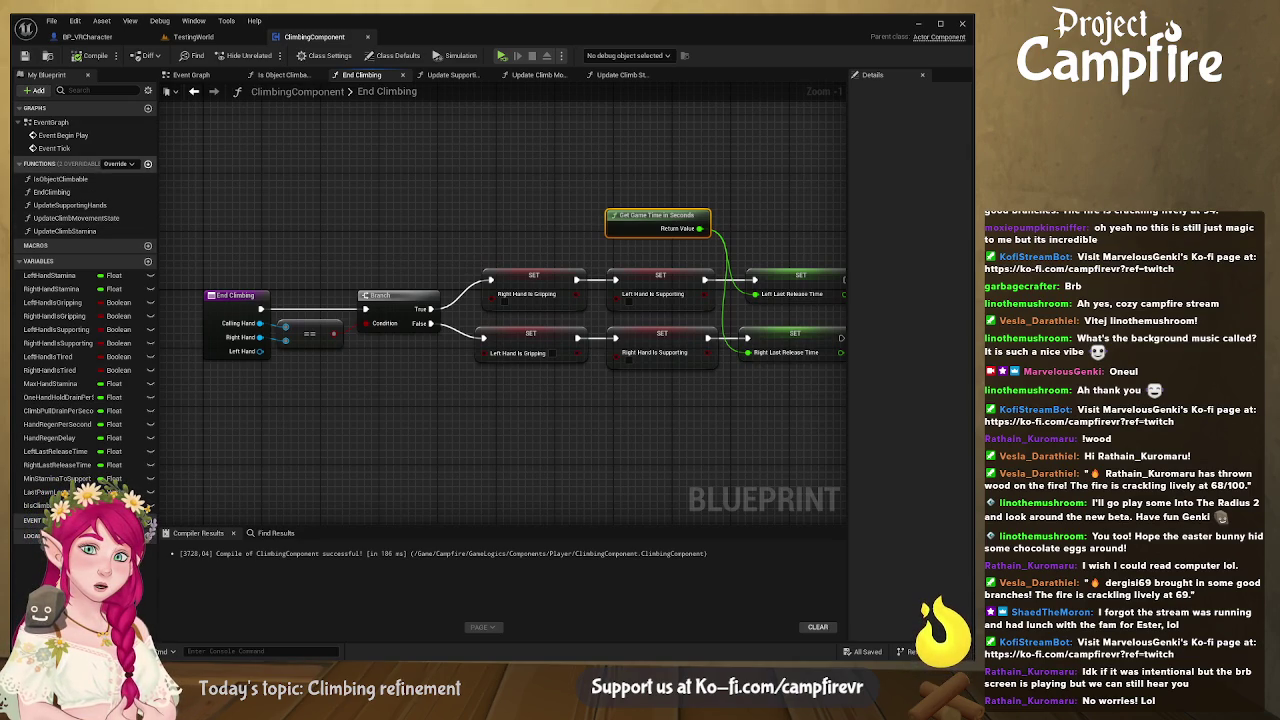
Step: Name the new function CheckClimbingHand, add a Hand input, and switch to the TestingWorld level
type("CheckClimbingHand")
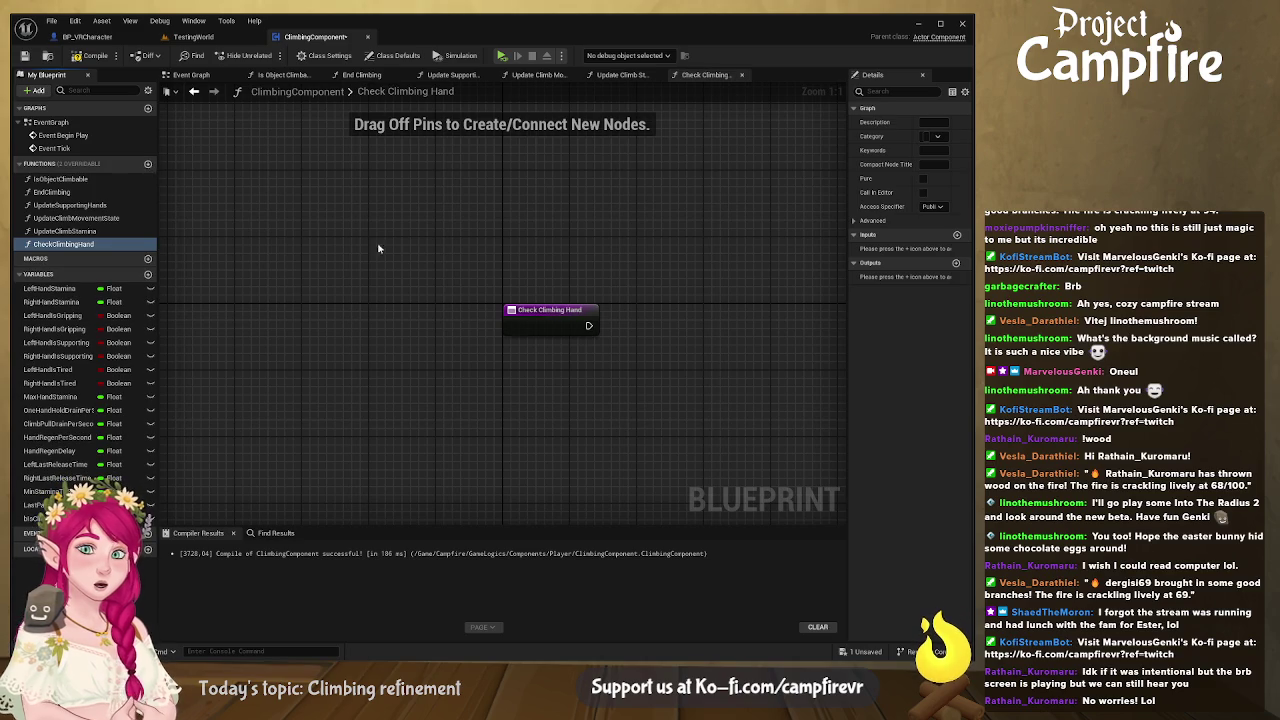
left_click(553, 322)
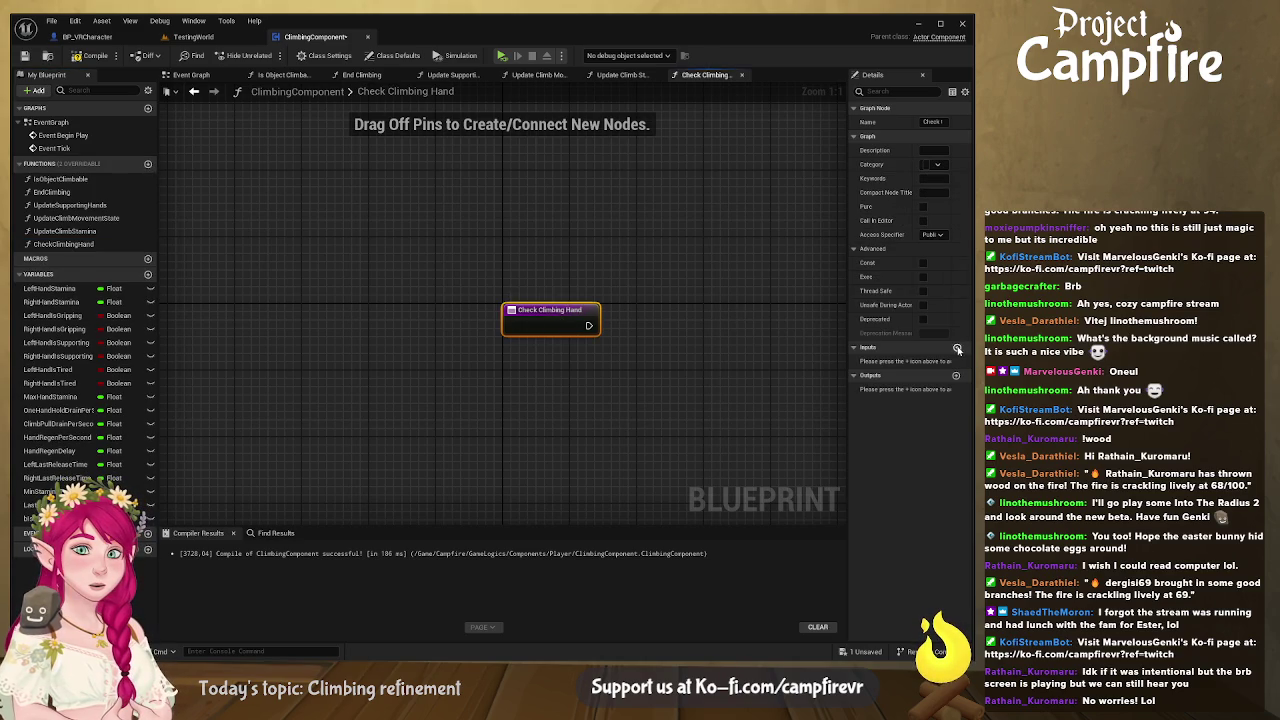
left_click(956, 347)
type("Hand")
key("Return")
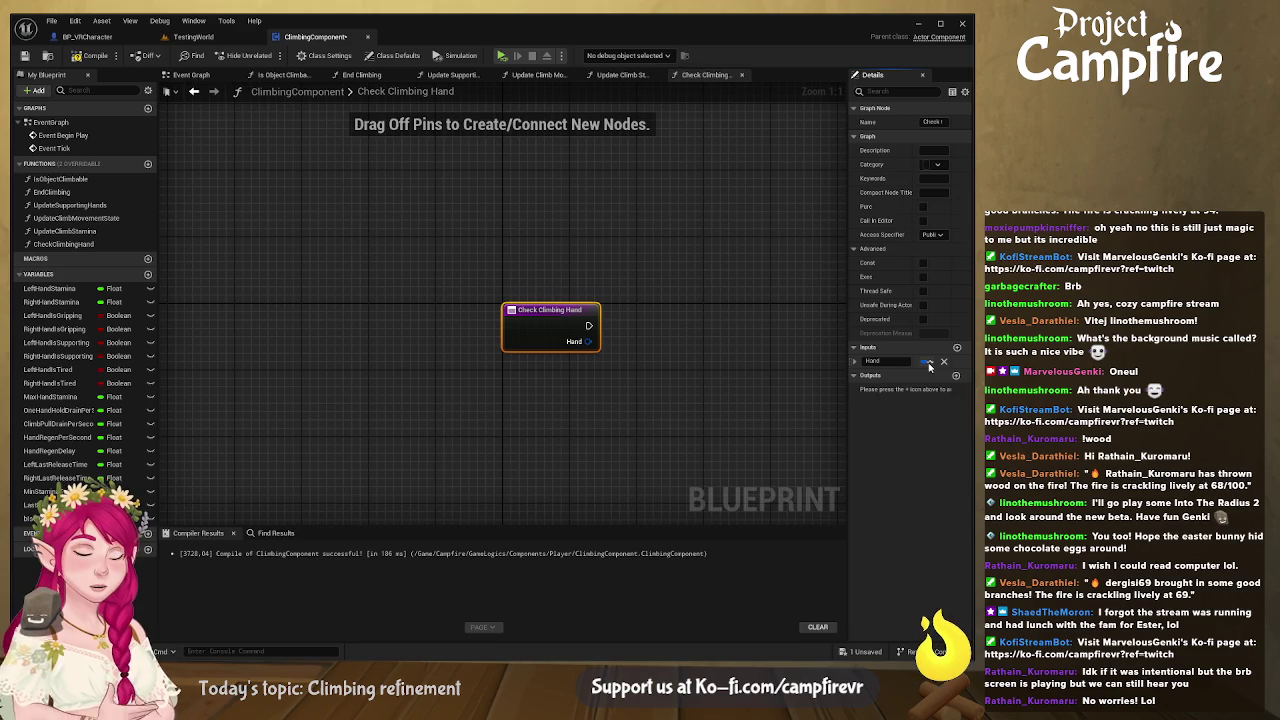
left_click_drag(849, 360, 773, 360)
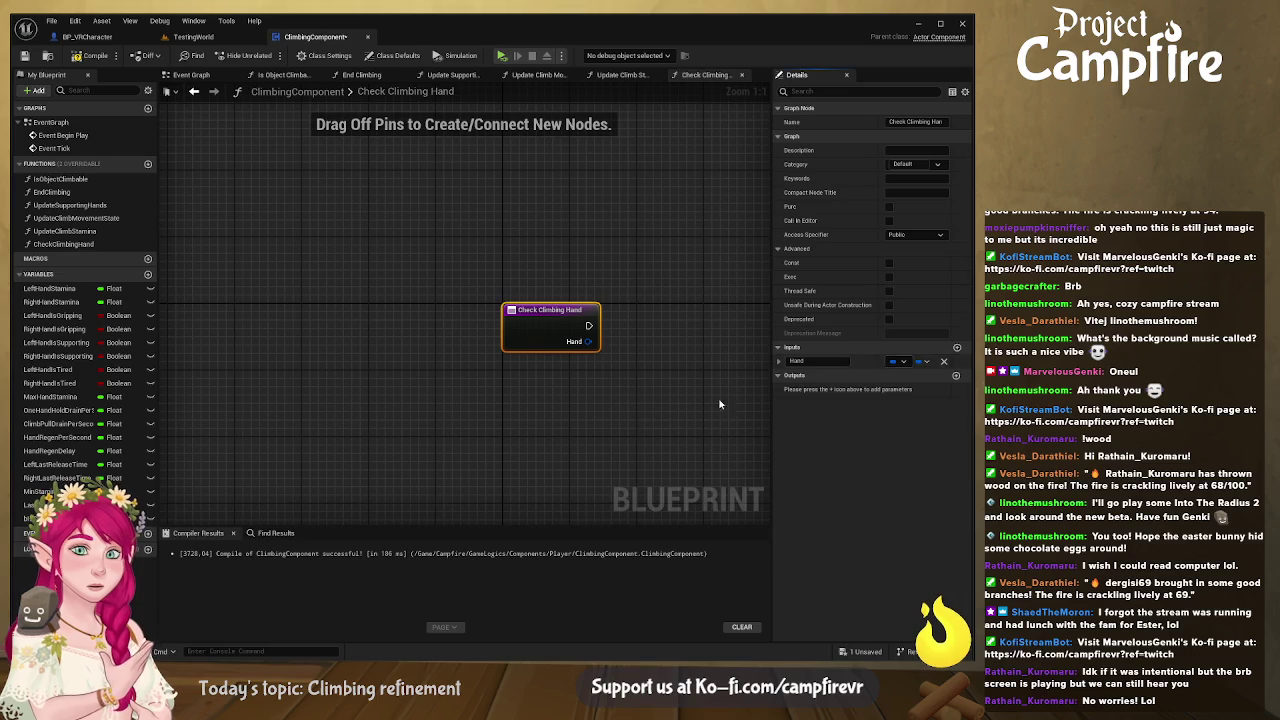
left_click(200, 36)
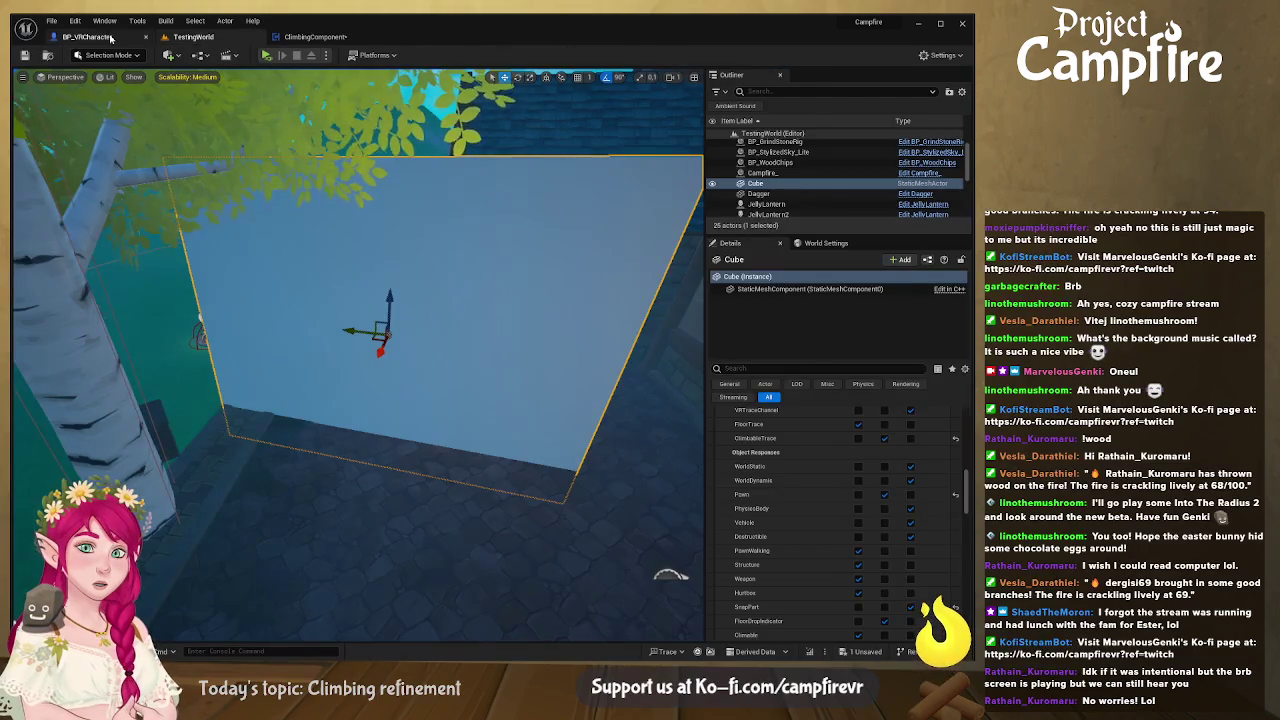
Step: Review BP_VRCharacter's climbing events, then compile and save ClimbingComponent from the Check Climbing Hand graph
left_click(88, 36)
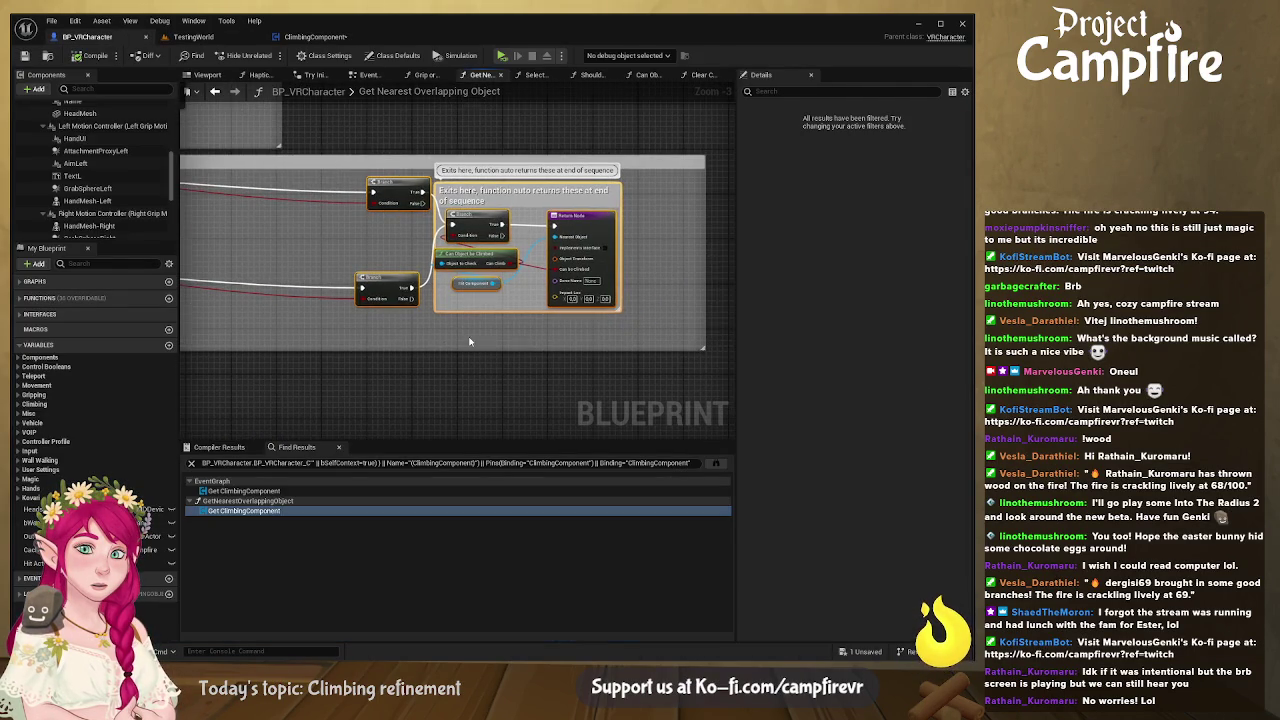
left_click(369, 75)
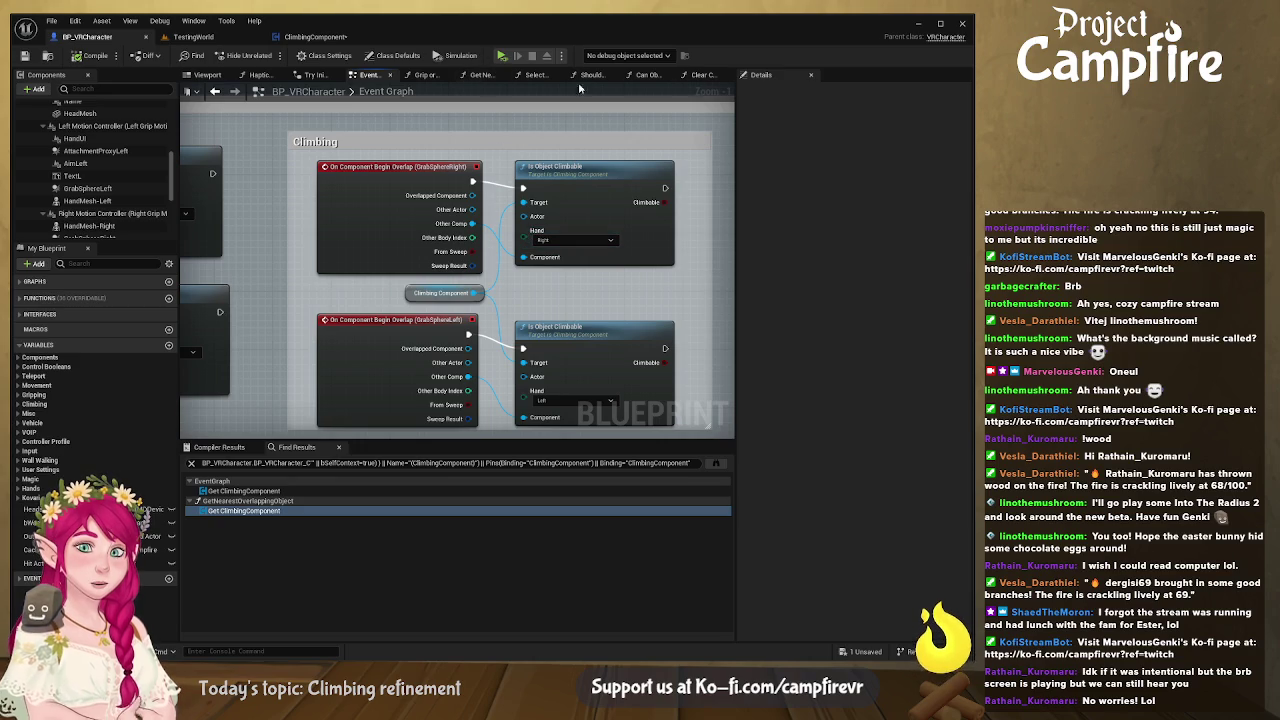
left_click(330, 36)
left_click(575, 333)
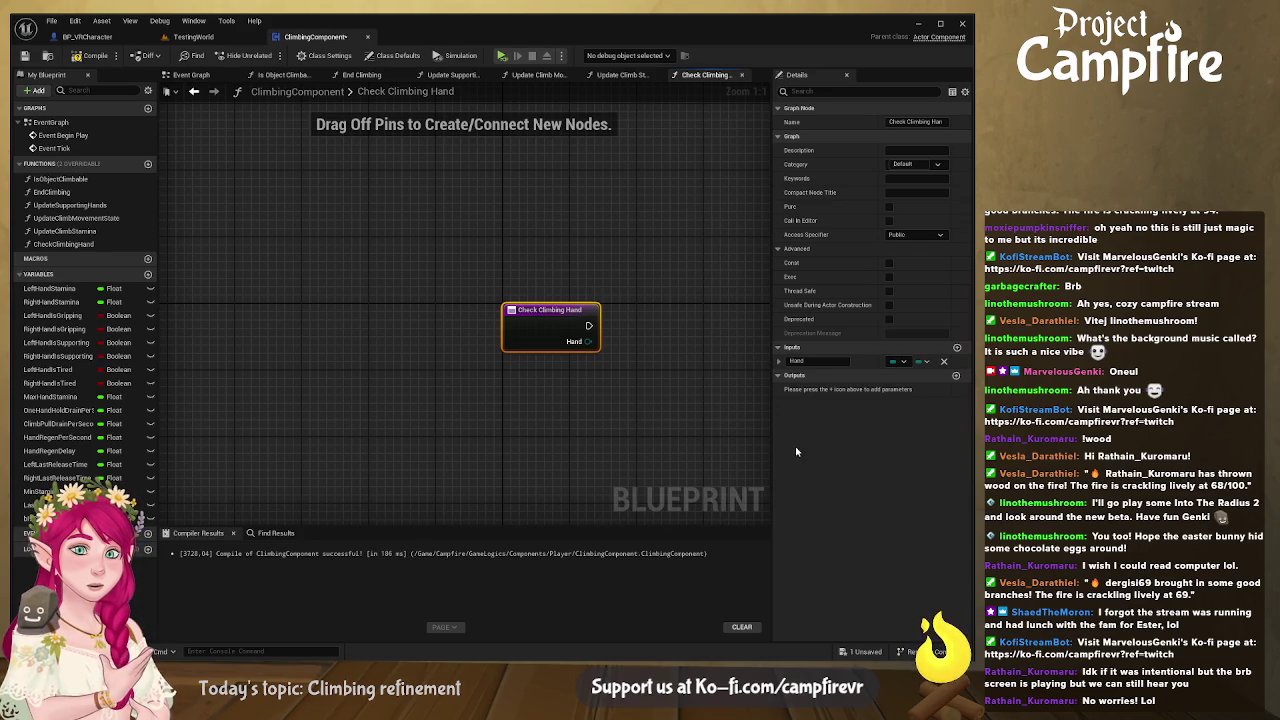
scroll(688, 383, "down", 8)
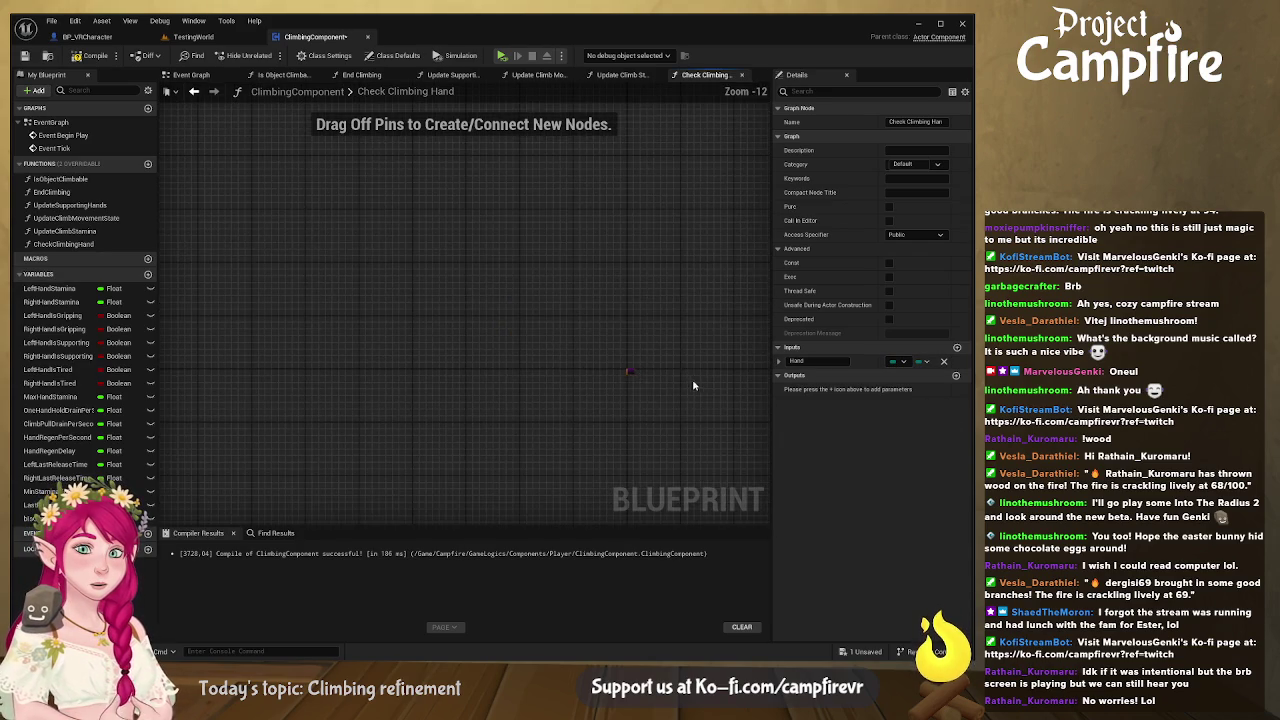
scroll(685, 387, "up", 8)
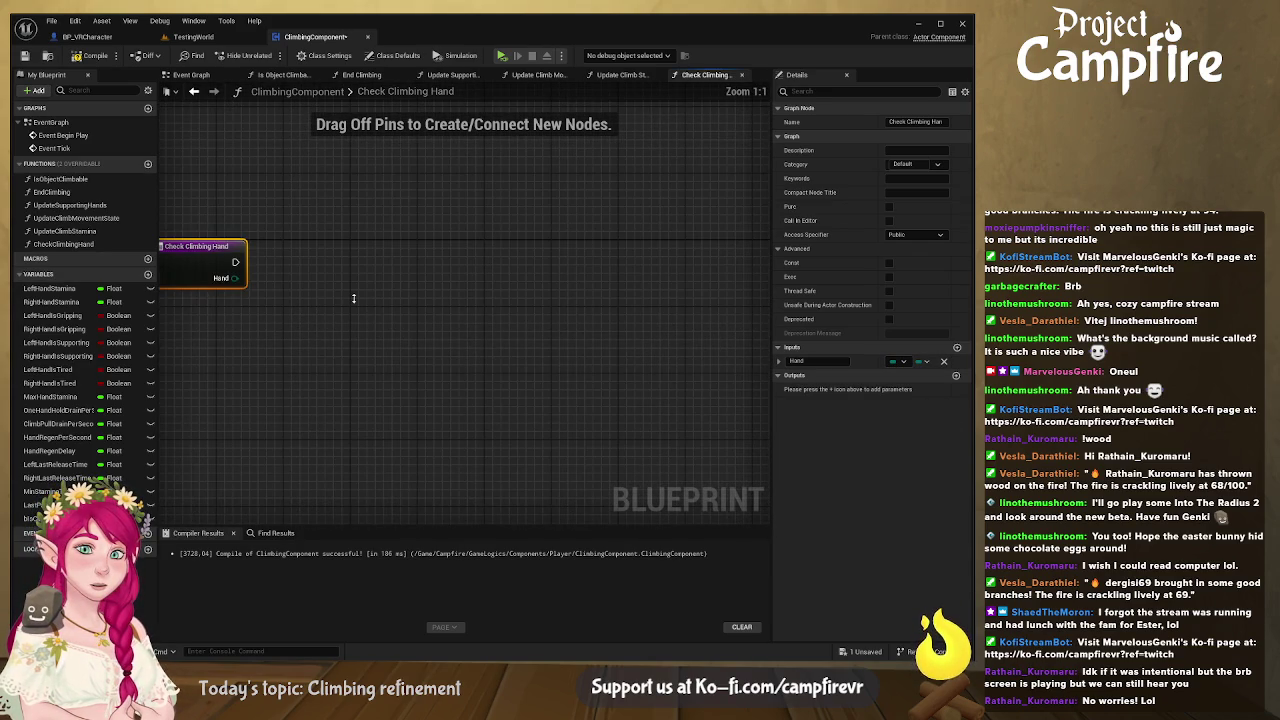
scroll(304, 288, "down", 4)
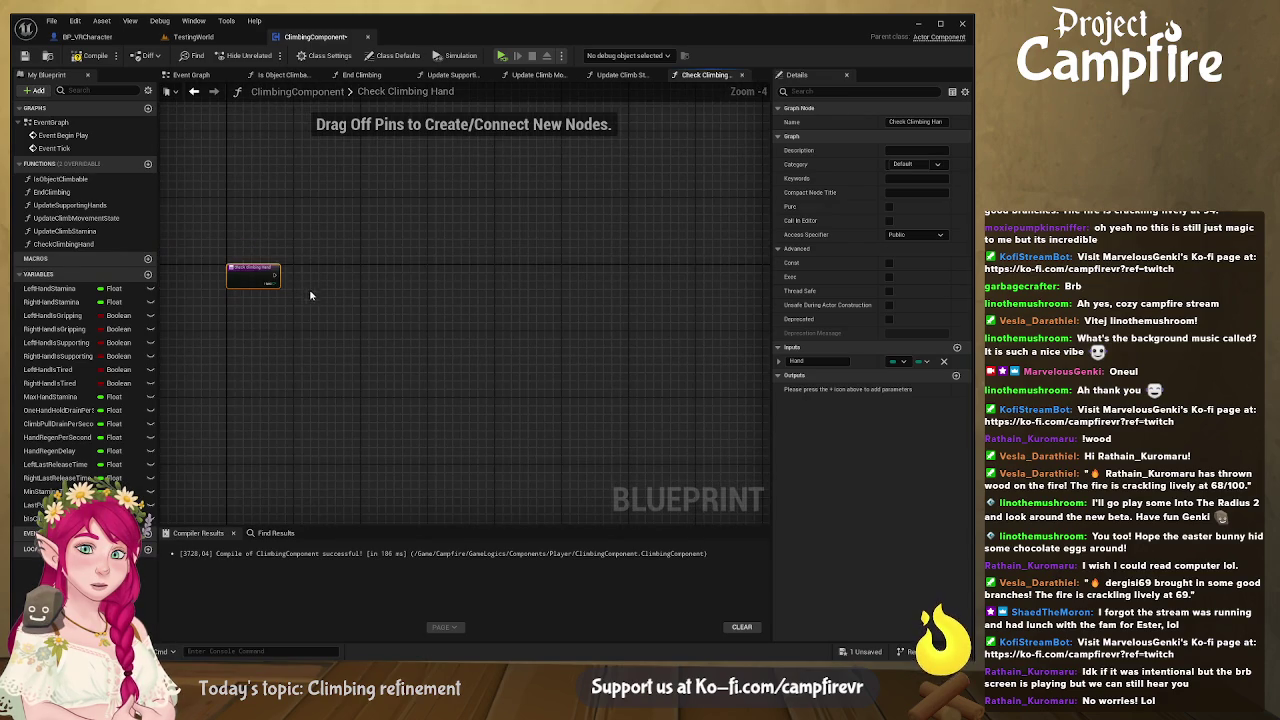
left_click(322, 295)
mouse_move(322, 296)
left_mouse_down()
mouse_move(331, 314)
mouse_move(423, 317)
left_mouse_up()
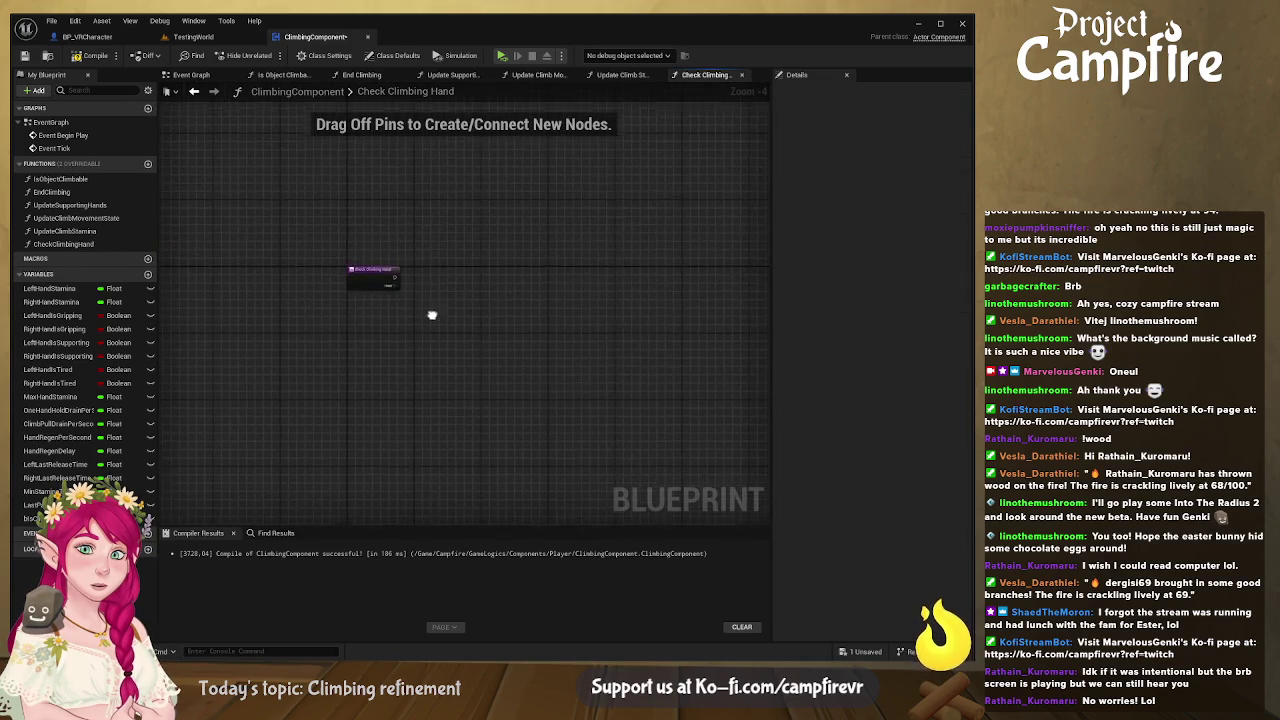
scroll(435, 312, "up", 4)
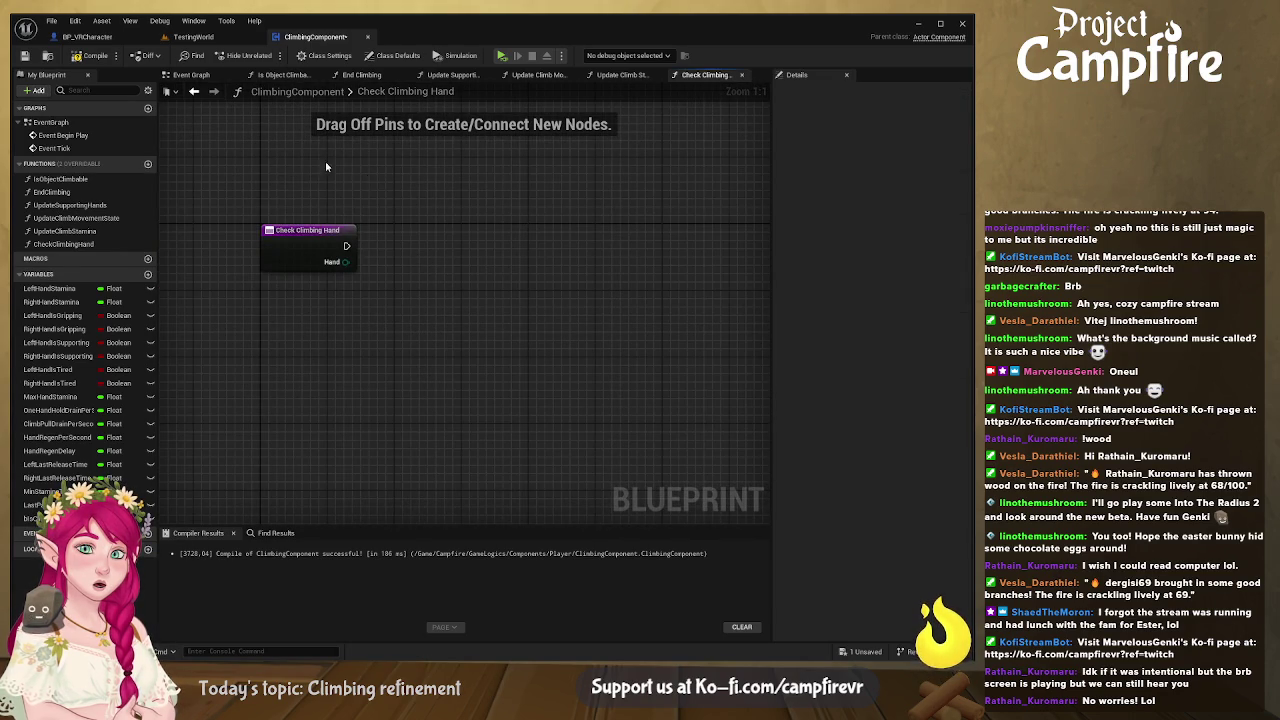
left_click(25, 56)
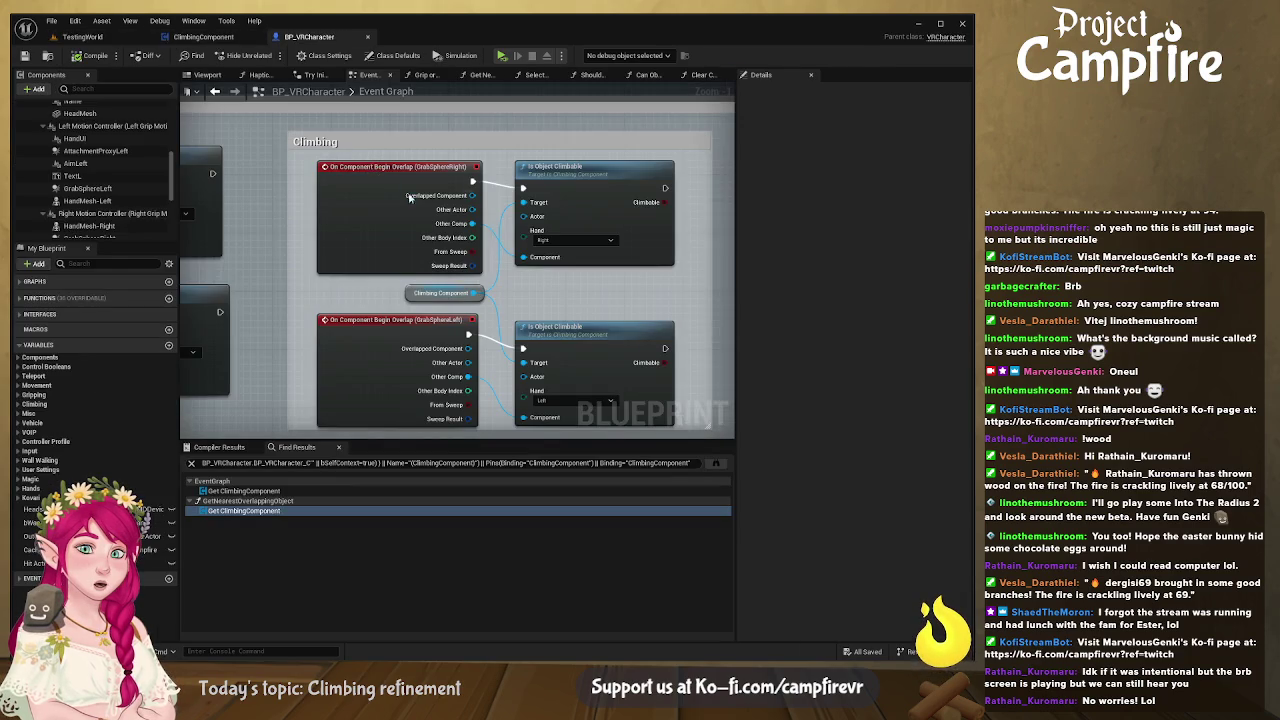
Step: Open the Is Object Climbable function from BP_VRCharacter's overlap events
scroll(558, 293, "down", 5)
scroll(381, 305, "up", 1)
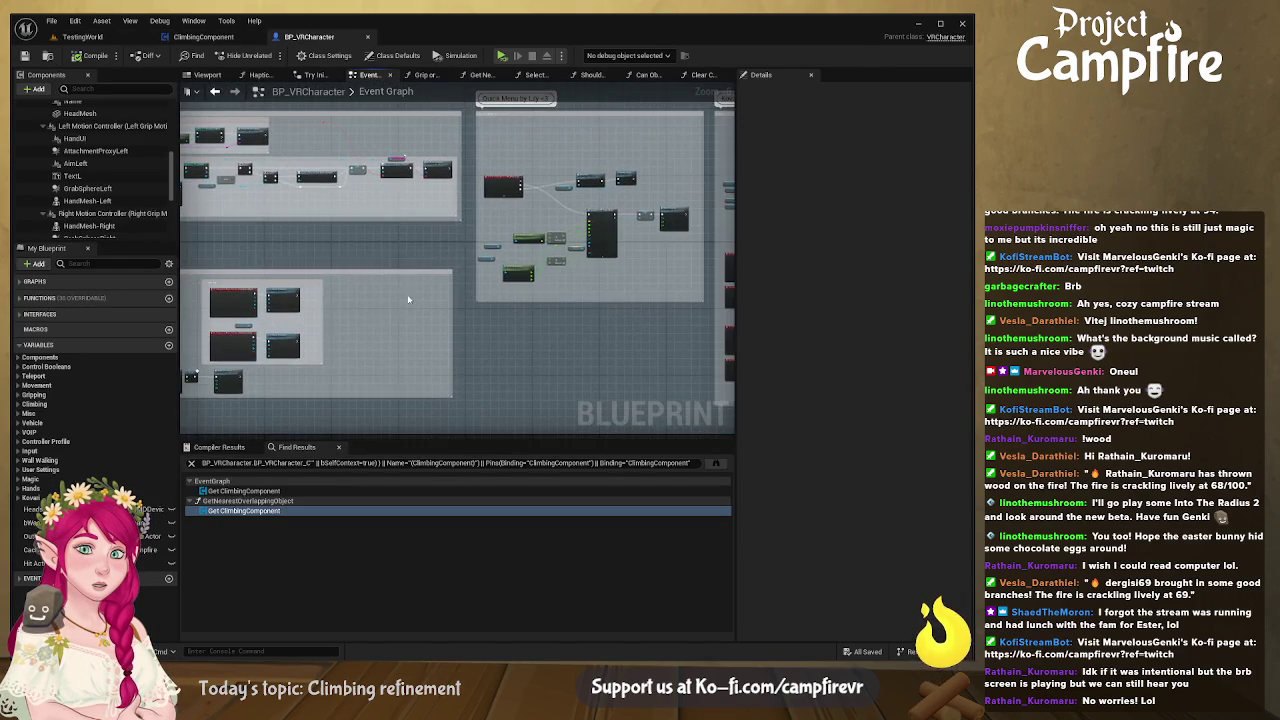
scroll(353, 305, "up", 6)
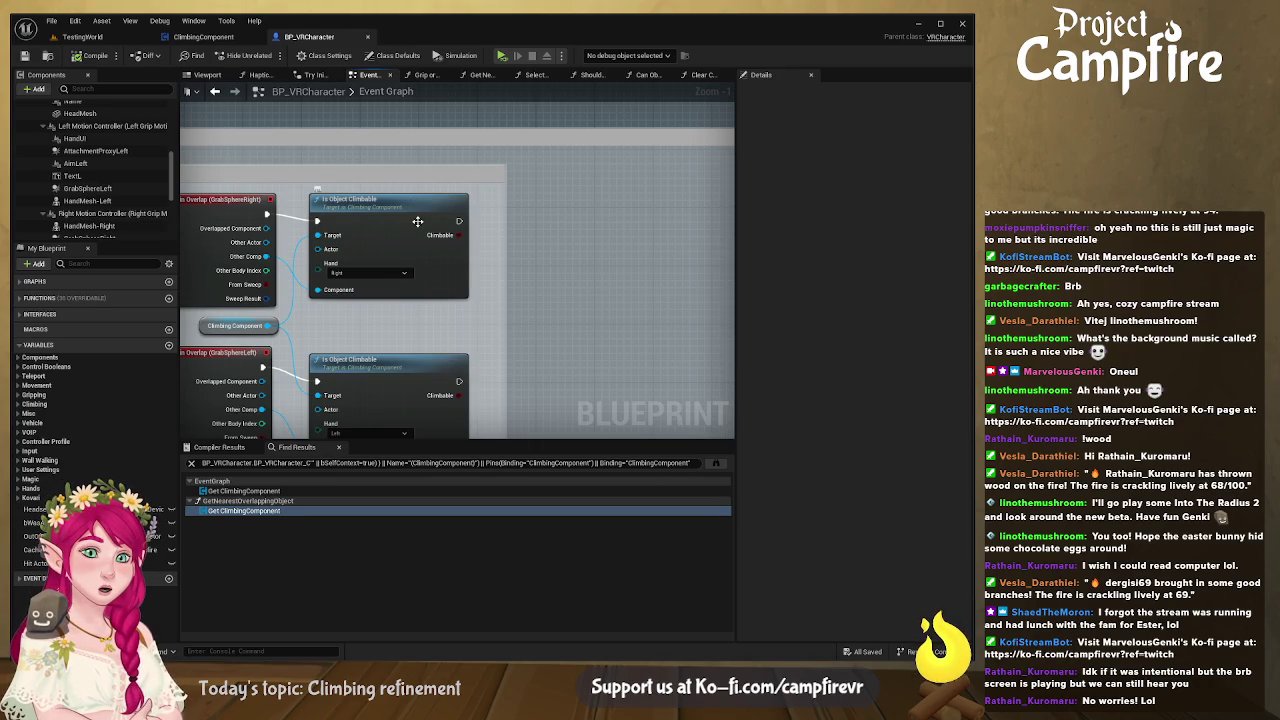
scroll(458, 265, "down", 1)
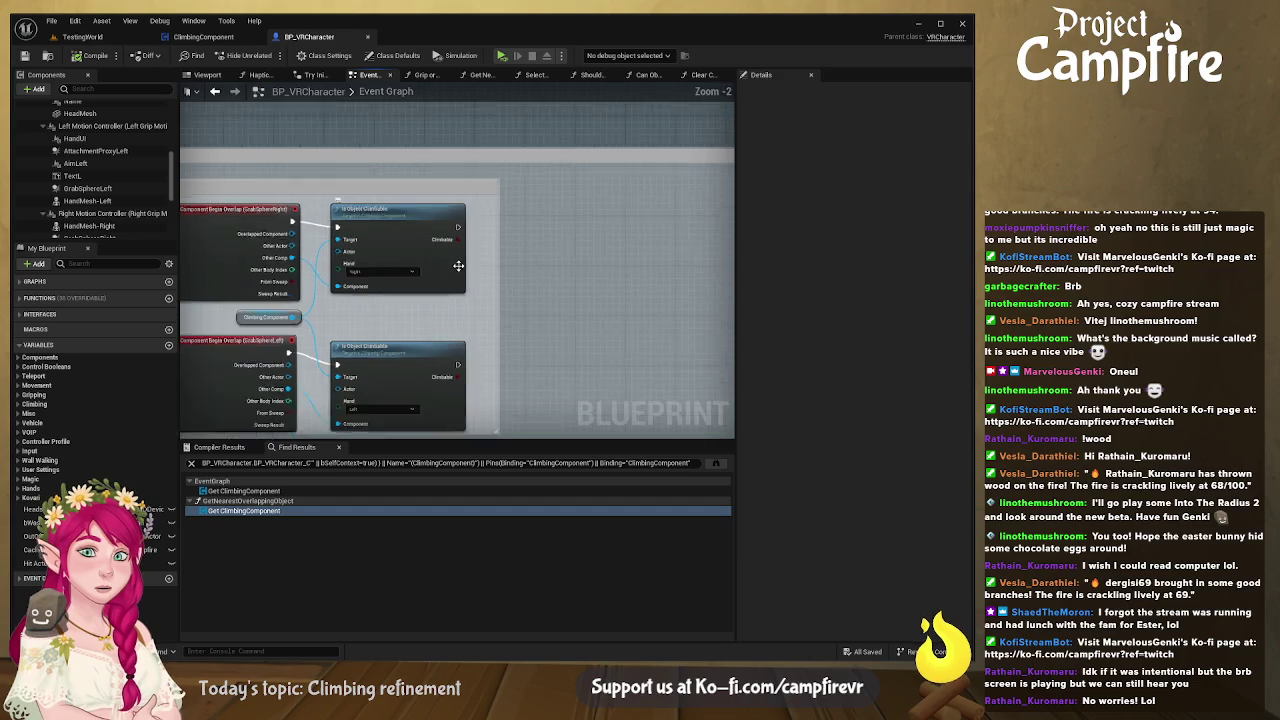
scroll(458, 265, "down", 3)
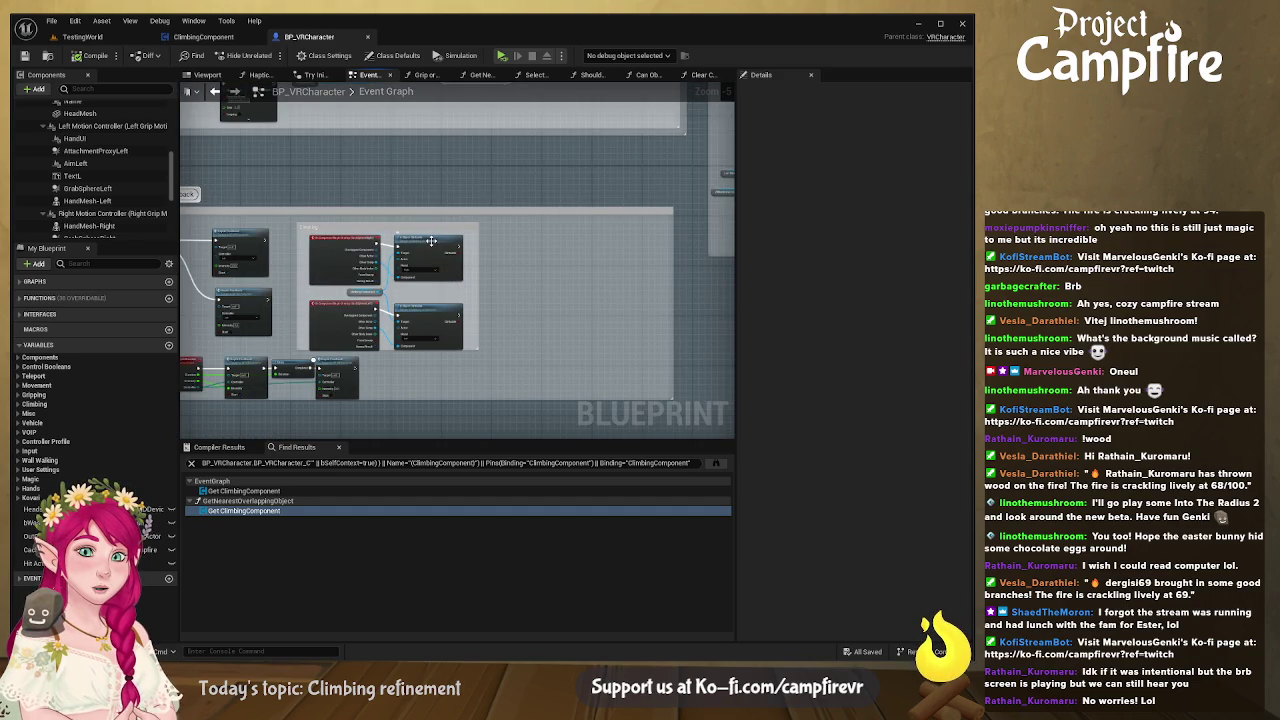
double_click(431, 240)
scroll(379, 362, "down", 4)
scroll(237, 343, "down", 2)
scroll(431, 346, "up", 3)
scroll(576, 308, "up", 3)
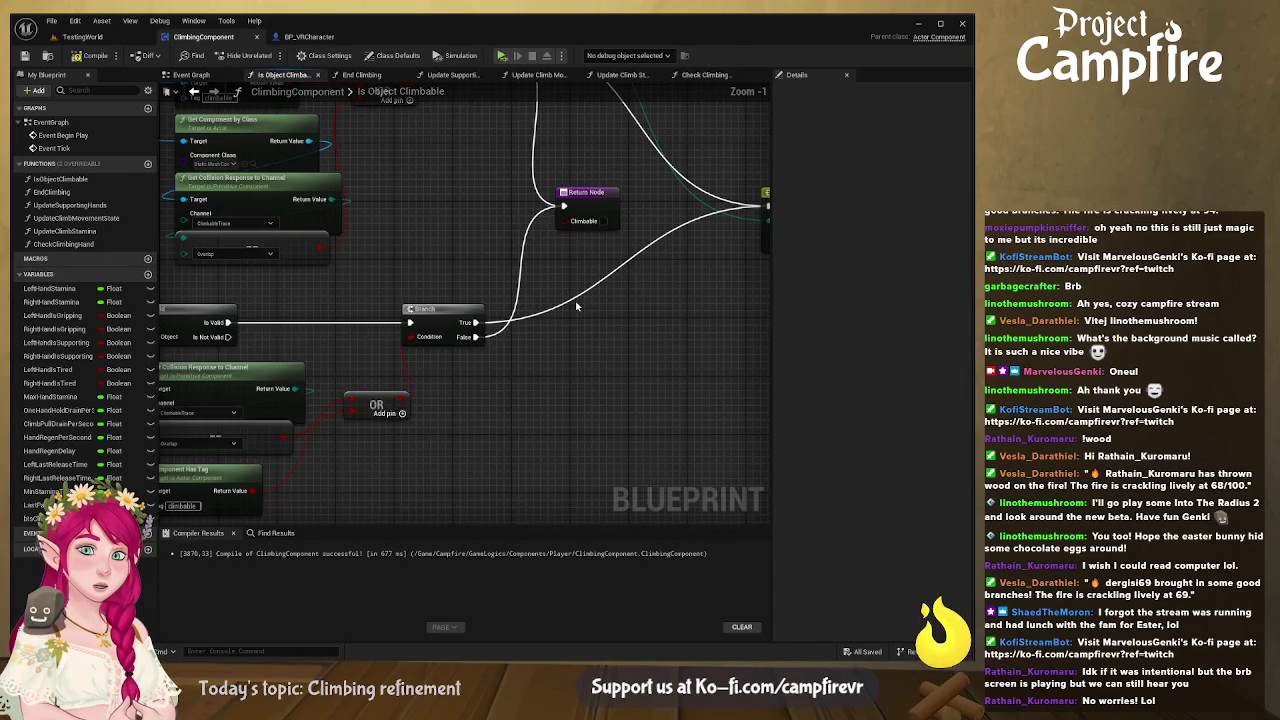
Step: Place a Check Climbing Hand call after the upper Haptic Feedback node in Is Object Climbable
left_click_drag(671, 270, 275, 358)
mouse_move(456, 280)
left_mouse_down()
mouse_move(698, 287)
mouse_move(485, 289)
mouse_move(582, 290)
left_mouse_up()
left_click_drag(375, 333, 424, 333)
left_click_drag(300, 234, 416, 230)
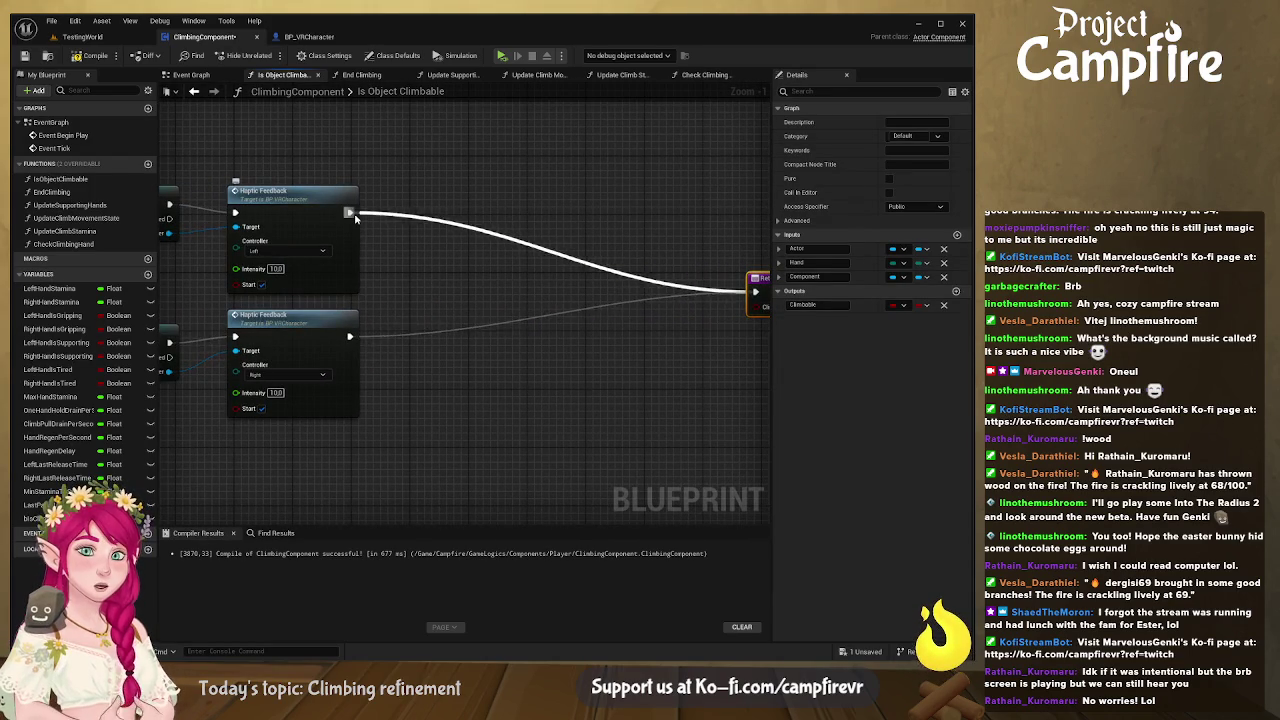
mouse_move(60, 244)
left_mouse_down()
mouse_move(475, 277)
mouse_move(350, 213)
left_mouse_up()
left_click_drag(530, 278, 530, 192)
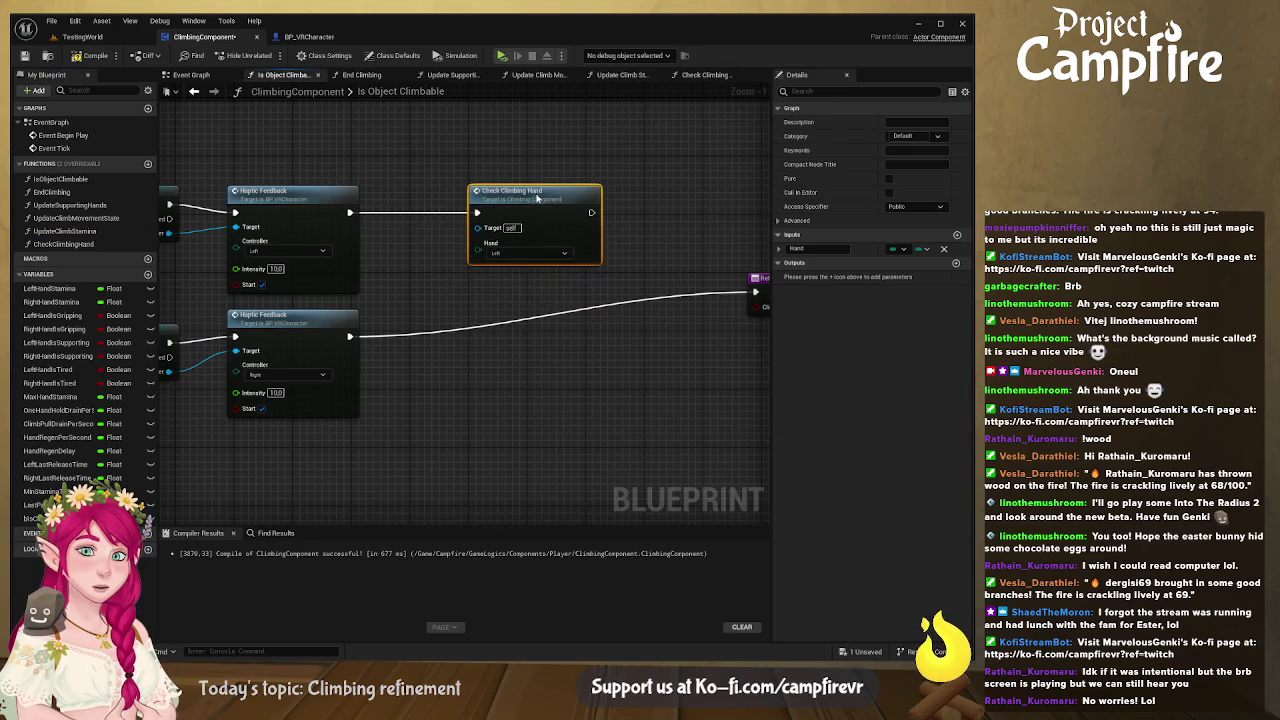
Step: Add a second Check Climbing Hand call after the lower haptic feedback, rewire the Return Node, then open Check Climbing Hand
scroll(418, 284, "down", 5)
scroll(418, 284, "up", 4)
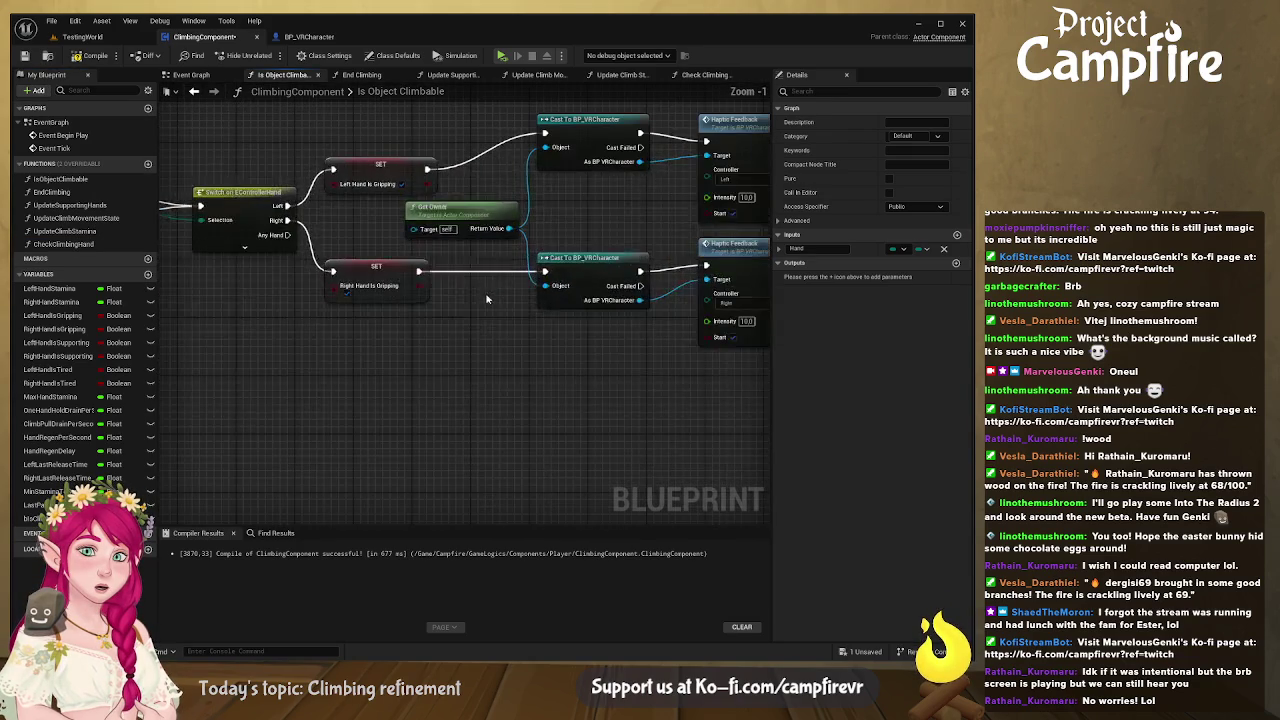
mouse_move(373, 301)
left_mouse_down()
mouse_move(68, 314)
mouse_move(363, 301)
left_mouse_up()
key("ctrl+w")
left_click_drag(596, 164, 509, 271)
left_click_drag(293, 283, 420, 284)
left_click_drag(574, 268, 471, 290)
mouse_move(439, 183)
left_mouse_down()
mouse_move(598, 264)
mouse_move(580, 176)
mouse_move(574, 192)
left_mouse_up()
left_click(423, 202)
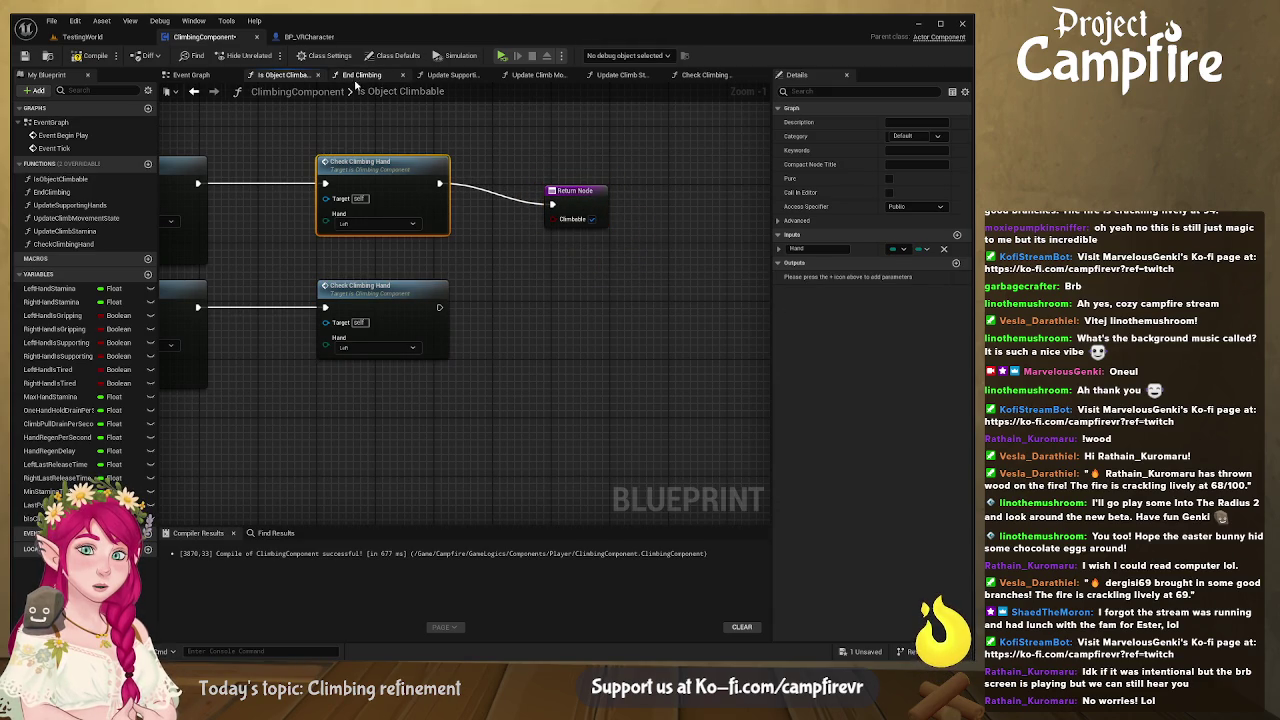
left_click(712, 76)
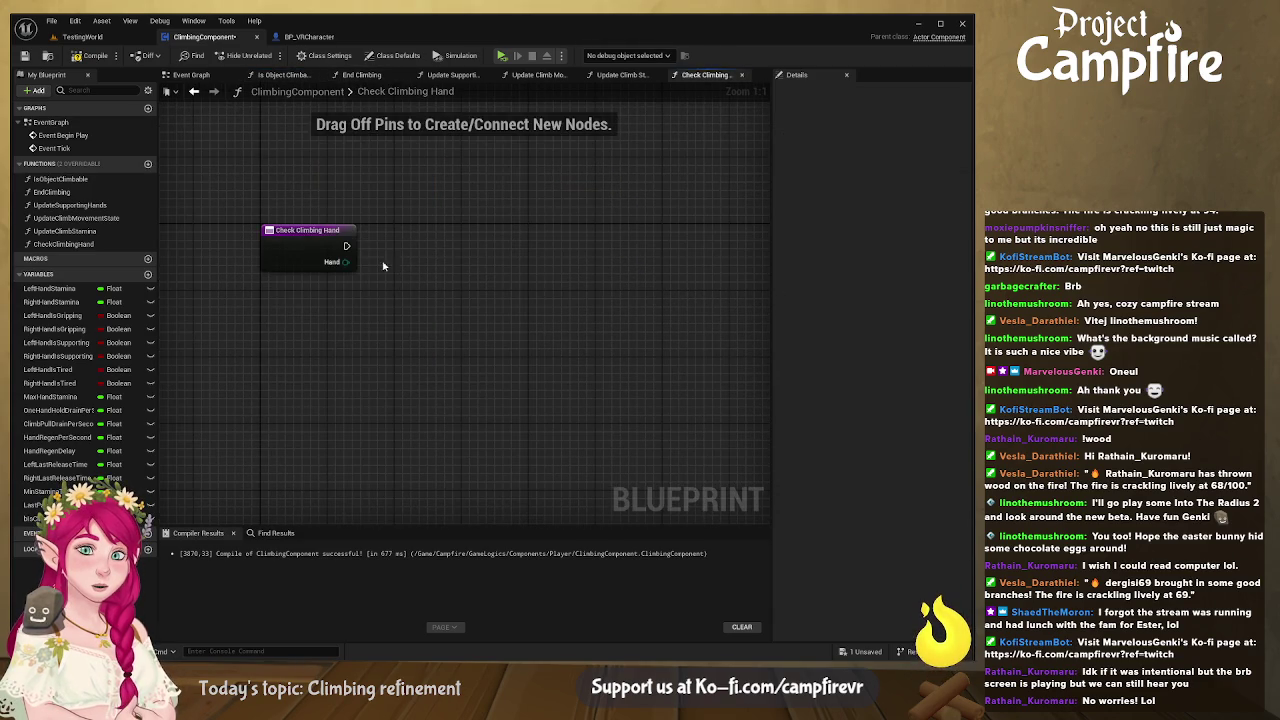
Step: Add a boolean CanClimb output to Check Climbing Hand and recompile the blueprint
left_click(956, 262)
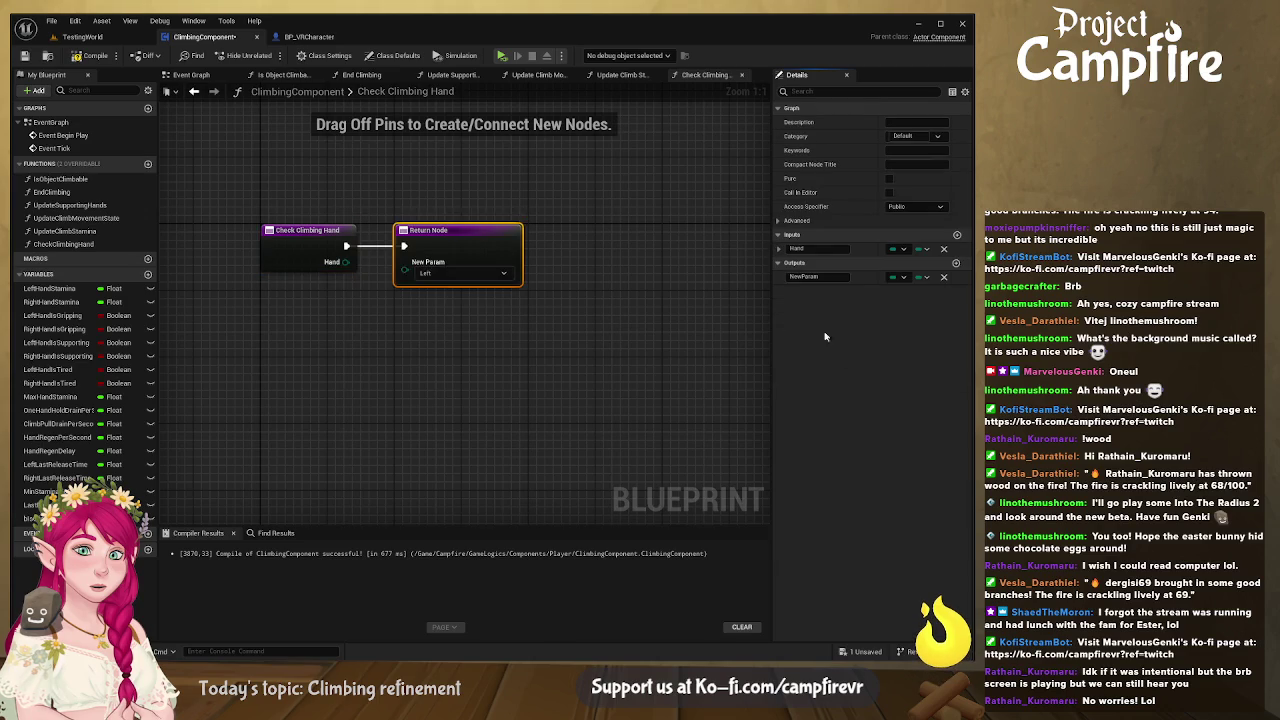
left_click(836, 277)
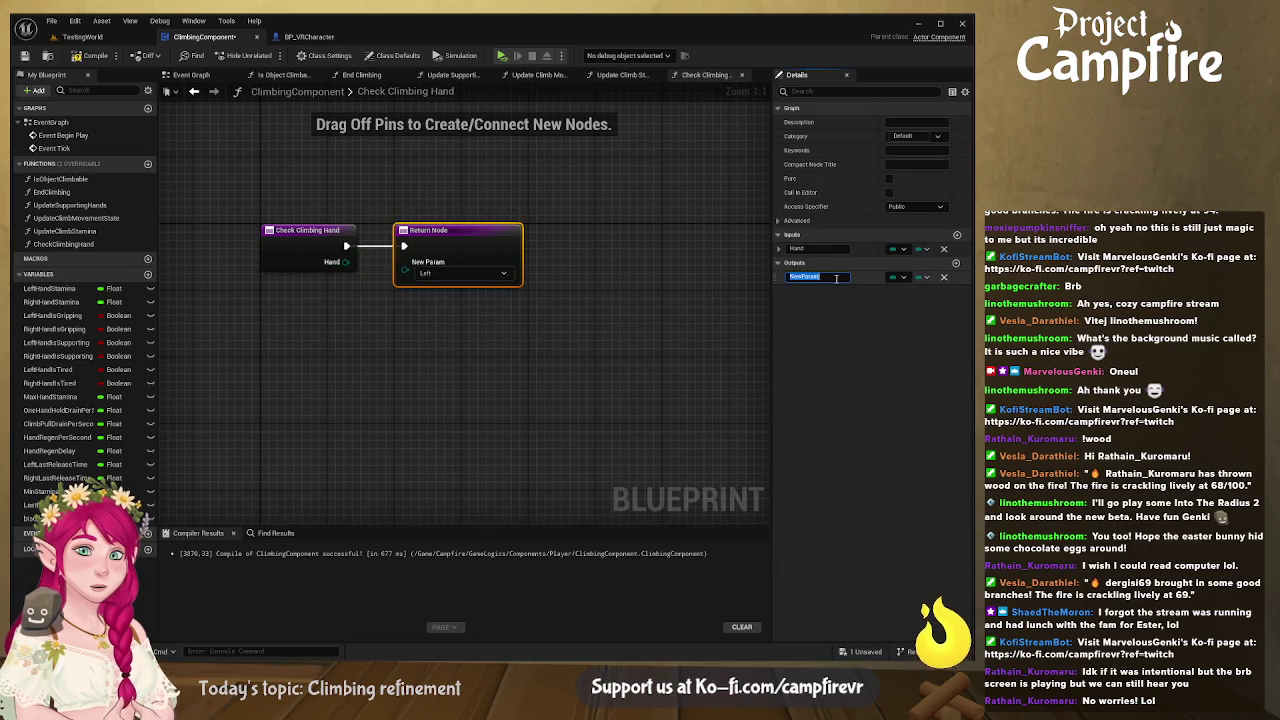
type("S")
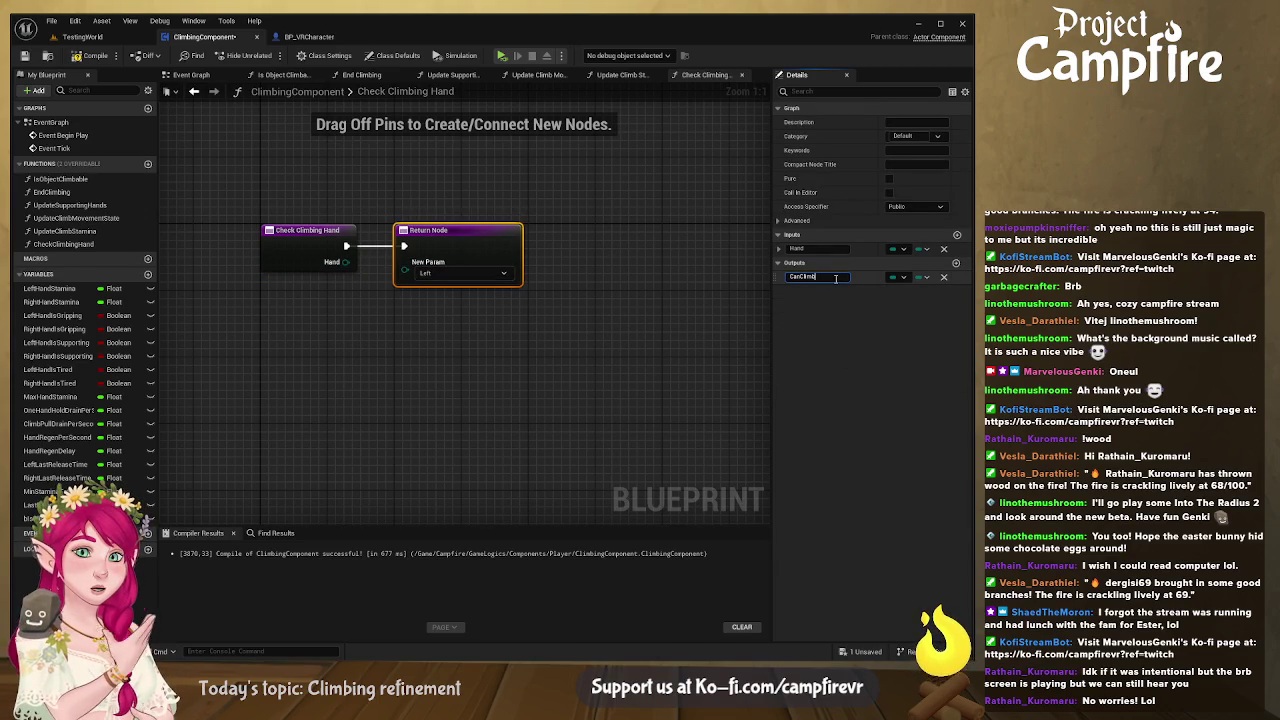
key("Return")
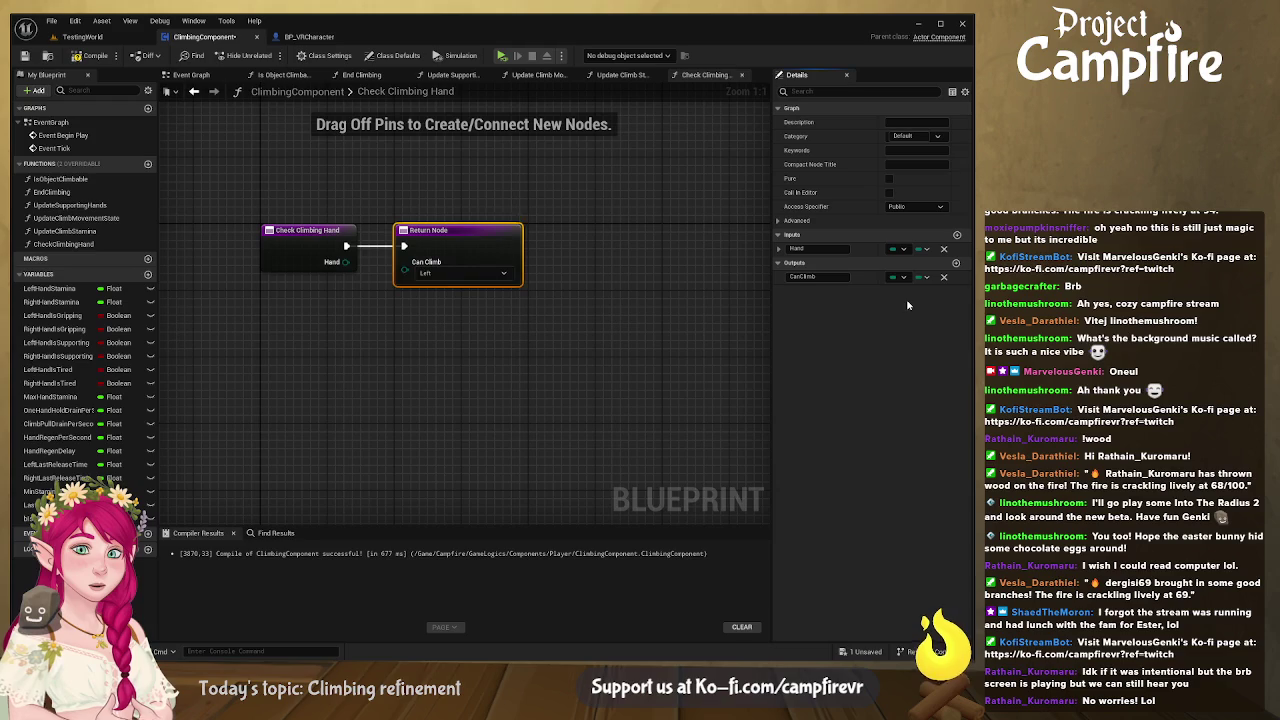
left_click_drag(424, 237, 490, 235)
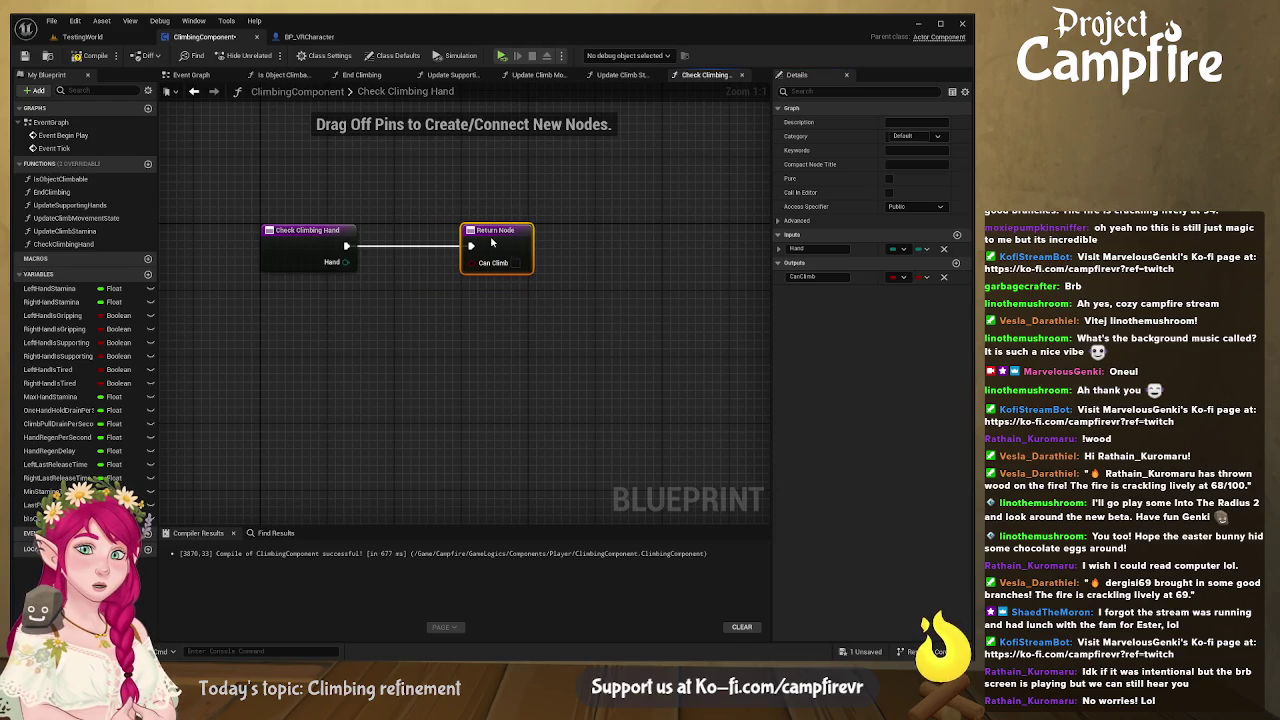
left_click(88, 57)
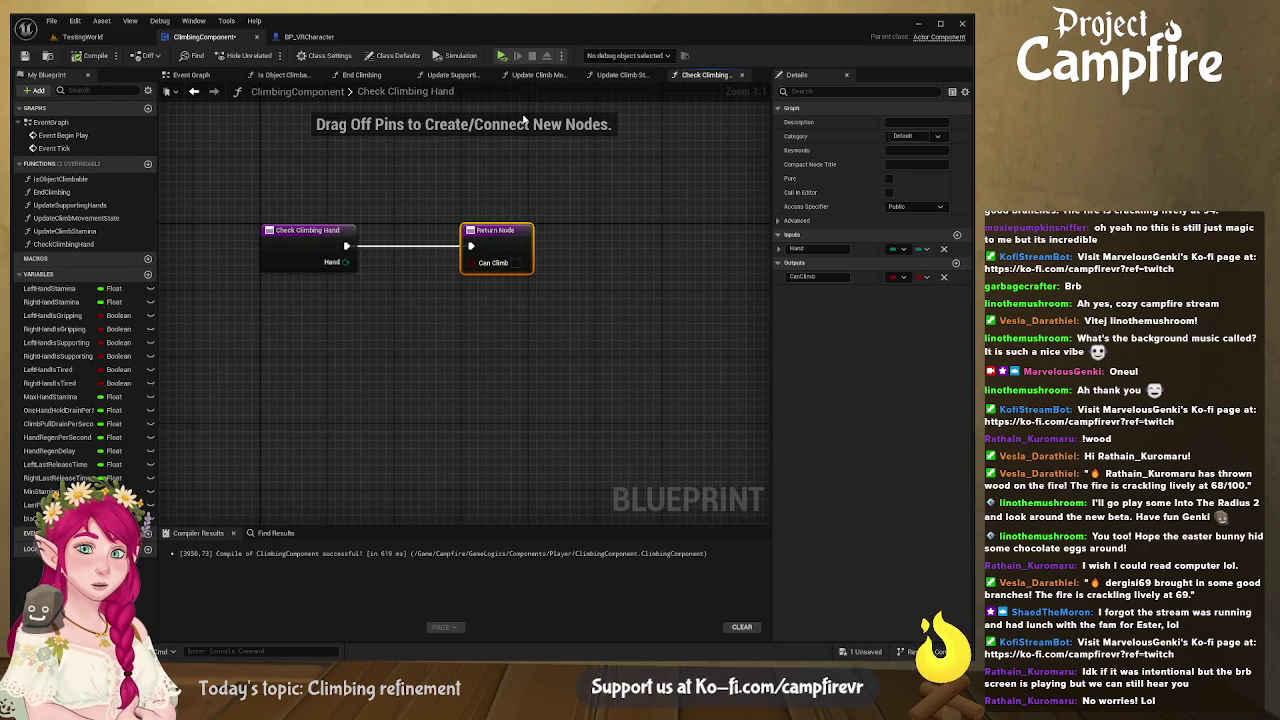
left_click(620, 75)
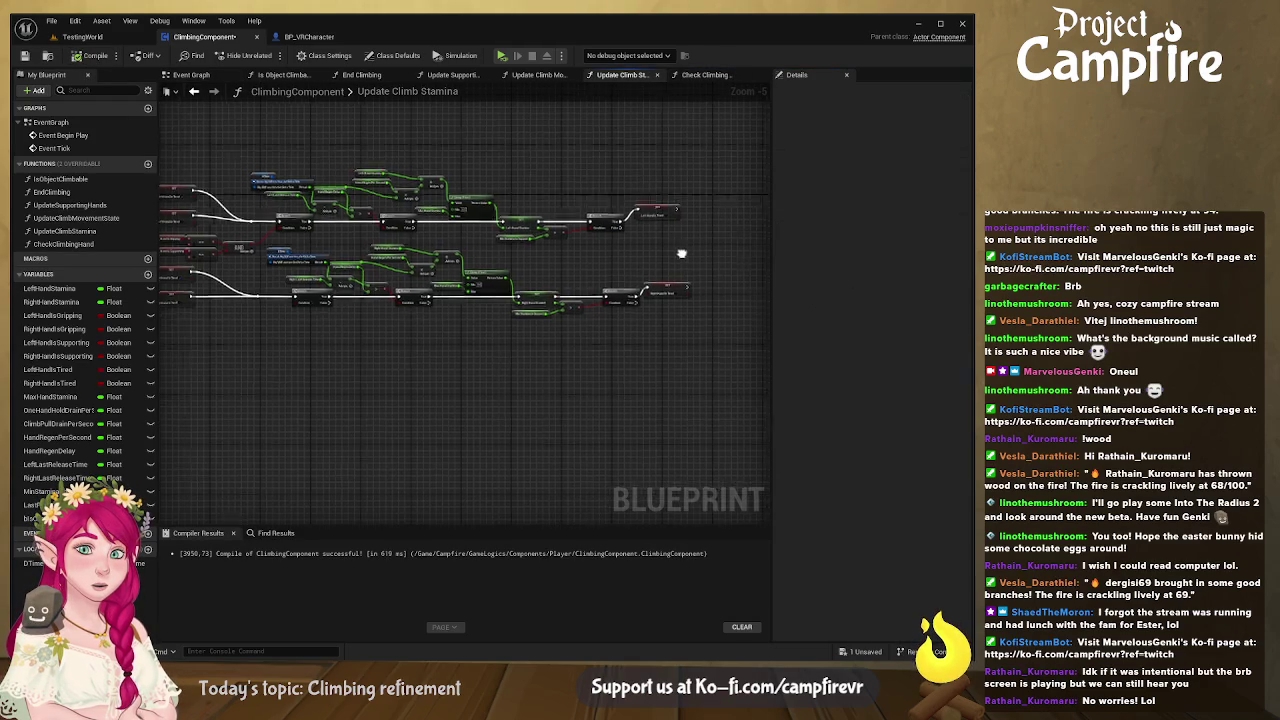
Step: Close the extra graph tabs, keeping Is Object Climbable open
left_click(656, 75)
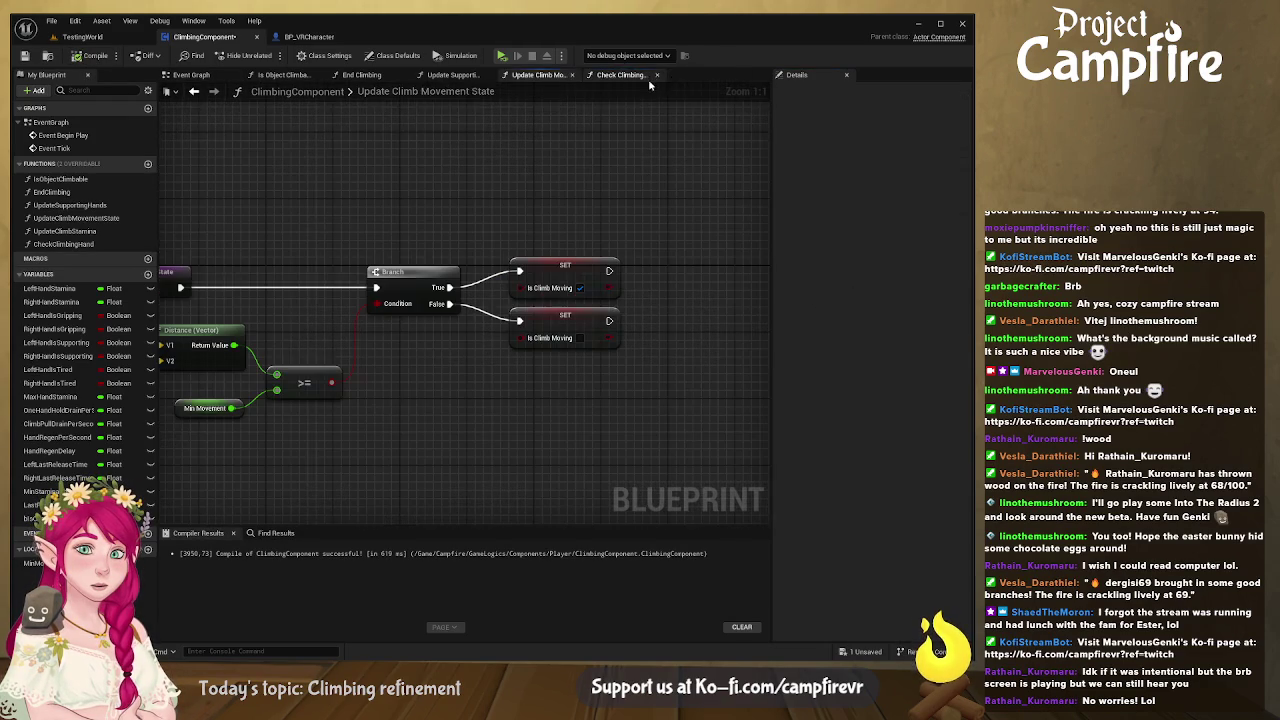
left_click(288, 75)
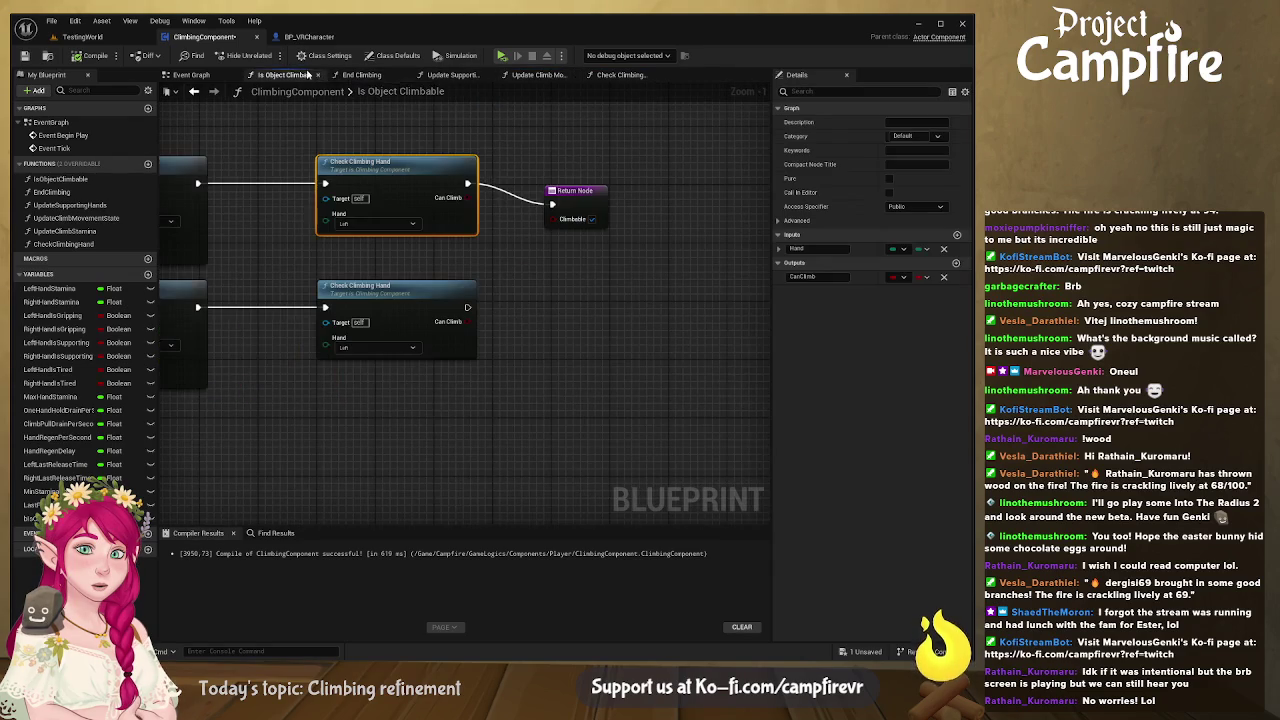
left_click(404, 76)
left_click(403, 76)
left_click(404, 76)
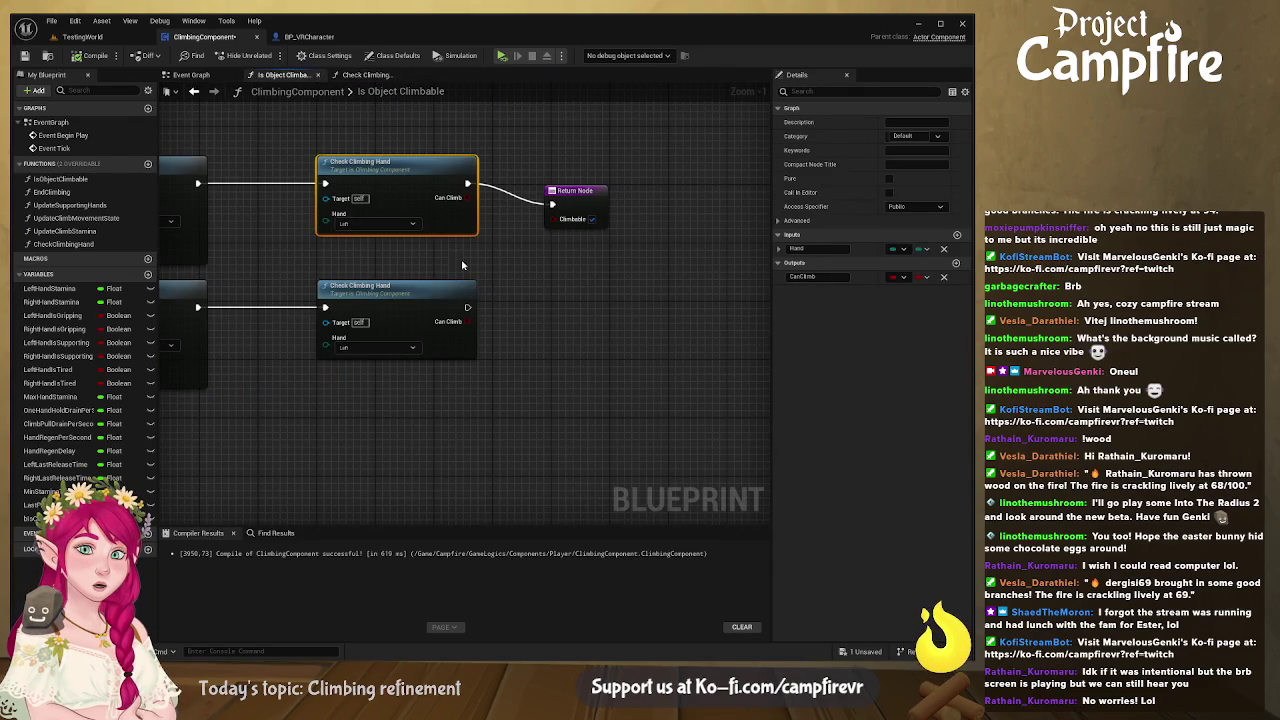
Step: Return Can Climb from both Check Climbing Hand calls via two Return Nodes, setting the second to Right hand
mouse_move(472, 167)
left_mouse_down()
mouse_move(552, 190)
mouse_move(560, 140)
mouse_move(529, 141)
left_mouse_up()
mouse_move(540, 240)
left_mouse_down()
mouse_move(656, 245)
mouse_move(549, 291)
left_mouse_up()
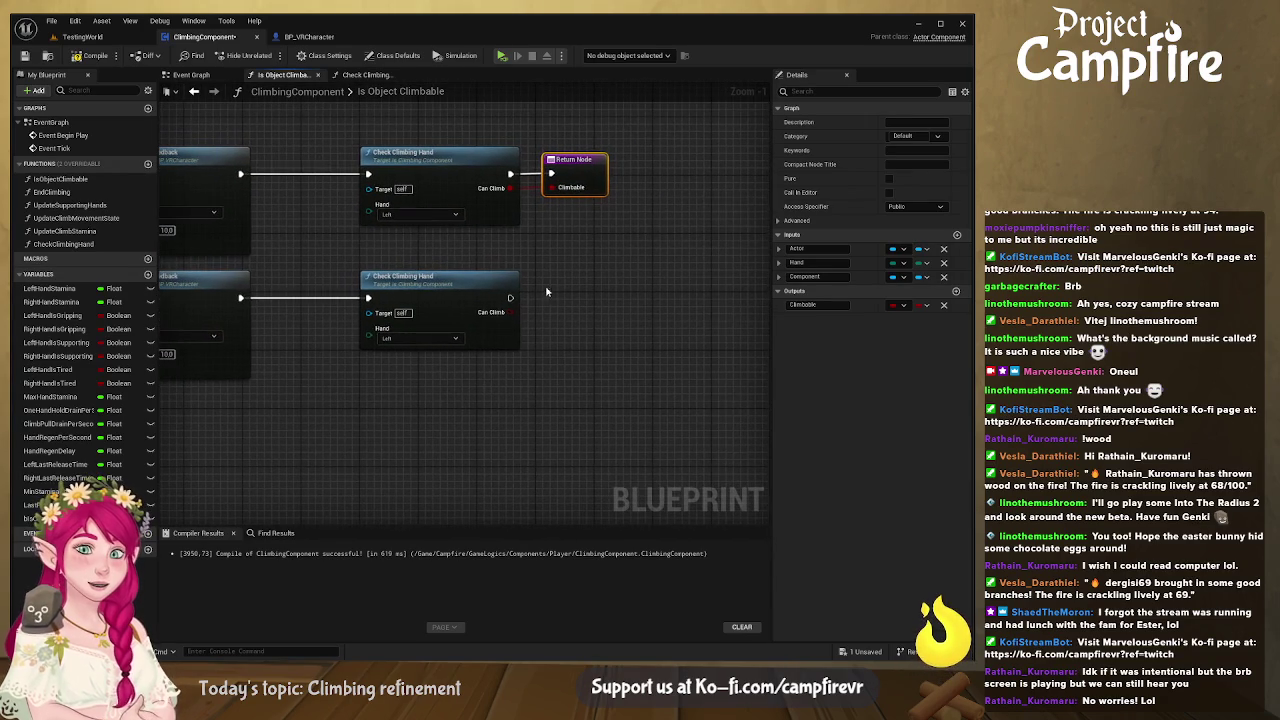
key("ctrl+d")
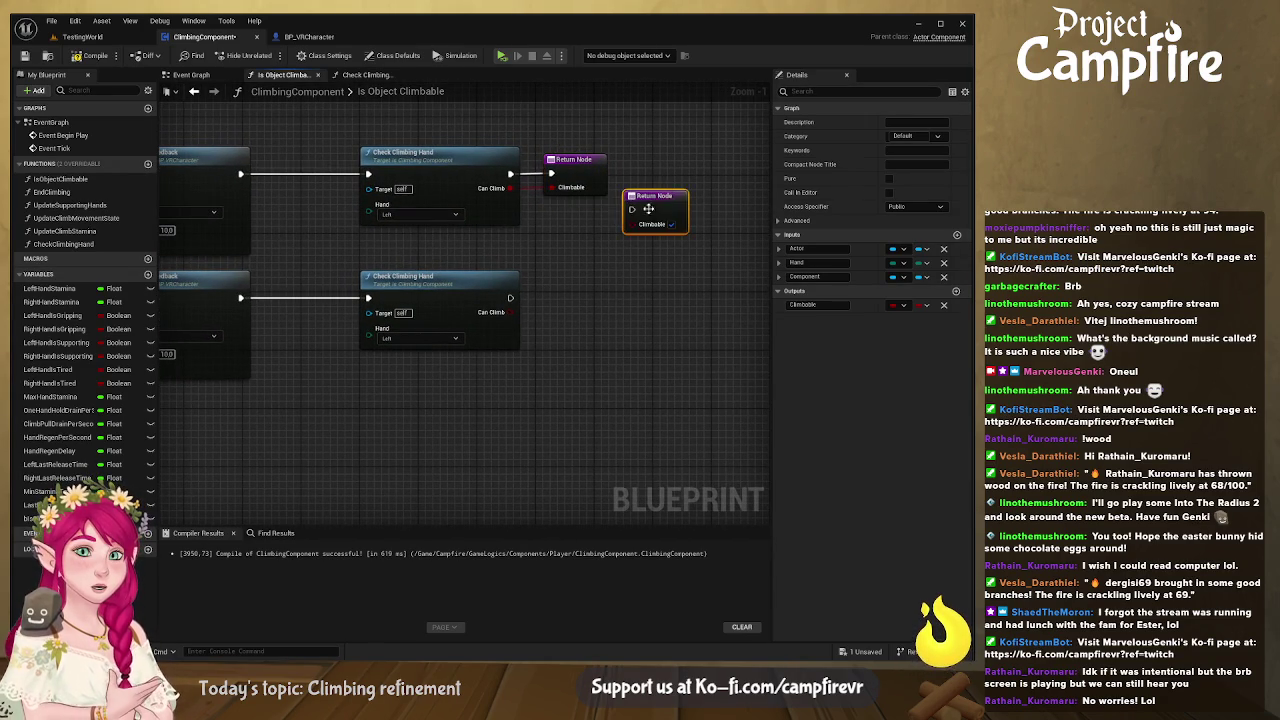
left_click_drag(671, 200, 599, 288)
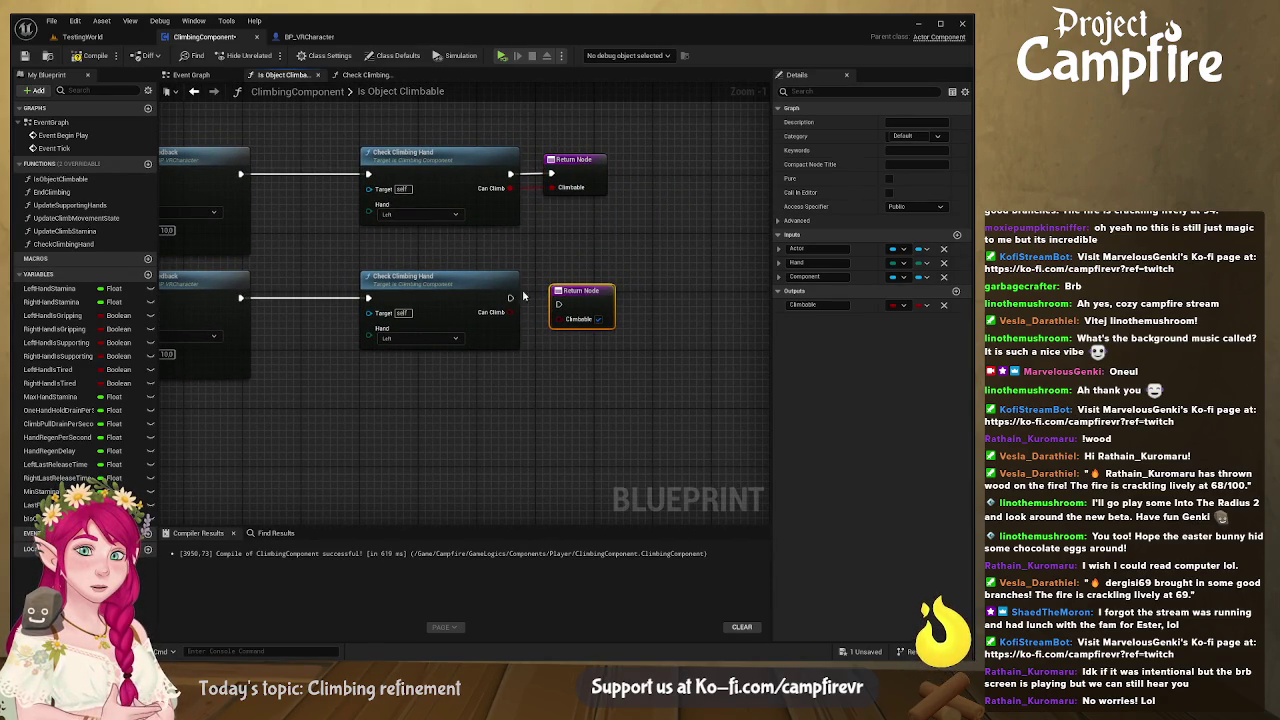
left_click_drag(510, 297, 580, 290)
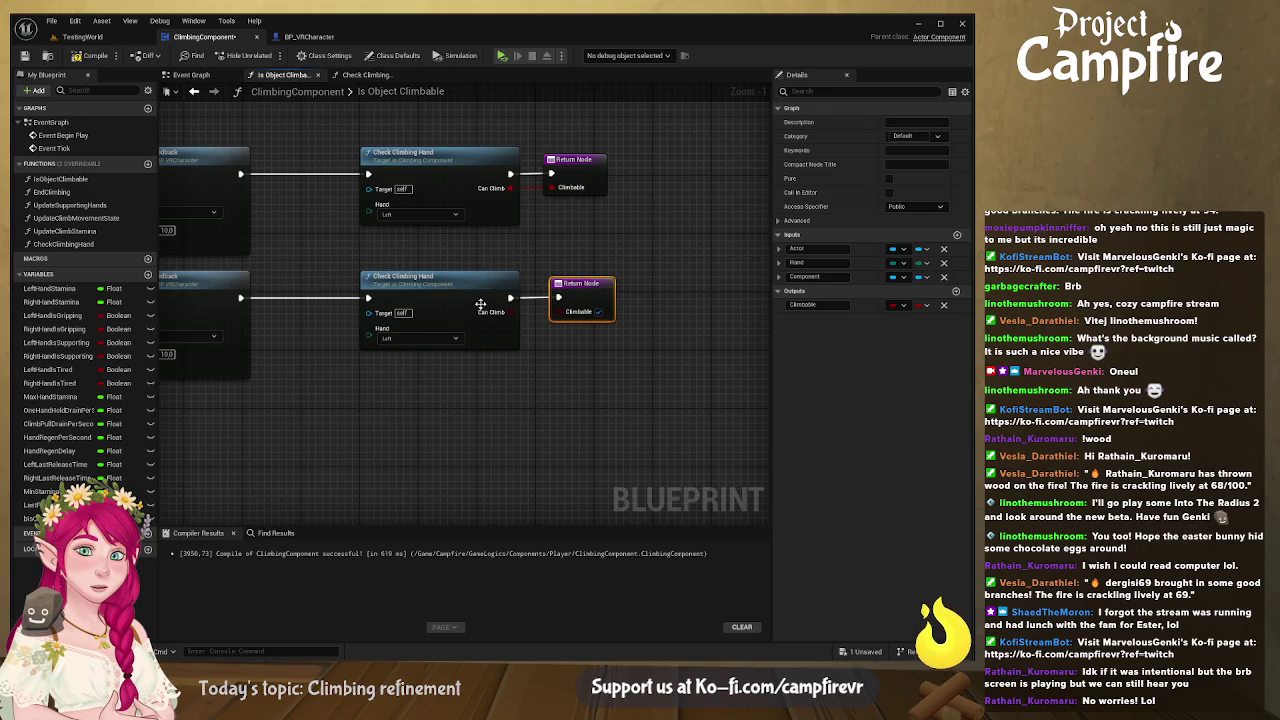
left_click_drag(510, 312, 560, 311)
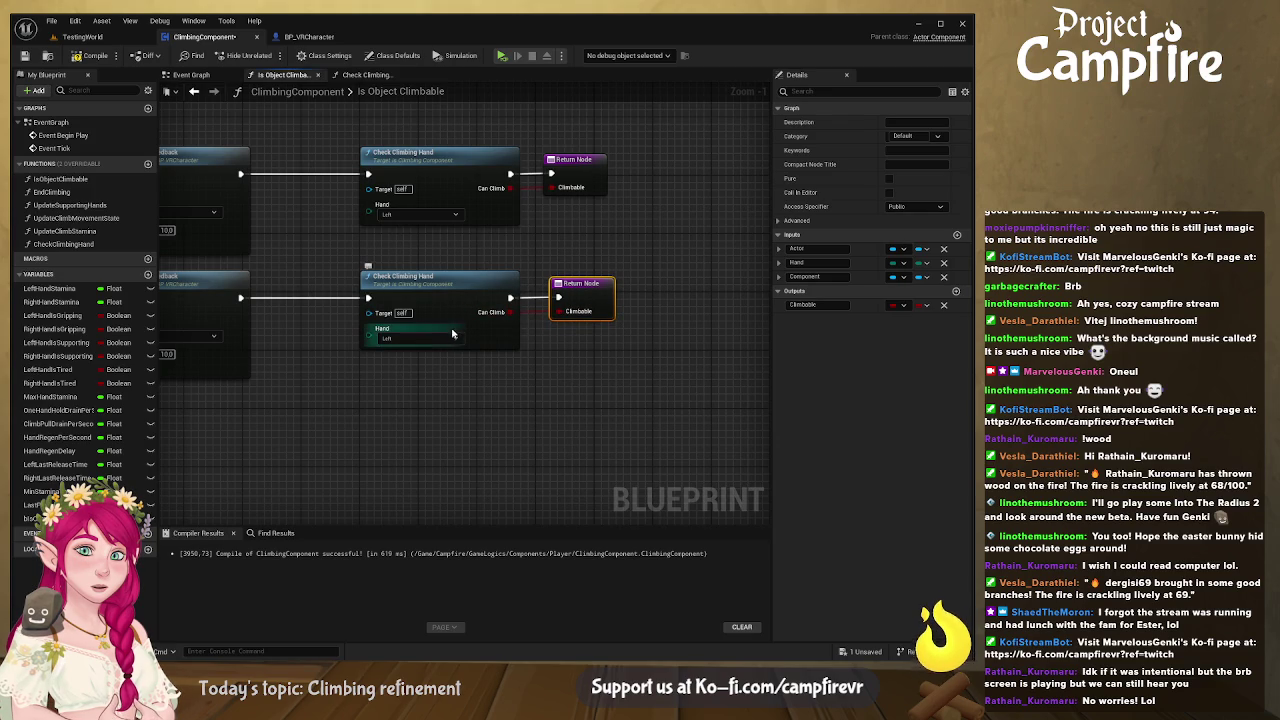
mouse_move(440, 345)
left_mouse_down()
mouse_move(629, 378)
mouse_move(590, 303)
left_mouse_up()
left_click(640, 344)
left_click(656, 356)
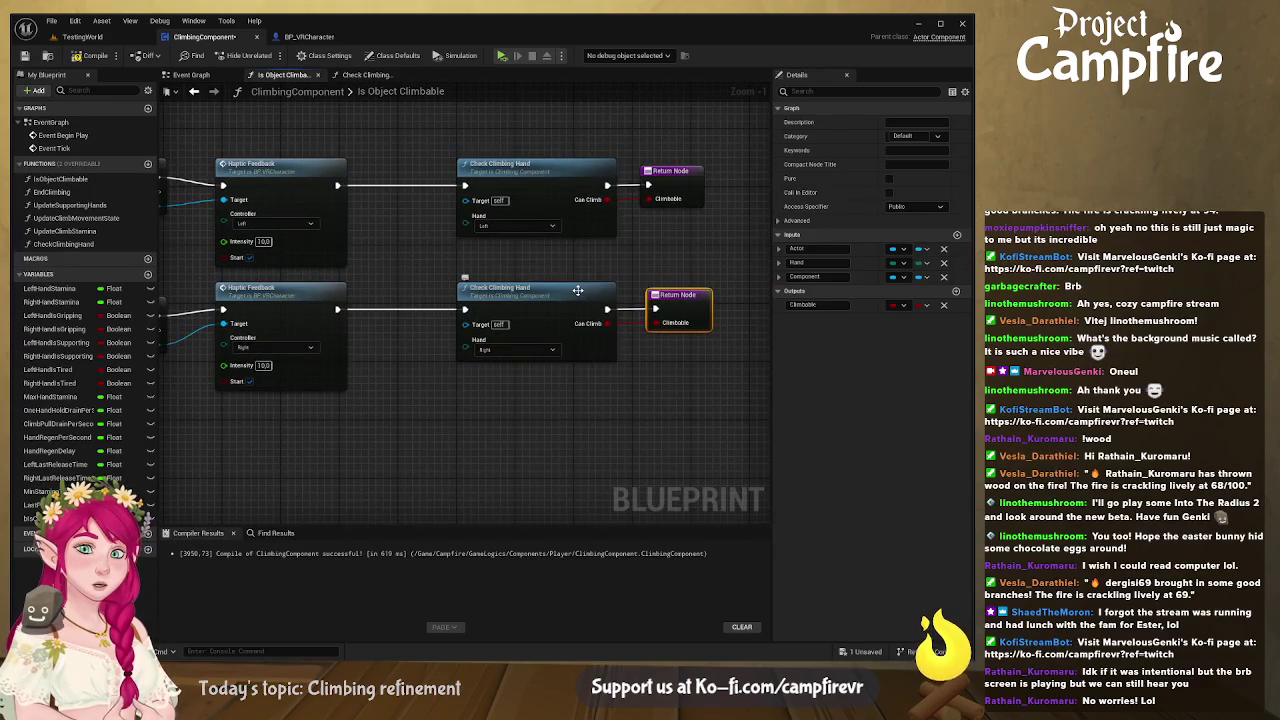
Step: In Check Climbing Hand, add a Switch on EControllerHand driven by the Hand input
double_click(590, 303)
left_click_drag(445, 266, 705, 266)
left_click_drag(412, 308, 482, 366)
mouse_move(388, 318)
left_mouse_down()
mouse_move(448, 331)
mouse_move(426, 292)
mouse_move(412, 303)
mouse_move(475, 291)
left_mouse_up()
key("Home")
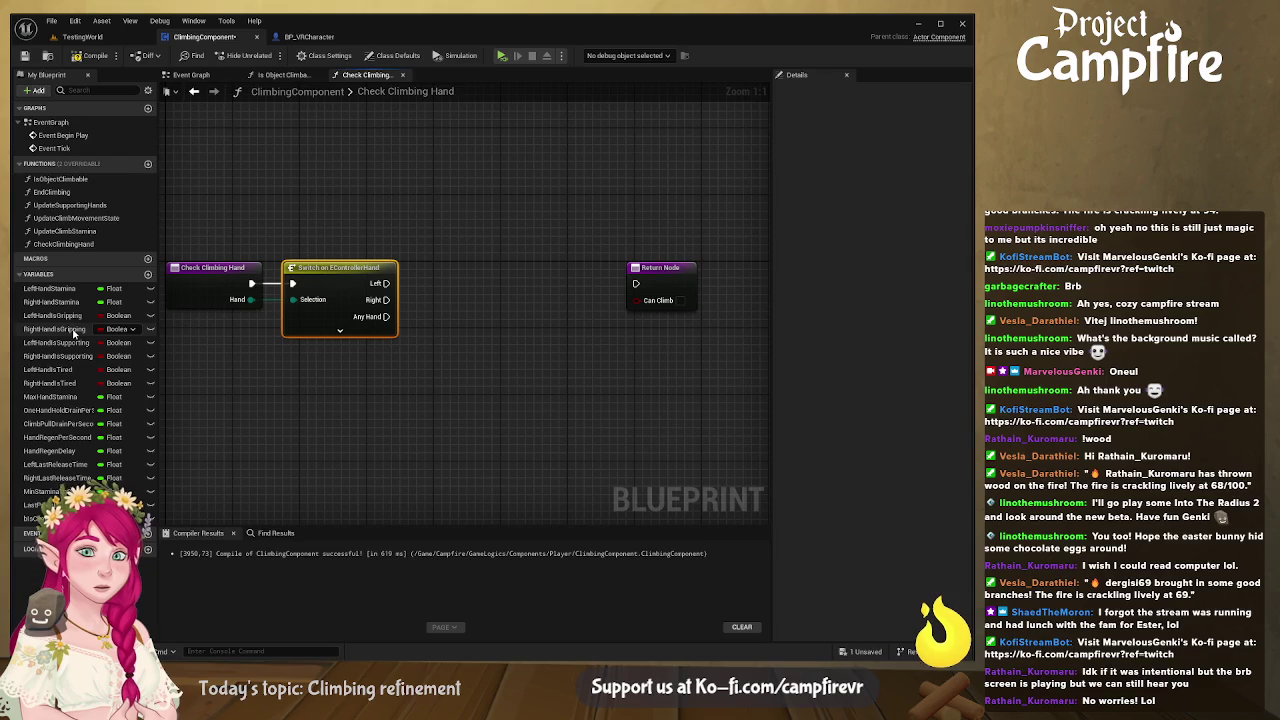
Step: Add a Left Hand Is Tired getter and a Branch on the Switch's Left output using it as condition
mouse_move(44, 375)
left_mouse_down()
mouse_move(443, 223)
mouse_move(458, 236)
mouse_move(473, 227)
mouse_move(381, 219)
mouse_move(465, 218)
left_mouse_up()
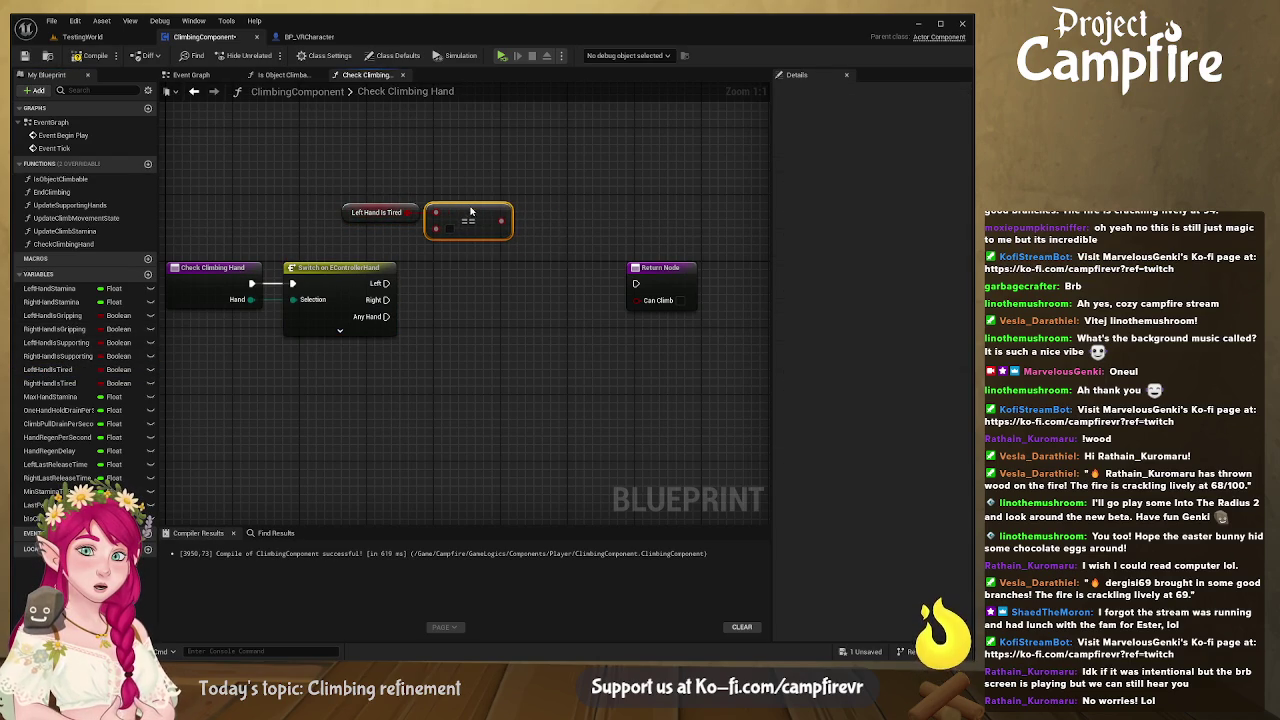
left_click(450, 229)
key("Delete")
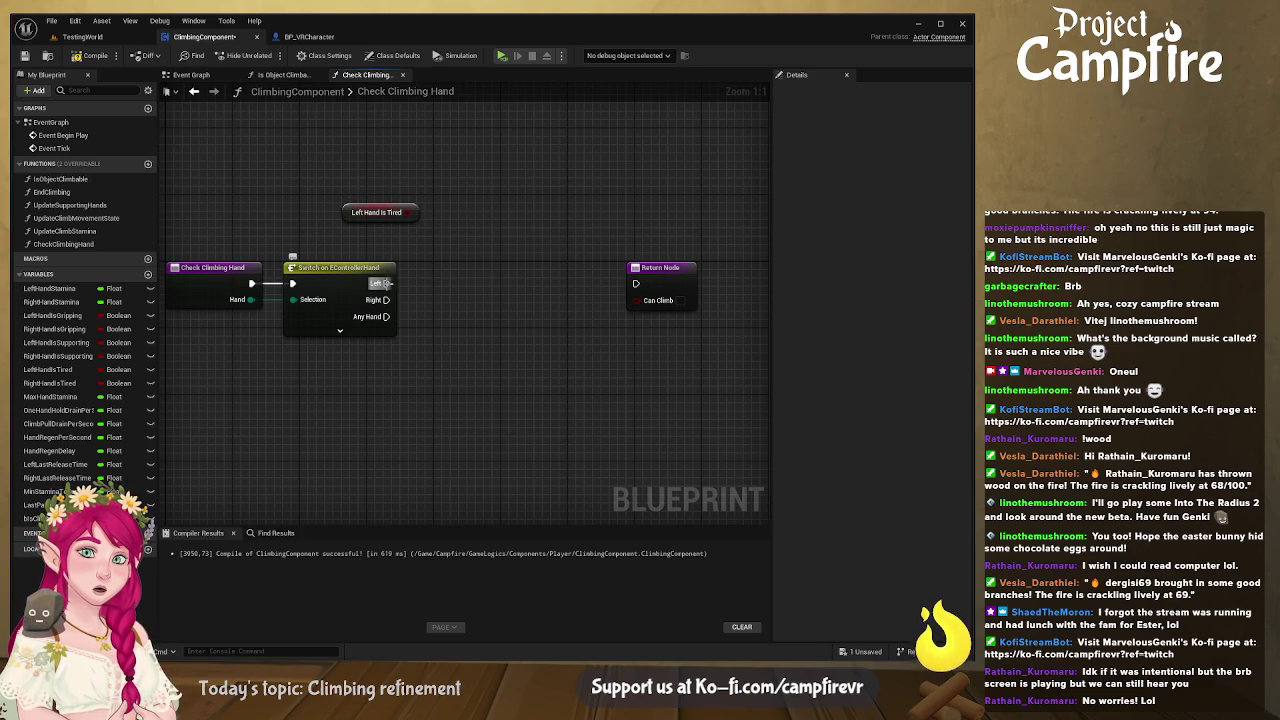
left_click_drag(390, 284, 545, 276)
key("b")
mouse_move(500, 217)
left_mouse_down()
mouse_move(545, 316)
mouse_move(573, 251)
left_mouse_up()
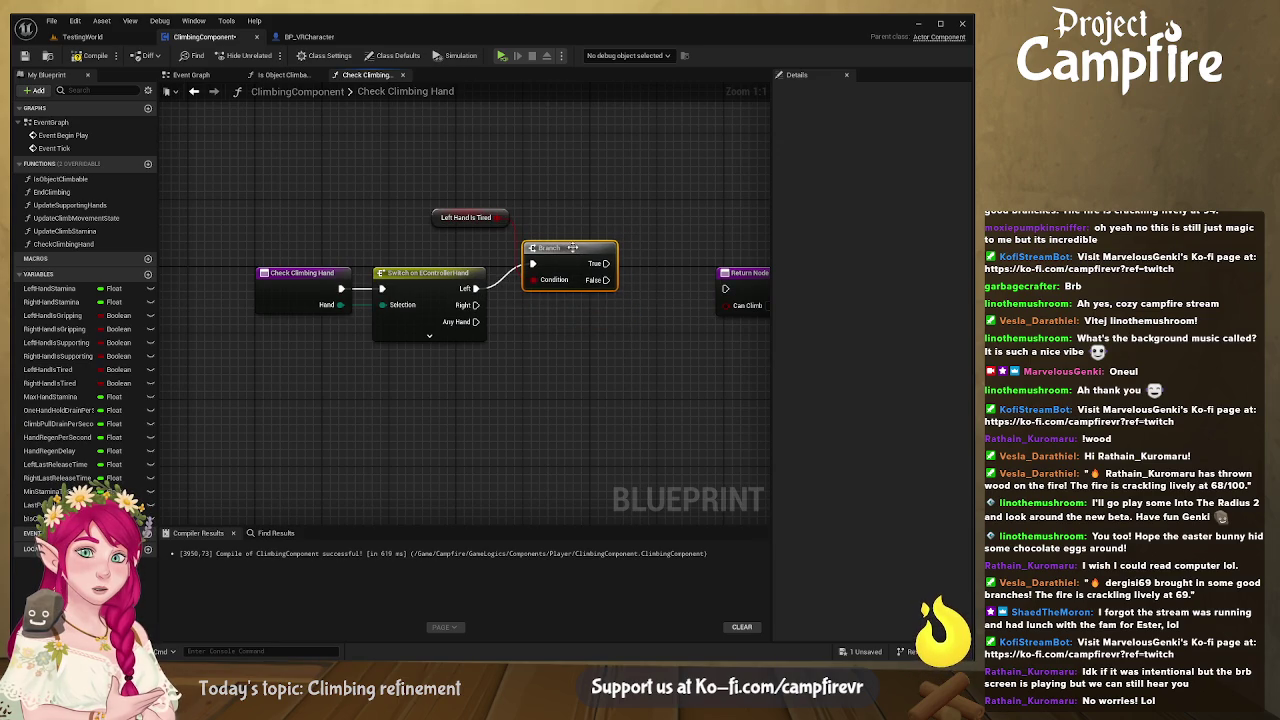
Step: Duplicate the Branch for the Switch's Right output and feed it a tired-hand getter
key("ctrl+d")
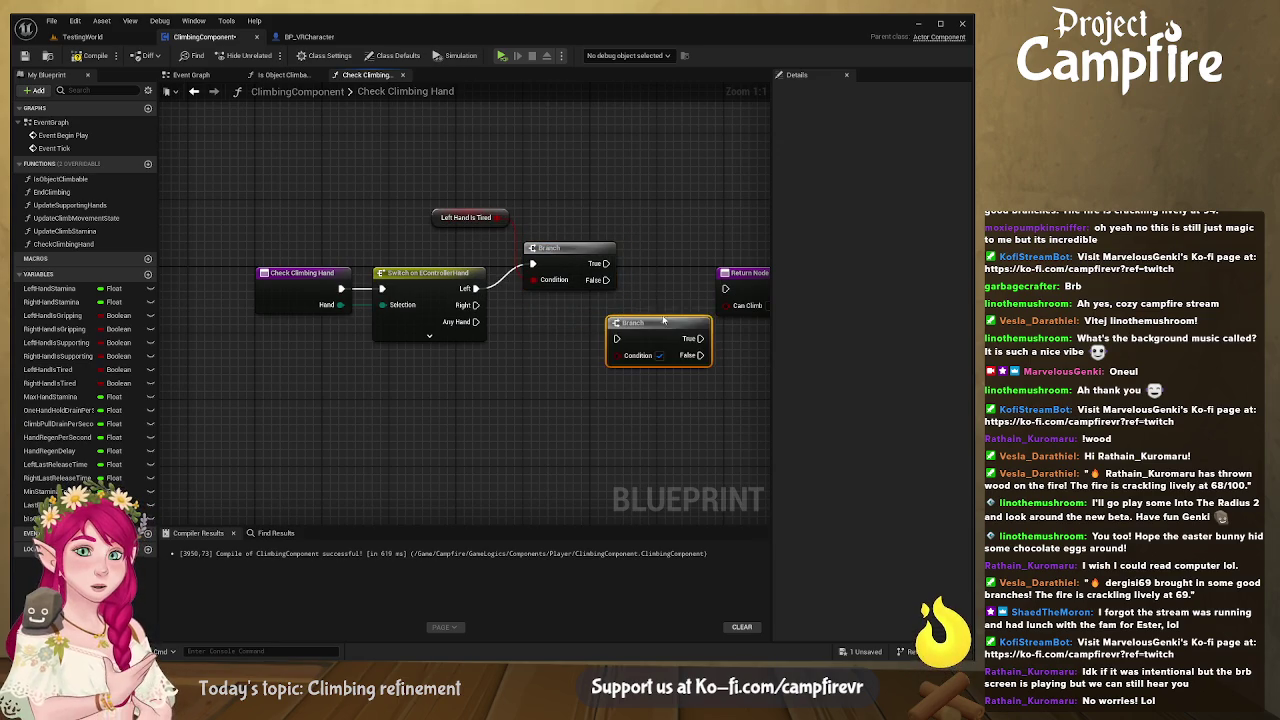
left_click_drag(663, 319, 597, 323)
mouse_move(476, 305)
left_mouse_down()
mouse_move(532, 318)
mouse_move(549, 338)
left_mouse_up()
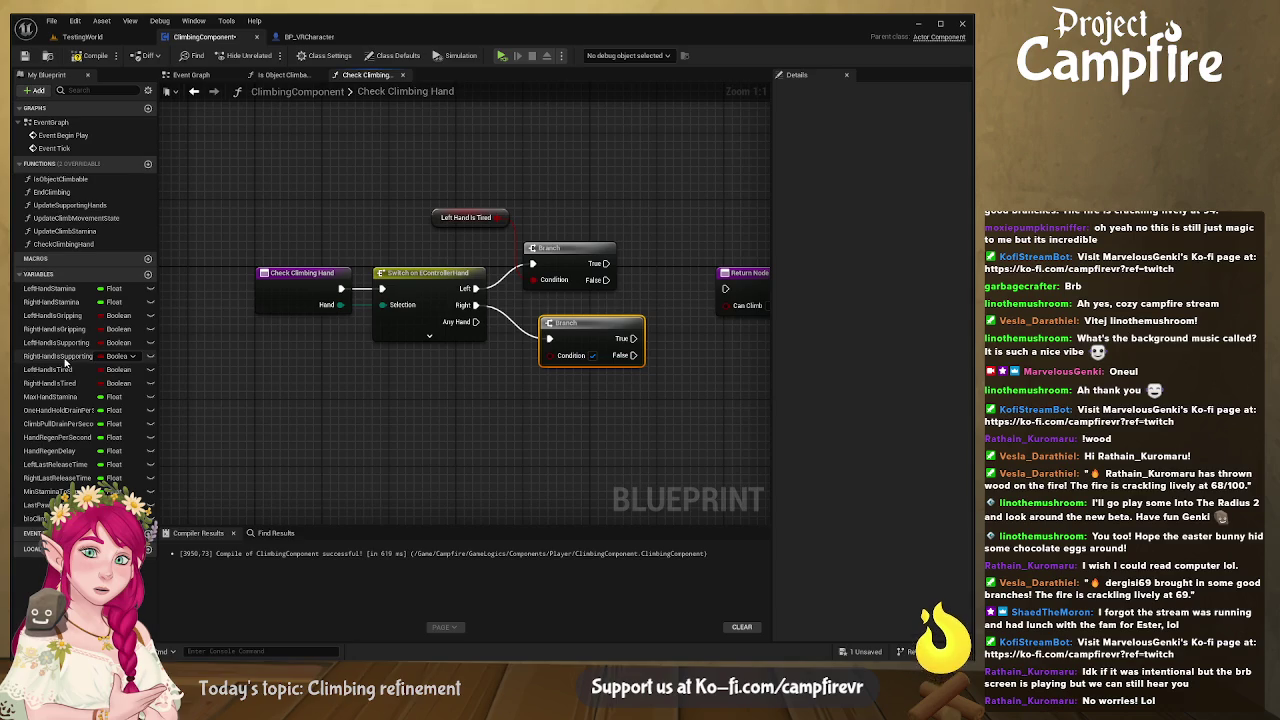
left_click(74, 370)
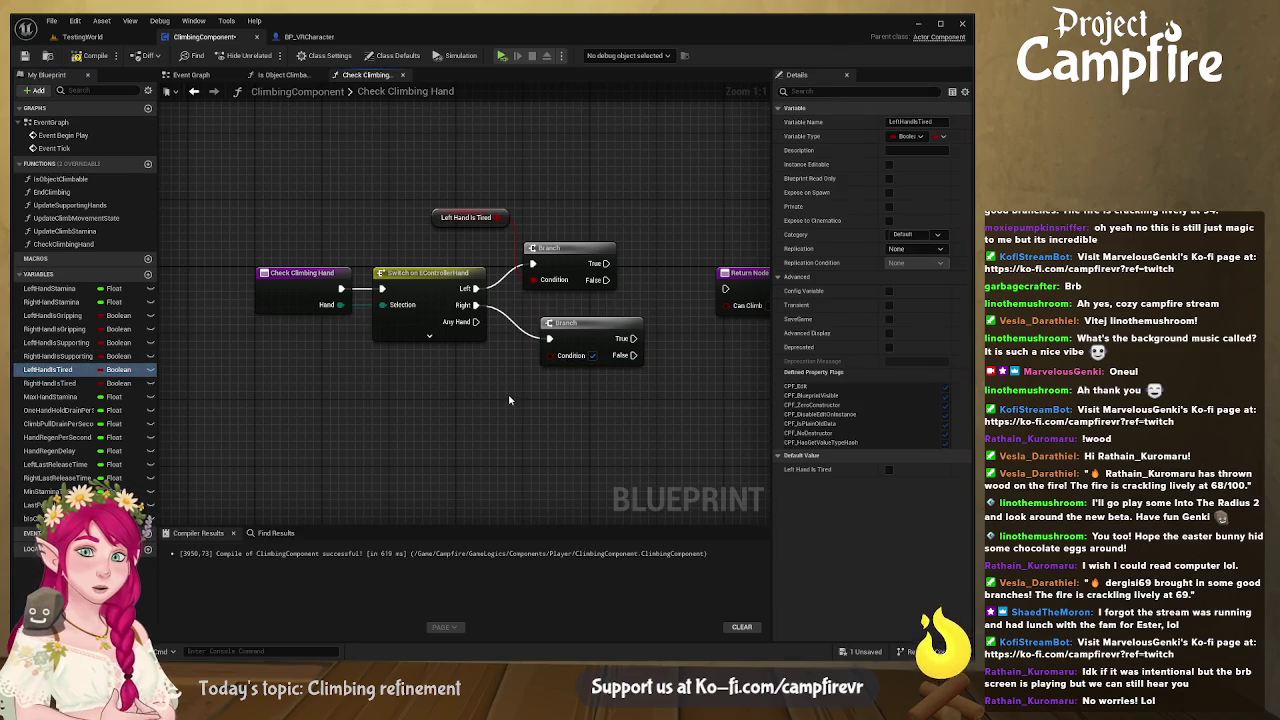
key("ctrl+v")
left_click_drag(541, 376, 582, 330)
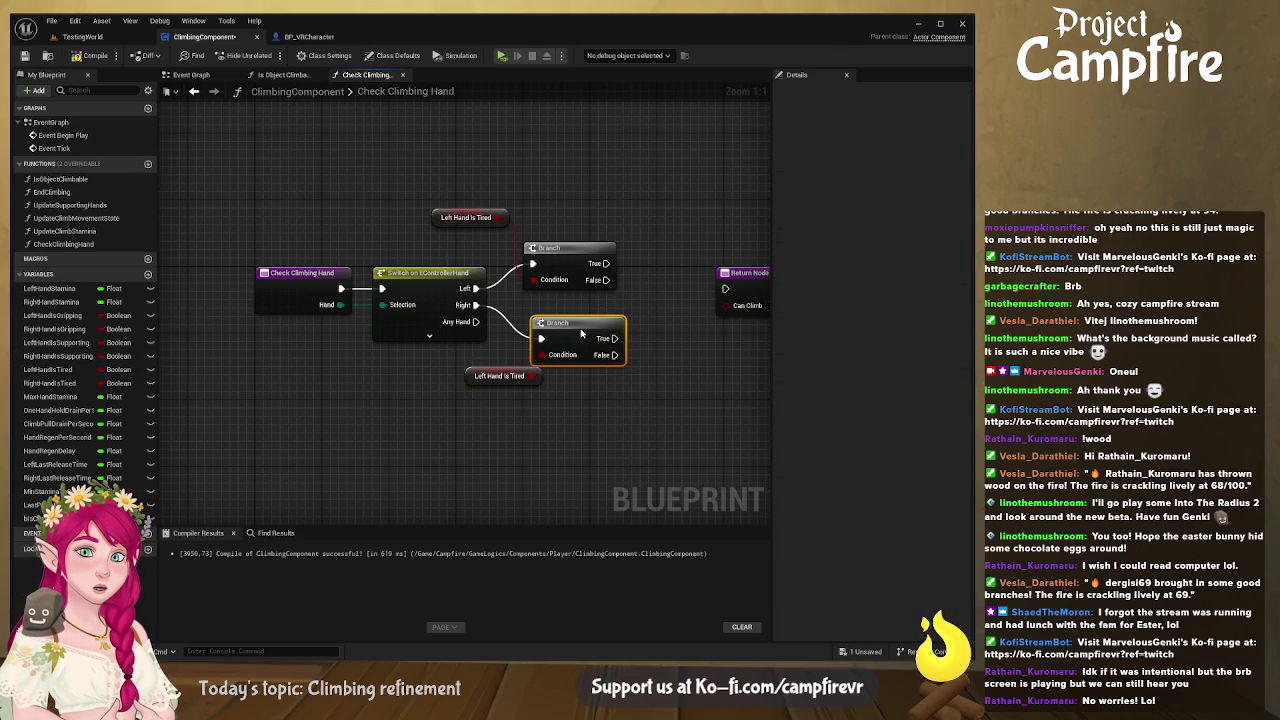
left_click_drag(470, 375, 437, 382)
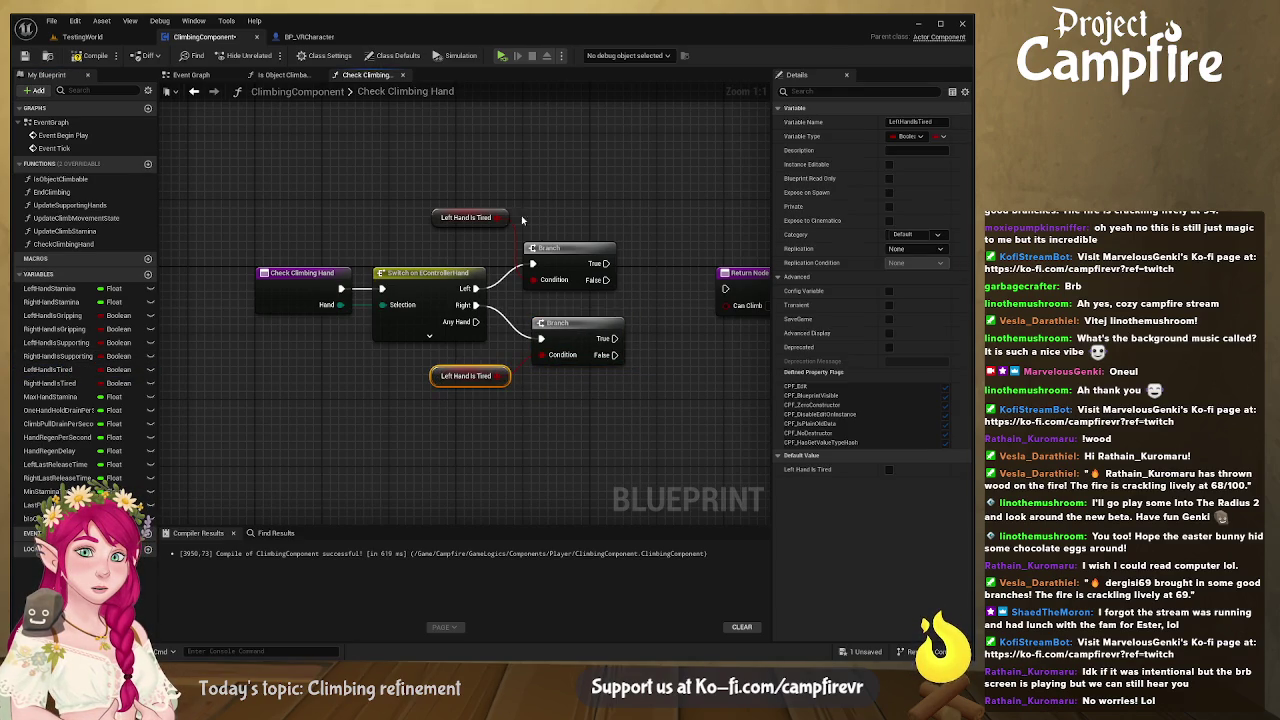
mouse_move(438, 213)
left_mouse_down()
mouse_move(446, 230)
mouse_move(328, 212)
left_mouse_up()
left_click_drag(323, 362, 331, 360)
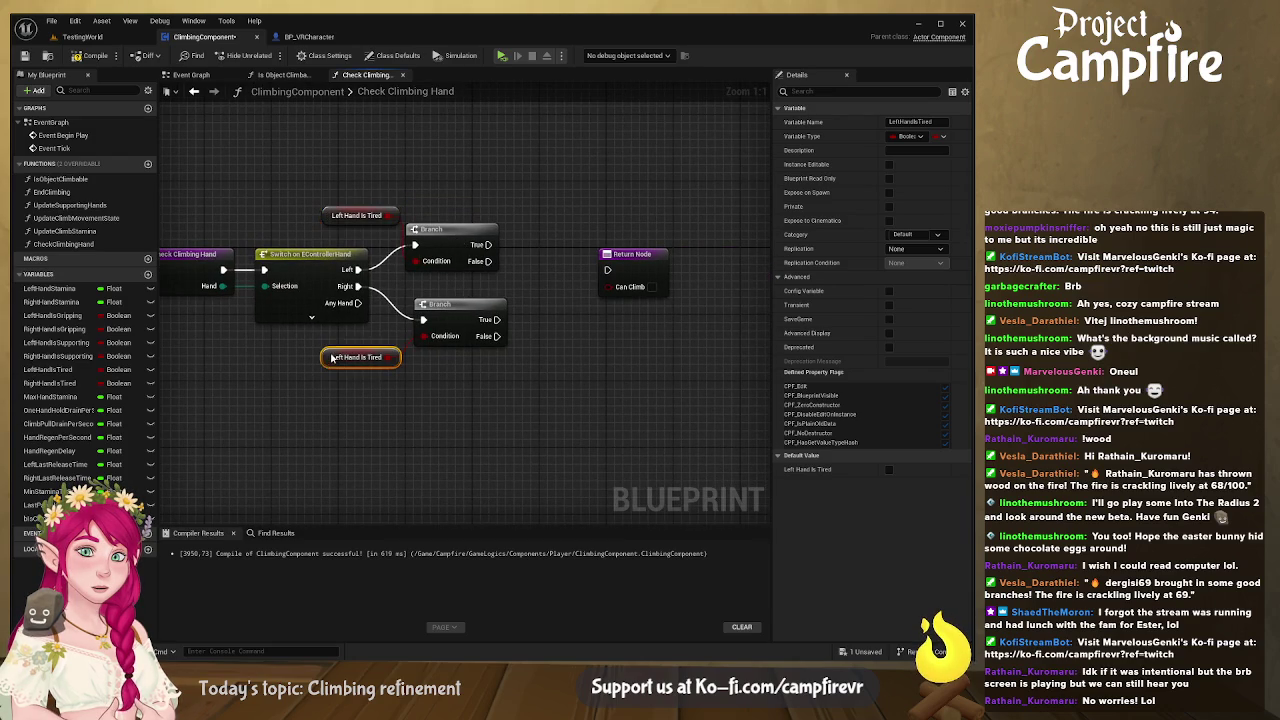
left_click(432, 306)
left_click_drag(496, 383, 450, 381)
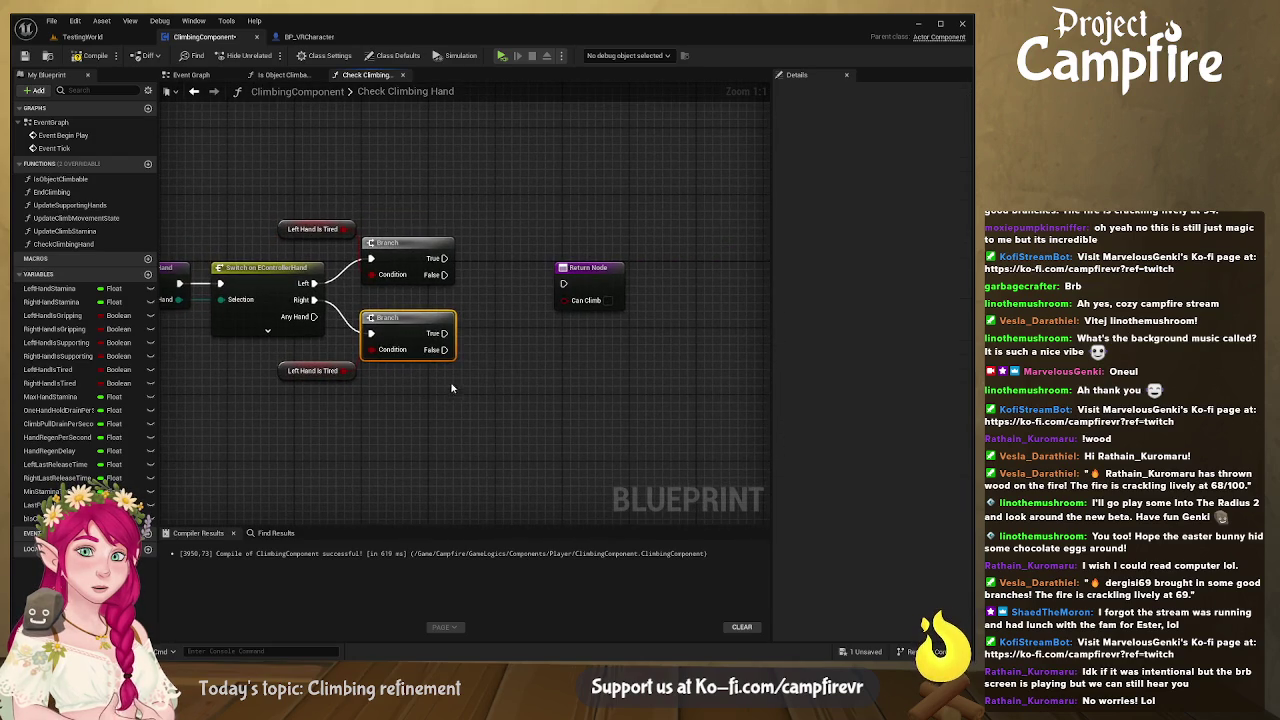
Step: Return Can Climb false from both True pins and true from both False pins, then compile and save
mouse_move(595, 281)
left_mouse_down()
mouse_move(547, 231)
mouse_move(559, 231)
left_mouse_up()
left_click_drag(444, 258, 558, 216)
key("ctrl+d")
left_click_drag(584, 288, 580, 364)
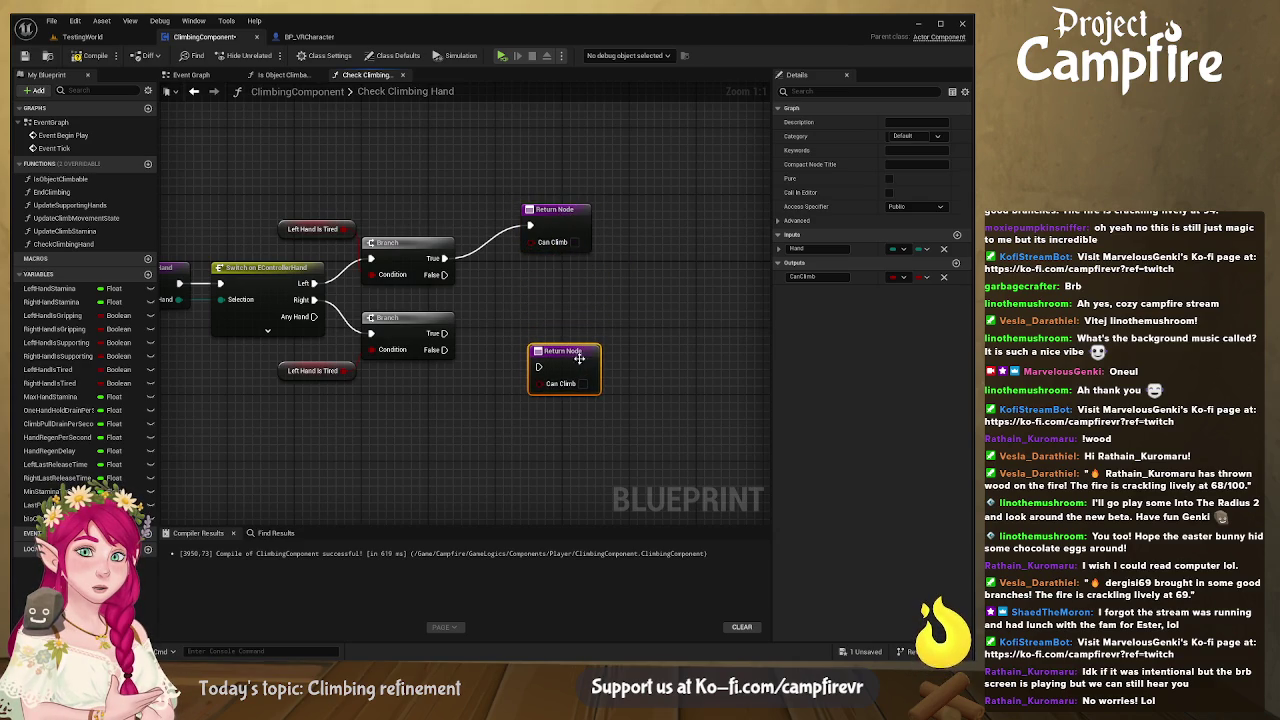
mouse_move(444, 333)
left_mouse_down()
mouse_move(538, 257)
mouse_move(525, 279)
mouse_move(536, 240)
left_mouse_up()
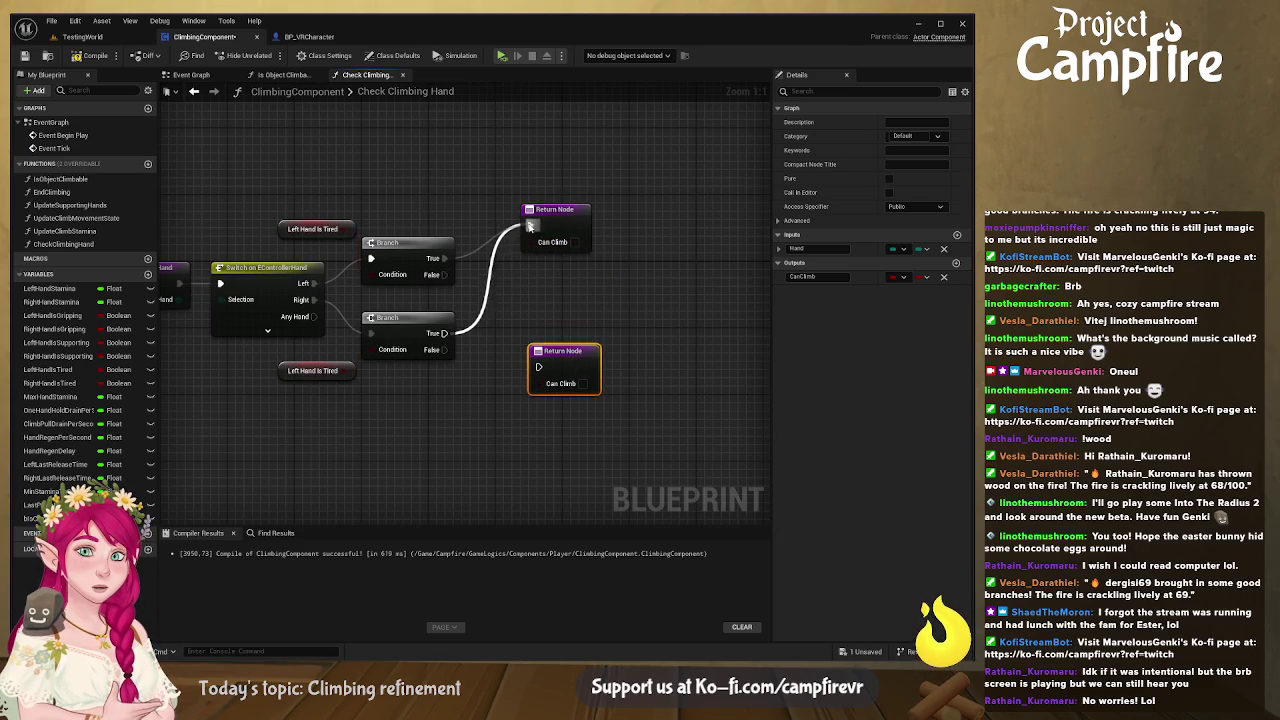
mouse_move(469, 297)
left_mouse_down()
mouse_move(497, 285)
mouse_move(565, 350)
left_mouse_up()
left_click_drag(472, 332, 565, 350)
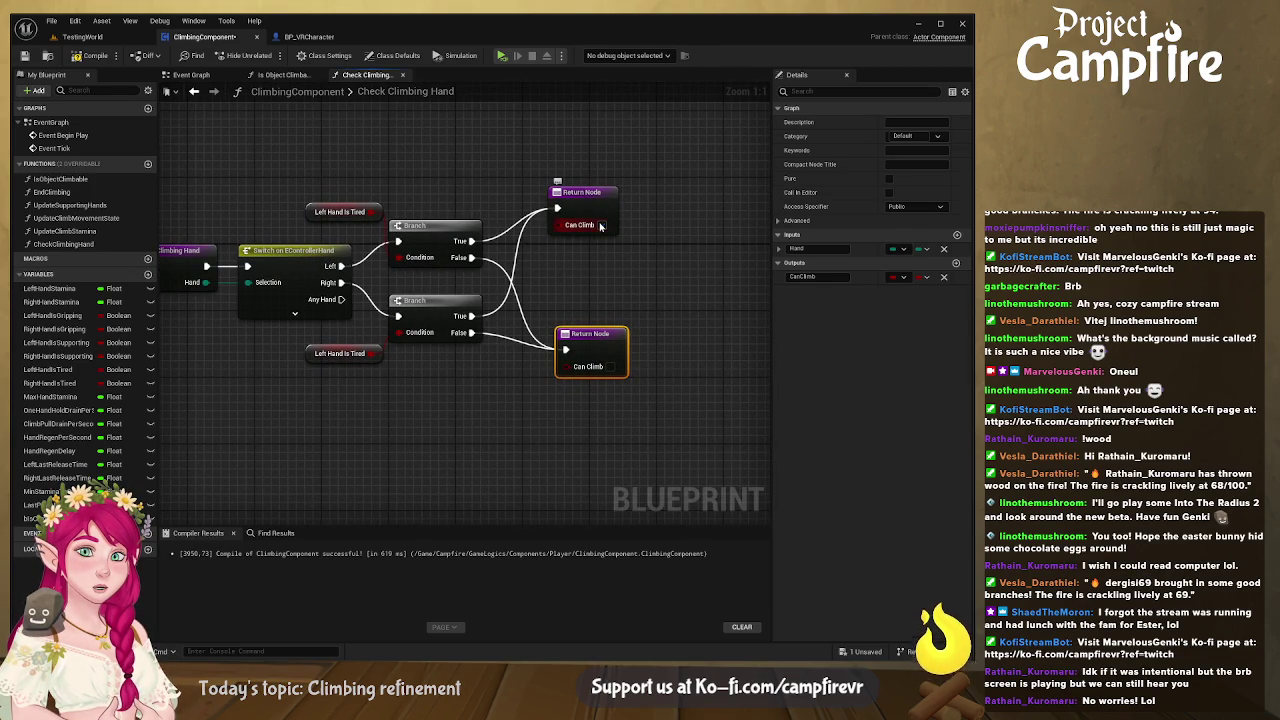
left_click(610, 367)
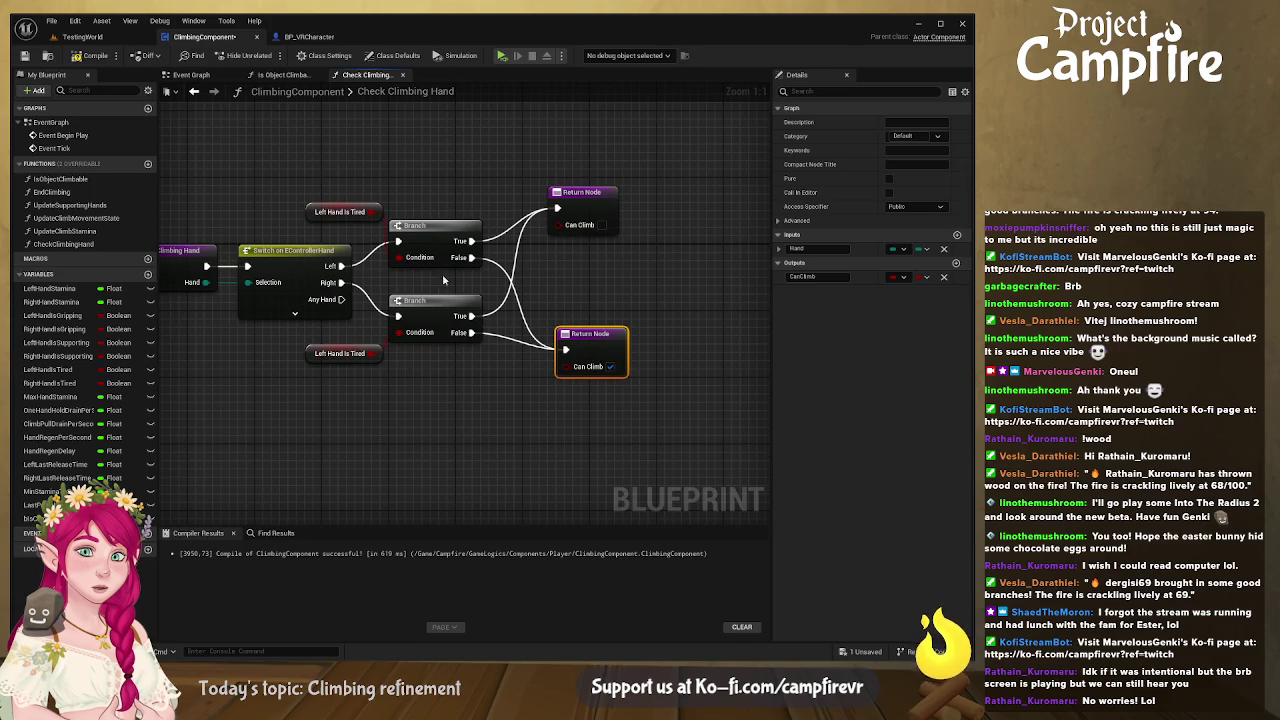
left_click_drag(474, 375, 572, 381)
left_click_drag(687, 346, 696, 346)
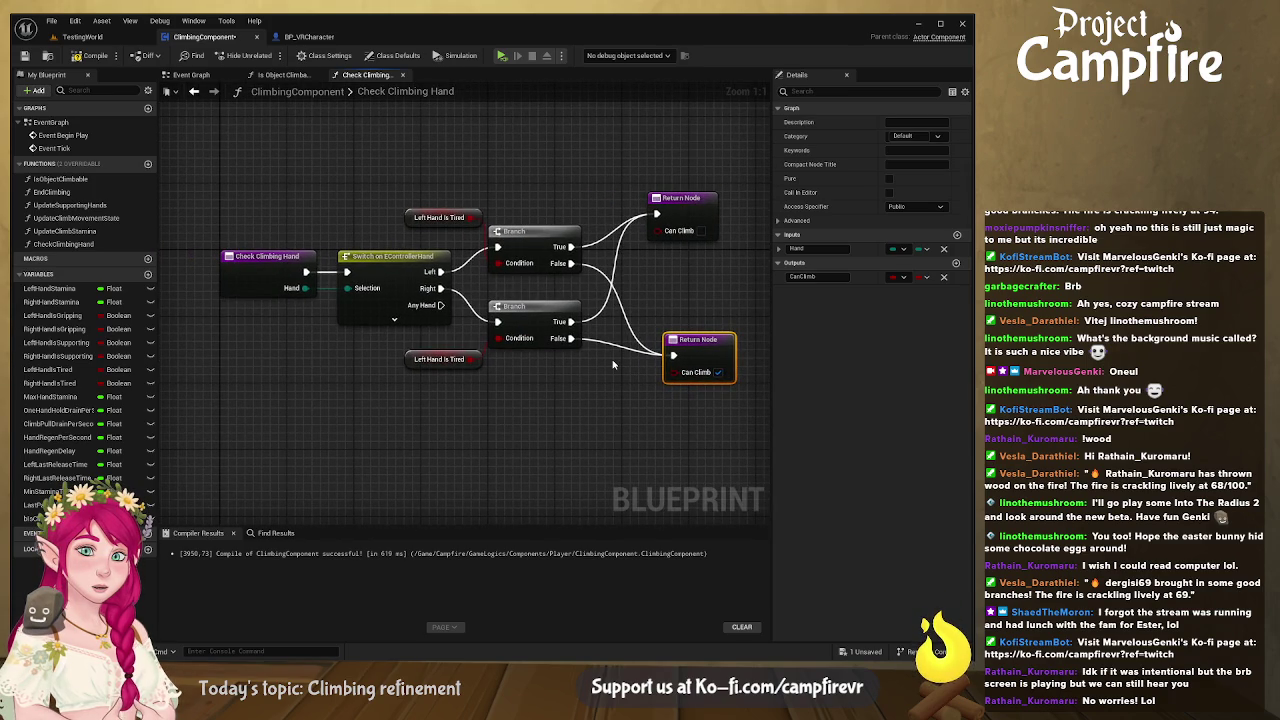
left_click_drag(613, 365, 571, 365)
left_click(676, 380)
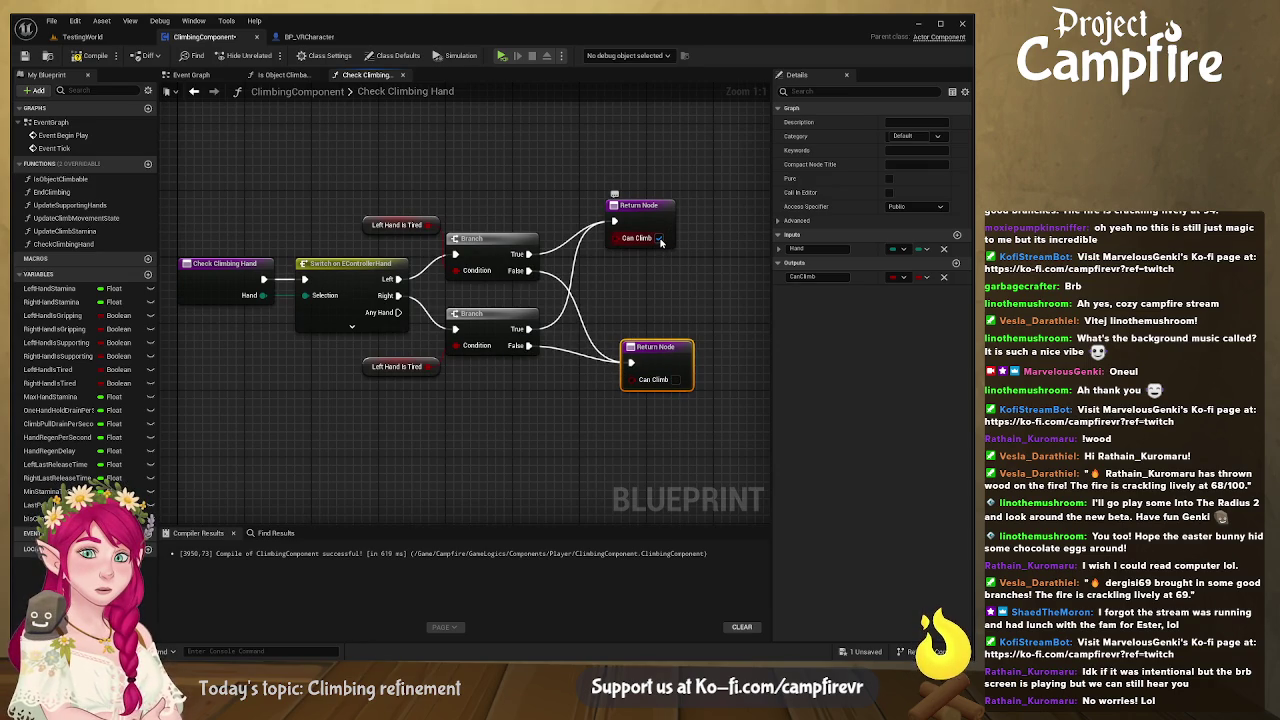
left_click(676, 380)
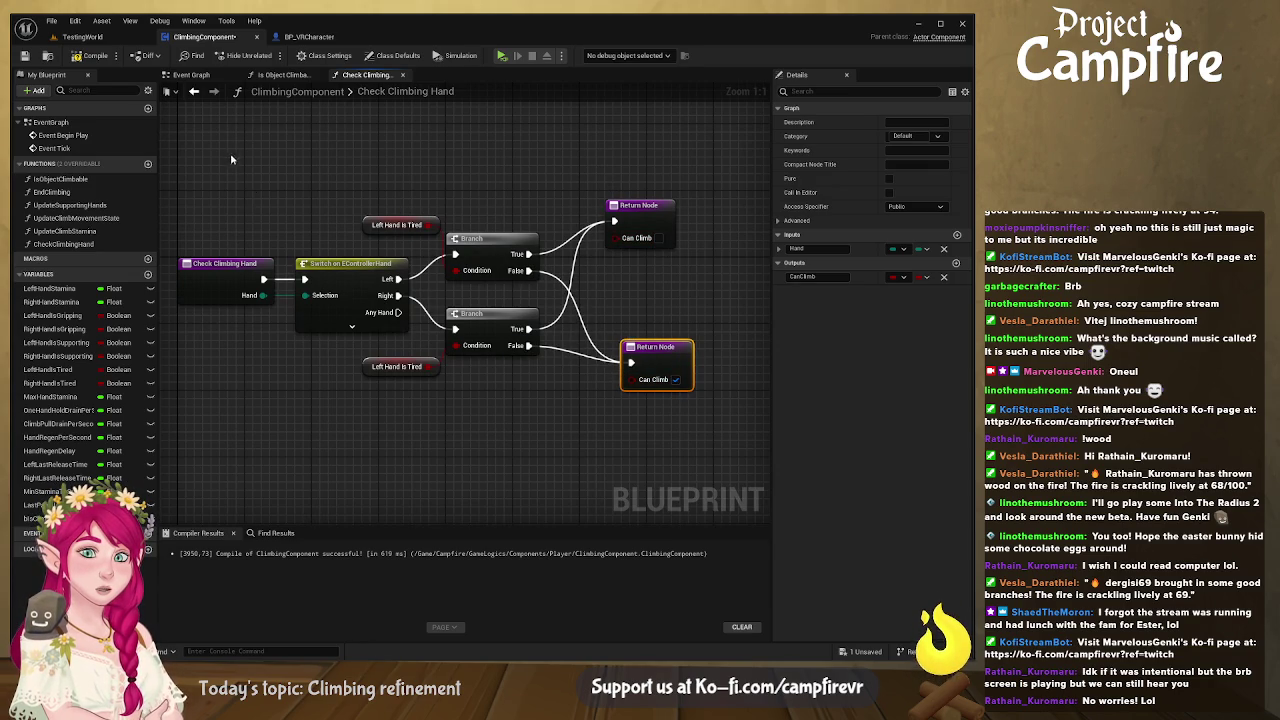
left_click(90, 55)
left_click(25, 55)
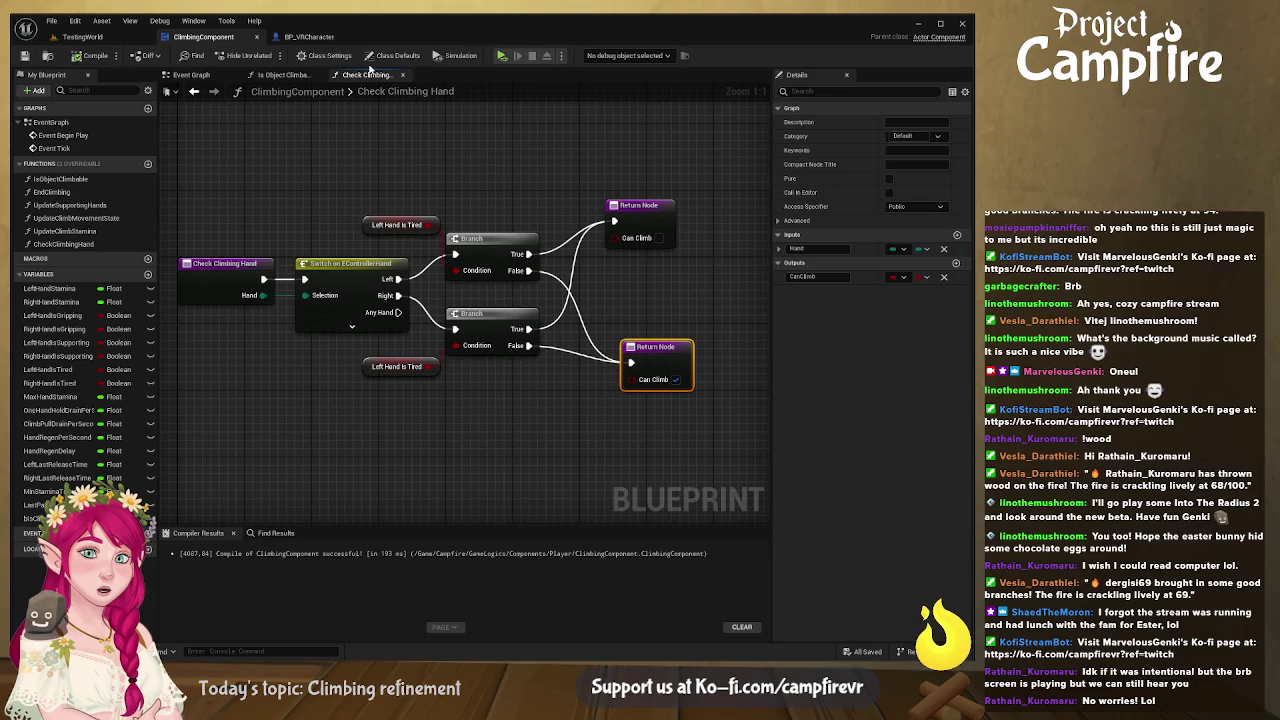
Step: Shift both Check Climbing Hand/Return node pairs left in Is Object Climbable, then compile and save
left_click(284, 77)
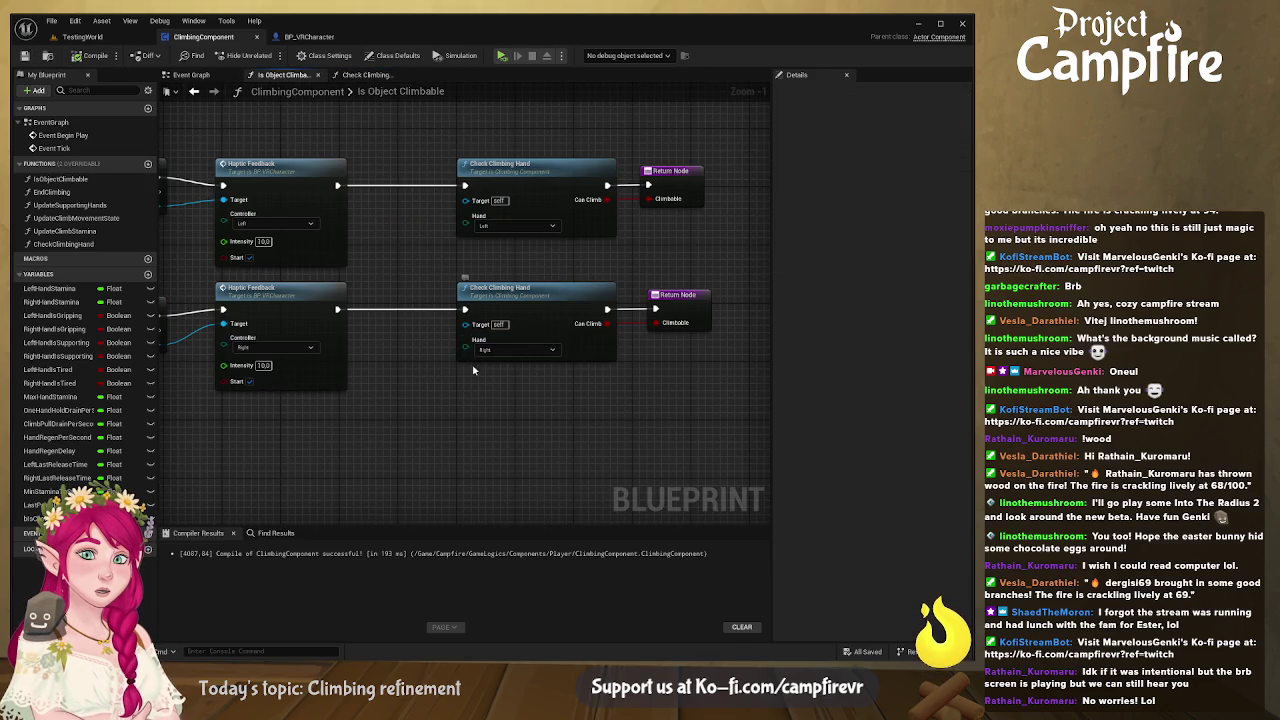
scroll(513, 254, "down", 2)
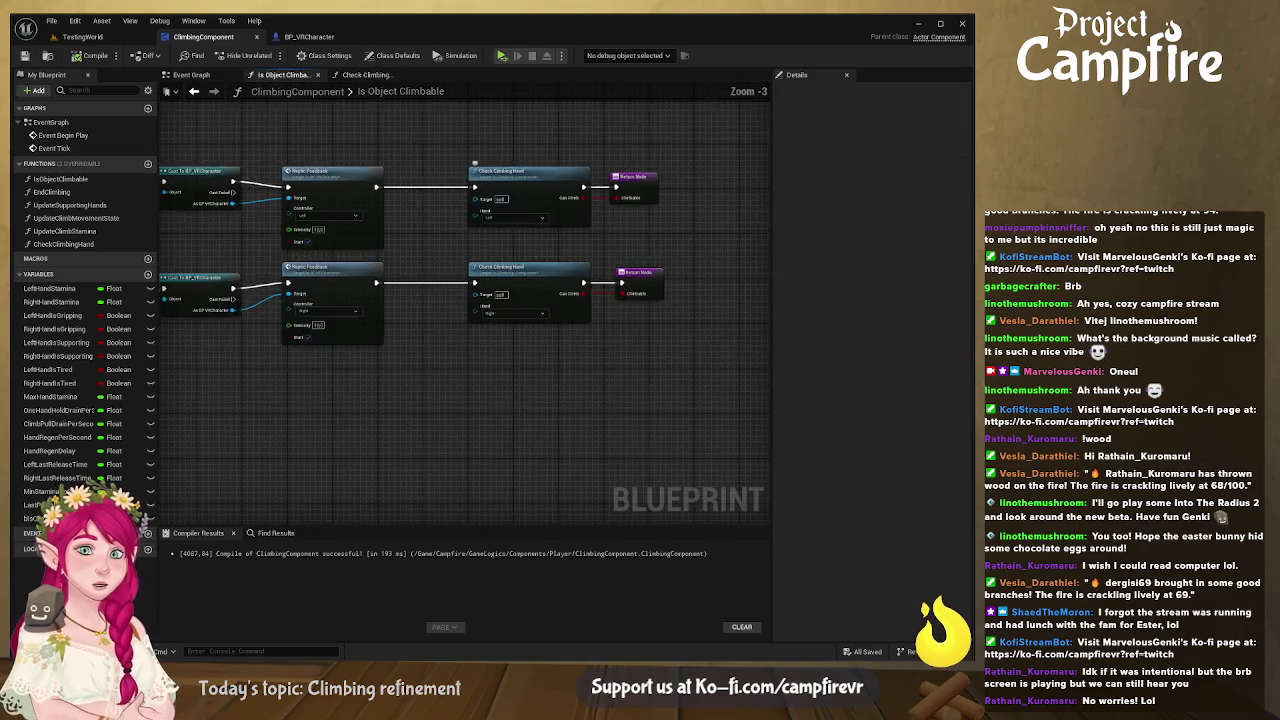
left_click_drag(638, 215, 436, 447)
left_click_drag(477, 370, 415, 370)
left_click(88, 55)
left_click(25, 56)
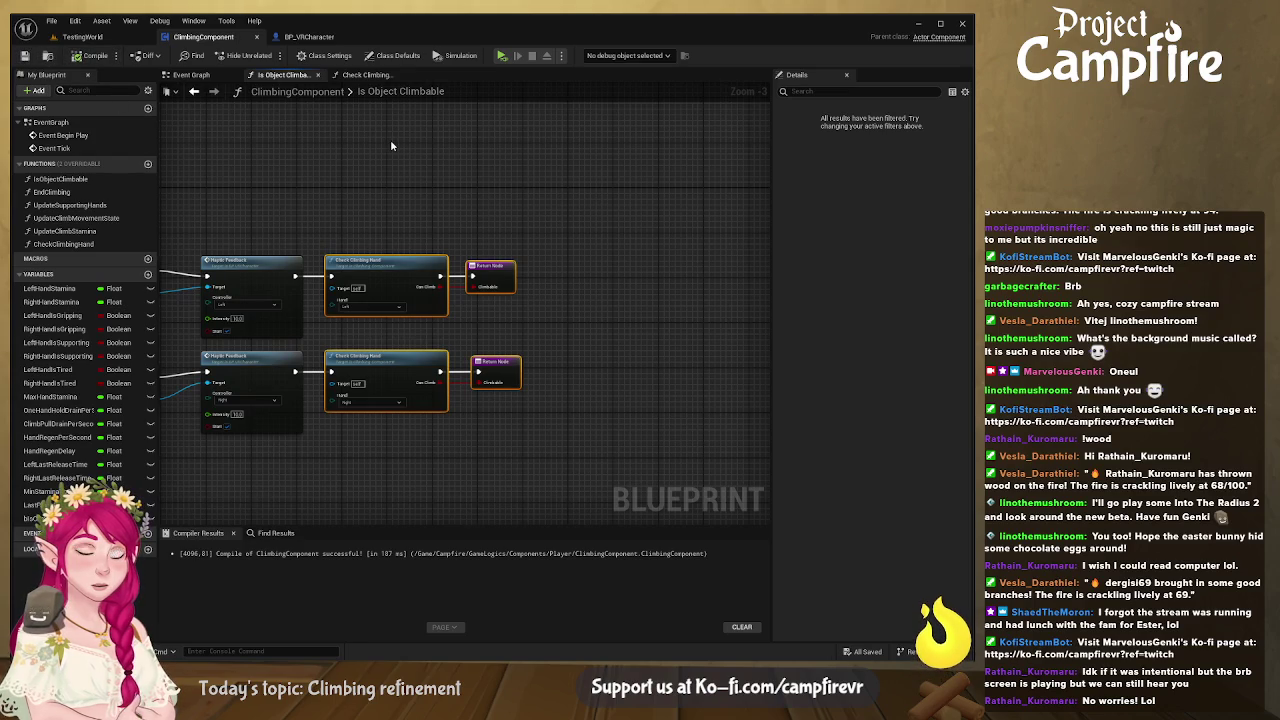
Step: Create a Boolean variable named bPlayerIsClimbing, then view the Event Graph
mouse_move(423, 194)
left_mouse_down()
mouse_move(574, 203)
mouse_move(561, 209)
left_mouse_up()
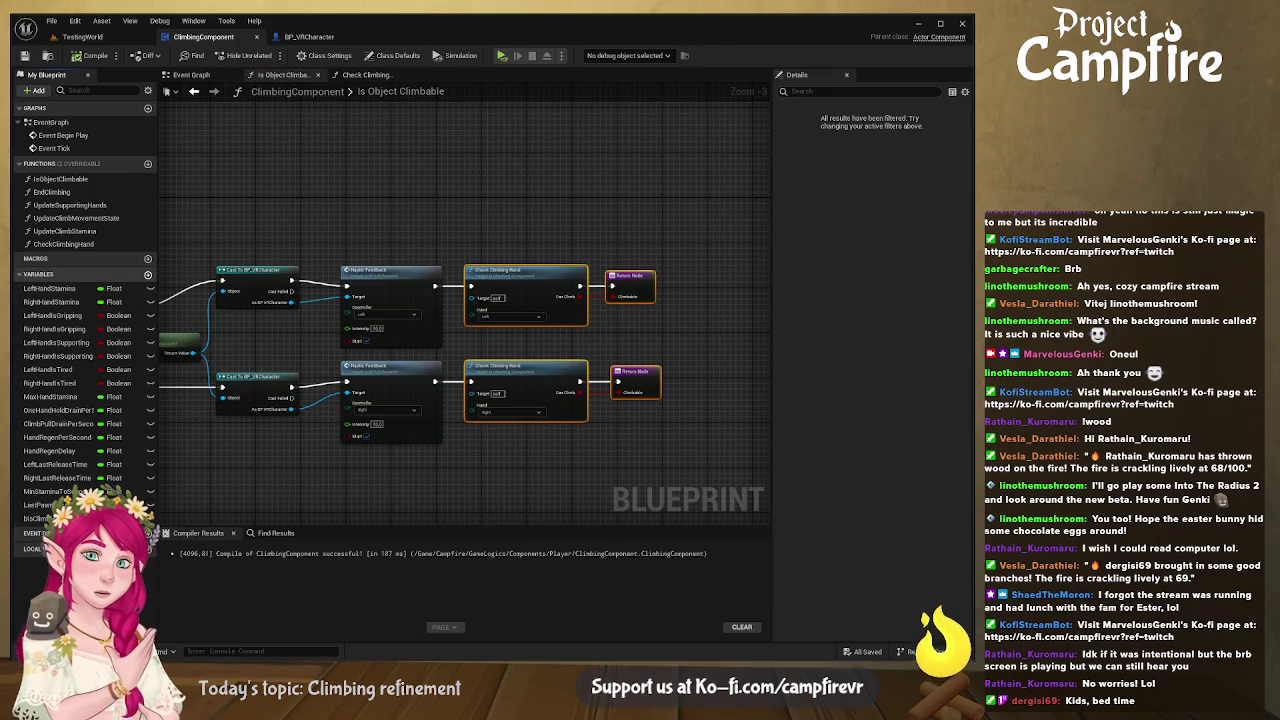
left_click(148, 273)
type("bPlayerIsClimbing")
key("Return")
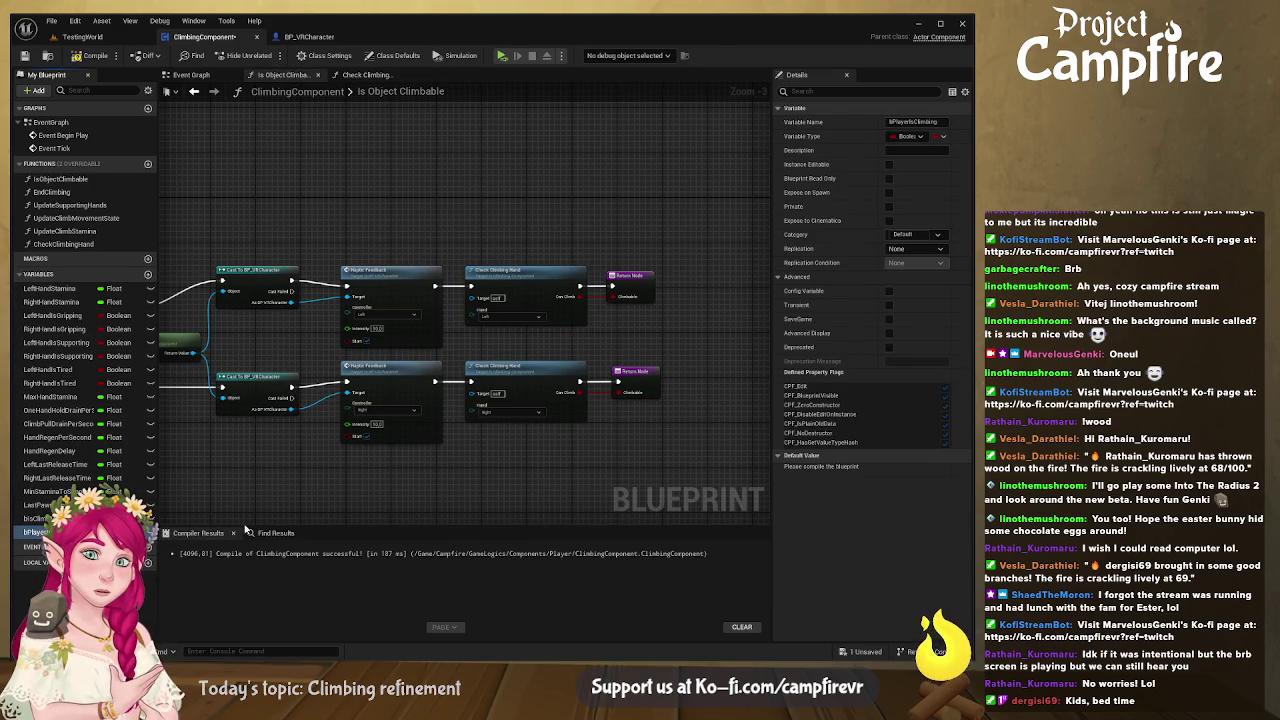
left_click_drag(289, 422, 507, 421)
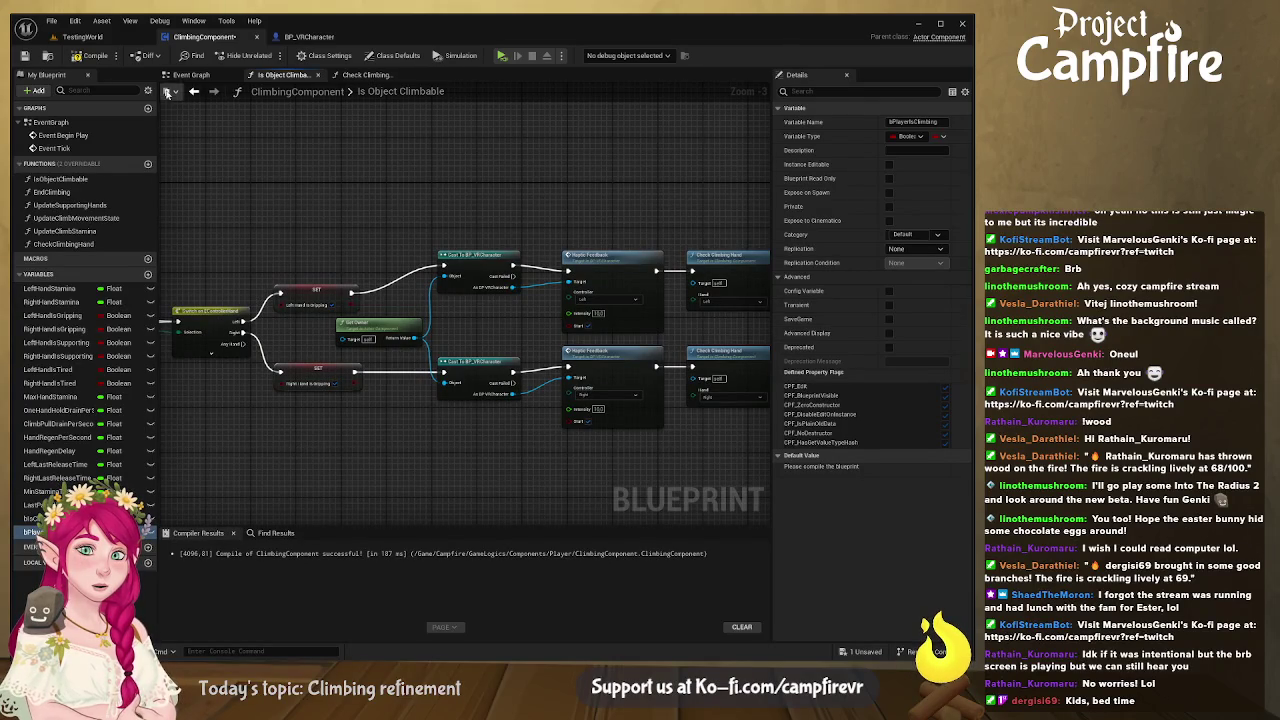
left_click(190, 75)
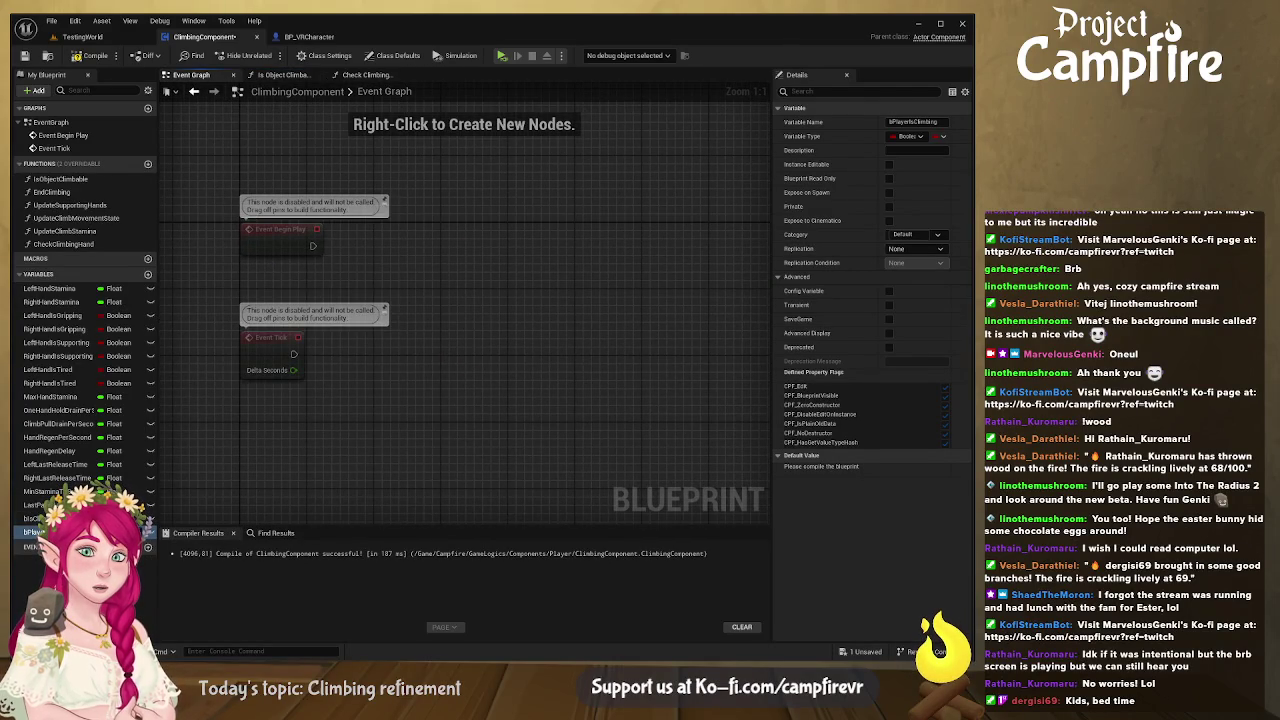
Step: In the Event Graph, add a Branch after Event BeginPlay conditioned on Player is Climbing
key("ctrl+v")
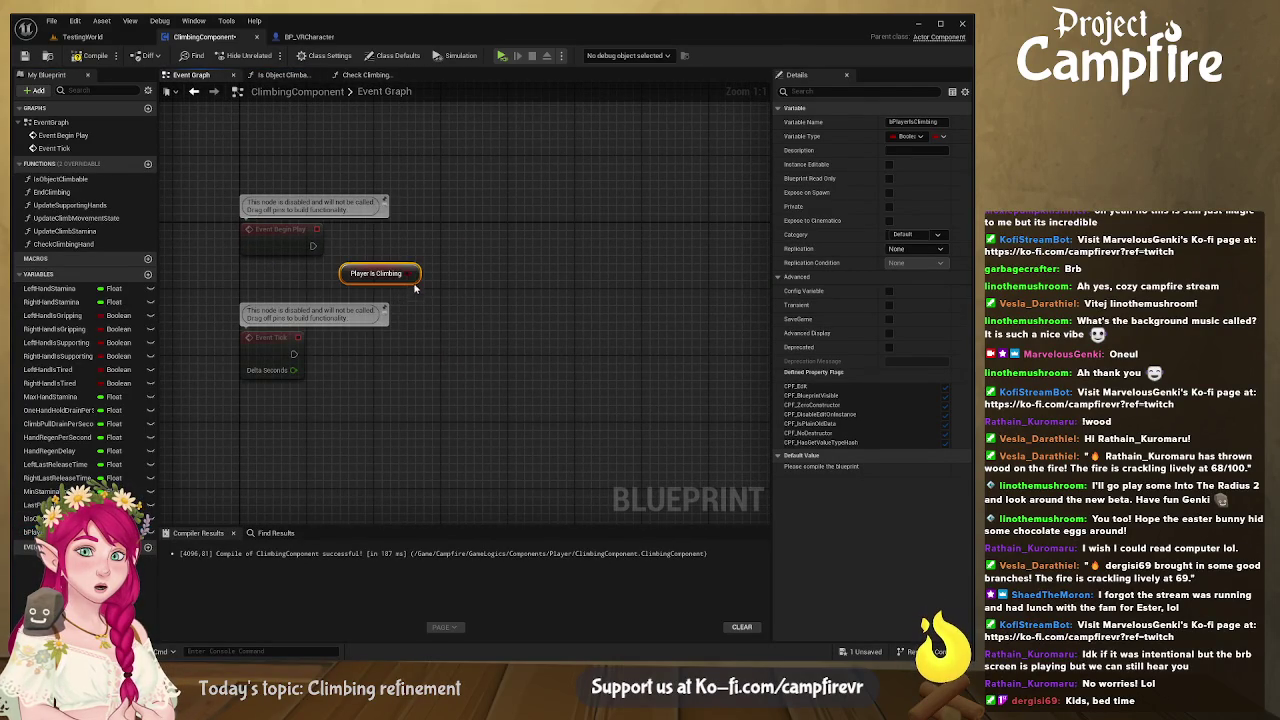
left_click_drag(420, 273, 433, 190)
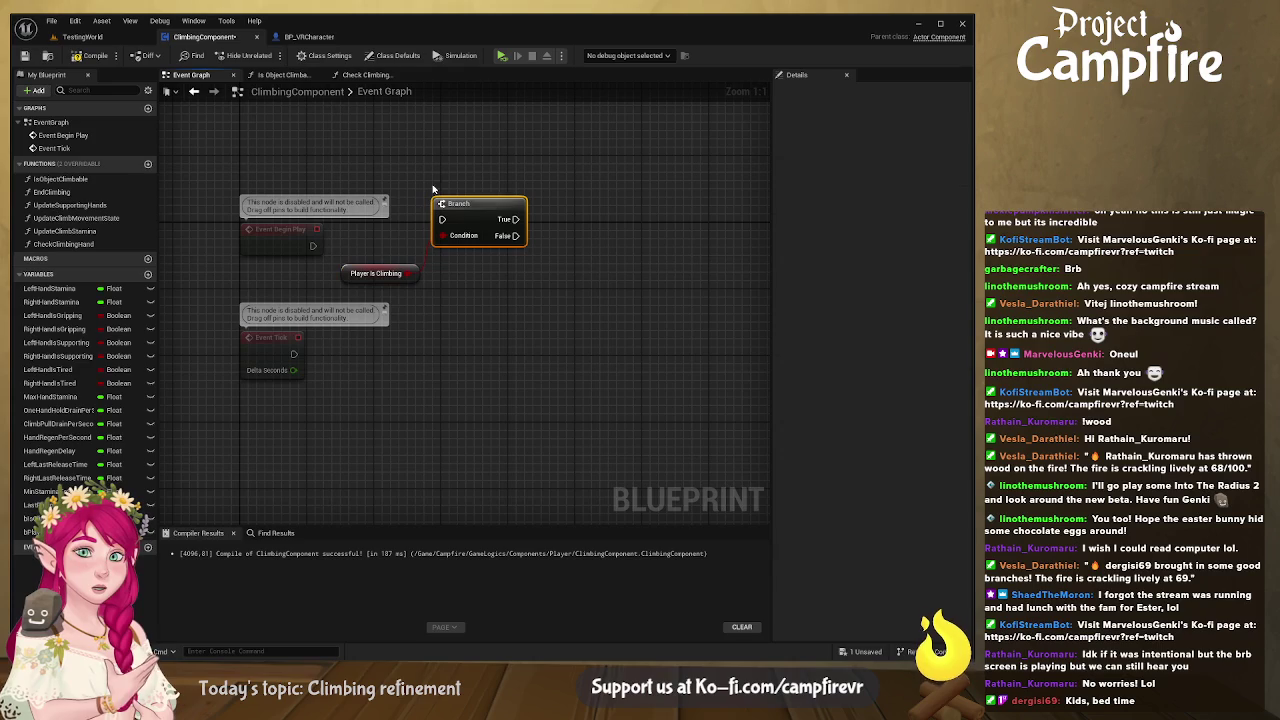
mouse_move(313, 245)
left_mouse_down()
mouse_move(434, 223)
mouse_move(461, 239)
left_mouse_up()
left_click_drag(358, 281, 283, 281)
left_click_drag(468, 234, 408, 237)
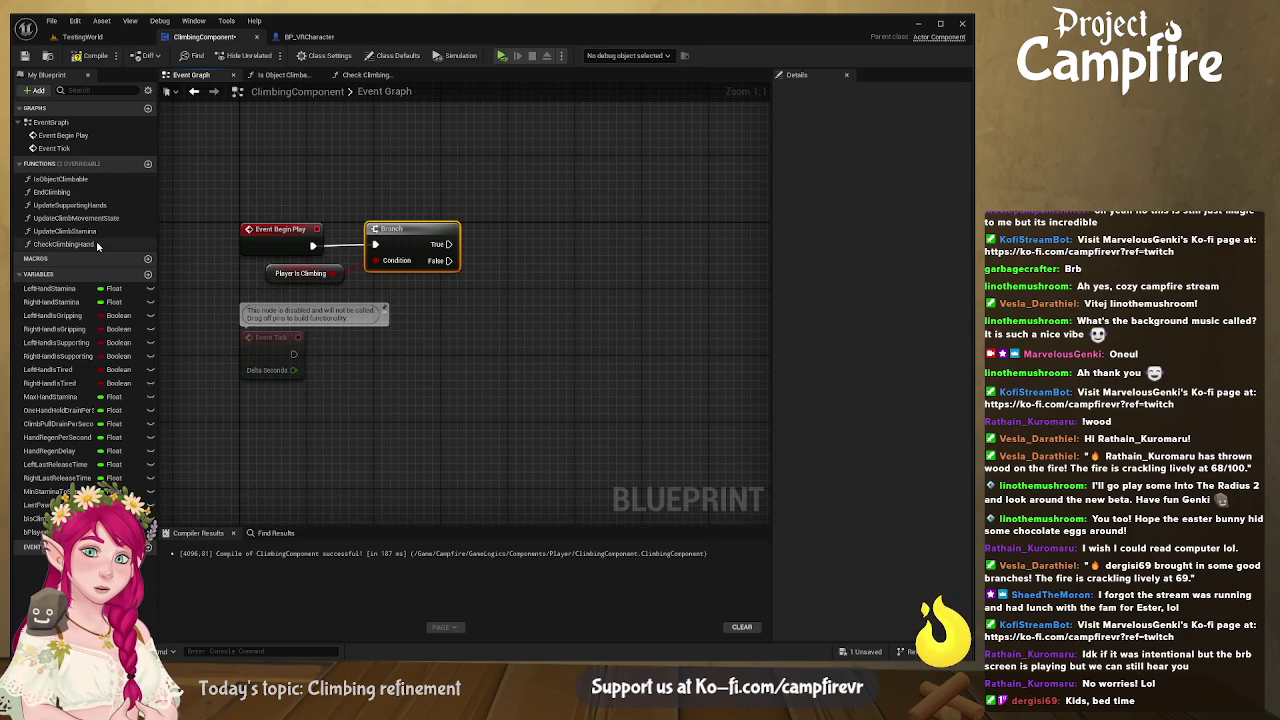
Step: In End Climbing, set Player Is Climbing false after both Last Release Time setters, then compile and save
double_click(52, 192)
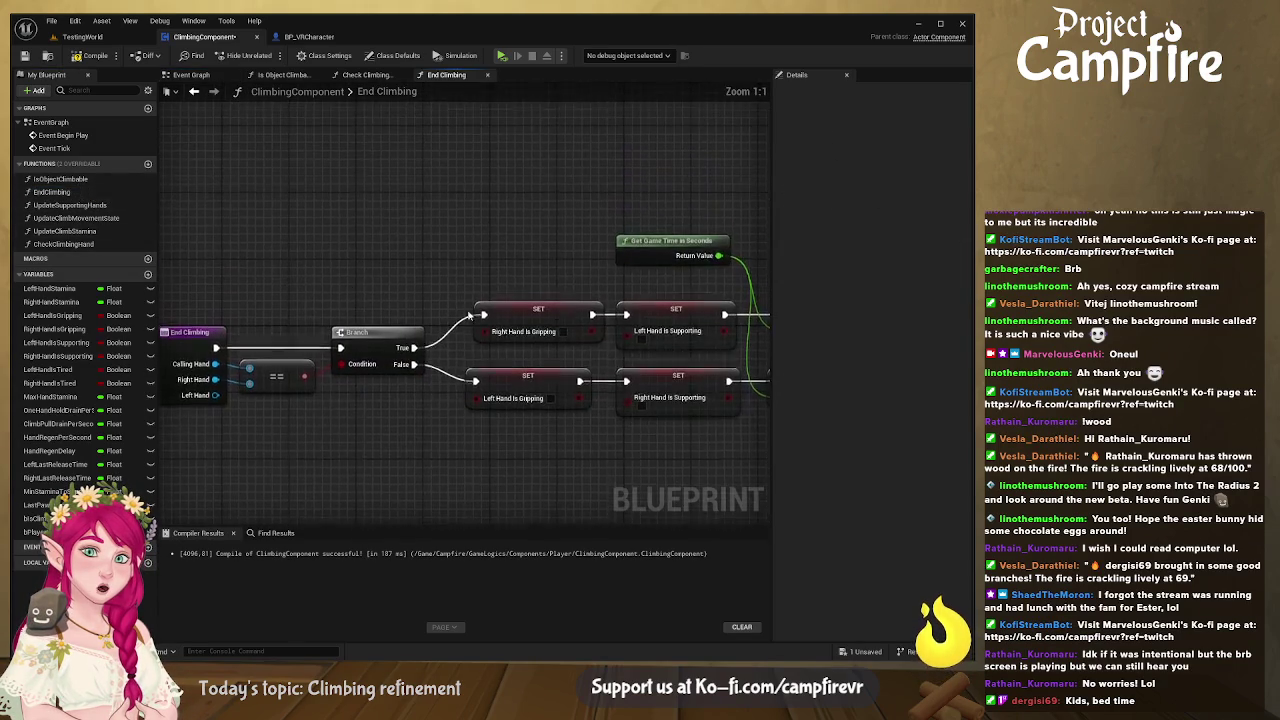
left_click_drag(543, 403, 251, 382)
left_click_drag(473, 402, 357, 401)
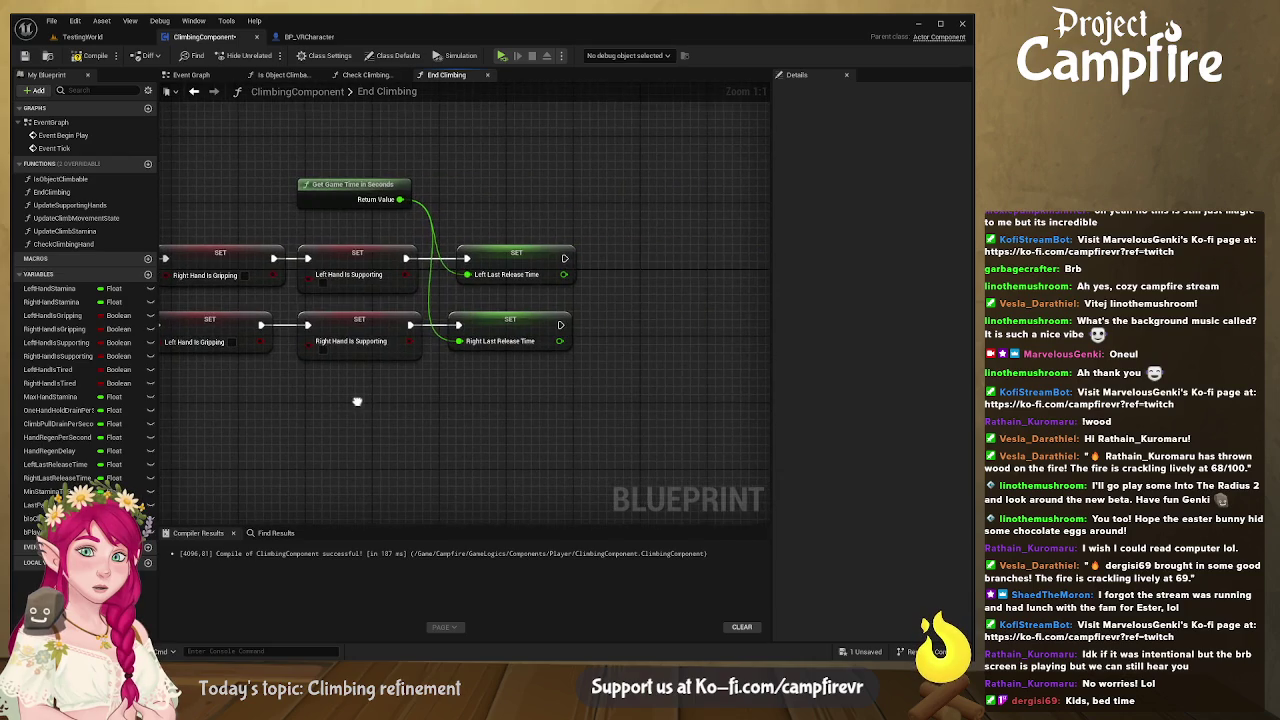
left_click(532, 318)
left_click_drag(653, 324, 542, 324)
left_click(40, 532)
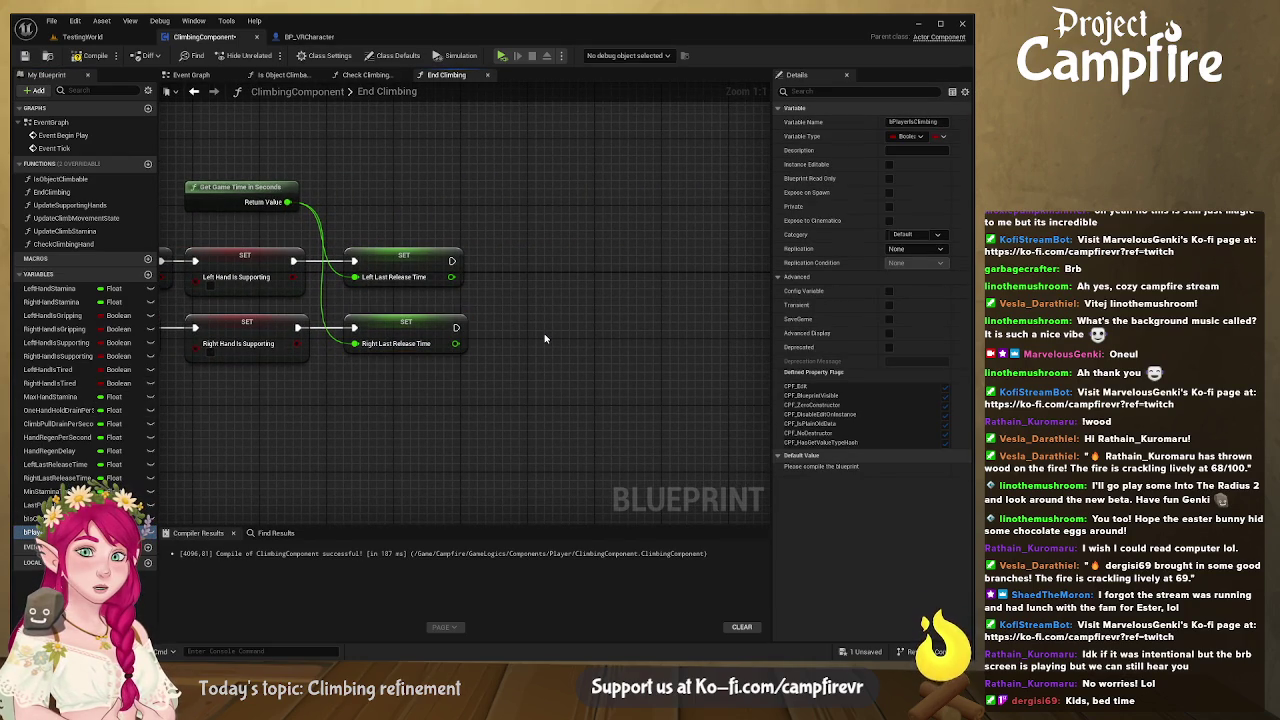
left_click_drag(544, 338, 546, 336)
mouse_move(452, 261)
left_mouse_down()
mouse_move(496, 316)
mouse_move(456, 327)
left_mouse_up()
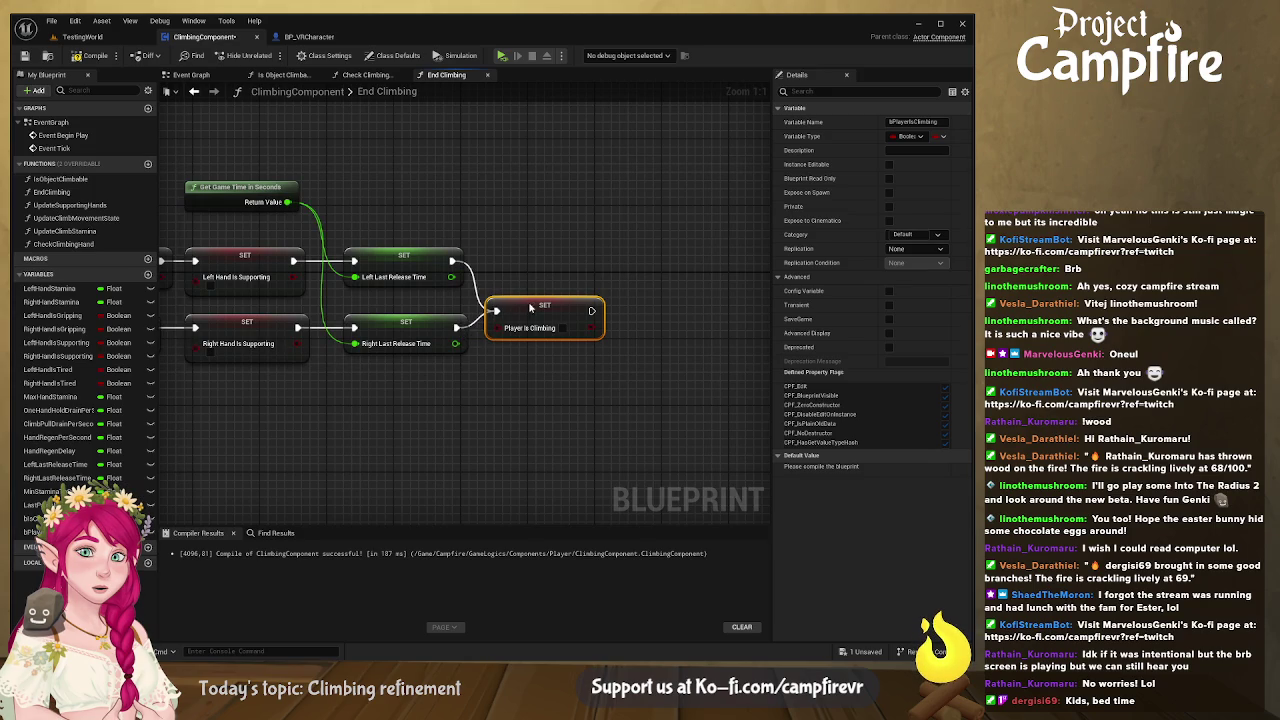
left_click_drag(528, 310, 528, 293)
left_click(92, 55)
left_click(27, 56)
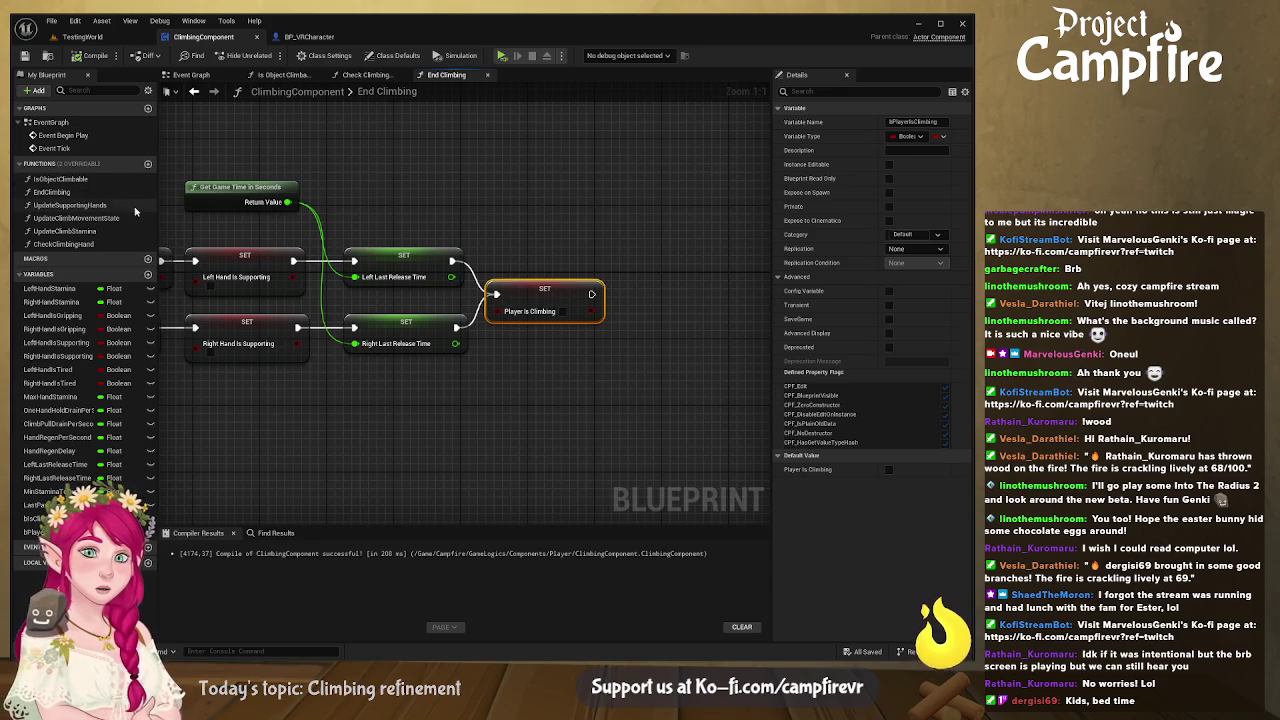
left_click_drag(321, 140, 457, 165)
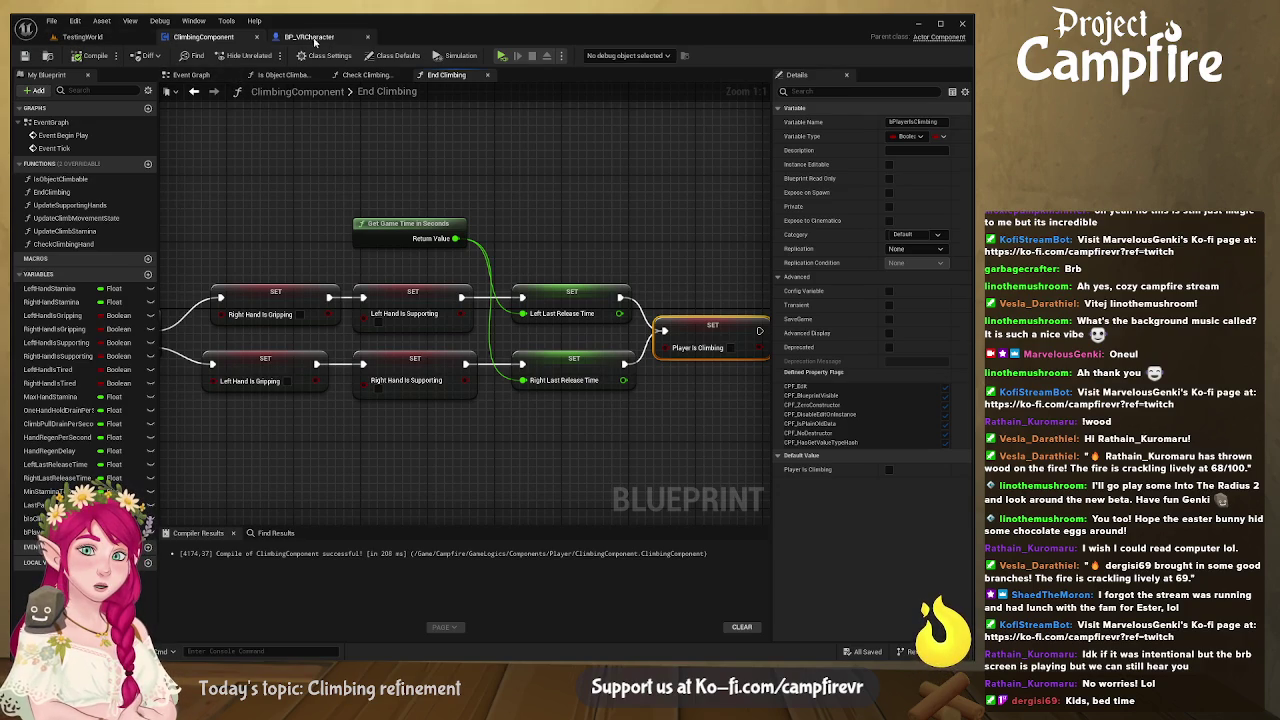
left_click(318, 37)
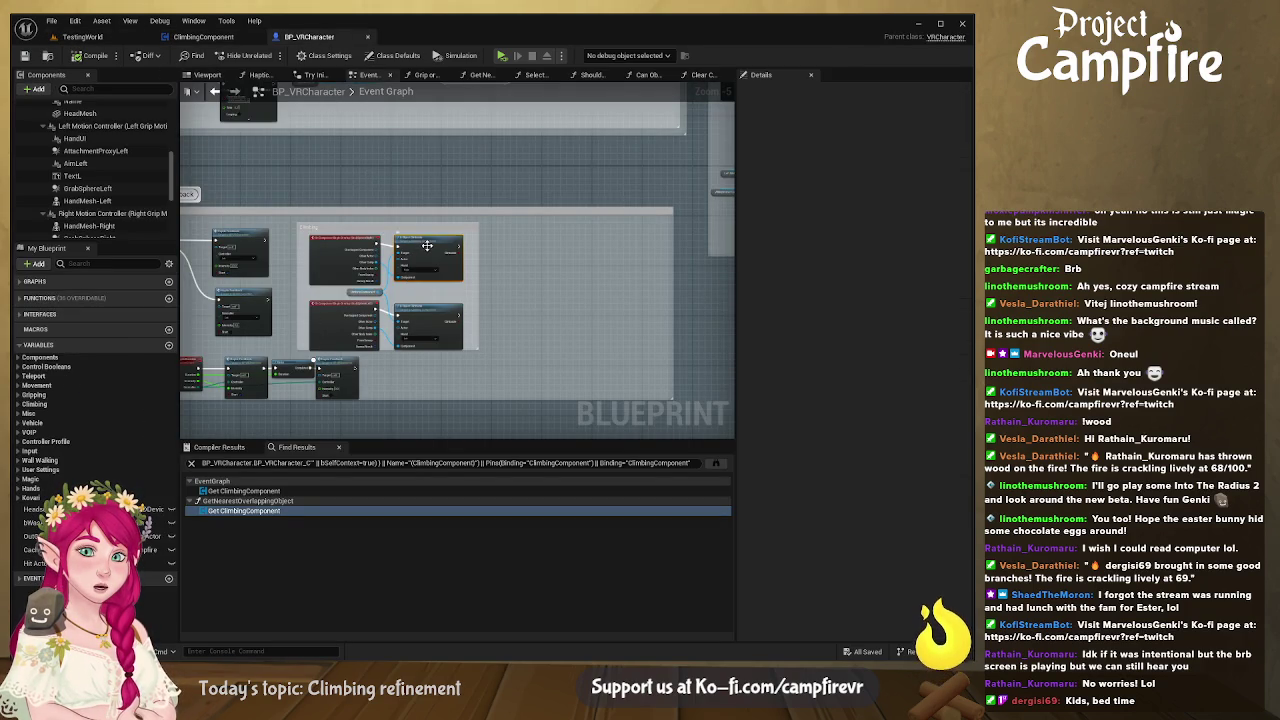
Step: Review the Can Object be Climbed, Should Grip Component and Get Nearest Overlapping Object graphs
scroll(422, 247, "up", 3)
scroll(422, 247, "down", 2)
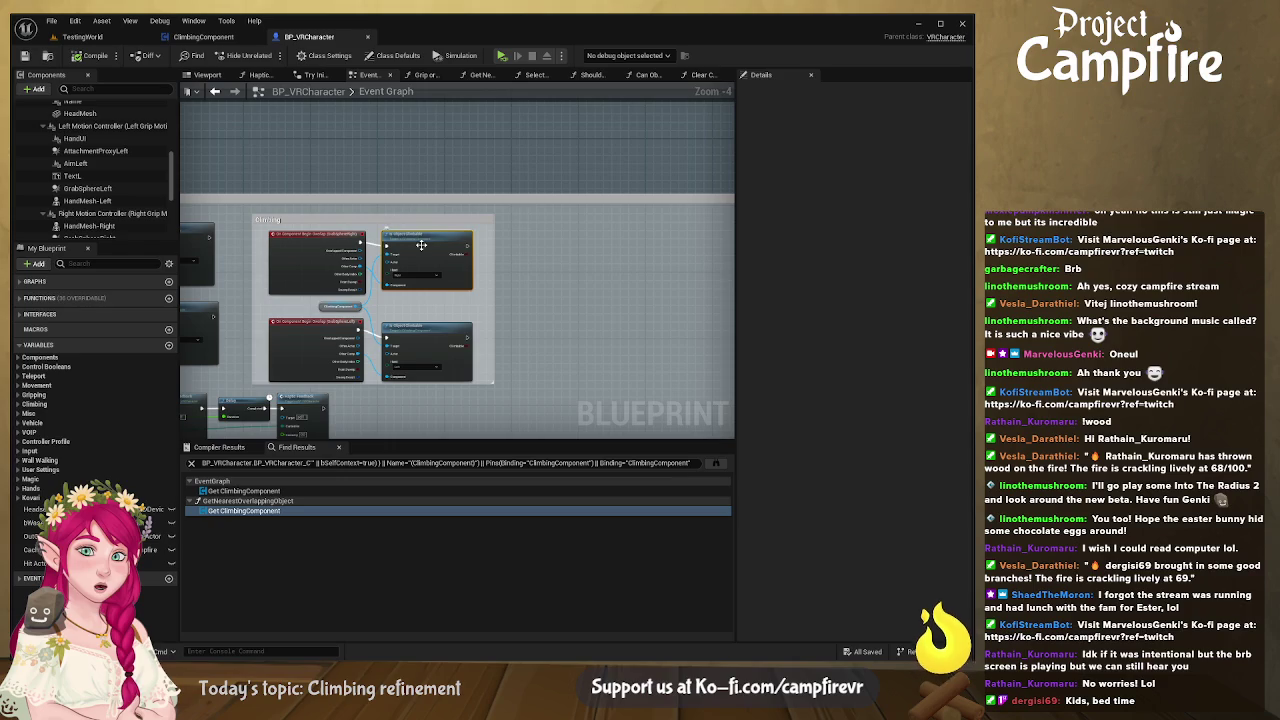
left_click(650, 76)
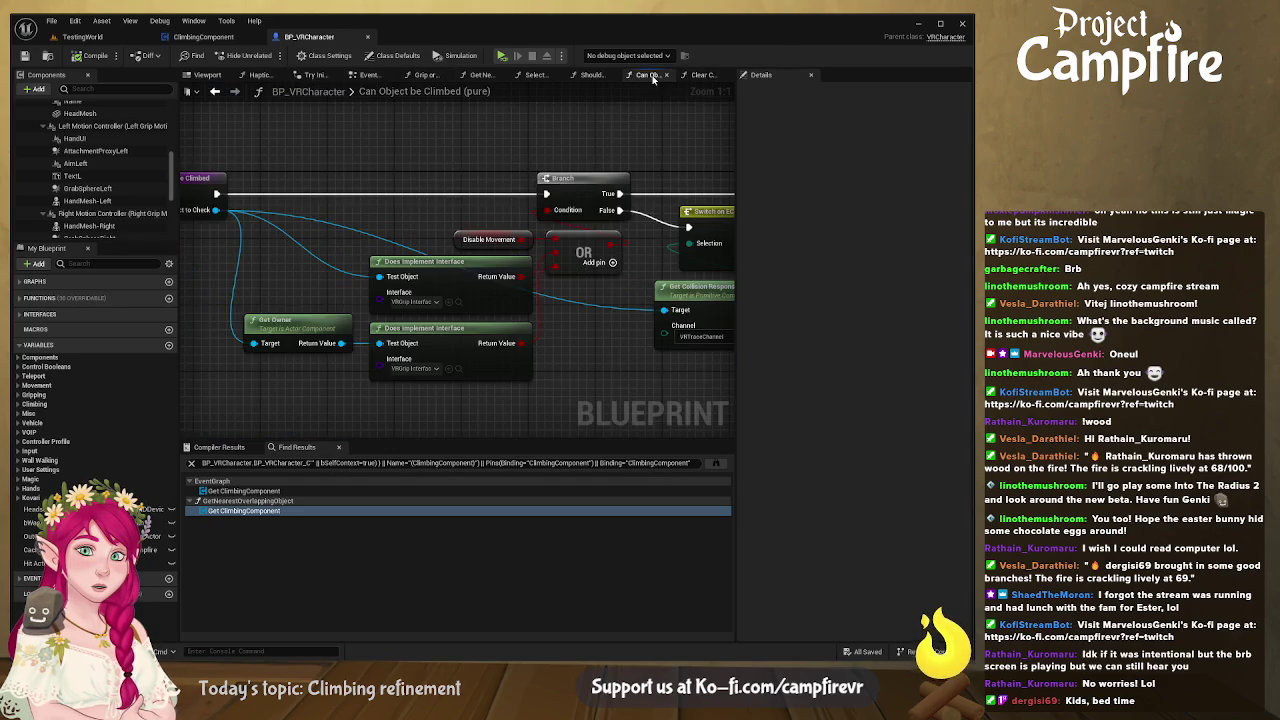
scroll(537, 177, "down", 4)
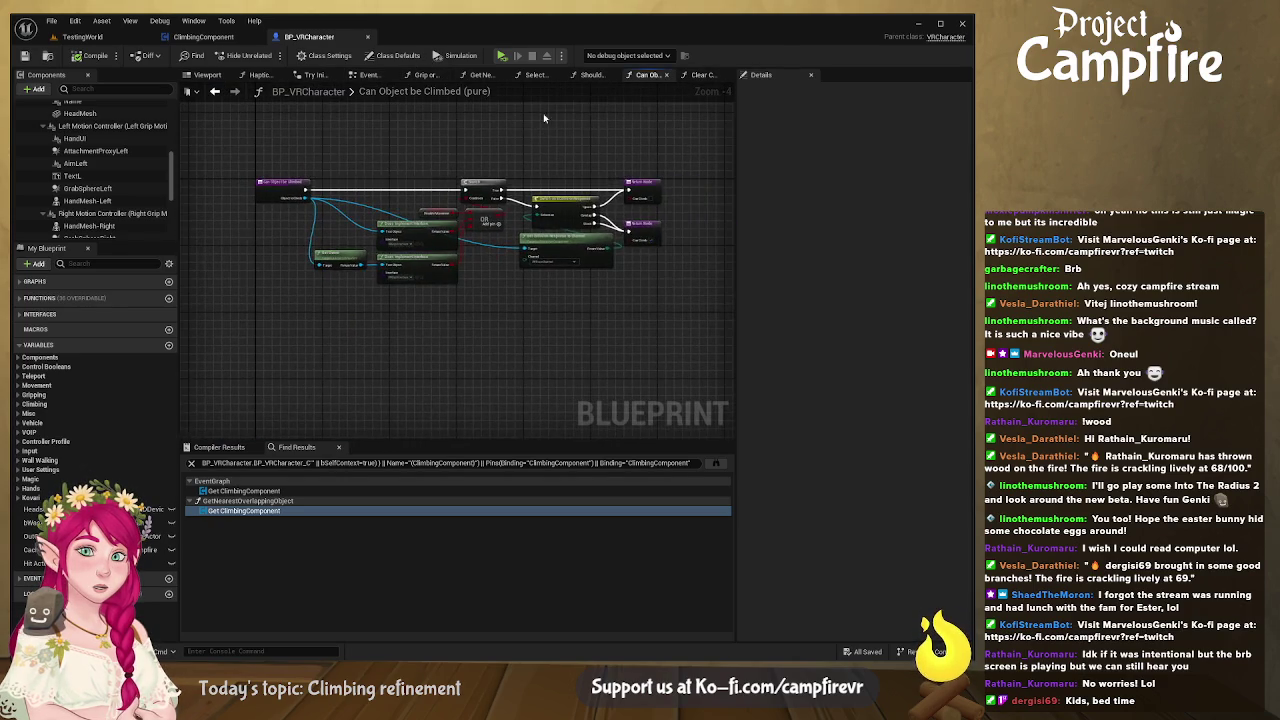
left_click(592, 76)
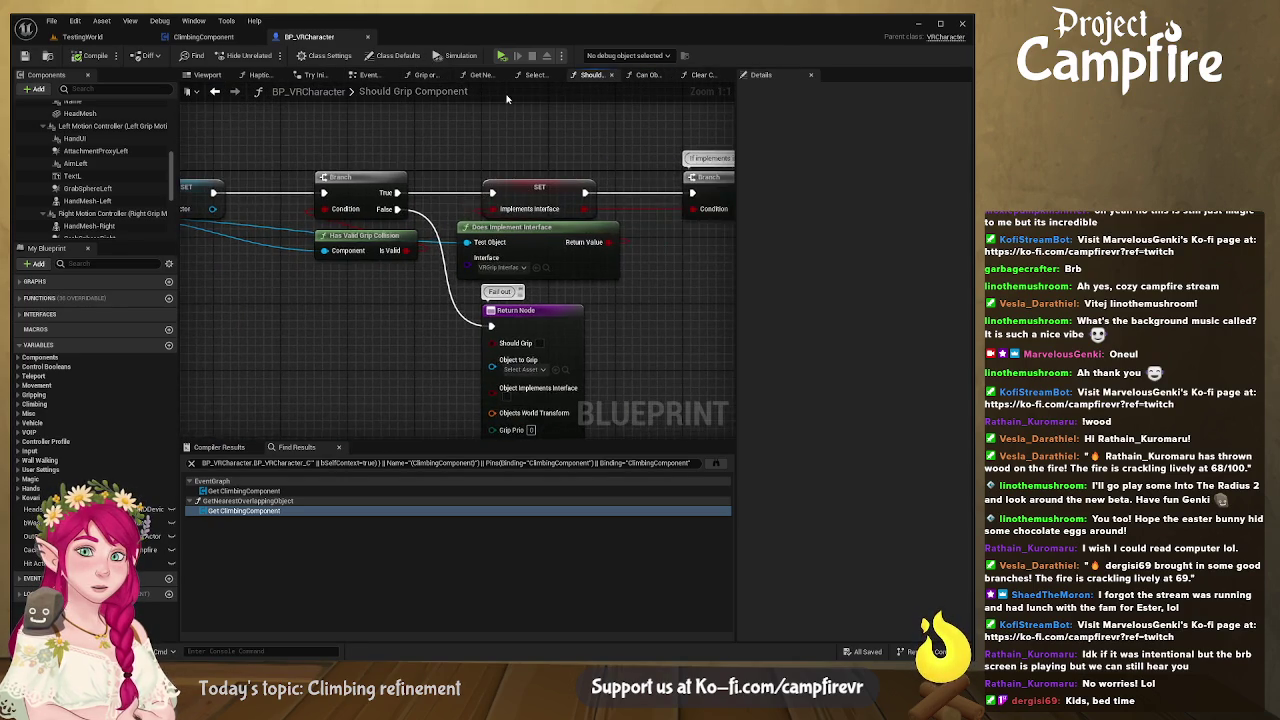
left_click(536, 76)
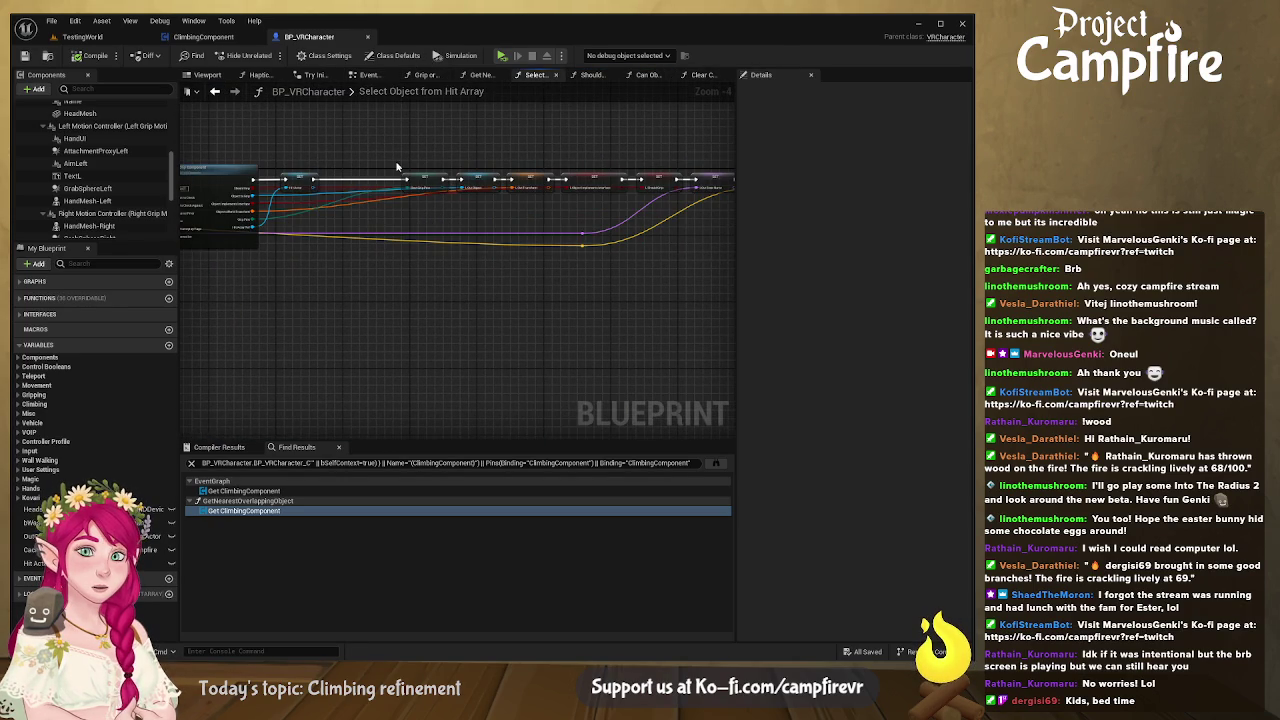
double_click(244, 510)
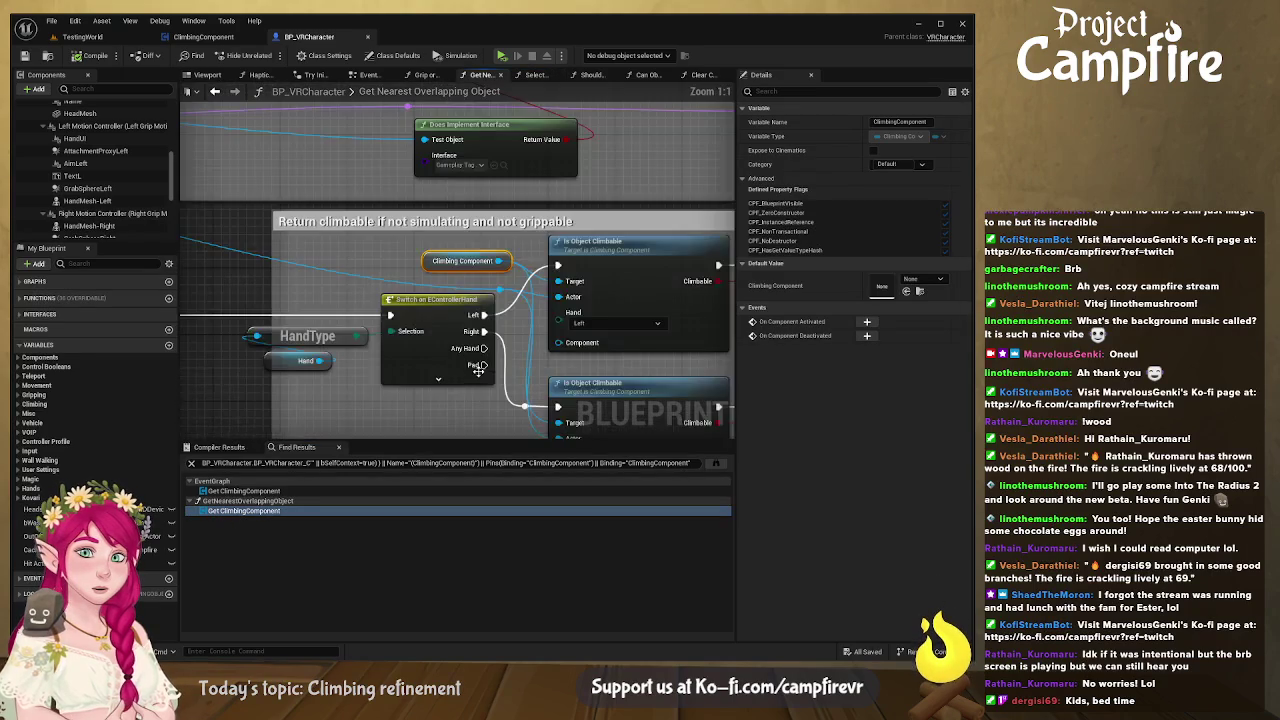
scroll(245, 285, "up", 3)
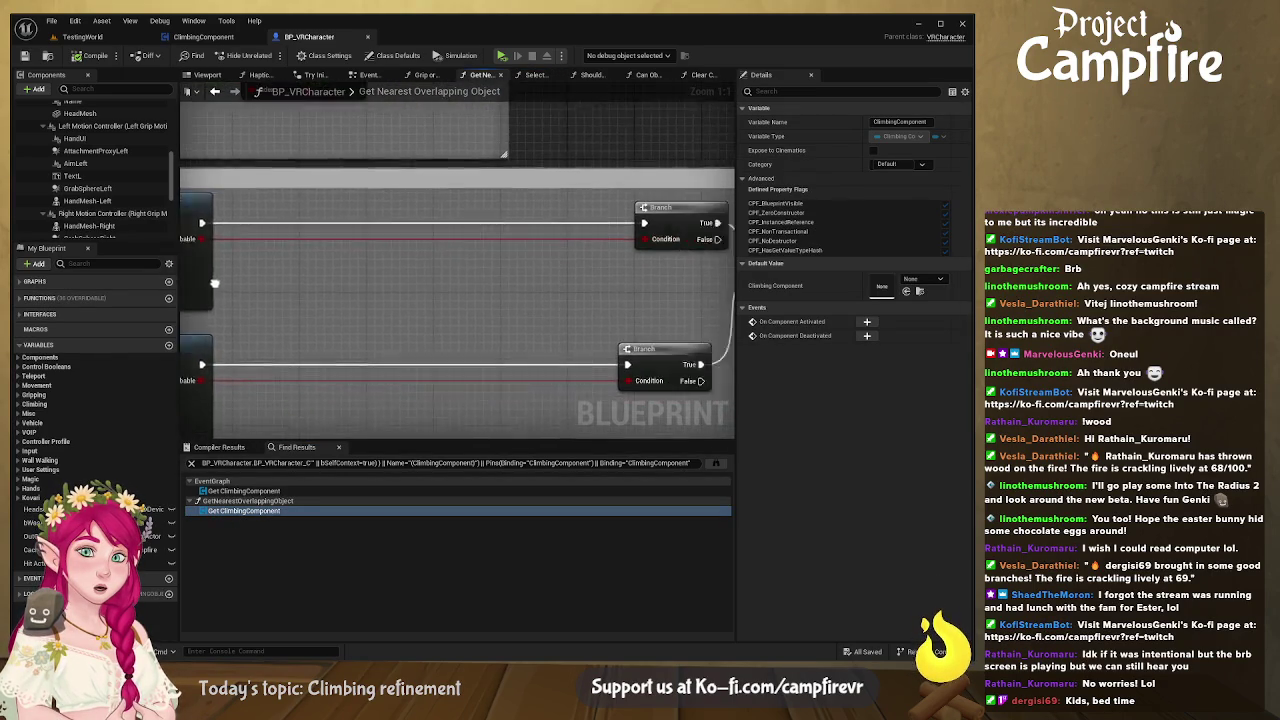
left_click_drag(443, 257, 264, 256)
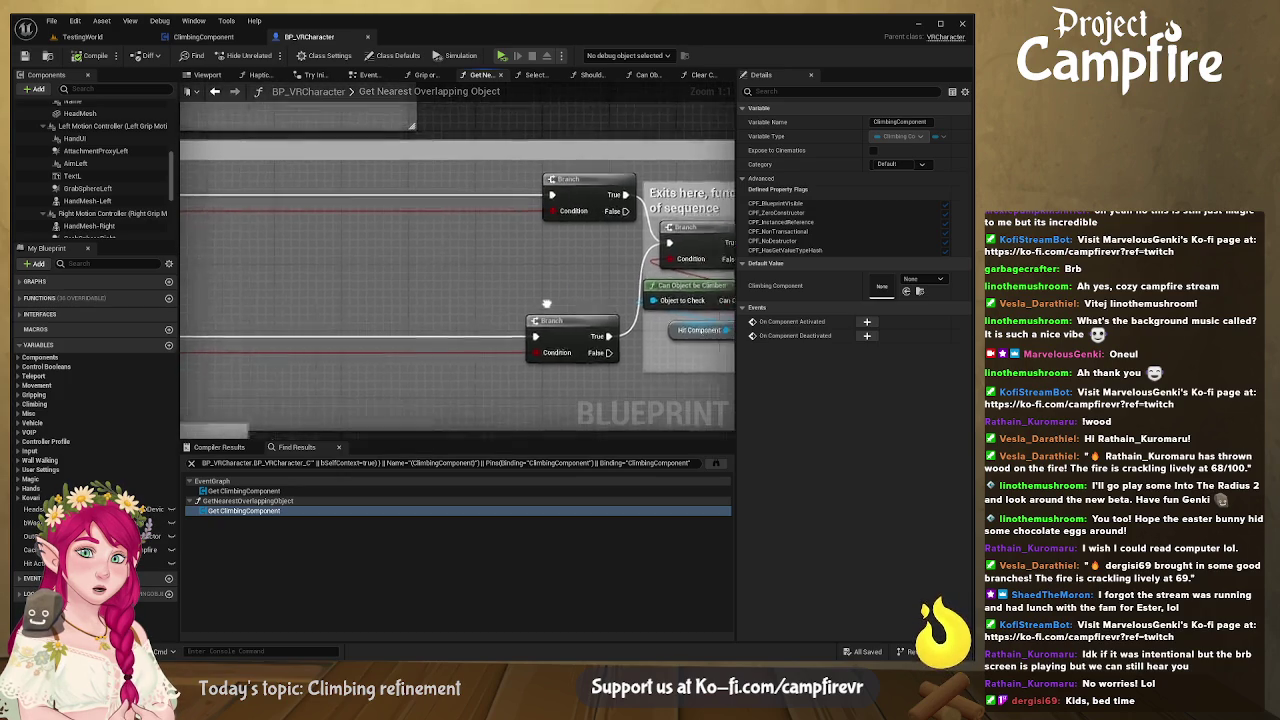
mouse_move(640, 246)
left_mouse_down()
mouse_move(574, 254)
mouse_move(546, 321)
left_mouse_up()
type("IsClimb")
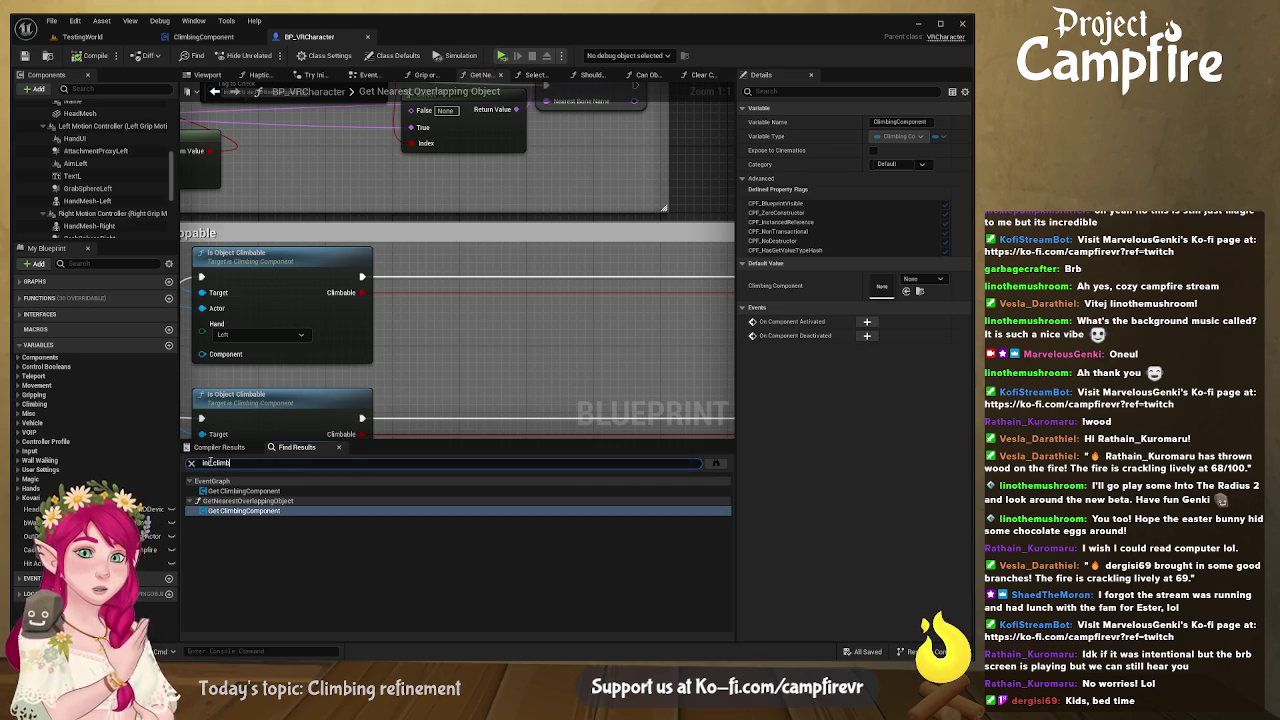
Step: Search for 'init climb' to review Init Climbing, then add a new ClimbingComponent function
key("Return")
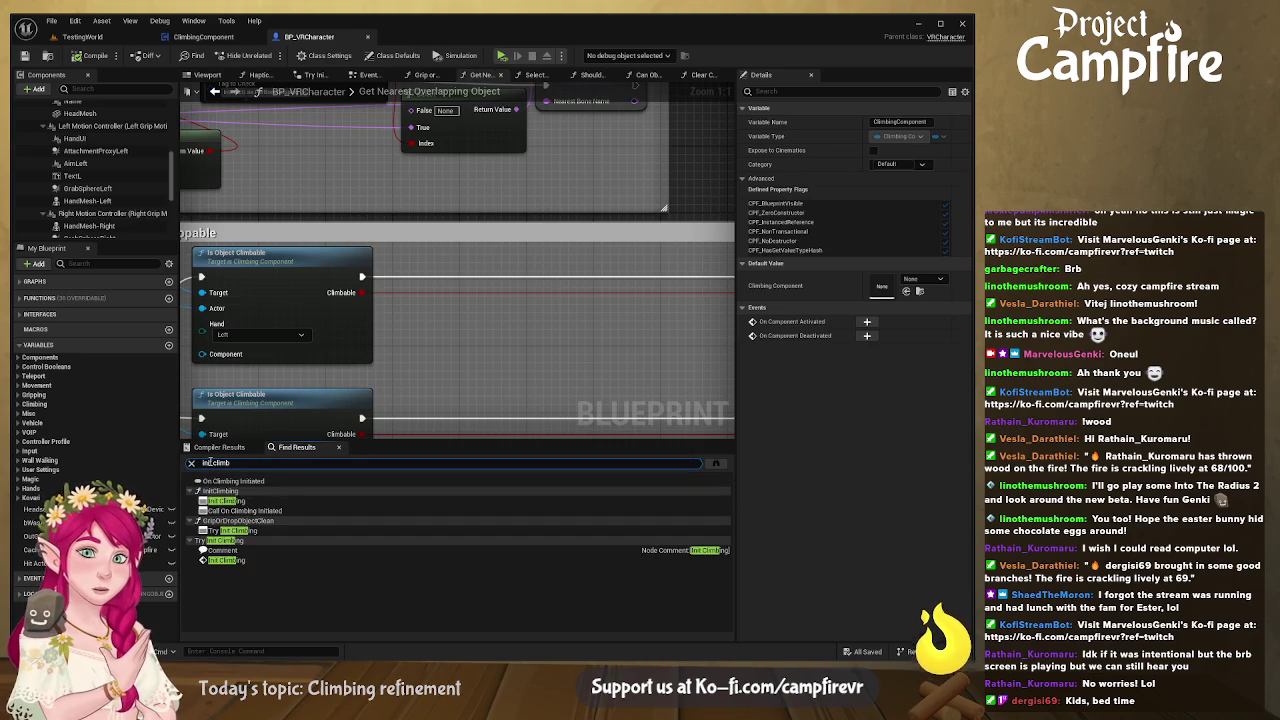
left_click(250, 503)
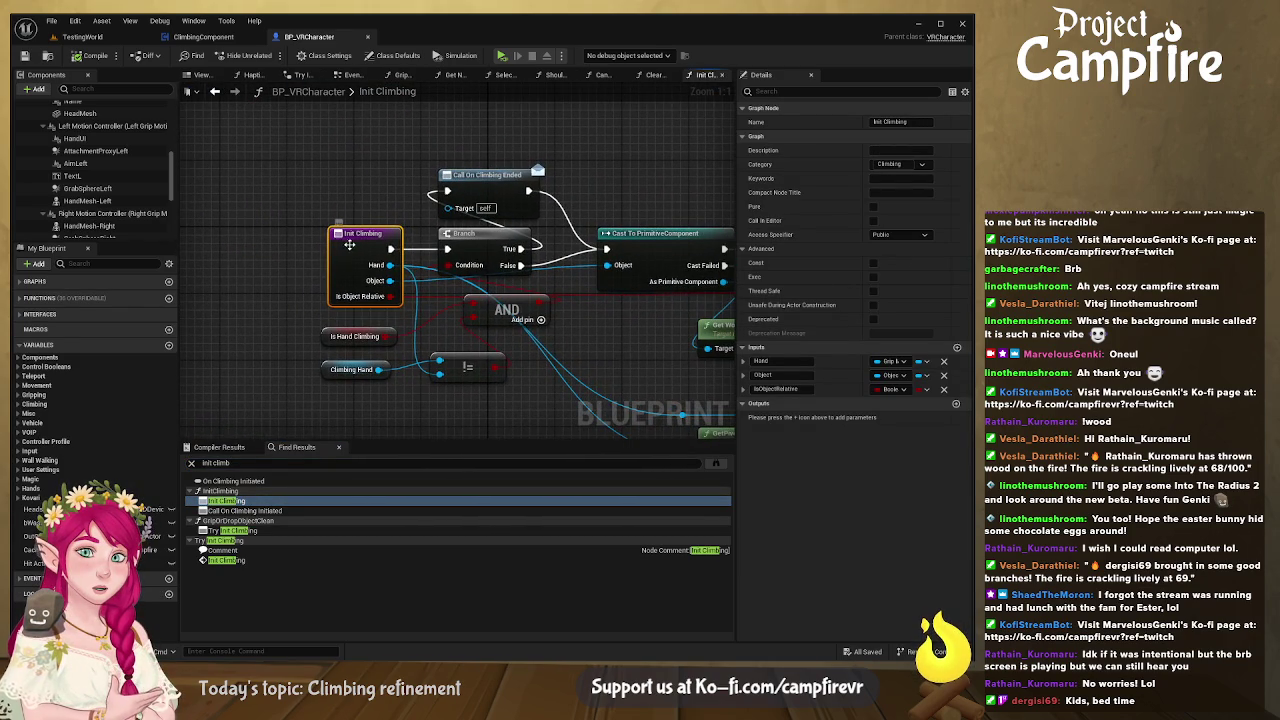
left_click_drag(535, 164, 335, 136)
mouse_move(220, 230)
left_mouse_down()
mouse_move(190, 170)
mouse_move(497, 257)
left_mouse_up()
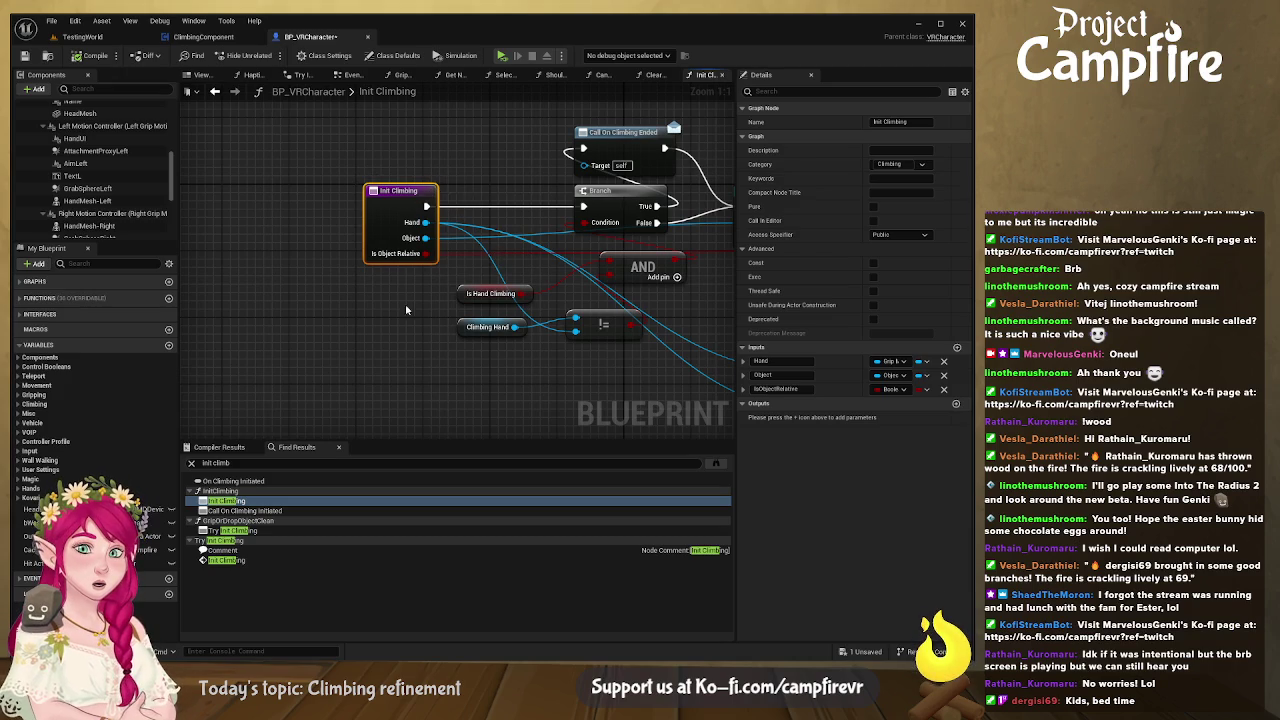
scroll(395, 258, "down", 5)
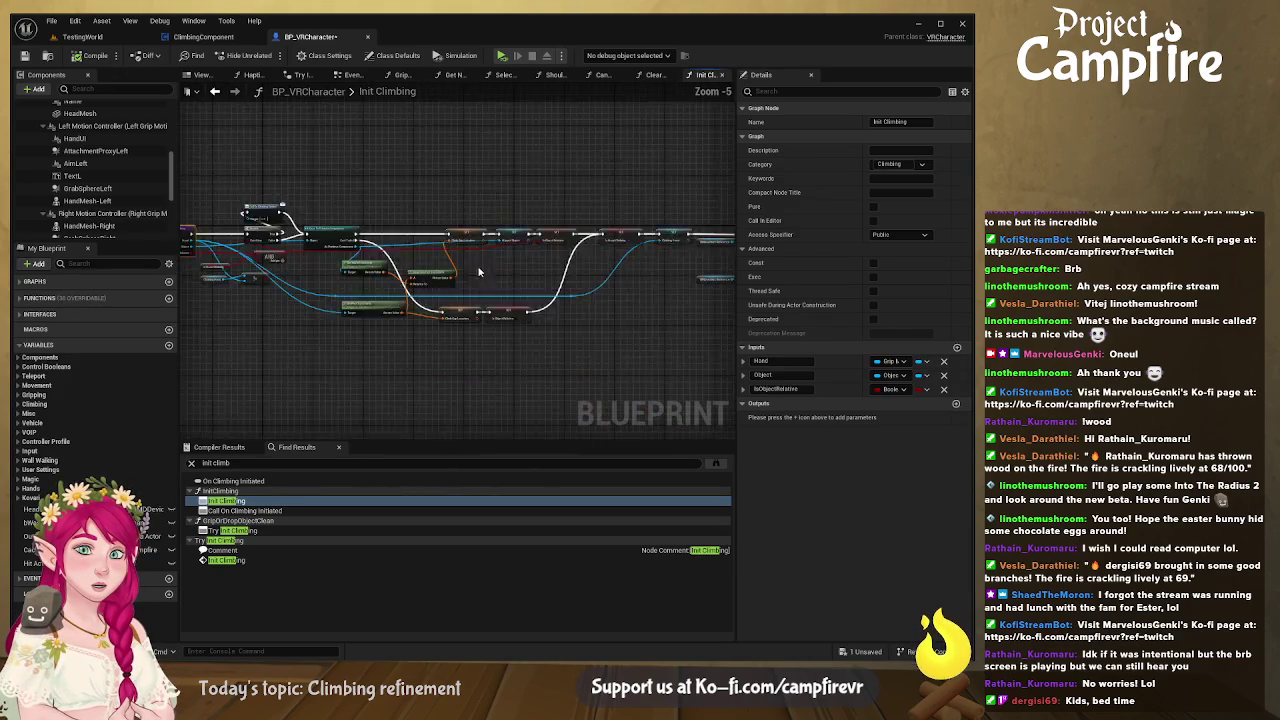
scroll(425, 277, "up", 4)
left_click_drag(507, 270, 255, 258)
left_click_drag(490, 255, 169, 244)
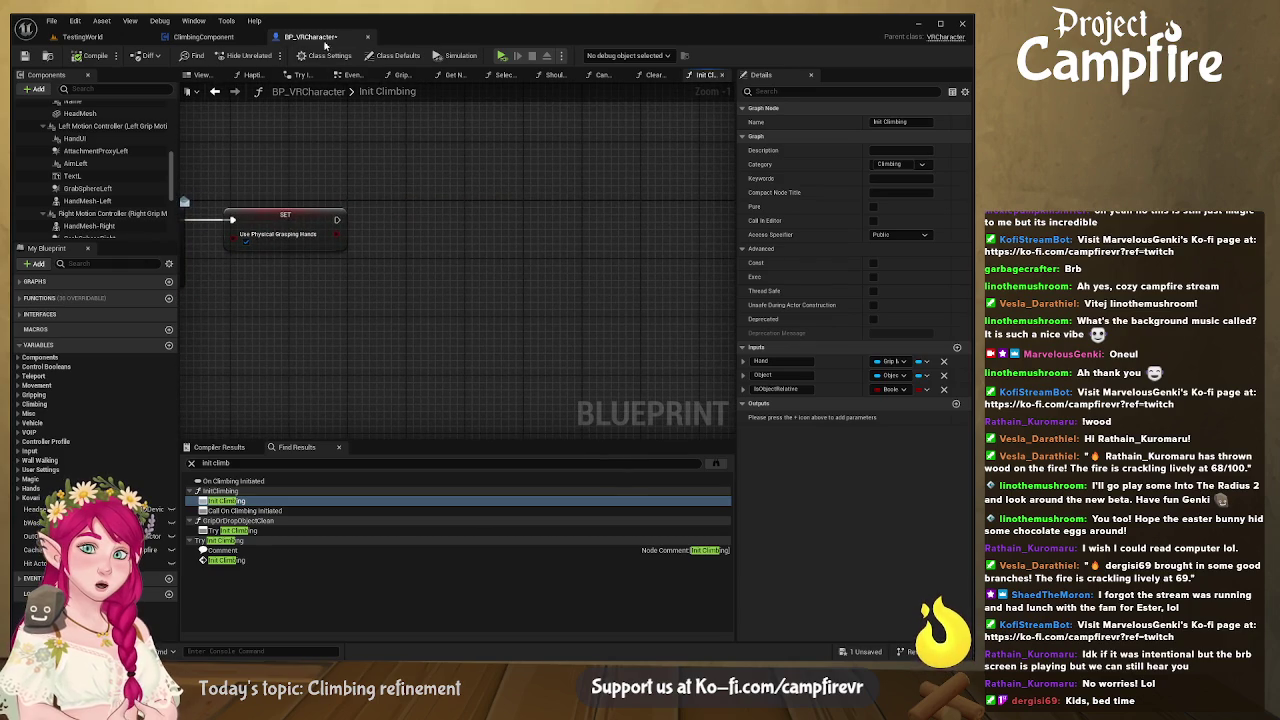
left_click(203, 36)
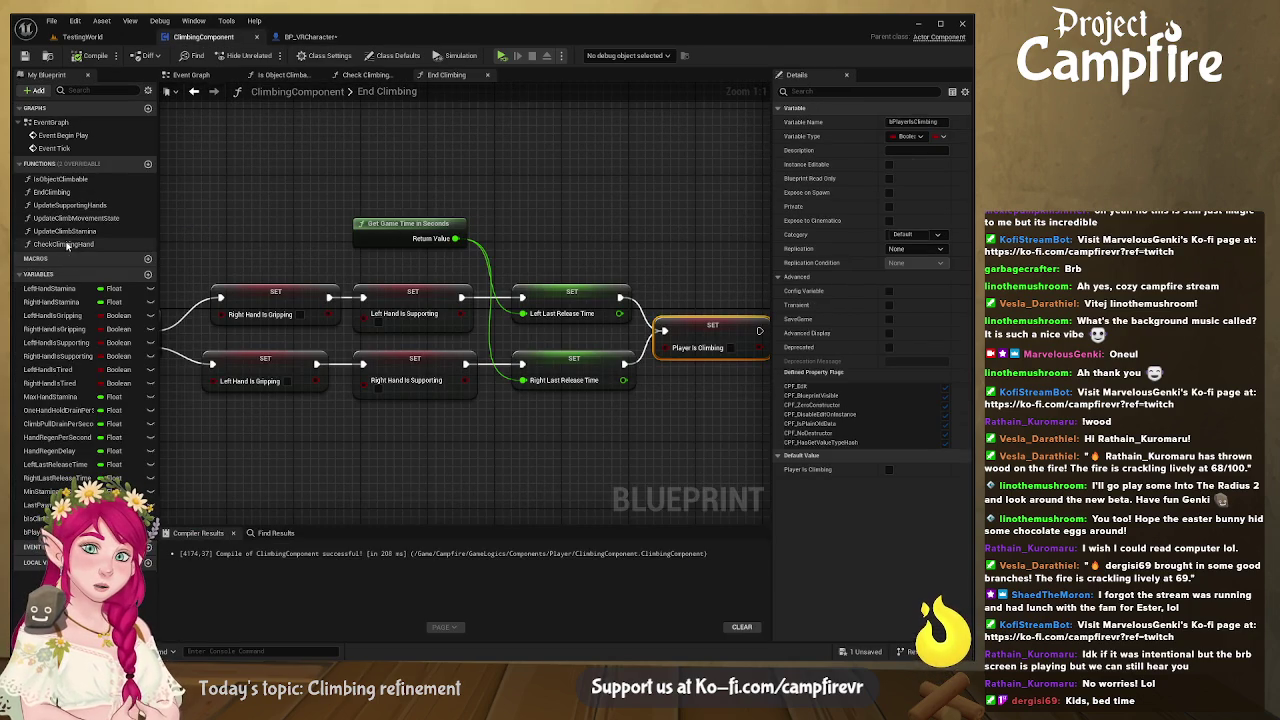
left_click(148, 164)
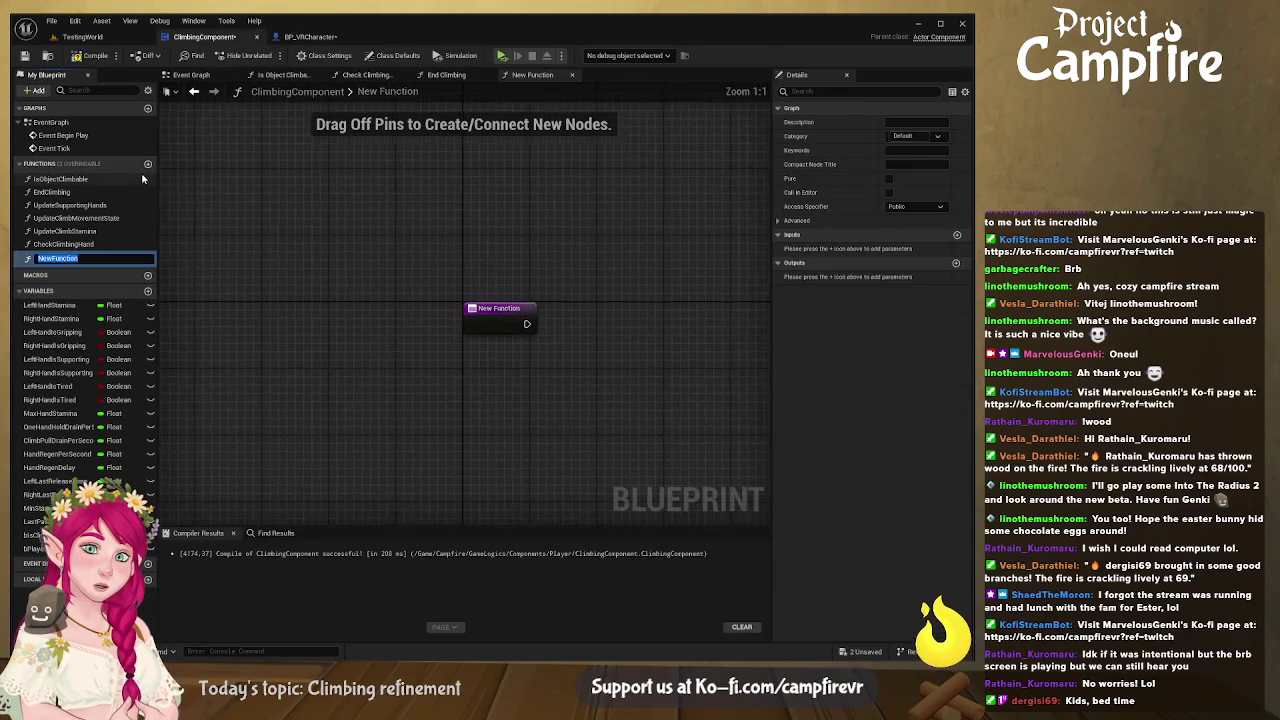
Step: Name the new function StartClimbing and add a SET Player is Climbing node to it
type("StartClimbing")
key("Return")
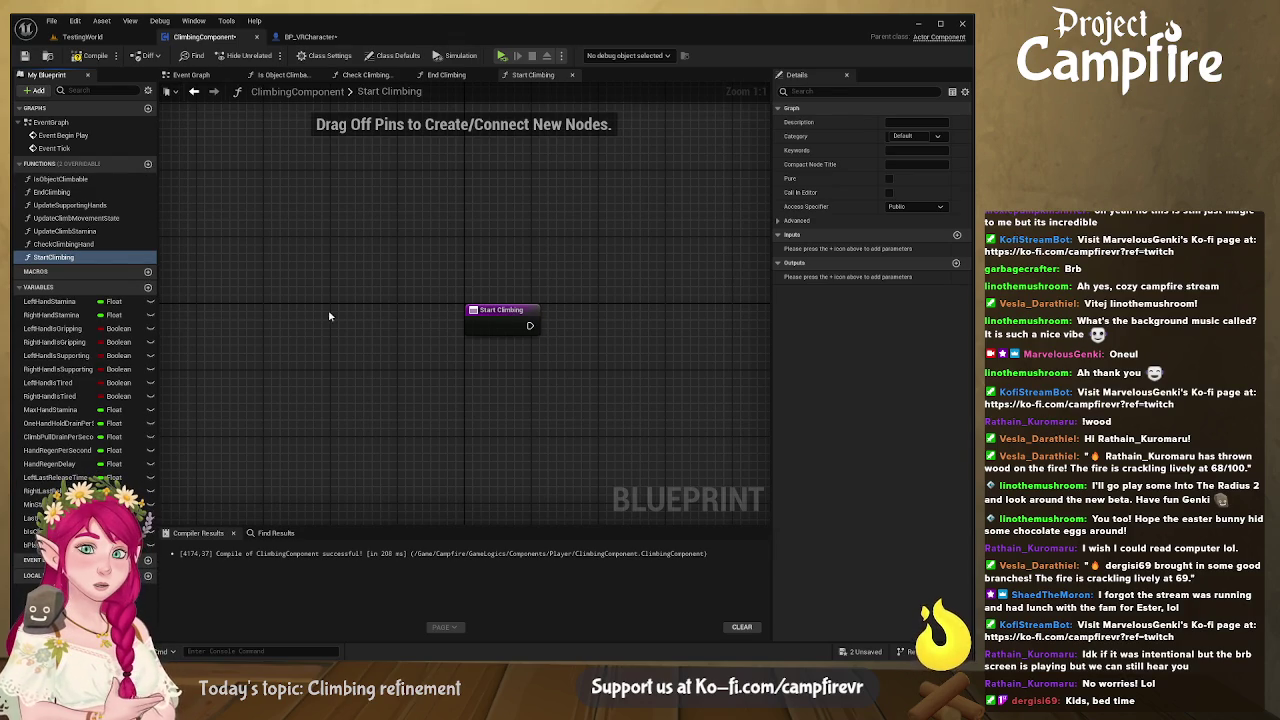
left_click_drag(329, 316, 189, 283)
left_click(40, 545)
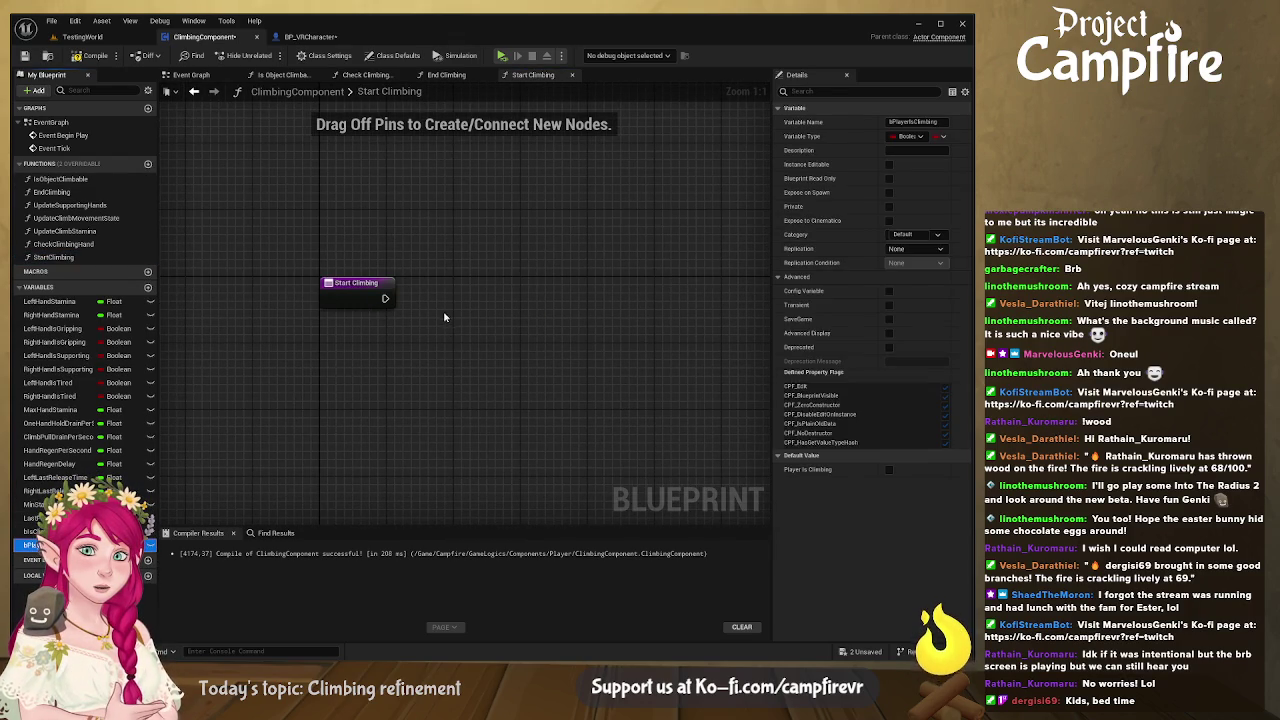
left_click_drag(469, 346, 457, 291)
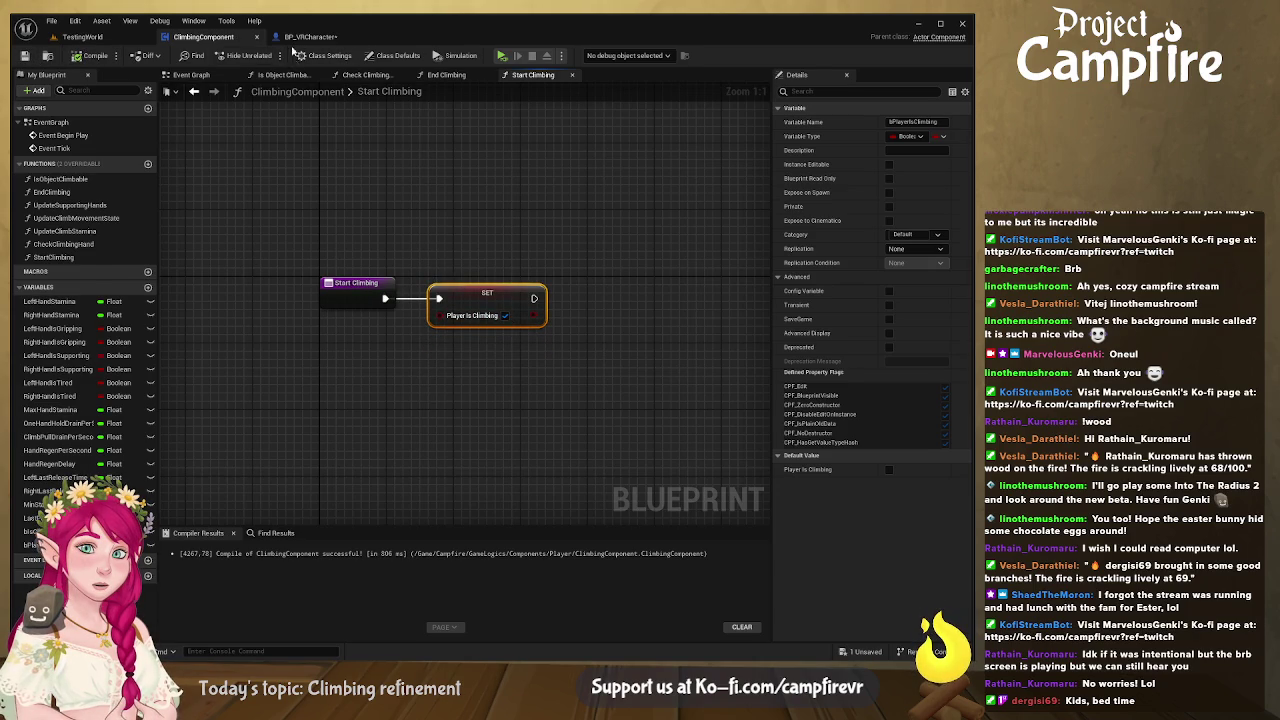
Step: Call ClimbingComponent's Start Climbing after Init Climbing's last SET node, then compile and save BP_VRCharacter
left_click(307, 38)
scroll(100, 170, "down", 5)
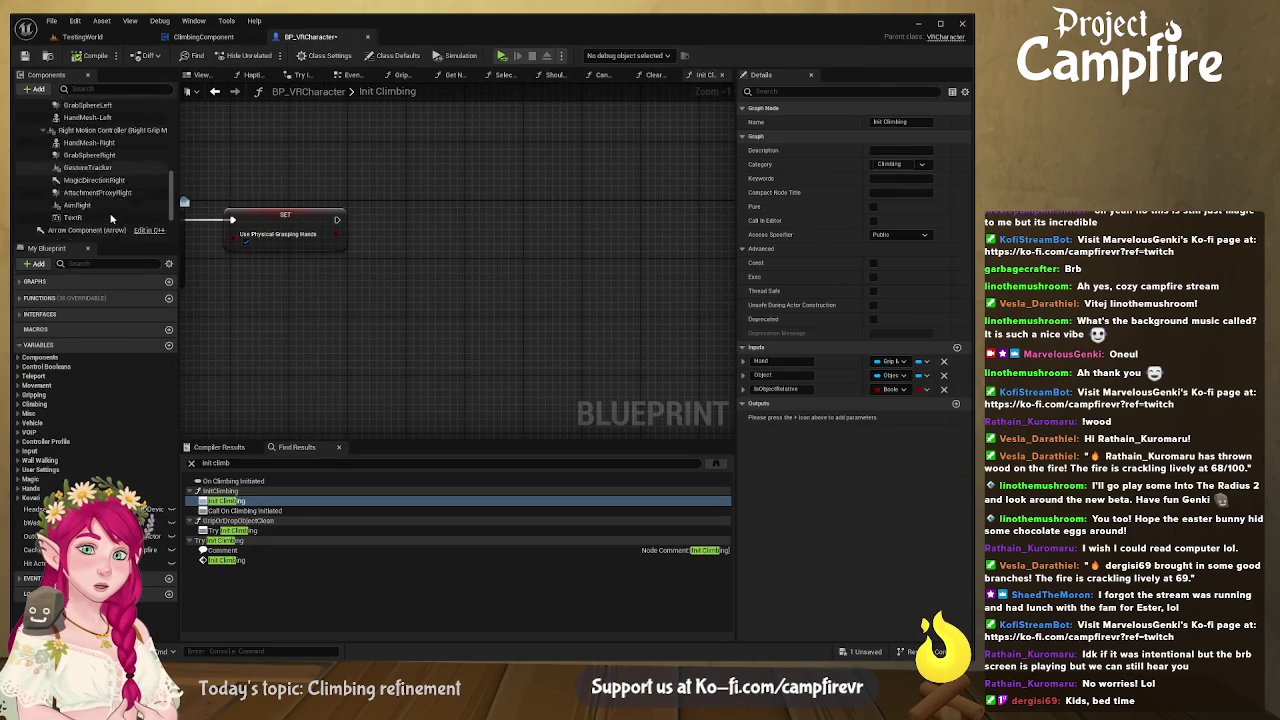
left_click(72, 231)
mouse_move(318, 259)
left_mouse_down()
mouse_move(507, 203)
mouse_move(500, 193)
left_mouse_up()
left_click_drag(430, 245, 320, 172)
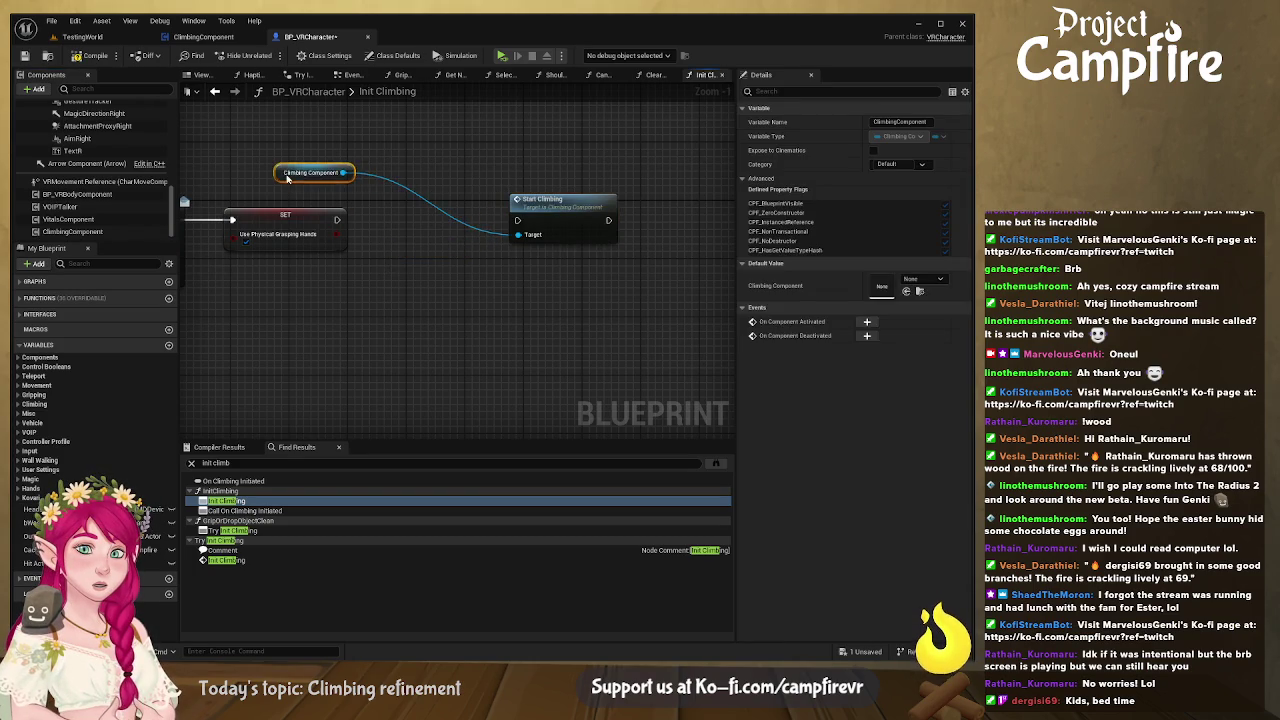
left_click_drag(577, 206, 438, 221)
mouse_move(337, 219)
left_mouse_down()
mouse_move(378, 235)
mouse_move(405, 205)
left_mouse_up()
left_click(90, 55)
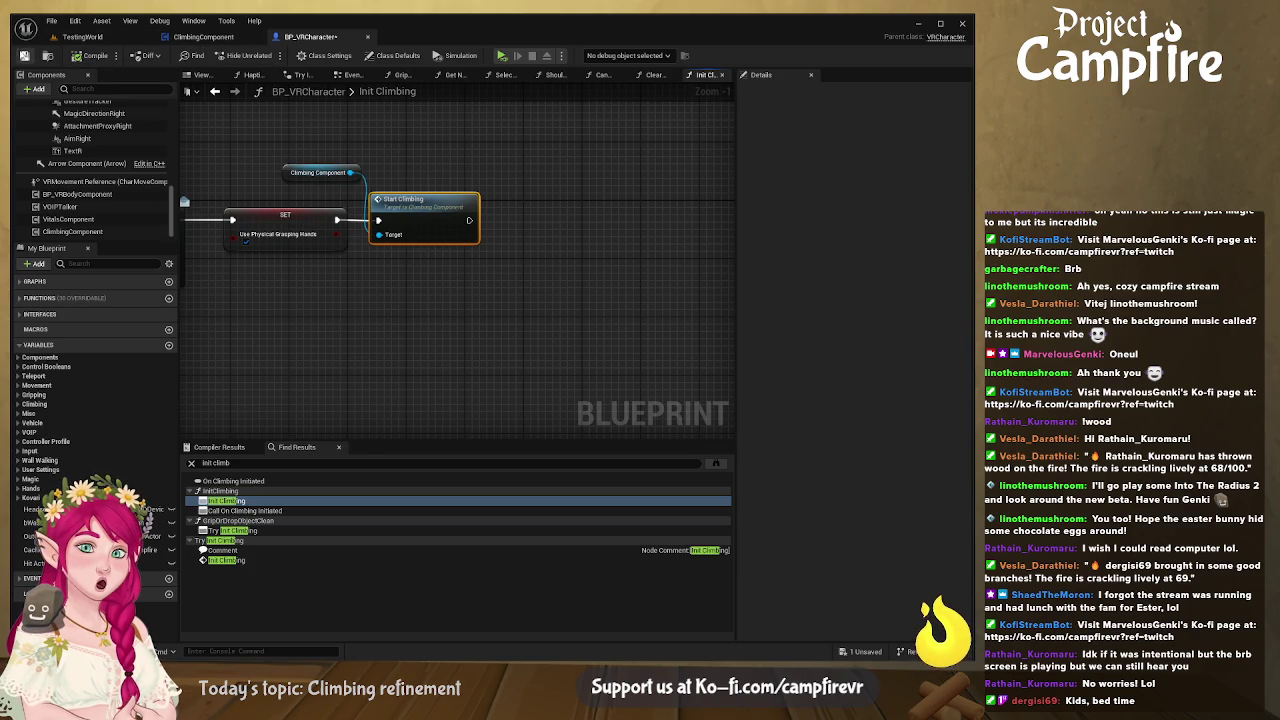
key("ctrl+s")
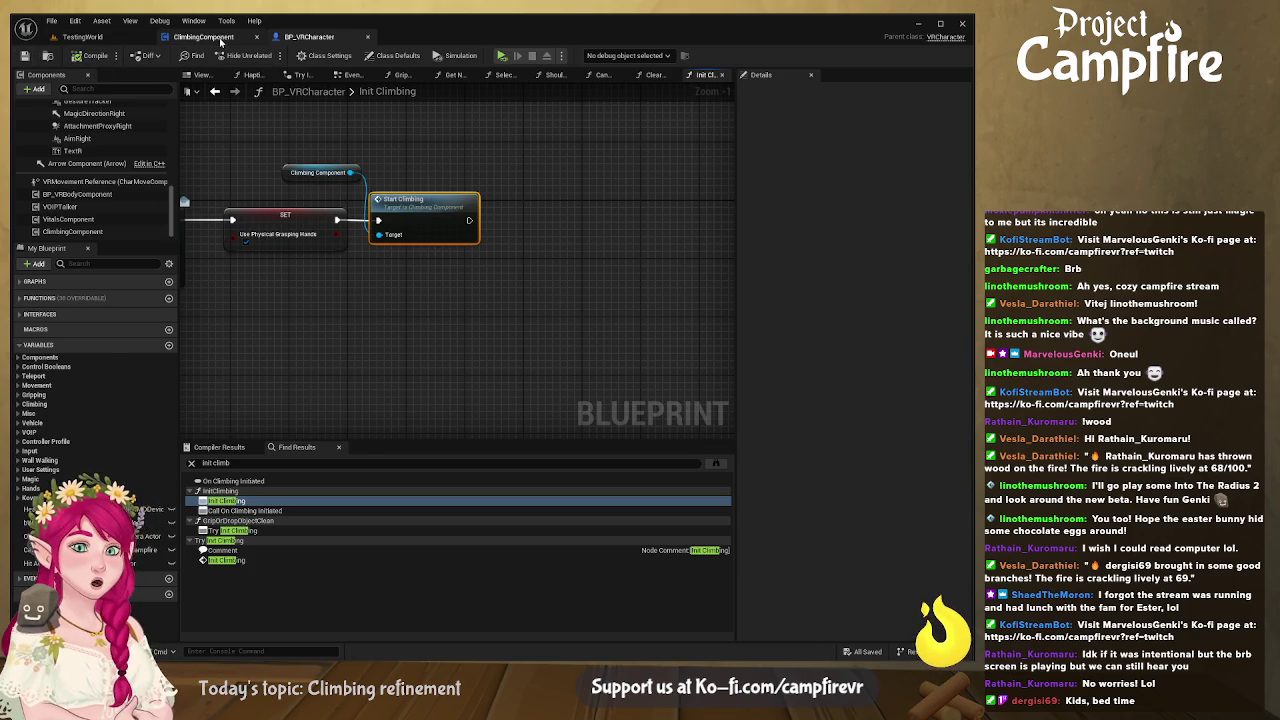
left_click(204, 37)
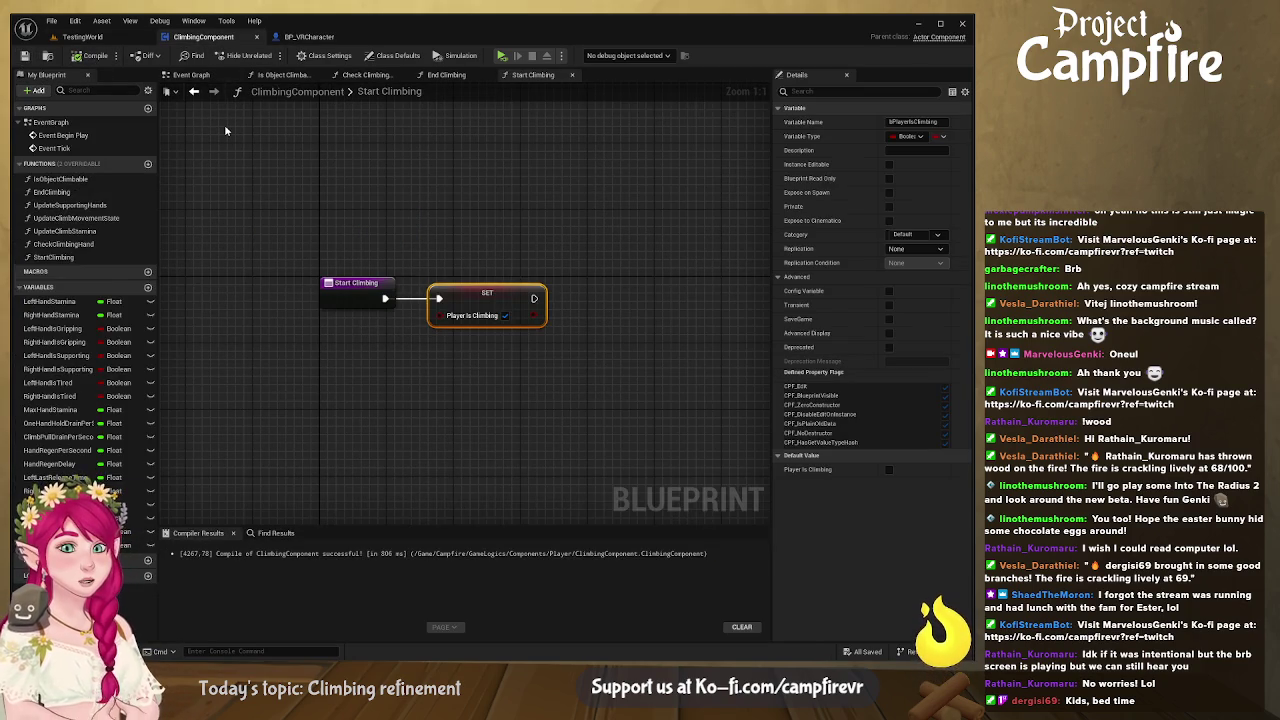